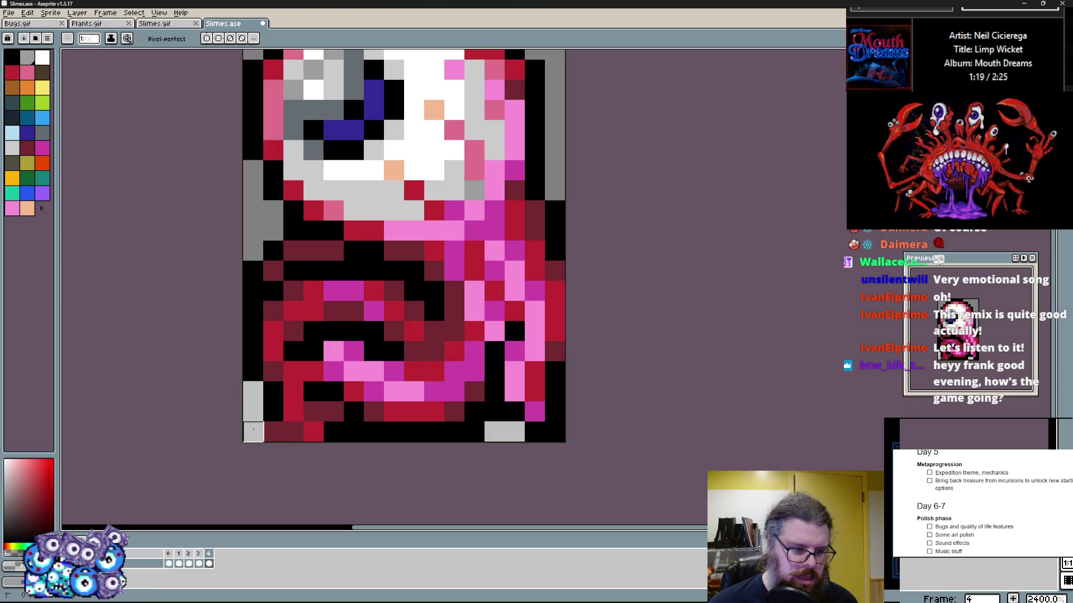
# Repaint the slime's bottom-edge pixels black and light grey, adding two magenta pixels
pyautogui.keyDown('alt'); pyautogui.click(285, 392); pyautogui.keyUp('alt')
pyautogui.keyDown('alt'); pyautogui.click(333, 370); pyautogui.keyUp('alt')
pyautogui.click(305, 365)
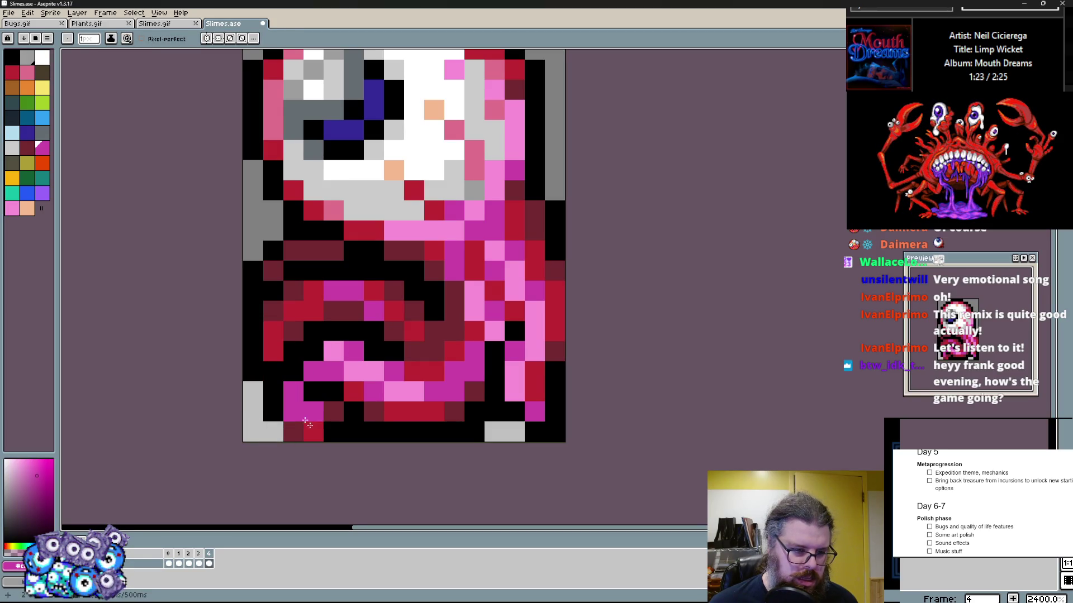
pyautogui.keyDown('alt'); pyautogui.click(333, 431); pyautogui.keyUp('alt')
pyautogui.moveTo(353, 431); pyautogui.dragTo(313, 412)
pyautogui.rightClick(293, 432)
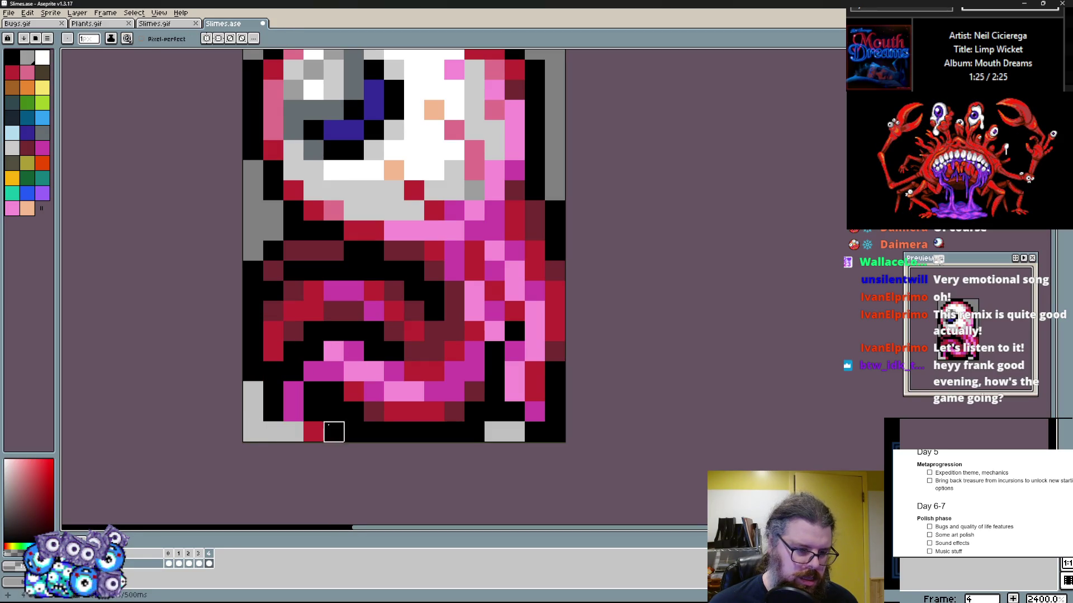
pyautogui.moveTo(353, 431); pyautogui.dragTo(321, 413)
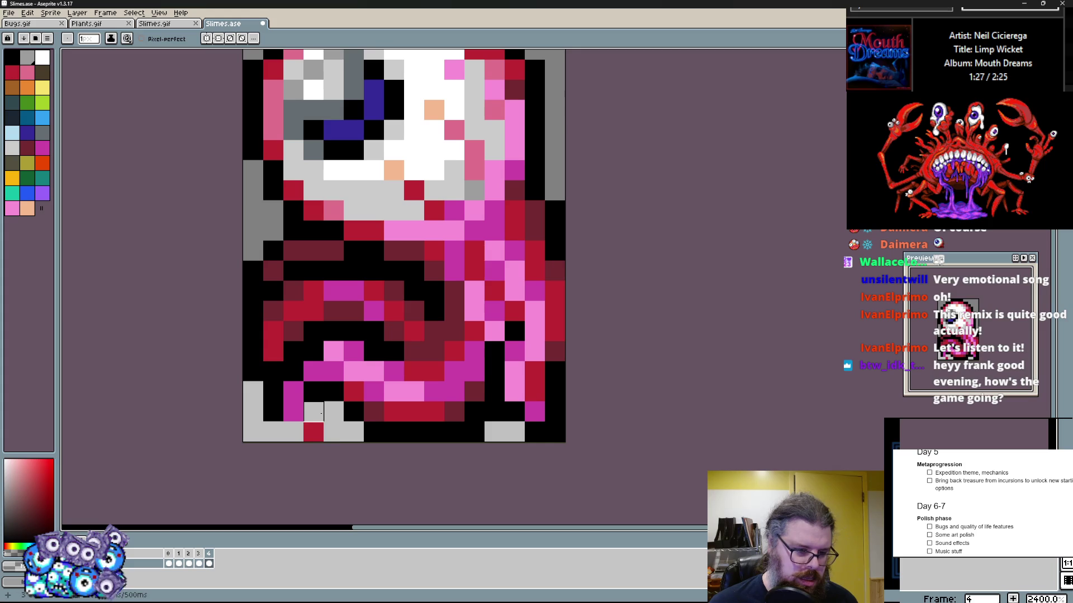
# Turn the maroon pixels near the bottom right black and a magenta pixel maroon
pyautogui.keyDown('alt'); pyautogui.click(492, 391); pyautogui.keyUp('alt')
pyautogui.click(475, 391)
pyautogui.click(453, 414)
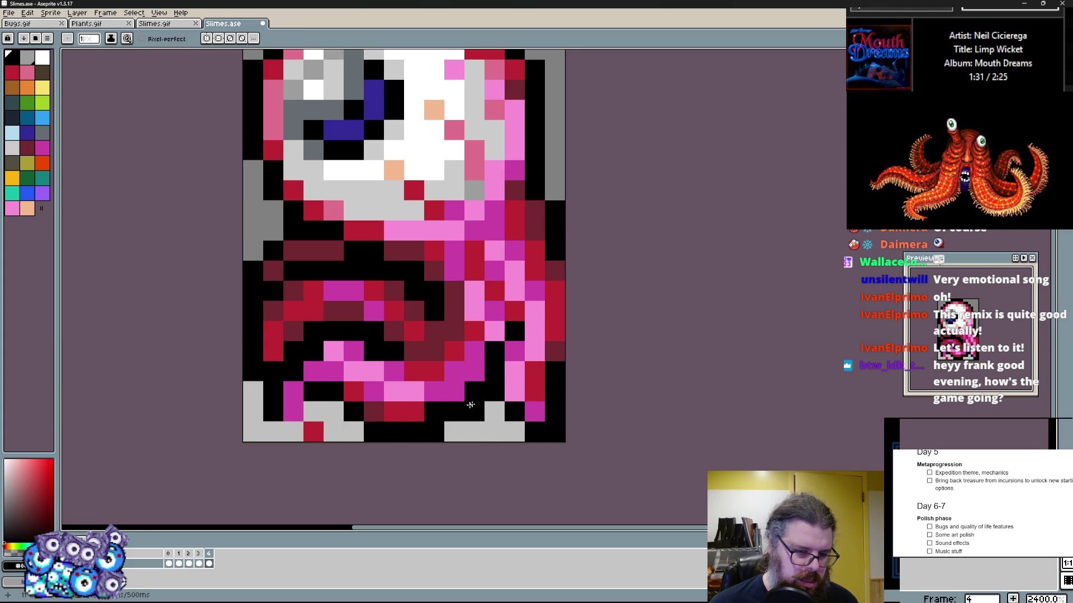
pyautogui.keyDown('alt'); pyautogui.click(434, 330); pyautogui.keyUp('alt')
pyautogui.click(454, 391)
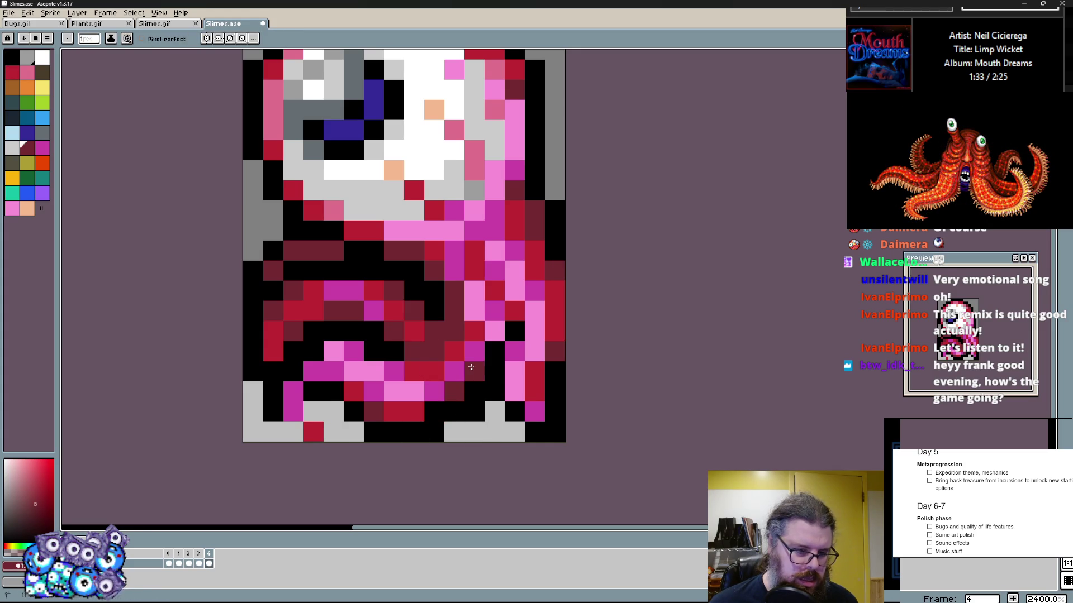
pyautogui.keyDown('alt'); pyautogui.click(427, 431); pyautogui.keyUp('alt')
pyautogui.moveTo(416, 431); pyautogui.dragTo(378, 419)
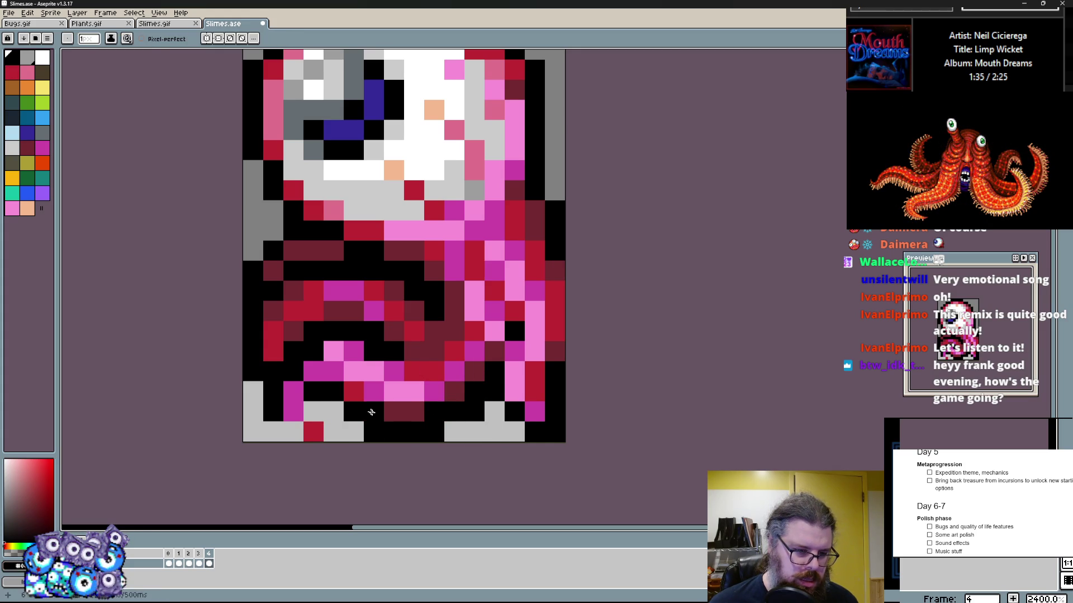
pyautogui.click(373, 391)
# Blacken two bottom-edge pixels and set the remaining bottom-row pixels light grey
pyautogui.keyDown('alt'); pyautogui.click(414, 371); pyautogui.keyUp('alt')
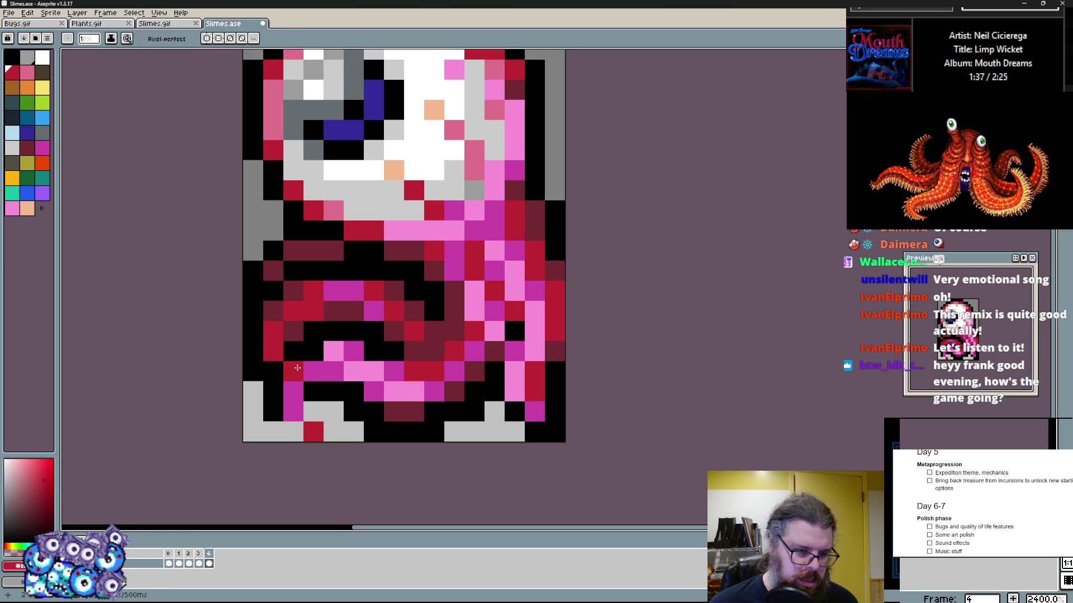
pyautogui.moveTo(343, 394); pyautogui.dragTo(311, 407)
pyautogui.keyDown('alt'); pyautogui.click(354, 430); pyautogui.keyUp('alt')
pyautogui.click(374, 431)
pyautogui.click(434, 431)
pyautogui.click(474, 411)
# Rework the lower-body crimson pixels into black and dark crimson, with one red pixel
pyautogui.keyDown('alt'); pyautogui.click(494, 392); pyautogui.keyUp('alt')
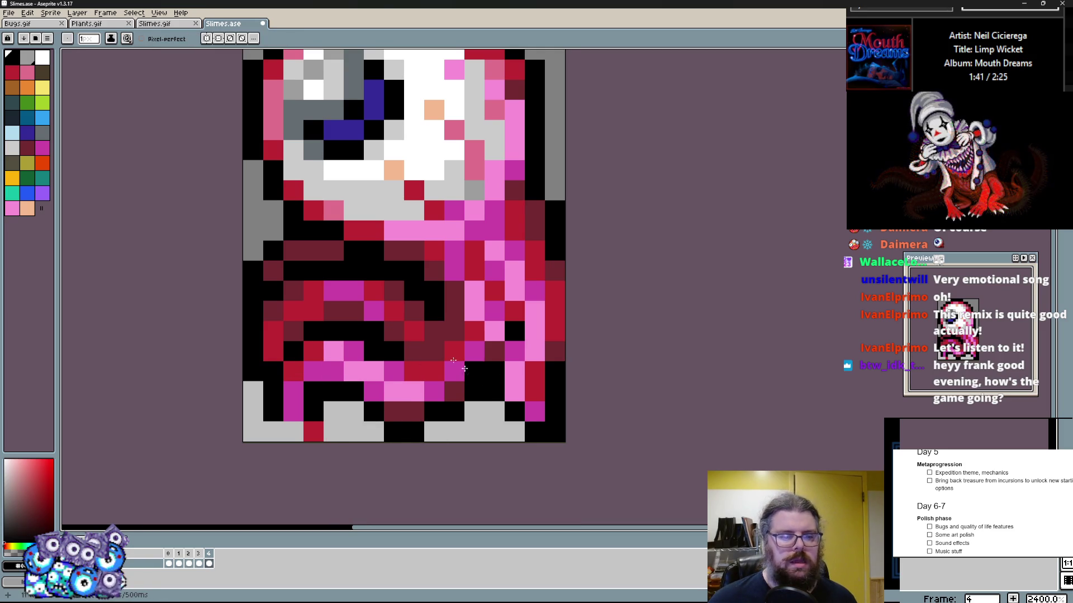
pyautogui.keyDown('alt'); pyautogui.click(330, 315); pyautogui.keyUp('alt')
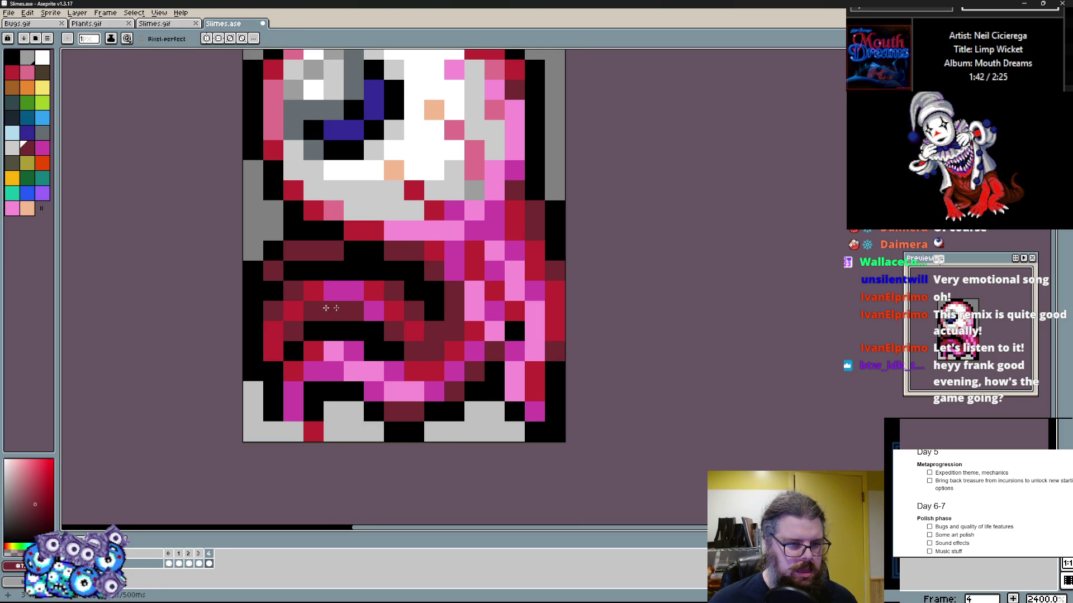
pyautogui.moveTo(394, 290)
pyautogui.mouseDown()
pyautogui.moveTo(394, 332)
pyautogui.moveTo(414, 312)
pyautogui.moveTo(417, 296)
pyautogui.moveTo(374, 331)
pyautogui.mouseUp()
pyautogui.keyDown('alt'); pyautogui.click(452, 318); pyautogui.keyUp('alt')
pyautogui.keyDown('alt'); pyautogui.click(374, 291); pyautogui.keyUp('alt')
pyautogui.click(377, 304)
pyautogui.keyDown('alt'); pyautogui.click(396, 313); pyautogui.keyUp('alt')
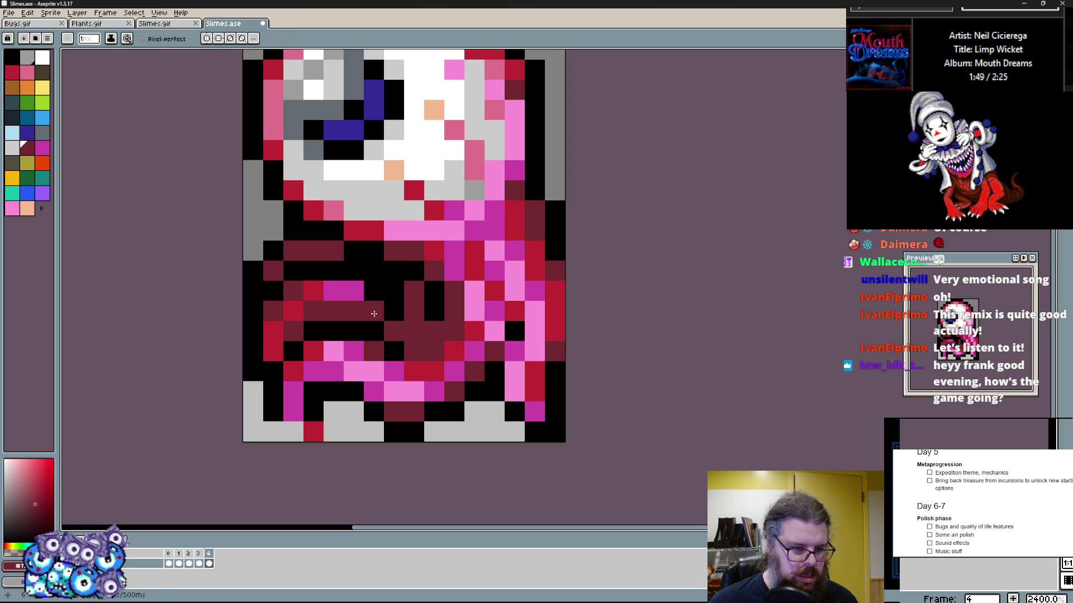
# Touch up the bottom with black and dark crimson, then blacken and grey the slime's left side
pyautogui.keyDown('alt'); pyautogui.click(273, 413); pyautogui.keyUp('alt')
pyautogui.click(298, 428)
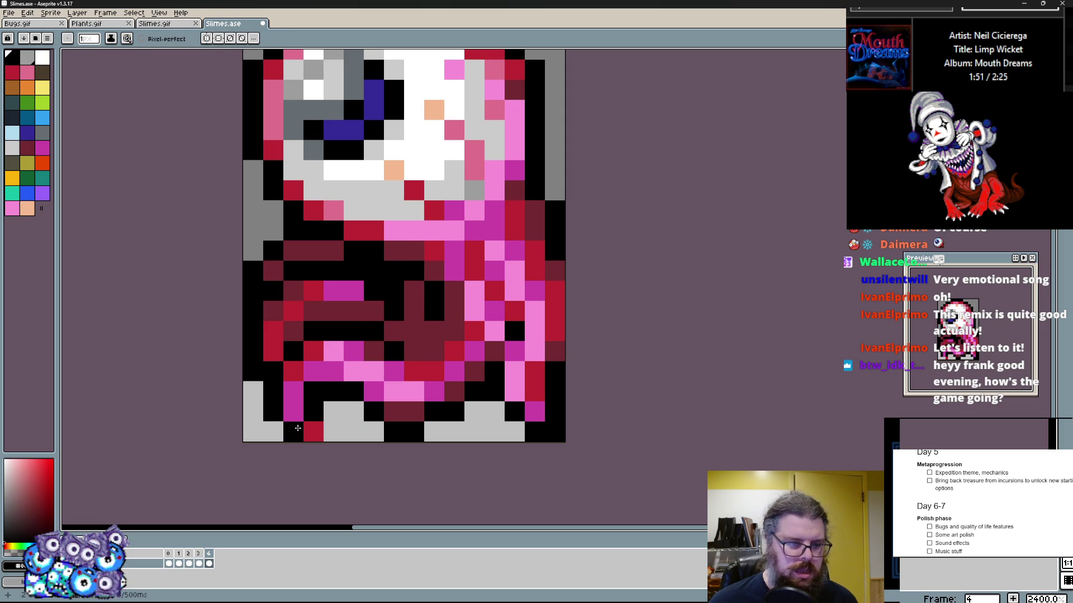
pyautogui.keyDown('alt'); pyautogui.click(394, 412); pyautogui.keyUp('alt')
pyautogui.click(373, 410)
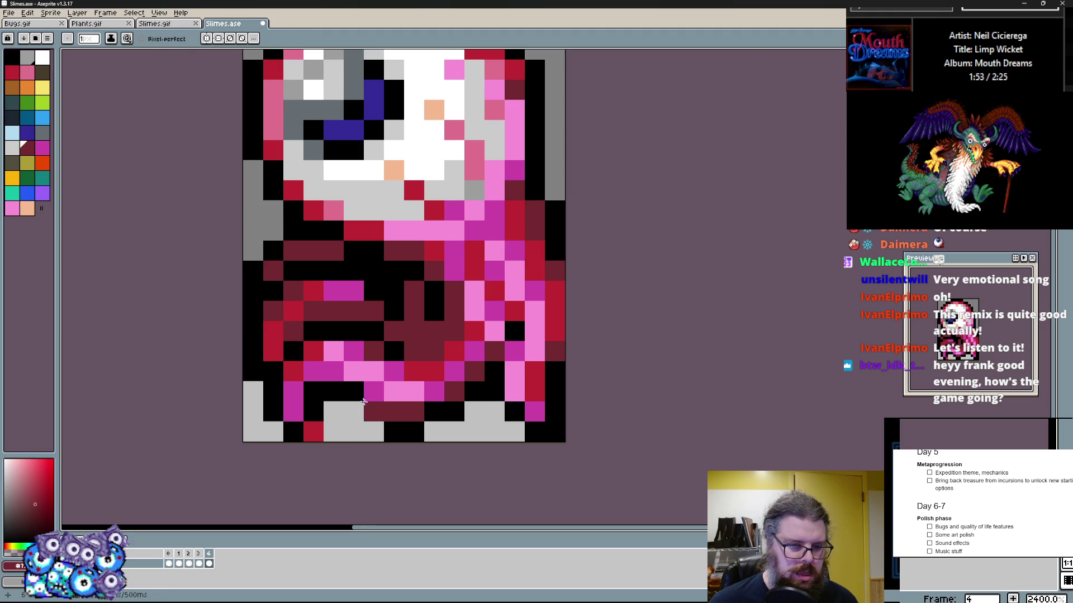
pyautogui.scroll(2, 289, 378)
pyautogui.keyDown('alt'); pyautogui.click(363, 301); pyautogui.keyUp('alt')
pyautogui.keyDown('alt'); pyautogui.click(274, 262); pyautogui.keyUp('alt')
pyautogui.moveTo(334, 301)
pyautogui.mouseDown()
pyautogui.moveTo(273, 322)
pyautogui.moveTo(312, 301)
pyautogui.mouseUp()
pyautogui.click(252, 341)
pyautogui.scroll(-1, 389, 328)
pyautogui.scroll(1, 399, 360)
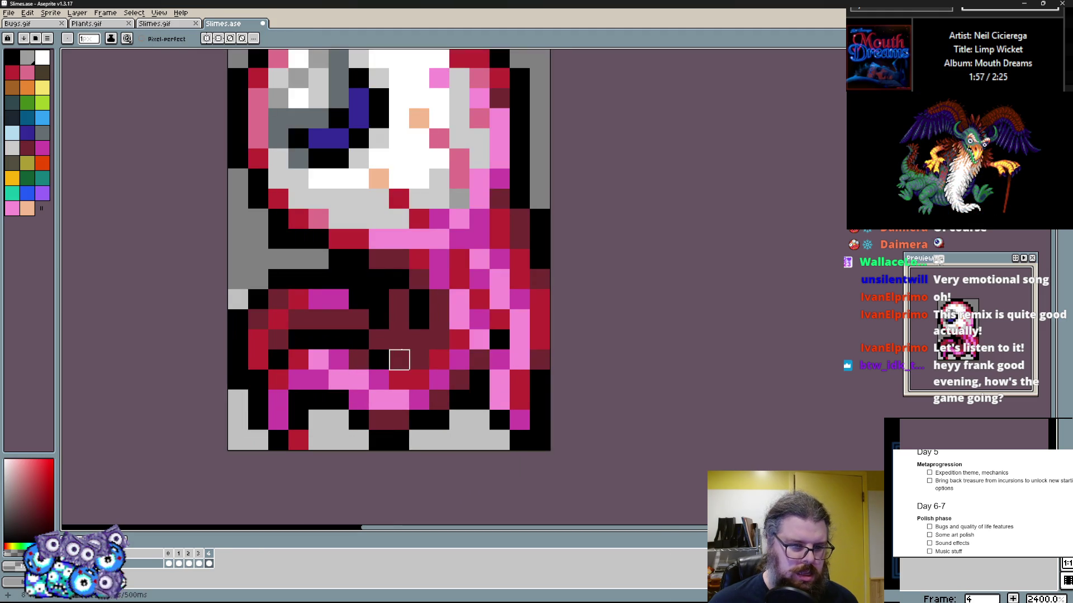
# Undo a maroon fold and paint red strokes, including a diagonal, through the body
pyautogui.moveTo(439, 400)
pyautogui.mouseDown()
pyautogui.moveTo(373, 408)
pyautogui.moveTo(338, 440)
pyautogui.mouseUp()
pyautogui.hotkey('ctrl', 'z')
pyautogui.keyDown('alt'); pyautogui.click(378, 358); pyautogui.keyUp('alt')
pyautogui.moveTo(398, 339); pyautogui.dragTo(439, 338)
pyautogui.keyDown('alt'); pyautogui.click(419, 380); pyautogui.keyUp('alt')
pyautogui.moveTo(358, 420); pyautogui.dragTo(443, 355)
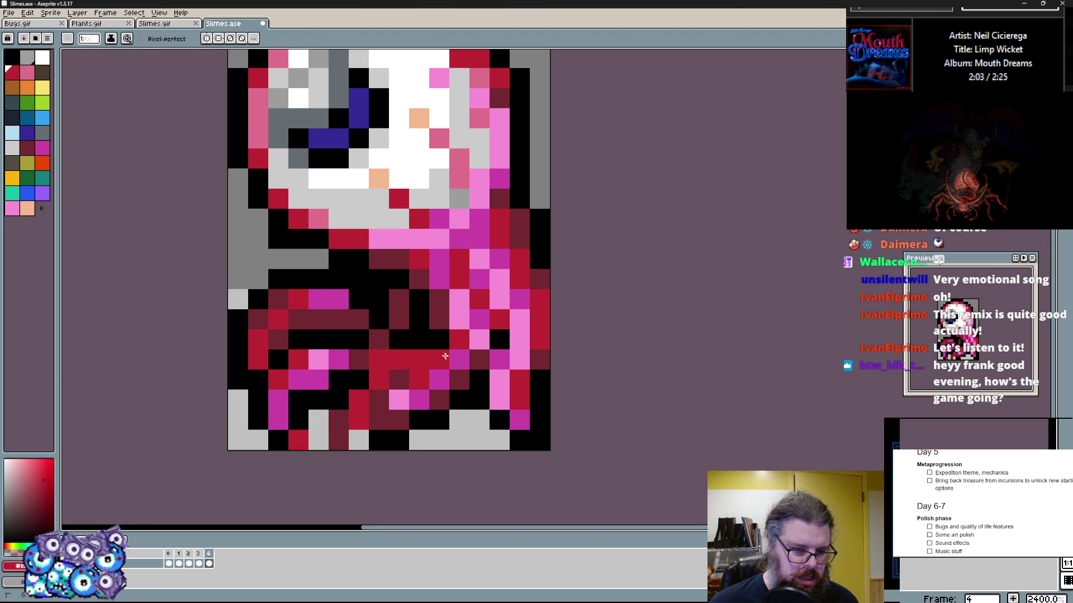
# Add black strokes in the lower body and red pixels down toward the base
pyautogui.keyDown('alt'); pyautogui.click(419, 318); pyautogui.keyUp('alt')
pyautogui.click(378, 359)
pyautogui.click(338, 419)
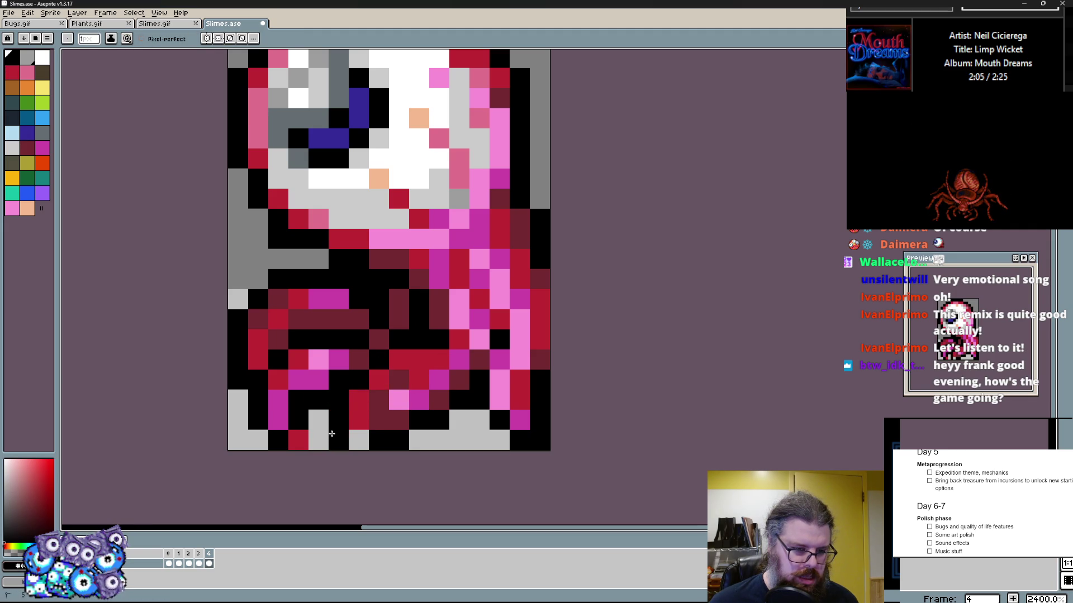
pyautogui.moveTo(379, 420)
pyautogui.mouseDown()
pyautogui.moveTo(439, 381)
pyautogui.moveTo(419, 419)
pyautogui.moveTo(455, 371)
pyautogui.moveTo(459, 419)
pyautogui.moveTo(429, 440)
pyautogui.mouseUp()
pyautogui.keyDown('alt'); pyautogui.click(427, 384); pyautogui.keyUp('alt')
pyautogui.keyDown('alt'); pyautogui.click(399, 419); pyautogui.keyUp('alt')
pyautogui.keyDown('alt'); pyautogui.click(499, 419); pyautogui.keyUp('alt')
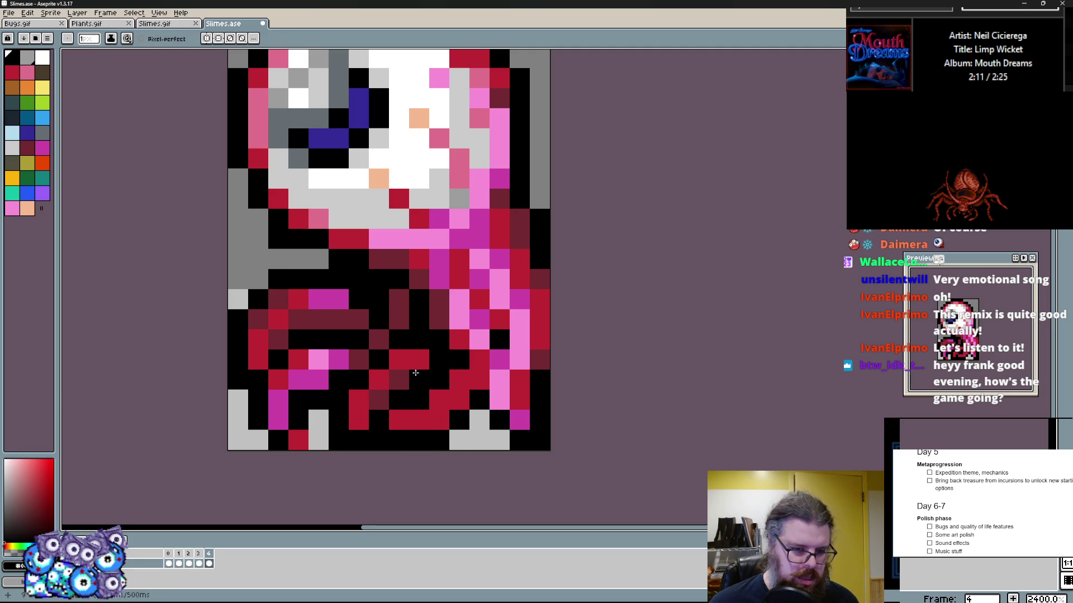
# Shade the middle body with maroon pixels, balancing them against black
pyautogui.keyDown('alt'); pyautogui.click(399, 380); pyautogui.keyUp('alt')
pyautogui.click(439, 358)
pyautogui.click(419, 380)
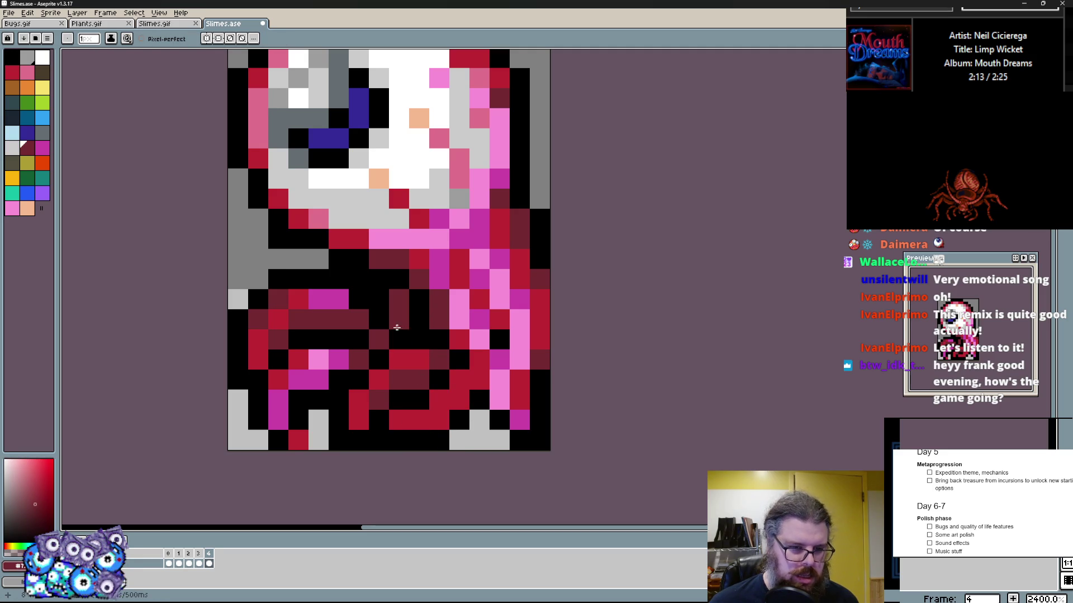
pyautogui.keyDown('alt'); pyautogui.click(380, 321); pyautogui.keyUp('alt')
pyautogui.moveTo(398, 319)
pyautogui.mouseDown()
pyautogui.moveTo(379, 339)
pyautogui.moveTo(398, 300)
pyautogui.mouseUp()
pyautogui.keyDown('alt'); pyautogui.click(368, 318); pyautogui.keyUp('alt')
pyautogui.keyDown('alt'); pyautogui.click(408, 342); pyautogui.keyUp('alt')
# Paint maroon across the left lower, right-centre and upper middle body, with a few black pixels
pyautogui.keyDown('alt'); pyautogui.click(358, 318); pyautogui.keyUp('alt')
pyautogui.moveTo(359, 360); pyautogui.dragTo(338, 359)
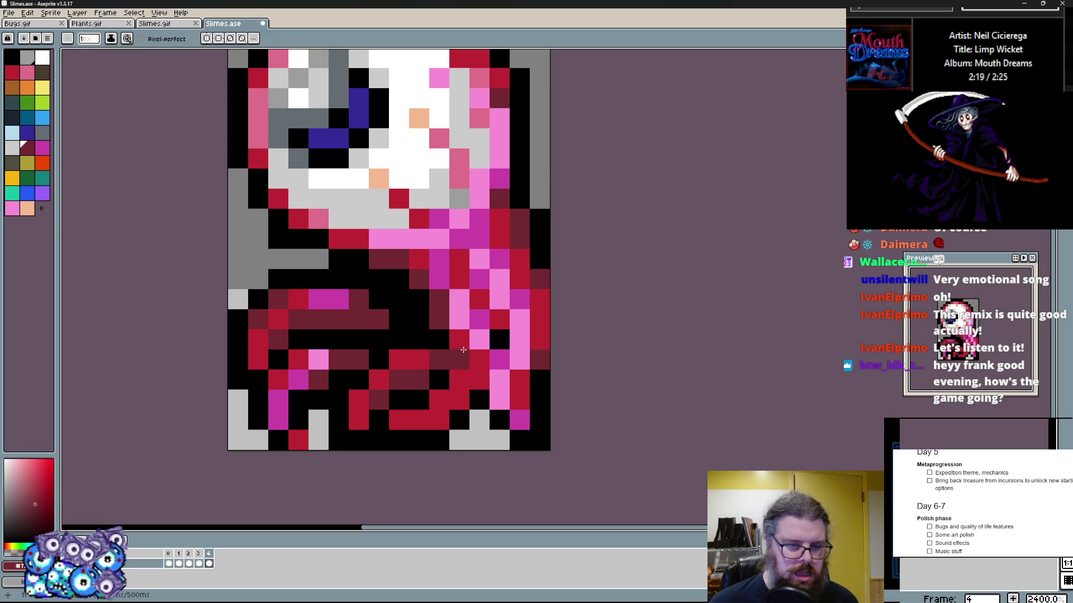
pyautogui.moveTo(458, 358); pyautogui.dragTo(493, 336)
pyautogui.rightClick(493, 336)
pyautogui.keyDown('alt'); pyautogui.click(350, 337); pyautogui.keyUp('alt')
pyautogui.click(358, 318)
pyautogui.keyDown('alt'); pyautogui.click(378, 311); pyautogui.keyUp('alt')
pyautogui.moveTo(379, 299); pyautogui.dragTo(418, 292)
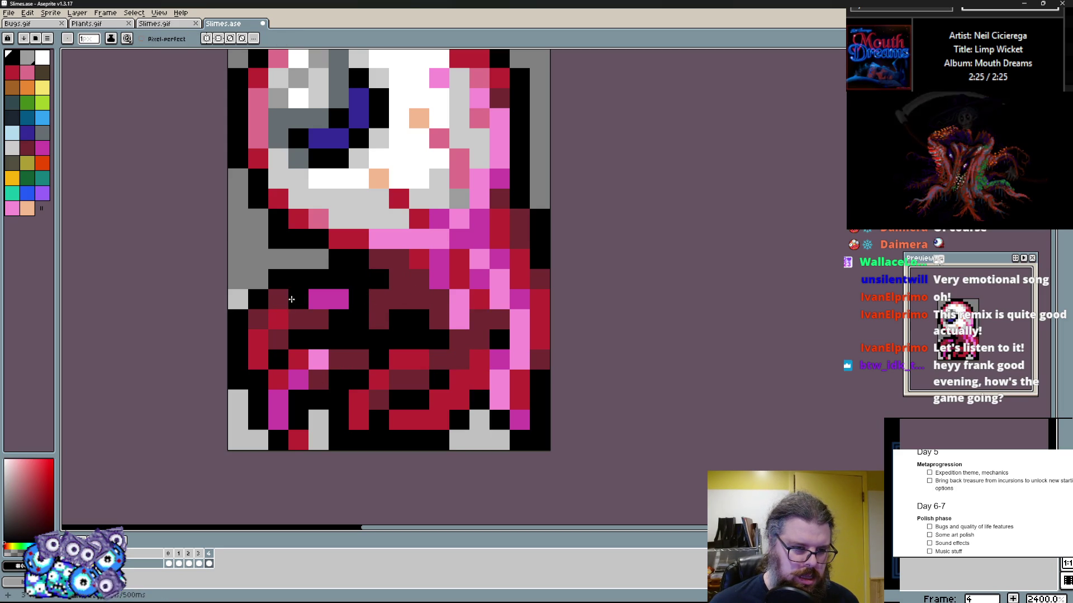
# Add crimson and magenta strands across the middle body, plus maroon and crimson touch-ups
pyautogui.keyDown('alt'); pyautogui.click(298, 299); pyautogui.keyUp('alt')
pyautogui.click(338, 299)
pyautogui.moveTo(399, 319); pyautogui.dragTo(419, 299)
pyautogui.click(437, 354)
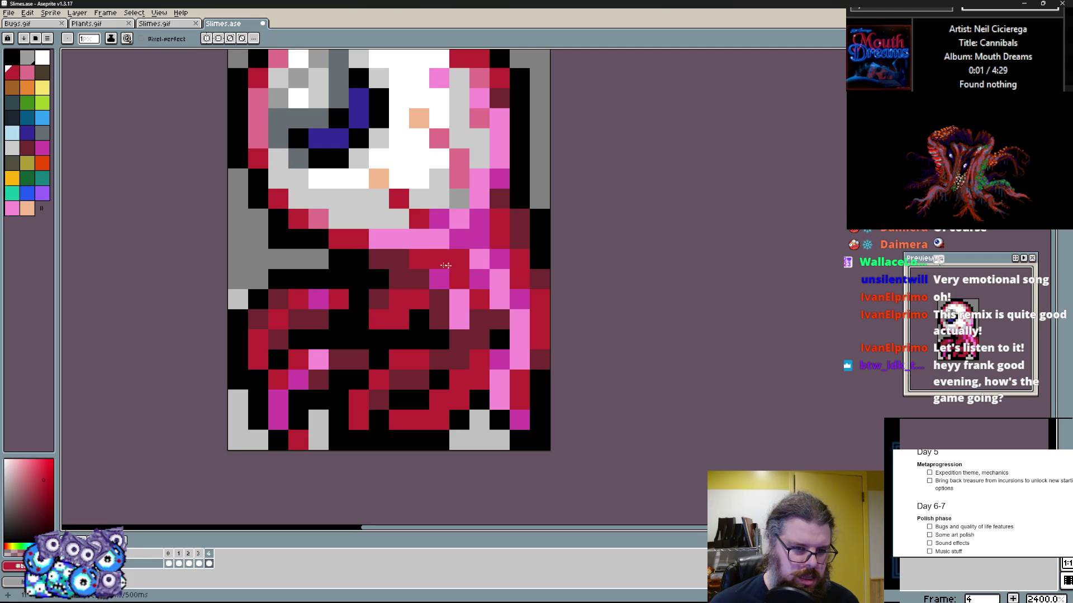
pyautogui.moveTo(384, 338); pyautogui.dragTo(412, 298)
pyautogui.keyDown('alt'); pyautogui.click(439, 319); pyautogui.keyUp('alt')
pyautogui.click(439, 299)
pyautogui.click(439, 278)
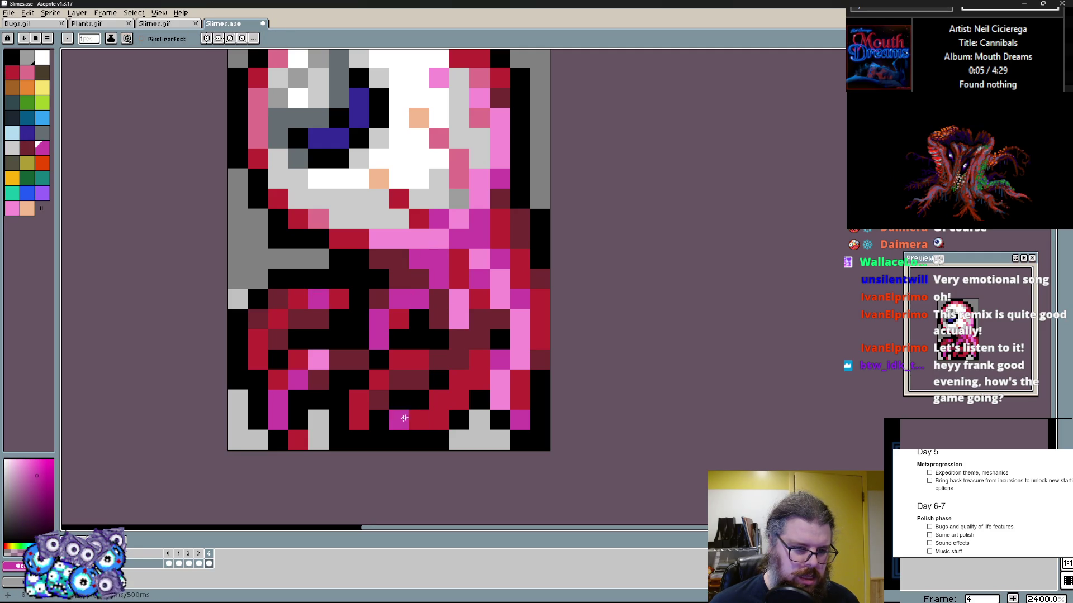
# Turn two magenta pixels maroon and one lower-body pixel crimson
pyautogui.keyDown('alt'); pyautogui.click(413, 375); pyautogui.keyUp('alt')
pyautogui.moveTo(399, 379); pyautogui.dragTo(382, 394)
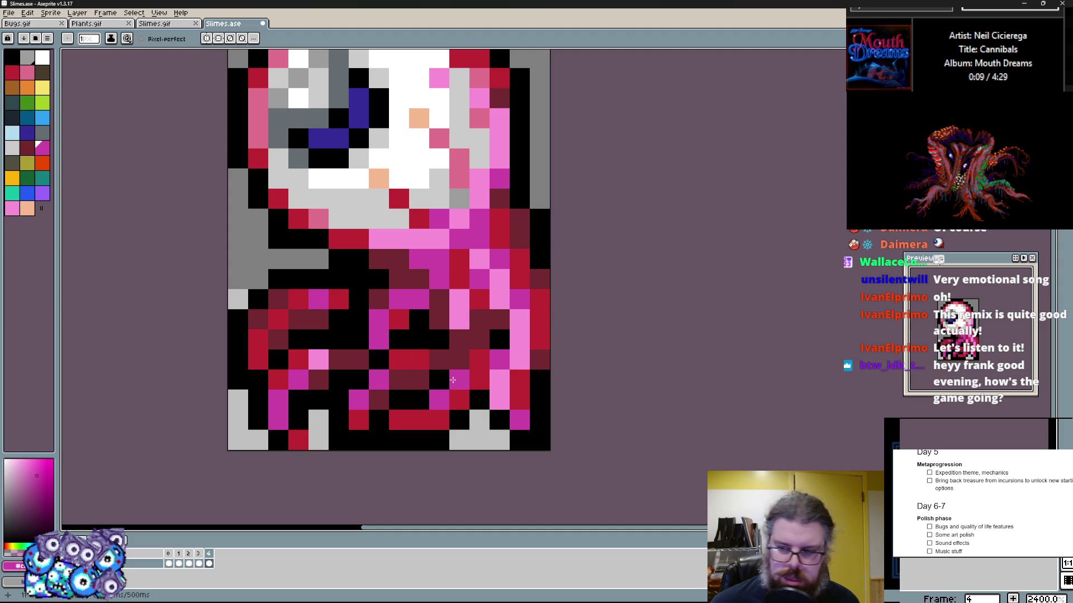
pyautogui.keyDown('alt'); pyautogui.click(417, 342); pyautogui.keyUp('alt')
pyautogui.click(369, 377)
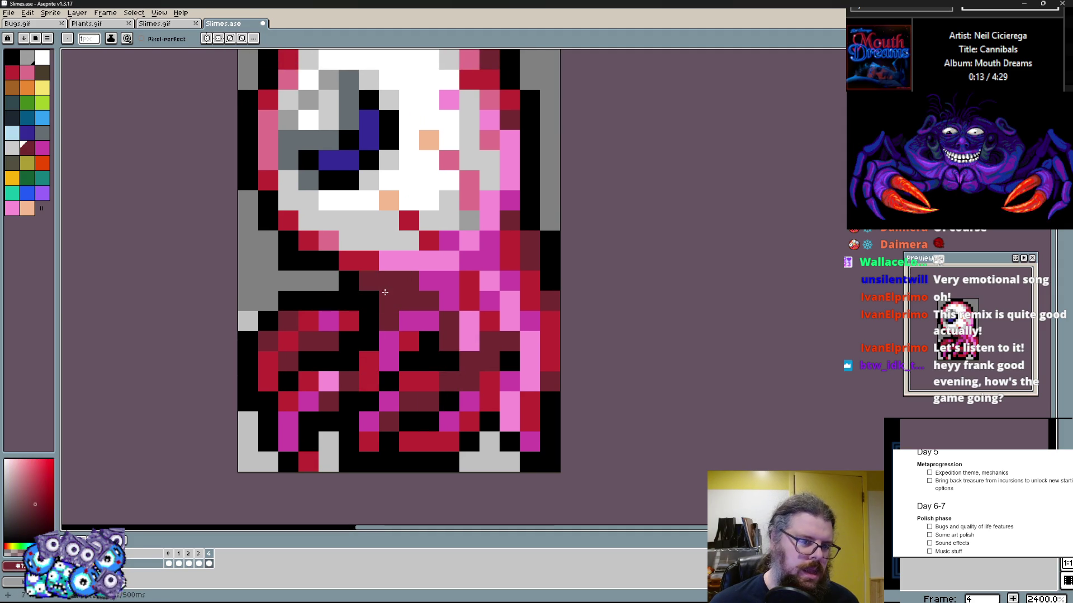
pyautogui.keyDown('alt'); pyautogui.click(313, 263); pyautogui.keyUp('alt')
# Zoom out, recentre the sprite and step back to the previous animation frame
pyautogui.scroll(-2, 324, 262)
pyautogui.scroll(2, 348, 320)
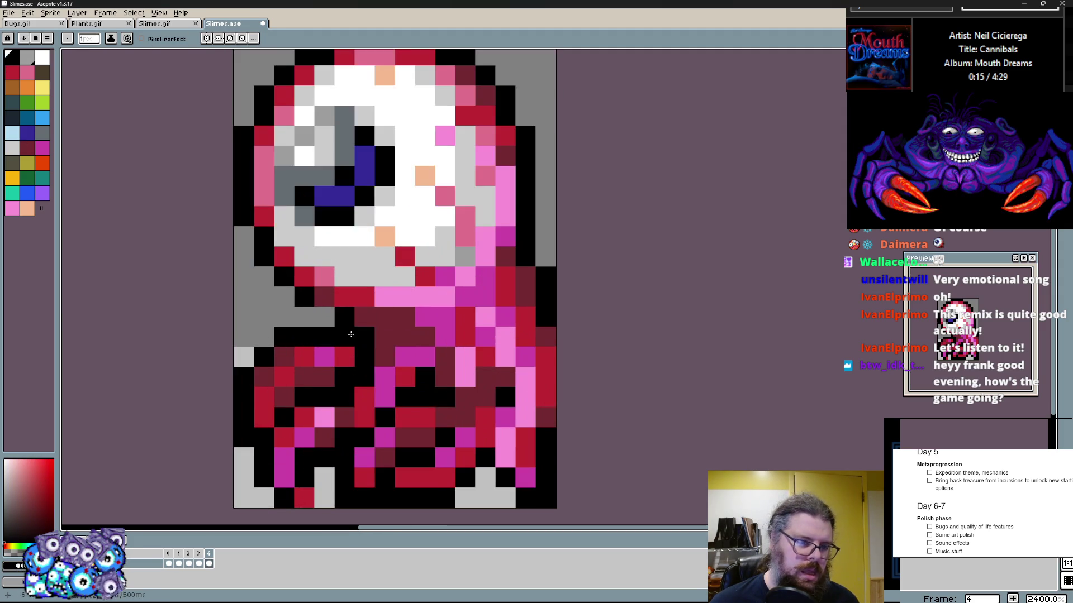
pyautogui.scroll(-1, 436, 351)
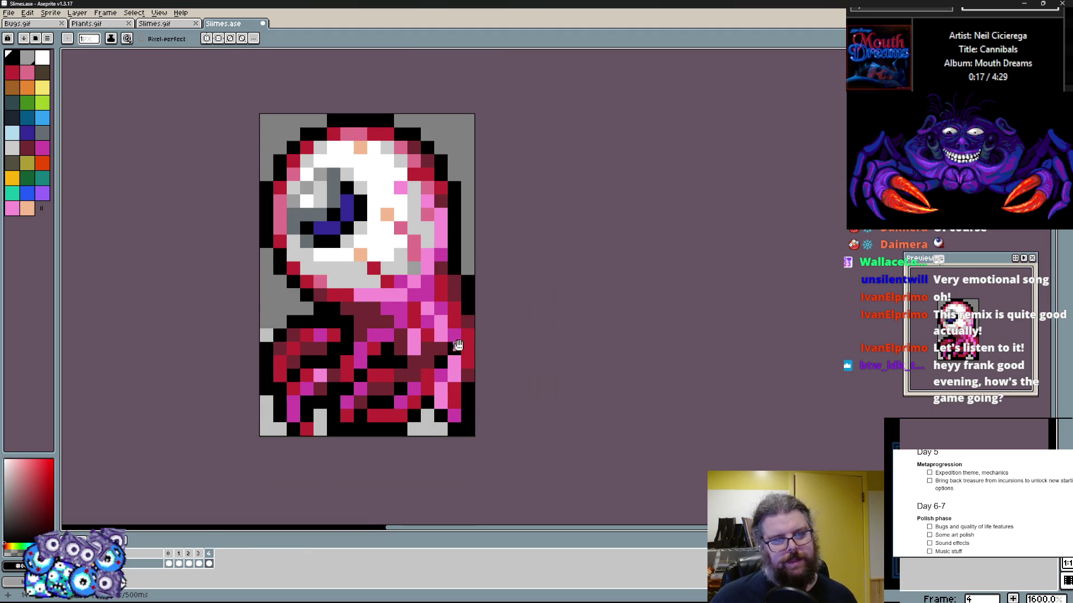
pyautogui.moveTo(458, 346); pyautogui.dragTo(502, 358)
pyautogui.press('Left')
# Add dark maroon shading below the eye and across the red body
pyautogui.scroll(1, 445, 412)
pyautogui.keyDown('alt'); pyautogui.click(472, 378); pyautogui.keyUp('alt')
pyautogui.click(346, 388)
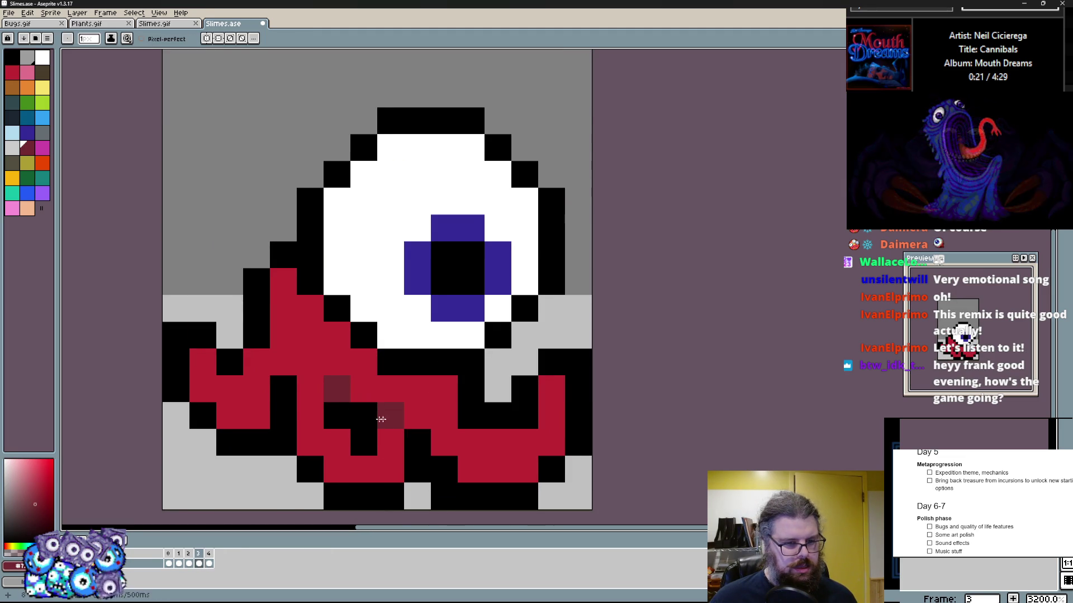
pyautogui.moveTo(363, 416); pyautogui.dragTo(391, 416)
pyautogui.moveTo(310, 255)
pyautogui.mouseDown()
pyautogui.moveTo(310, 281)
pyautogui.moveTo(398, 372)
pyautogui.moveTo(395, 359)
pyautogui.moveTo(467, 388)
pyautogui.mouseUp()
pyautogui.click(375, 350)
# Restore some pixels to red, blacken a grey pixel, and shade the left side and right foot dark maroon
pyautogui.press('x')
pyautogui.keyDown('alt'); pyautogui.click(417, 362); pyautogui.keyUp('alt')
pyautogui.rightClick(498, 362)
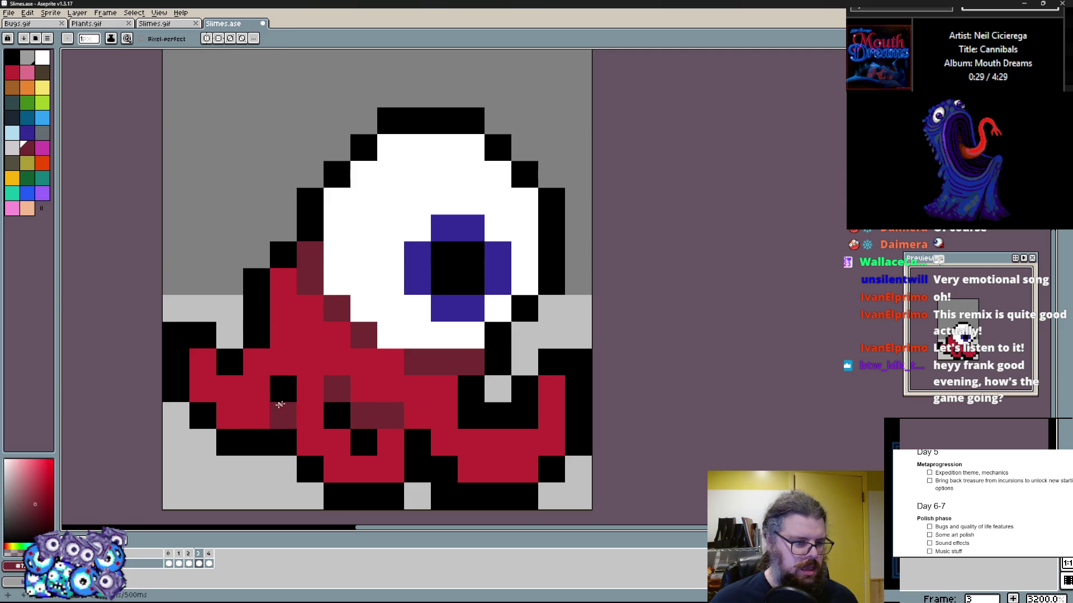
pyautogui.click(284, 389)
pyautogui.moveTo(229, 416); pyautogui.dragTo(258, 419)
pyautogui.click(498, 442)
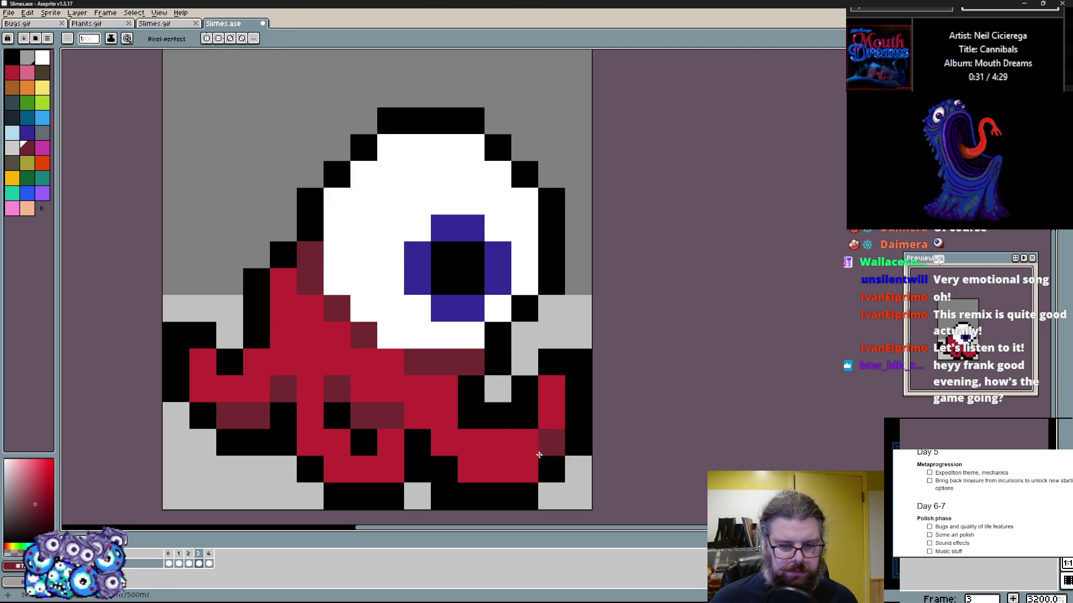
pyautogui.moveTo(471, 442); pyautogui.dragTo(463, 413)
# Return a foot pixel to red, bring the slime into view and shade two body pixels dark maroon
pyautogui.keyDown('alt'); pyautogui.click(451, 443); pyautogui.keyUp('alt')
pyautogui.click(471, 443)
pyautogui.keyDown('alt'); pyautogui.click(469, 424); pyautogui.keyUp('alt')
pyautogui.moveTo(441, 462); pyautogui.dragTo(454, 427)
pyautogui.keyDown('alt'); pyautogui.click(430, 406); pyautogui.keyUp('alt')
pyautogui.click(268, 299)
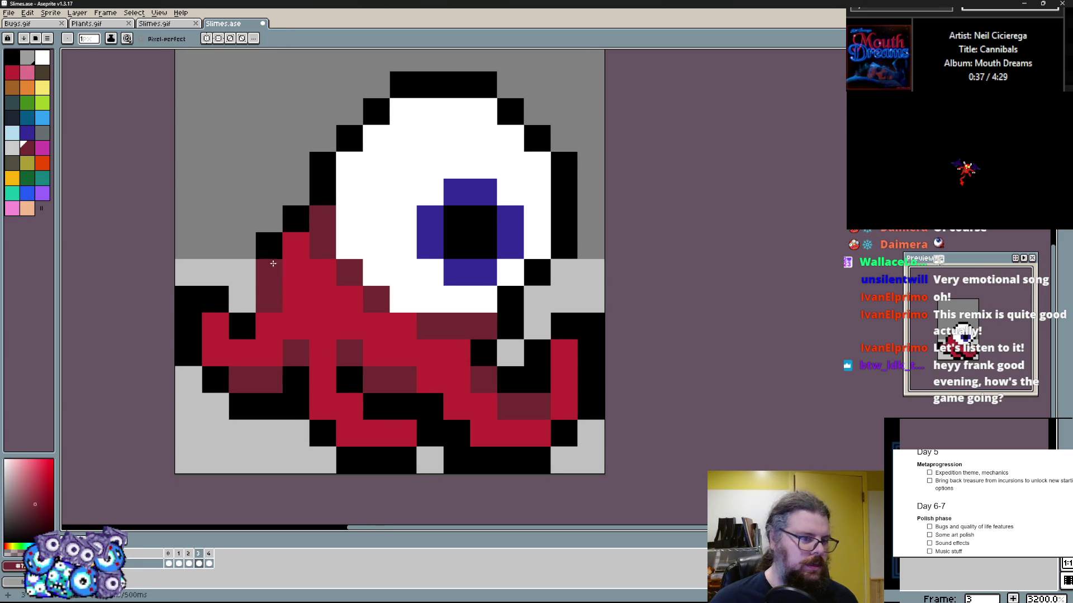
pyautogui.keyDown('alt'); pyautogui.click(270, 276); pyautogui.keyUp('alt')
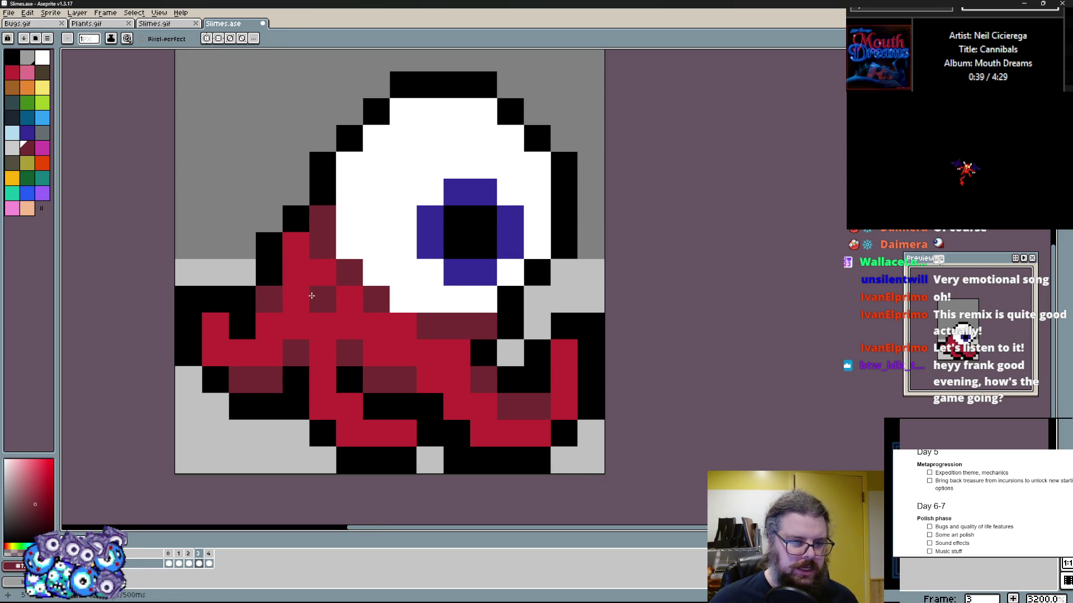
# Adjust body cells between red and maroon and add maroon shading to the lower body
pyautogui.click(321, 326)
pyautogui.keyDown('alt'); pyautogui.click(313, 293); pyautogui.keyUp('alt')
pyautogui.click(303, 271)
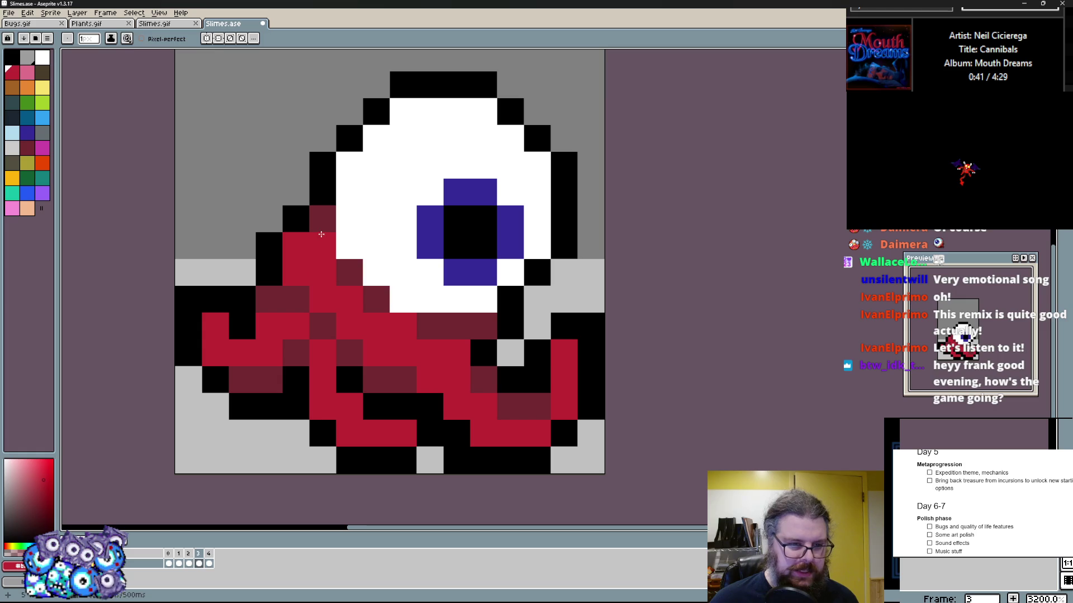
pyautogui.rightClick(457, 380)
pyautogui.rightClick(430, 381)
pyautogui.rightClick(403, 327)
# Add black and maroon outline pixels on the slime's right side
pyautogui.keyDown('alt'); pyautogui.click(510, 326); pyautogui.keyUp('alt')
pyautogui.click(510, 357)
pyautogui.keyDown('alt'); pyautogui.click(537, 406); pyautogui.keyUp('alt')
pyautogui.click(536, 380)
# Choose pink and paint highlight pixels along the tentacles
pyautogui.press('Right')
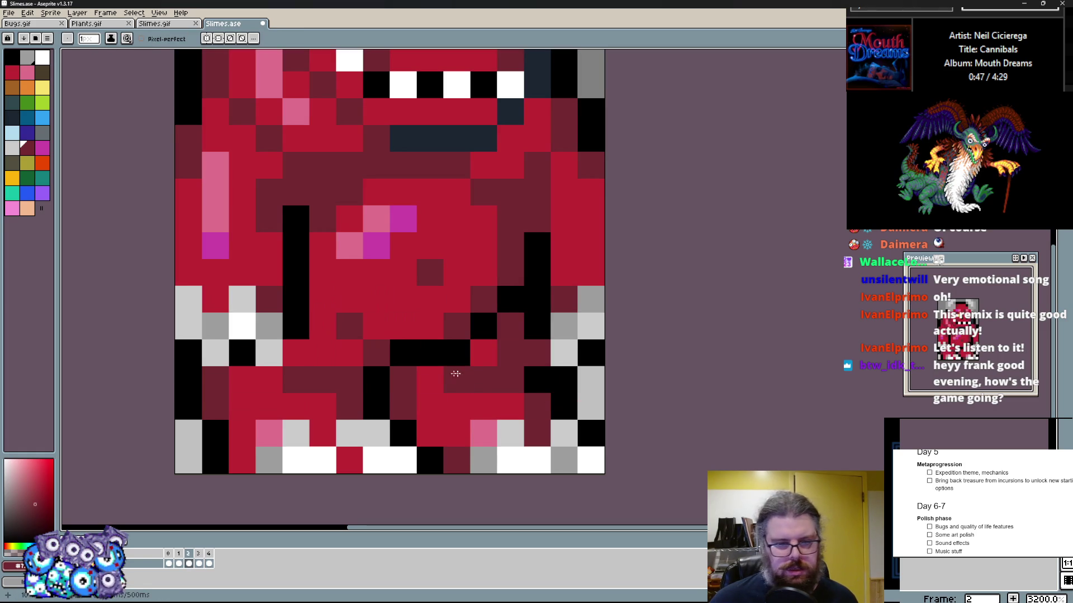
pyautogui.keyDown('alt'); pyautogui.click(269, 433); pyautogui.keyUp('alt')
pyautogui.press('Left')
pyautogui.click(215, 326)
pyautogui.click(242, 352)
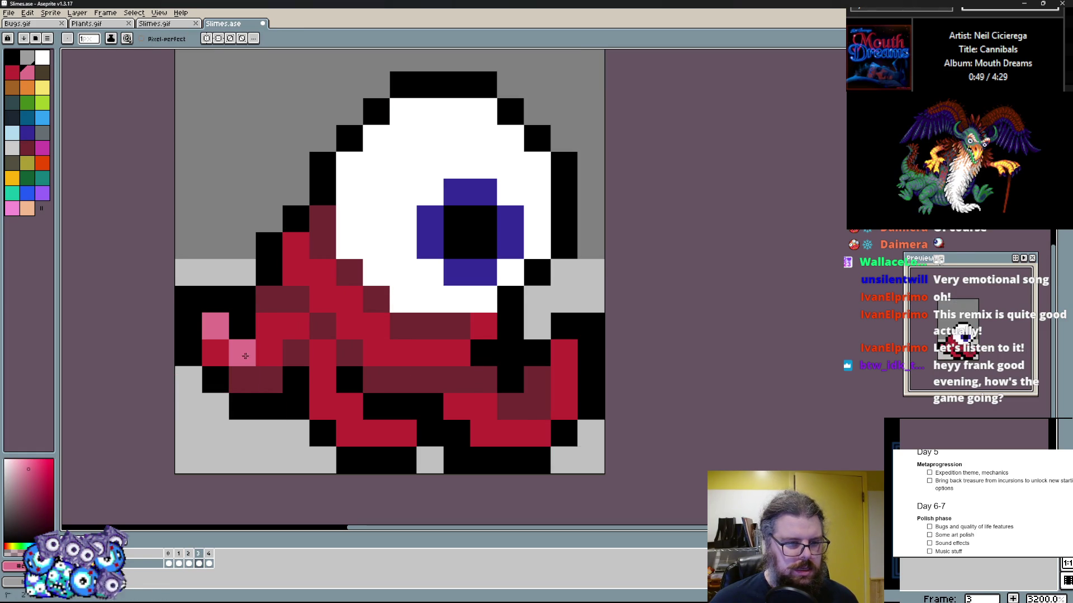
pyautogui.click(269, 352)
pyautogui.click(376, 433)
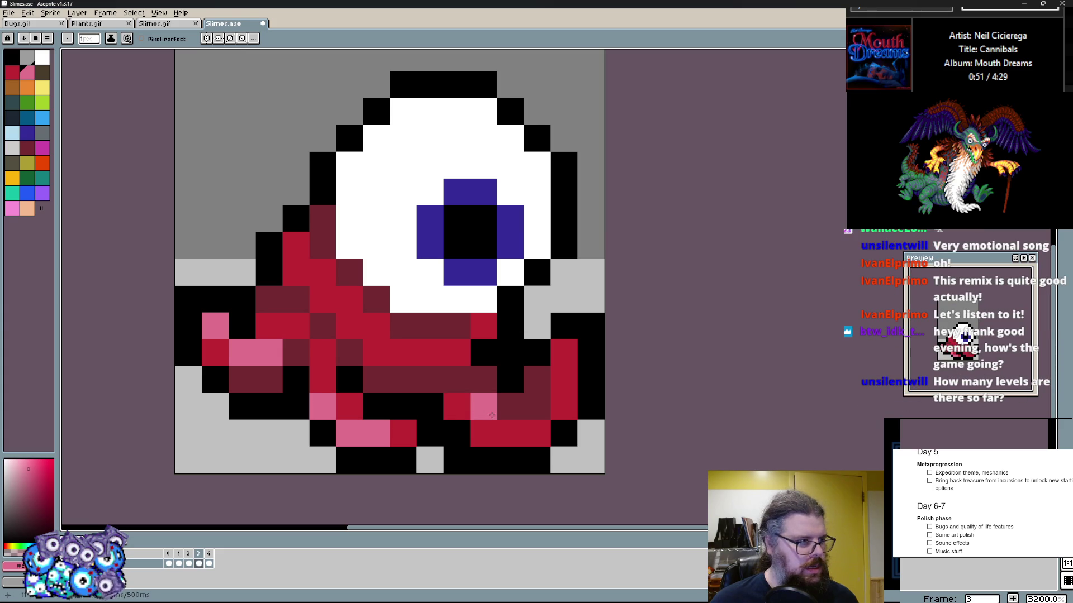
# Repaint a maroon cell red and add pink highlights to the lower body
pyautogui.rightClick(537, 406)
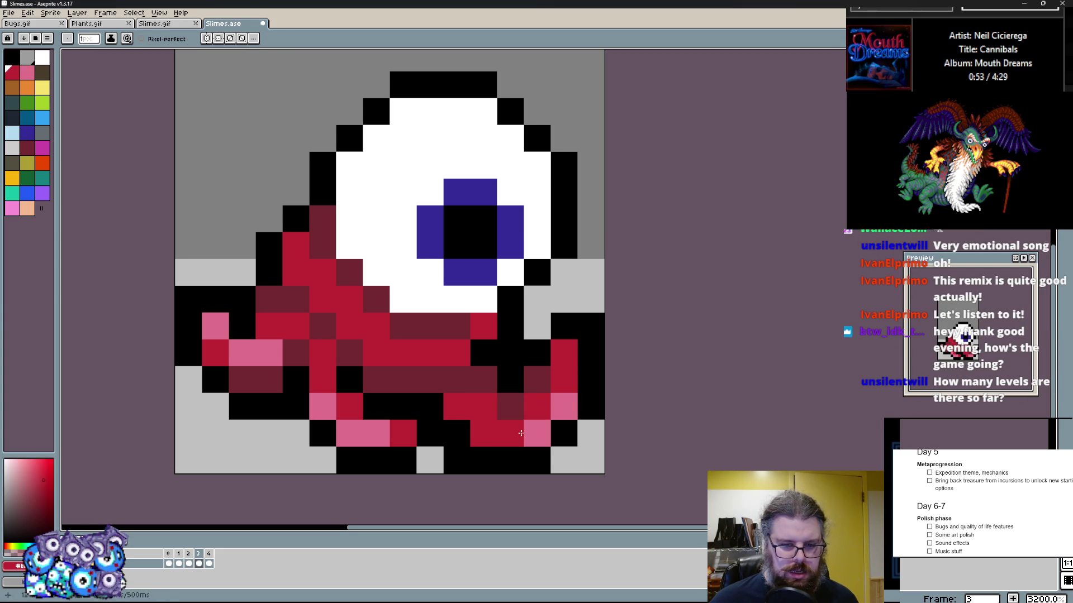
pyautogui.click(403, 352)
pyautogui.click(349, 325)
pyautogui.click(315, 297)
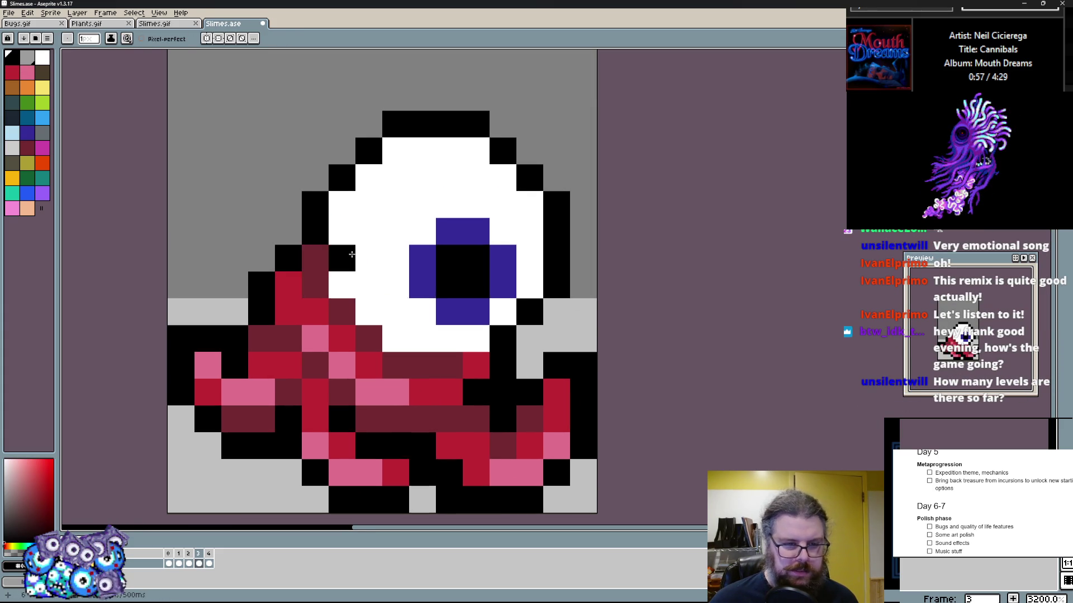
# Paint one of the eye's white cells light grey
pyautogui.scroll(-1, 415, 365)
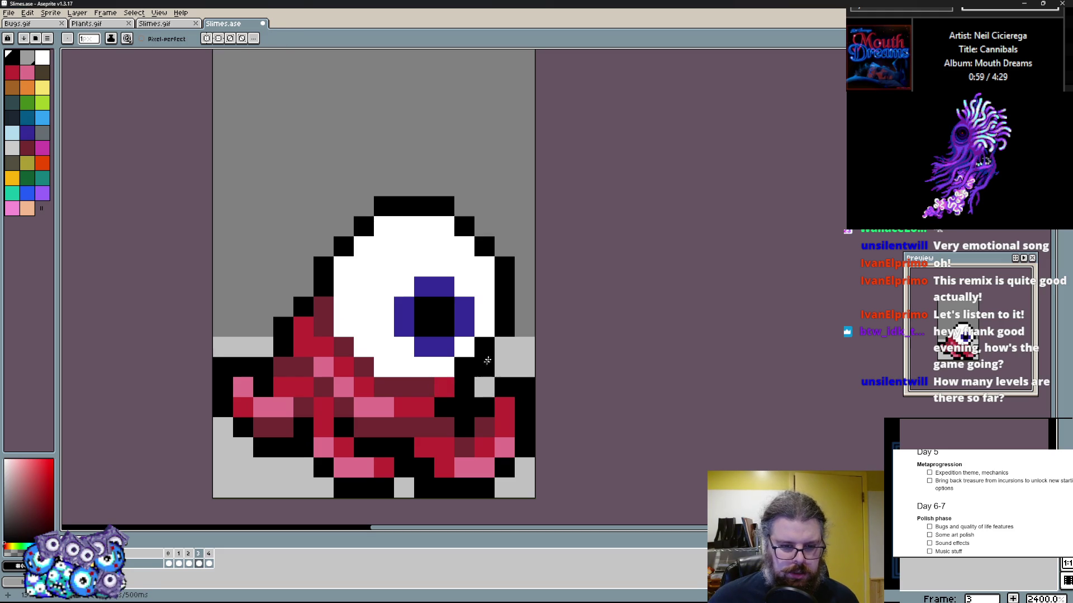
pyautogui.keyDown('alt'); pyautogui.click(407, 388); pyautogui.keyUp('alt')
pyautogui.scroll(1, 407, 391)
pyautogui.keyDown('alt'); pyautogui.click(514, 303); pyautogui.keyUp('alt')
pyautogui.keyDown('alt'); pyautogui.click(534, 335); pyautogui.keyUp('alt')
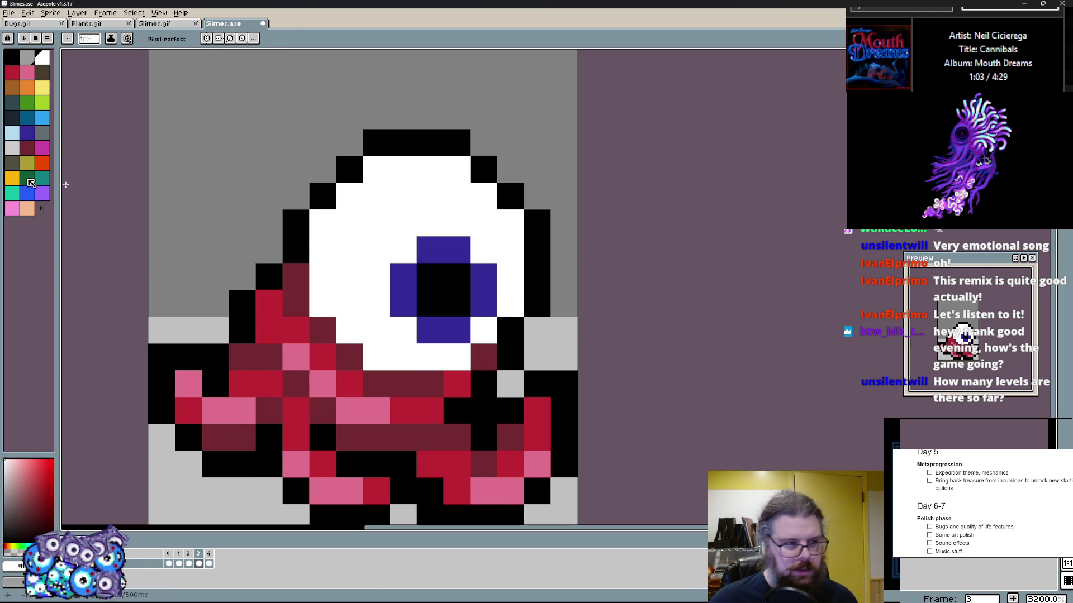
# Shade the eye's lower, right and left edges with light grey
pyautogui.click(467, 363)
pyautogui.moveTo(466, 363); pyautogui.dragTo(317, 295)
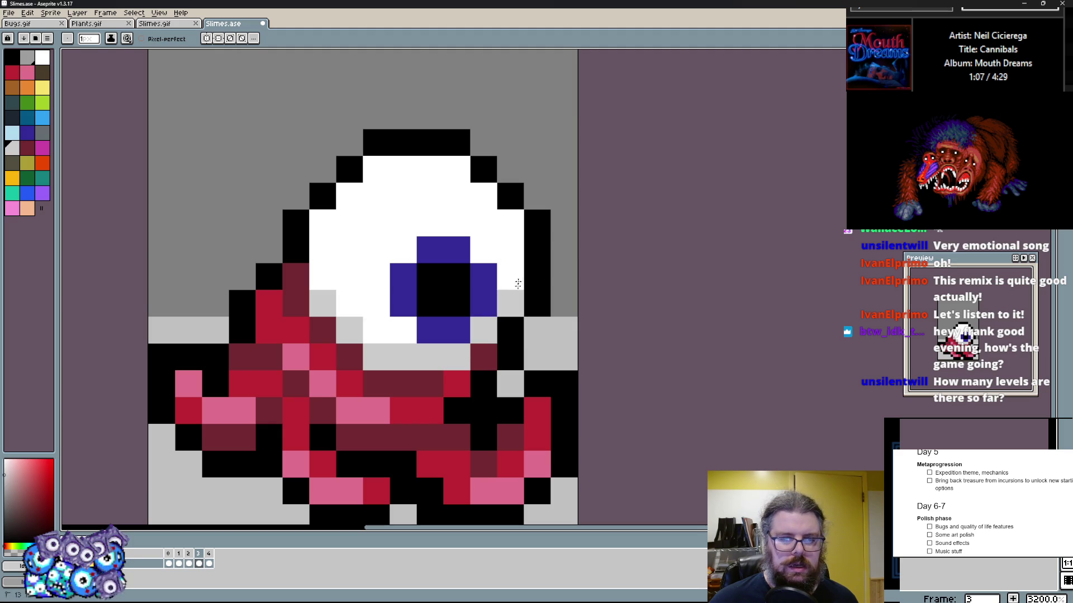
pyautogui.moveTo(515, 299); pyautogui.dragTo(510, 218)
pyautogui.moveTo(402, 329)
pyautogui.mouseDown()
pyautogui.moveTo(369, 329)
pyautogui.moveTo(317, 232)
pyautogui.mouseUp()
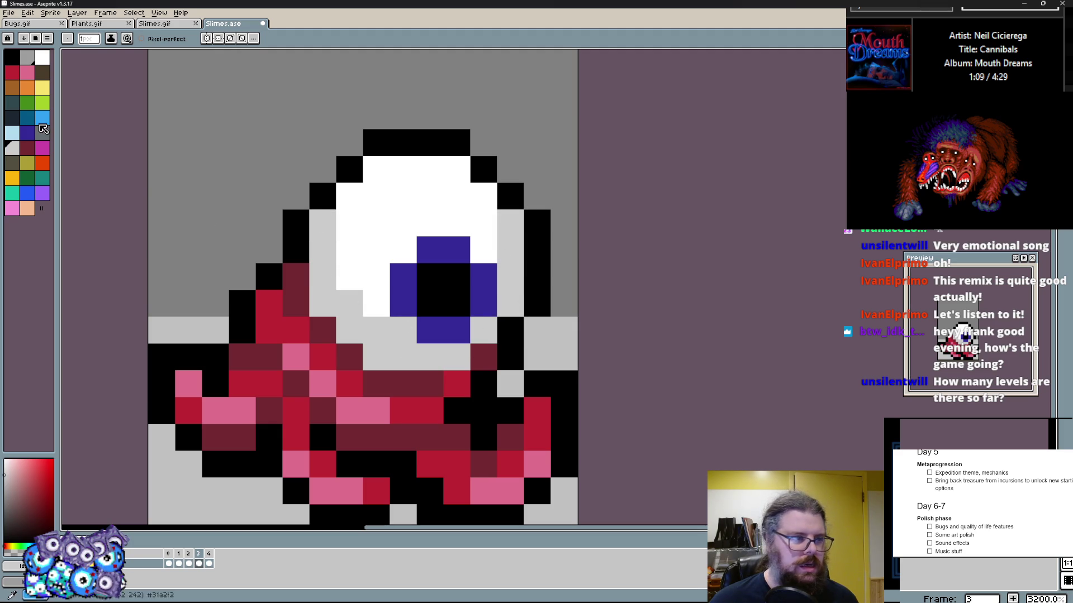
# Darken one eye cell to mid grey and shade the eye's top row and right cells light grey
pyautogui.click(31, 54)
pyautogui.click(376, 357)
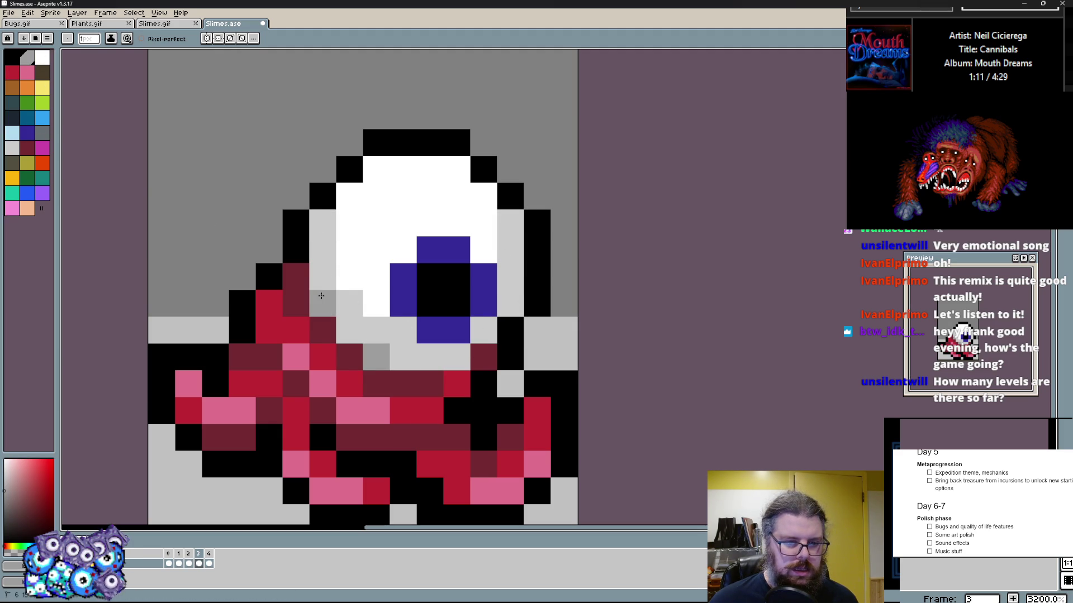
pyautogui.scroll(1, 515, 300)
pyautogui.keyDown('alt'); pyautogui.click(520, 254); pyautogui.keyUp('alt')
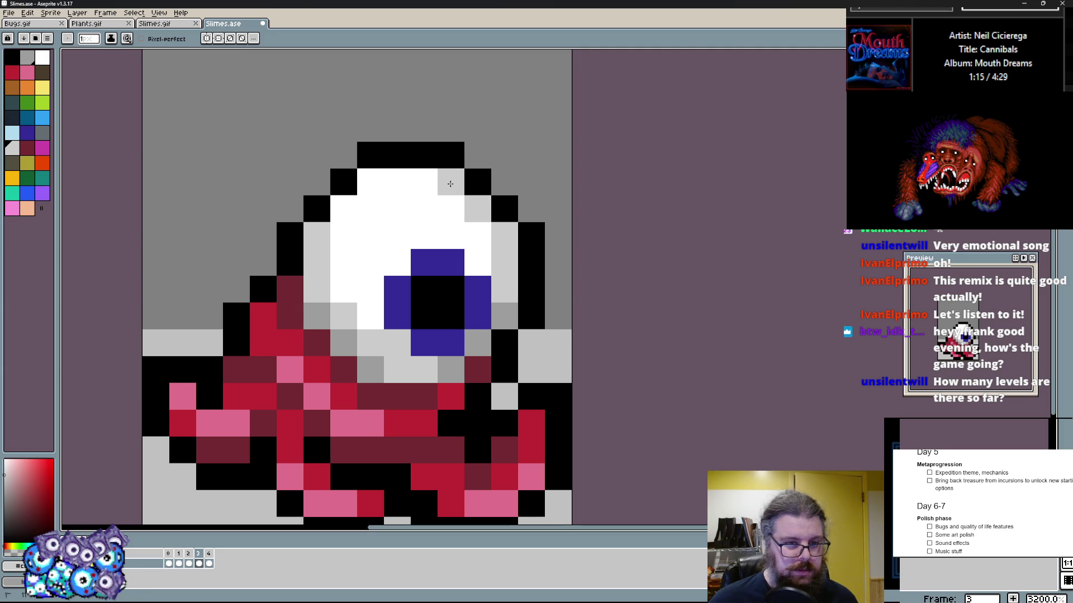
pyautogui.moveTo(450, 183); pyautogui.dragTo(370, 184)
pyautogui.click(344, 209)
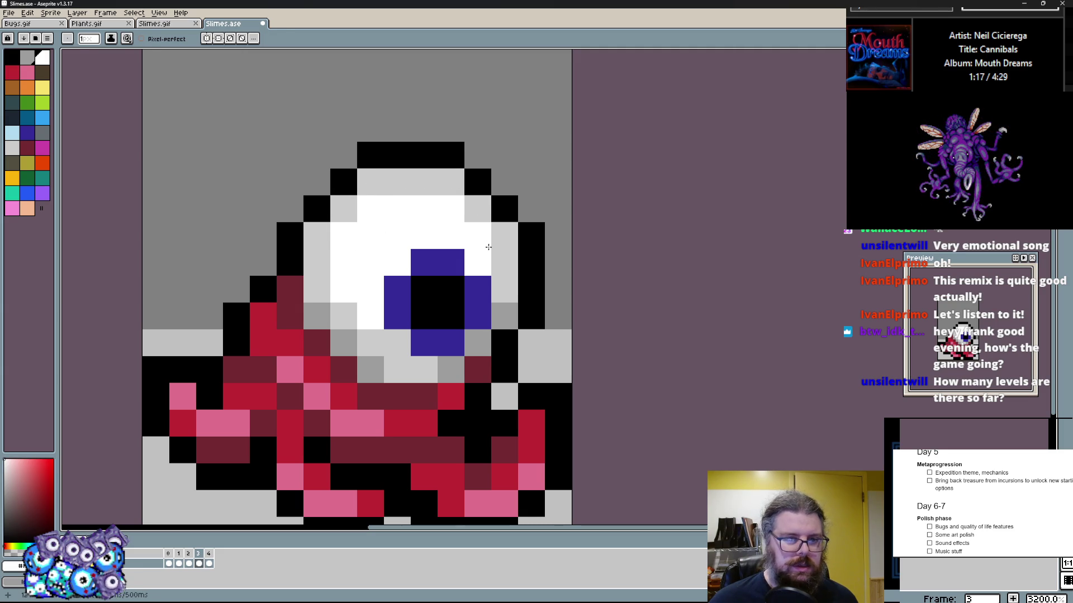
pyautogui.moveTo(479, 263); pyautogui.dragTo(481, 235)
# Deepen the eye's bottom, right side and top right with medium grey, then add a blue glint on the iris
pyautogui.keyDown('alt'); pyautogui.click(370, 369); pyautogui.keyUp('alt')
pyautogui.moveTo(397, 369); pyautogui.dragTo(424, 369)
pyautogui.moveTo(504, 263)
pyautogui.mouseDown()
pyautogui.moveTo(502, 251)
pyautogui.moveTo(509, 291)
pyautogui.mouseUp()
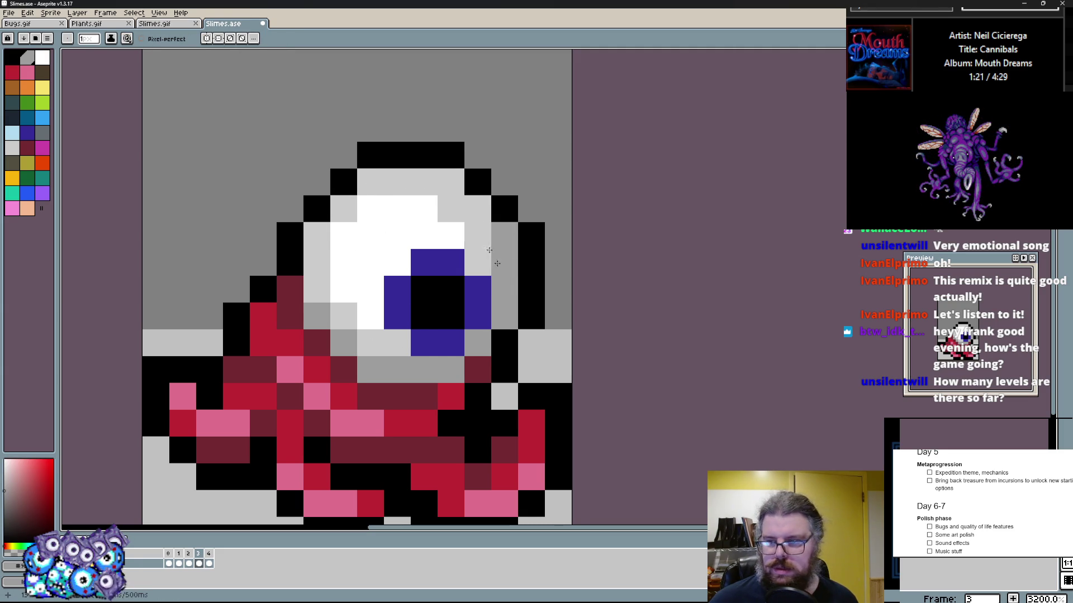
pyautogui.click(481, 201)
pyautogui.click(451, 182)
pyautogui.keyDown('alt'); pyautogui.click(434, 267); pyautogui.keyUp('alt')
pyautogui.click(27, 193)
# Recolour the iris glint light blue
pyautogui.click(424, 289)
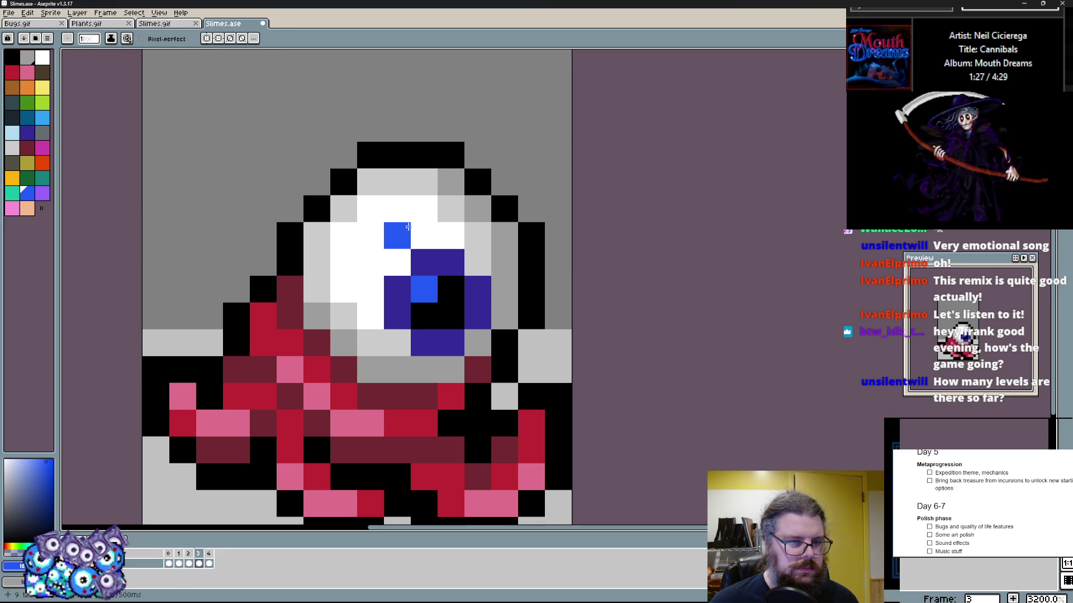
pyautogui.click(47, 119)
pyautogui.click(424, 289)
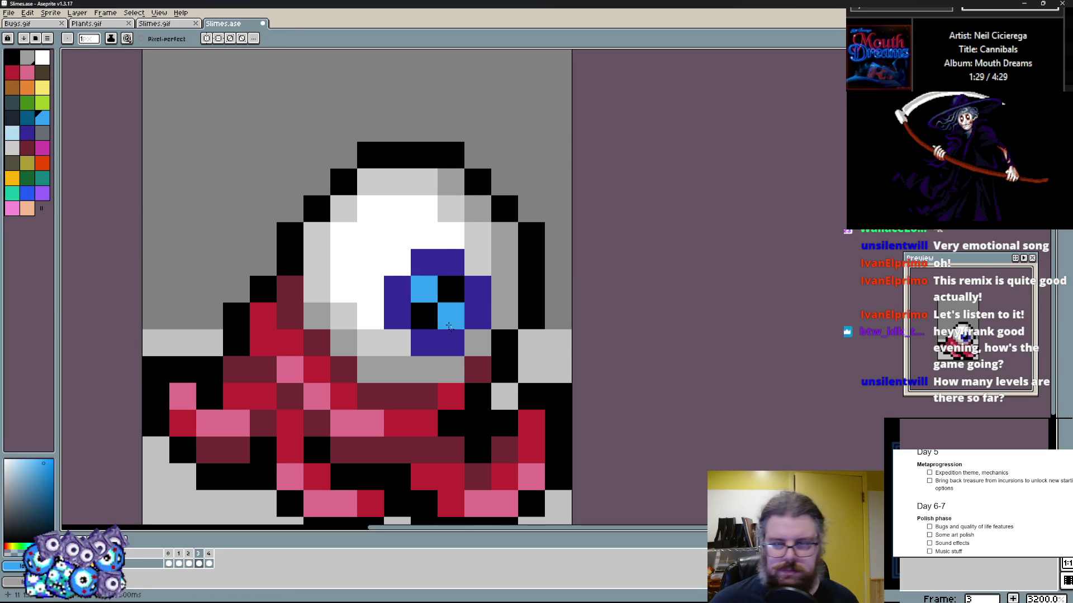
pyautogui.scroll(-2, 471, 328)
pyautogui.scroll(2, 391, 296)
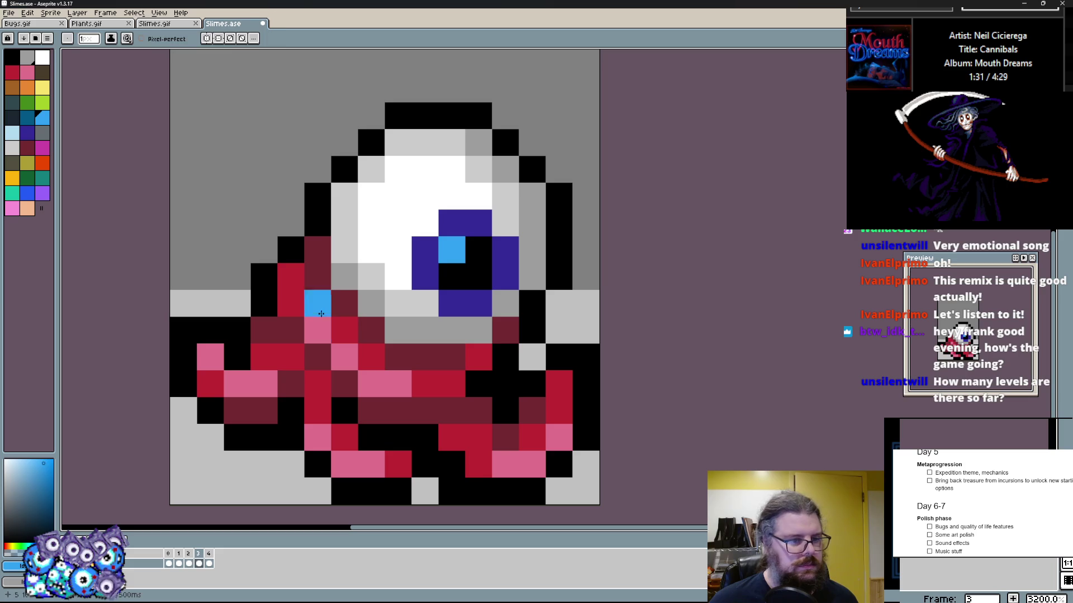
# Dot pink specks along the eye's top, upper-left and right edges
pyautogui.keyDown('alt'); pyautogui.click(317, 329); pyautogui.keyUp('alt')
pyautogui.click(344, 223)
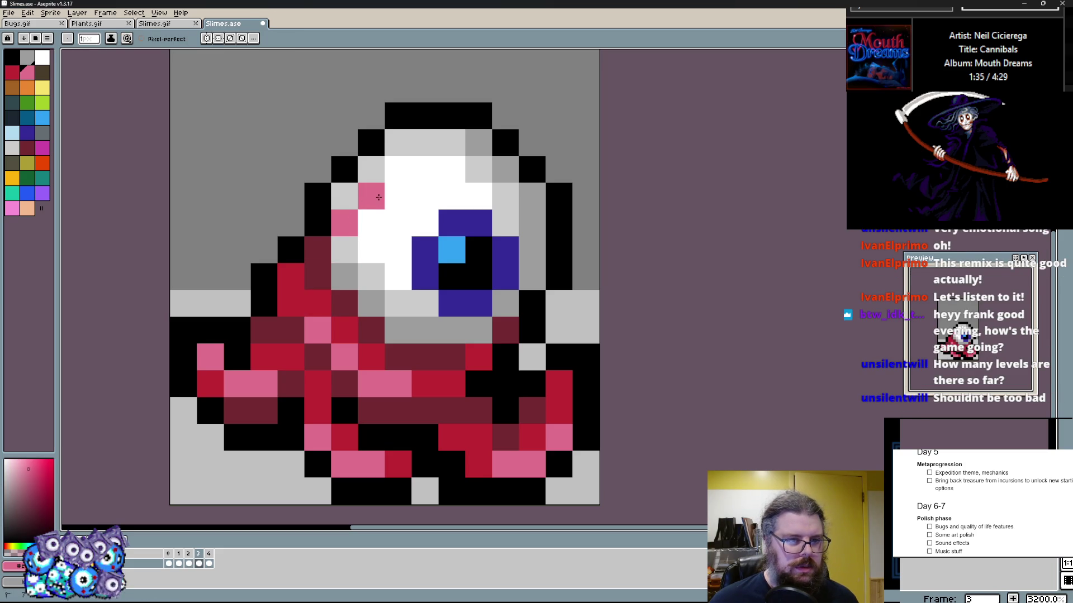
pyautogui.moveTo(371, 196); pyautogui.dragTo(345, 196)
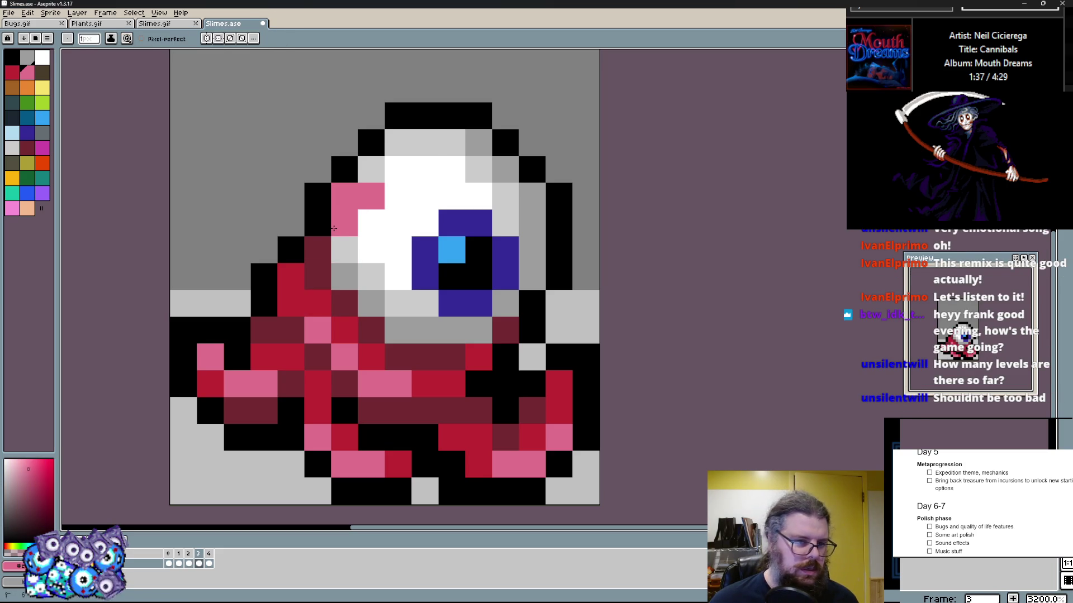
pyautogui.click(397, 142)
pyautogui.click(424, 170)
pyautogui.click(477, 143)
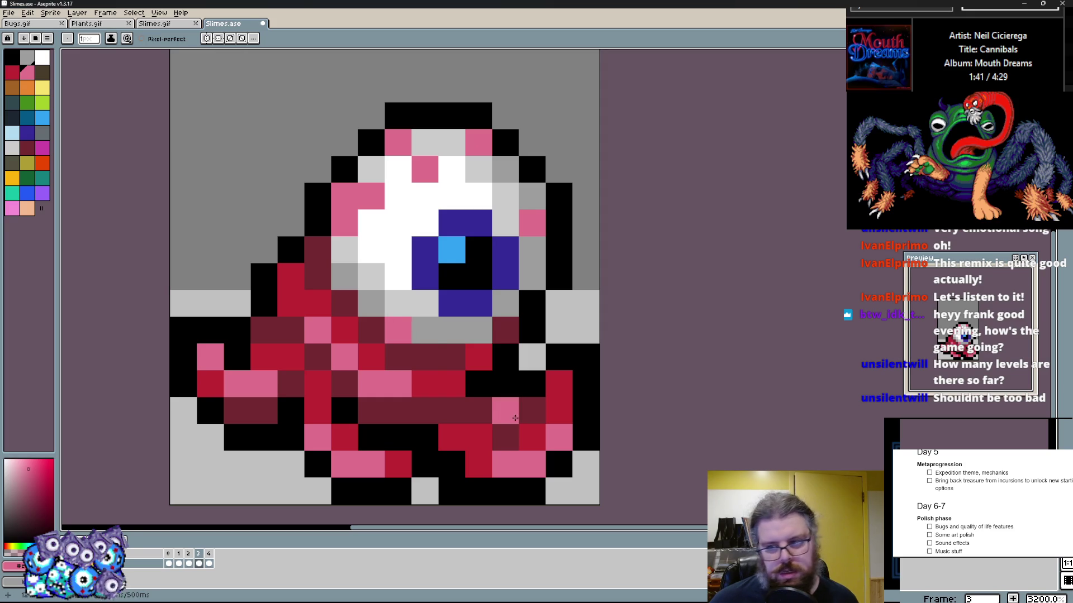
# Step between the animation frames to compare the veined eye
pyautogui.scroll(-1, 521, 395)
pyautogui.press('Left')
pyautogui.press('Right')
pyautogui.scroll(-1, 536, 408)
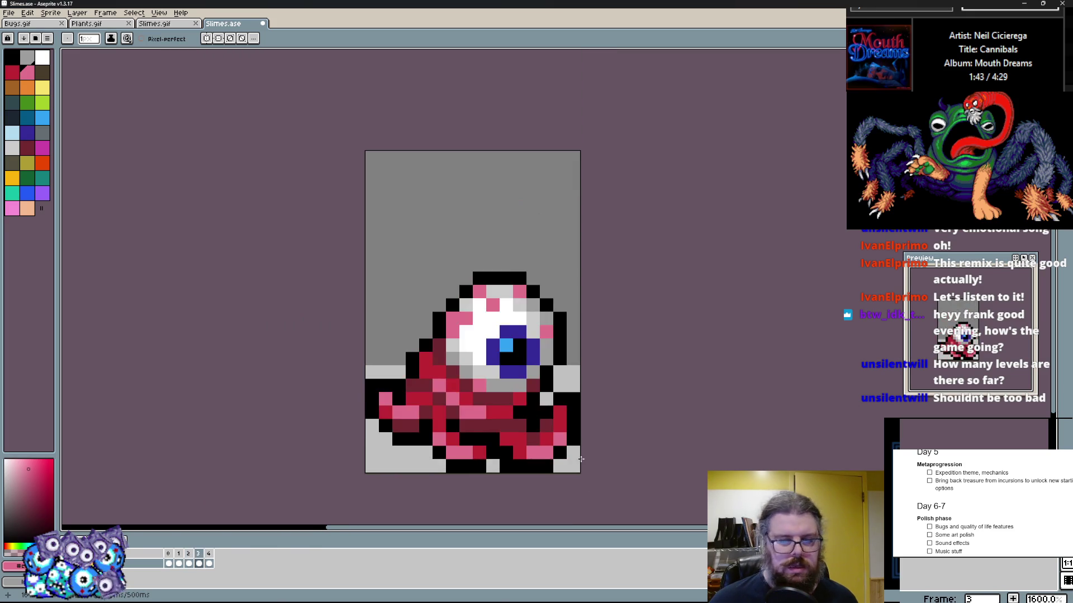
pyautogui.press('Left')
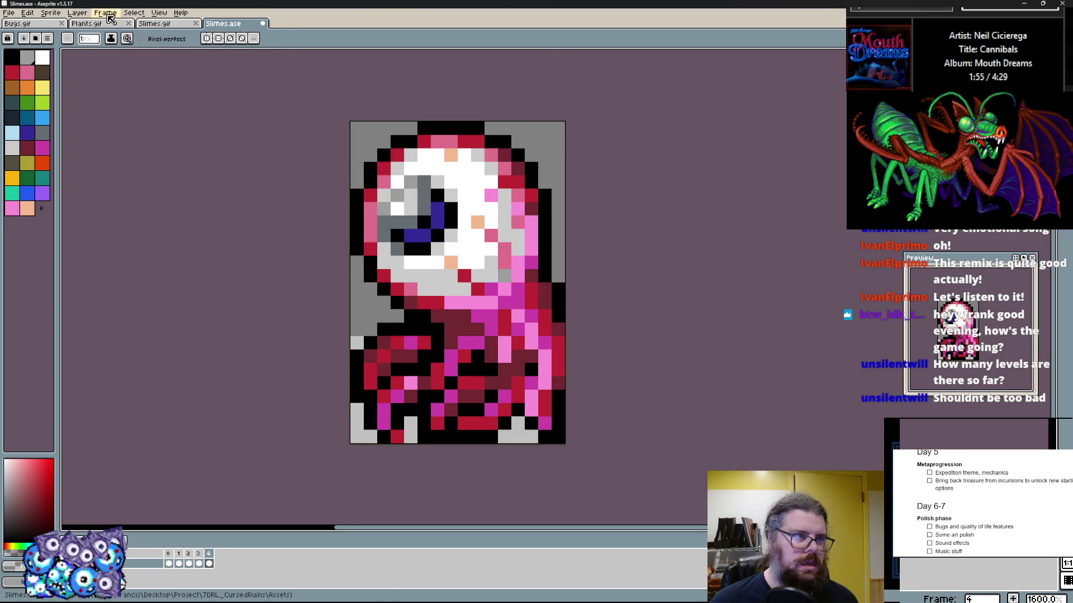
pyautogui.click(105, 12)
pyautogui.click(125, 56)
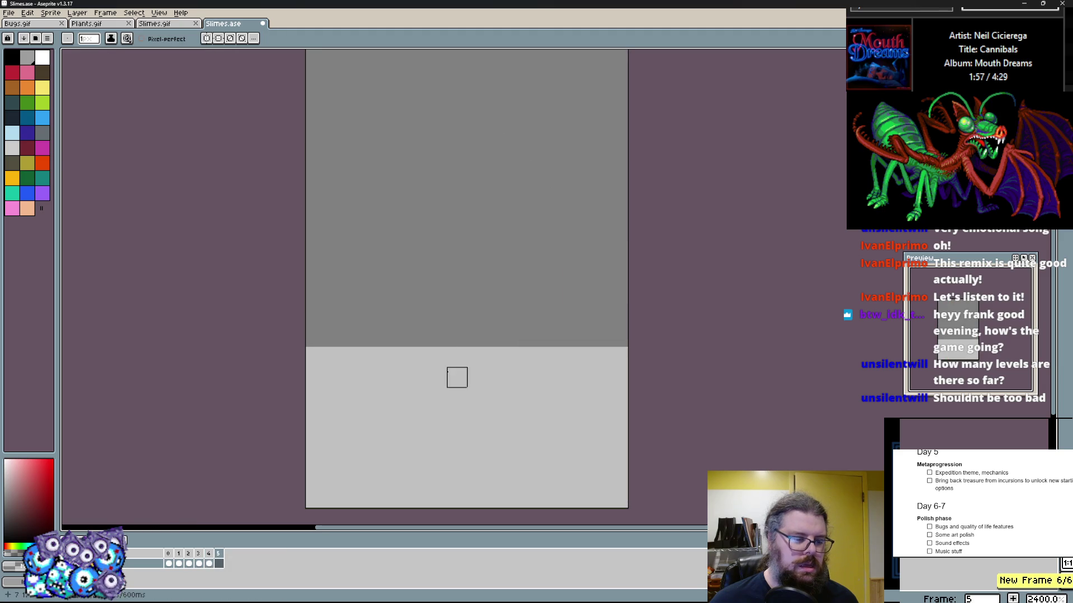
pyautogui.moveTo(218, 563); pyautogui.dragTo(177, 561)
pyautogui.scroll(-1, 414, 335)
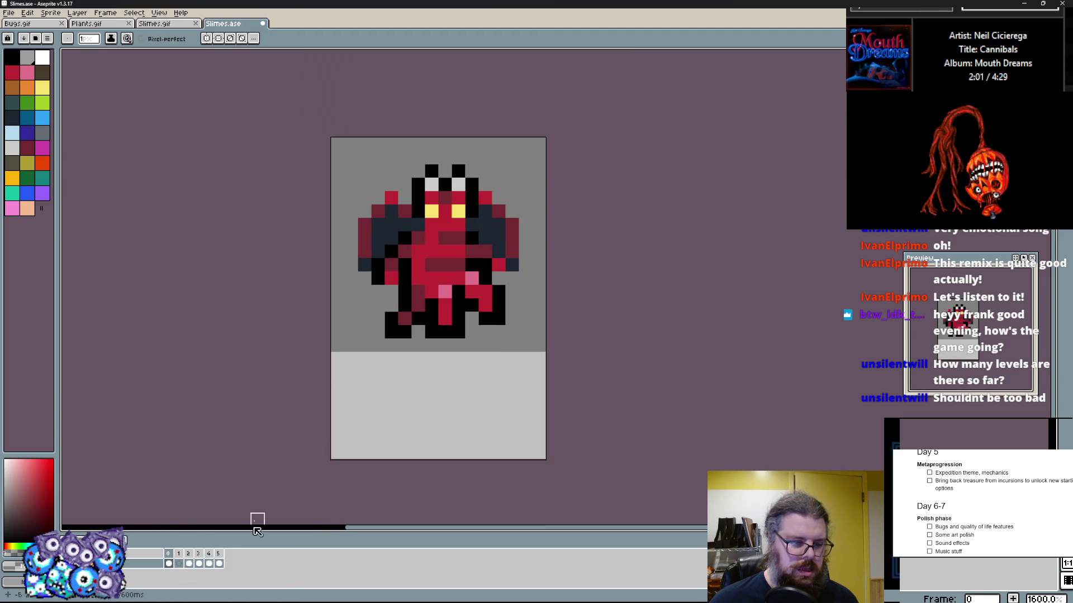
pyautogui.rightClick(182, 559)
pyautogui.click(194, 575)
pyautogui.press('Return')
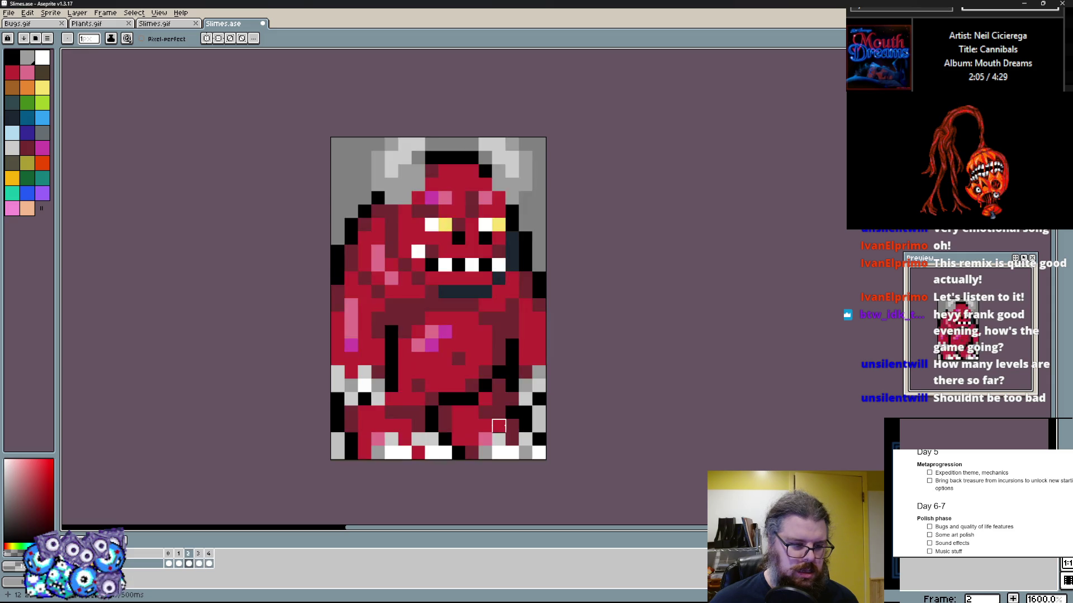
pyautogui.click(10, 13)
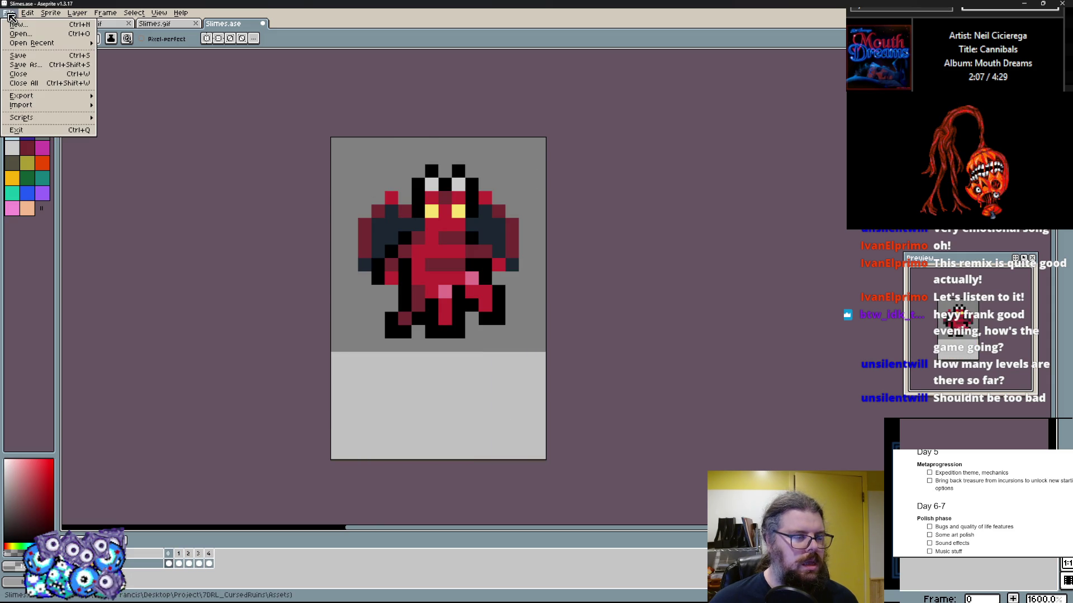
# Save the red demon sprite as Demons.ase
pyautogui.click(31, 69)
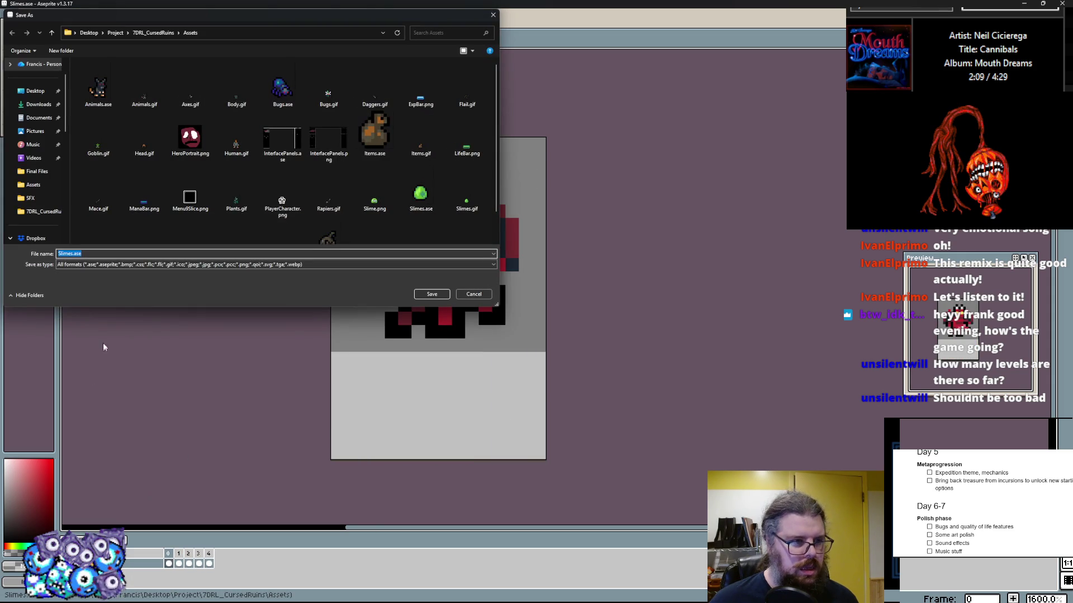
pyautogui.write('Demon')
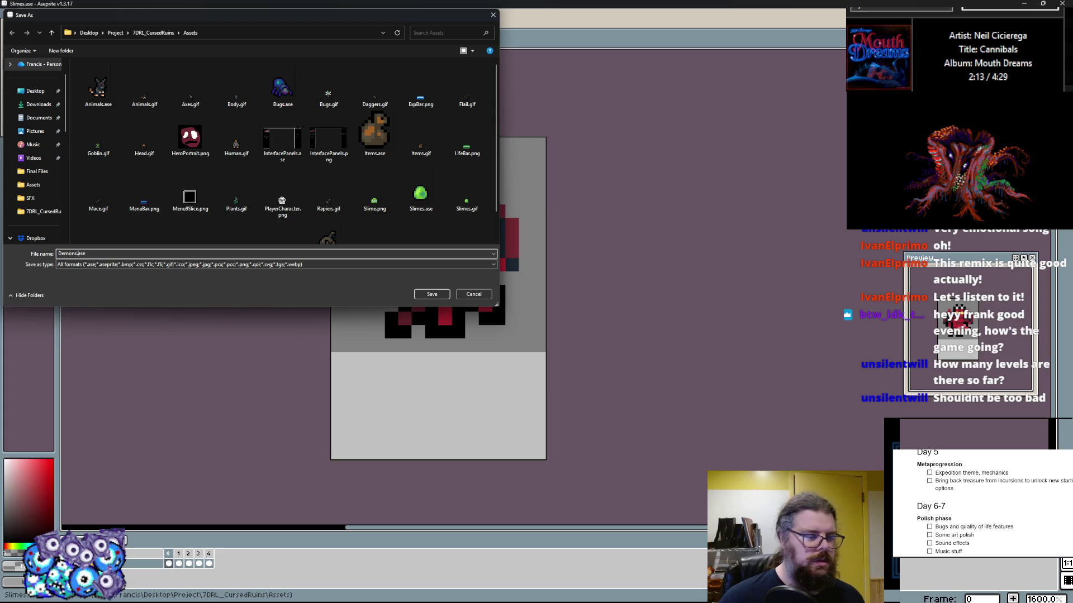
pyautogui.click(433, 294)
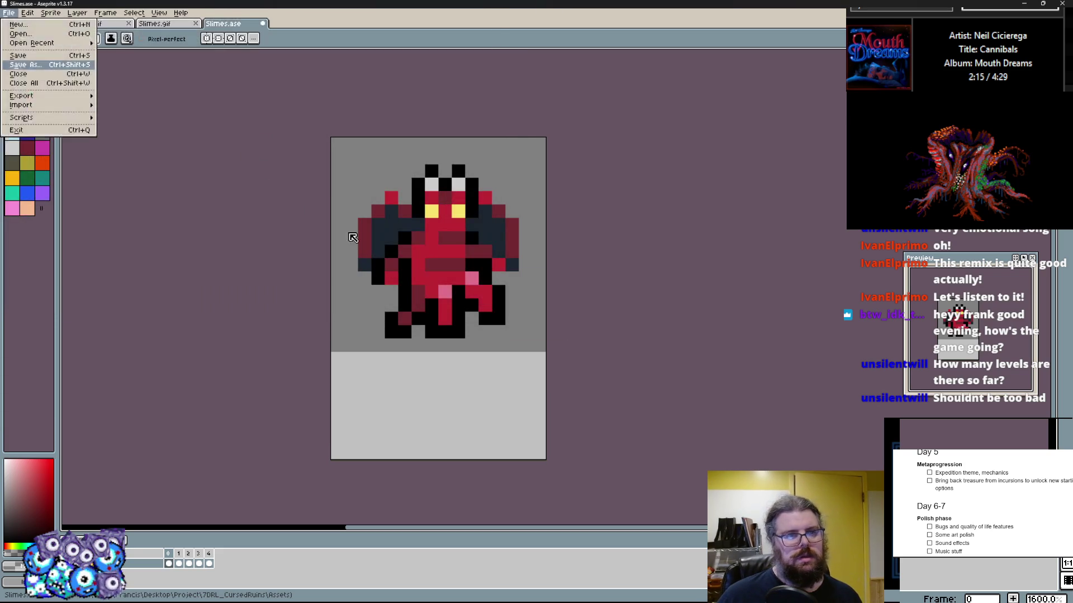
# Save a copy as Demons.gif in the Assets folder and un-maximize the Aseprite window
pyautogui.click(8, 12)
pyautogui.click(31, 65)
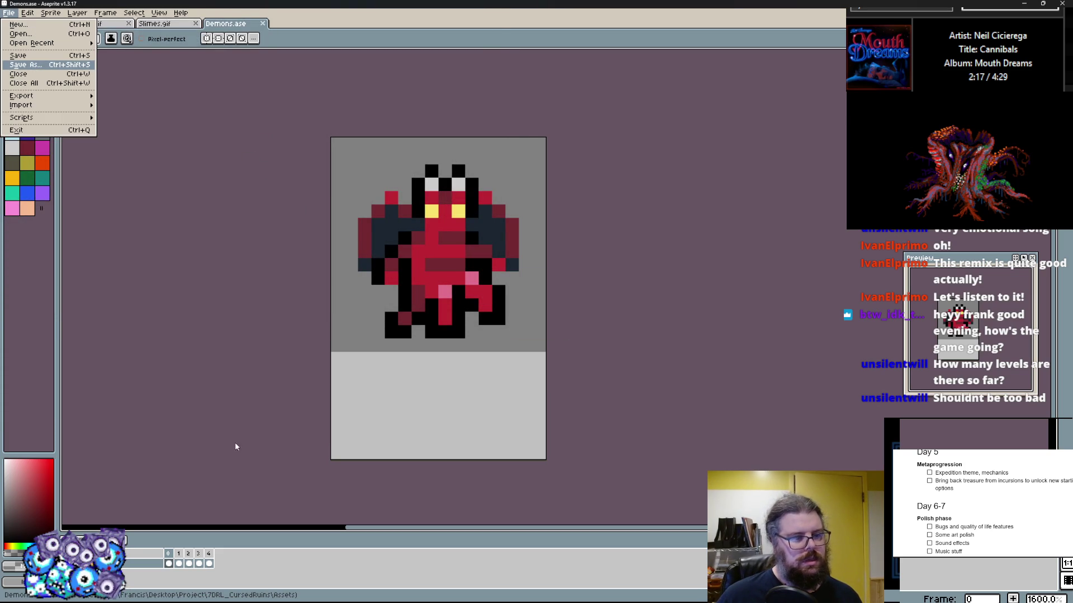
pyautogui.click(190, 265)
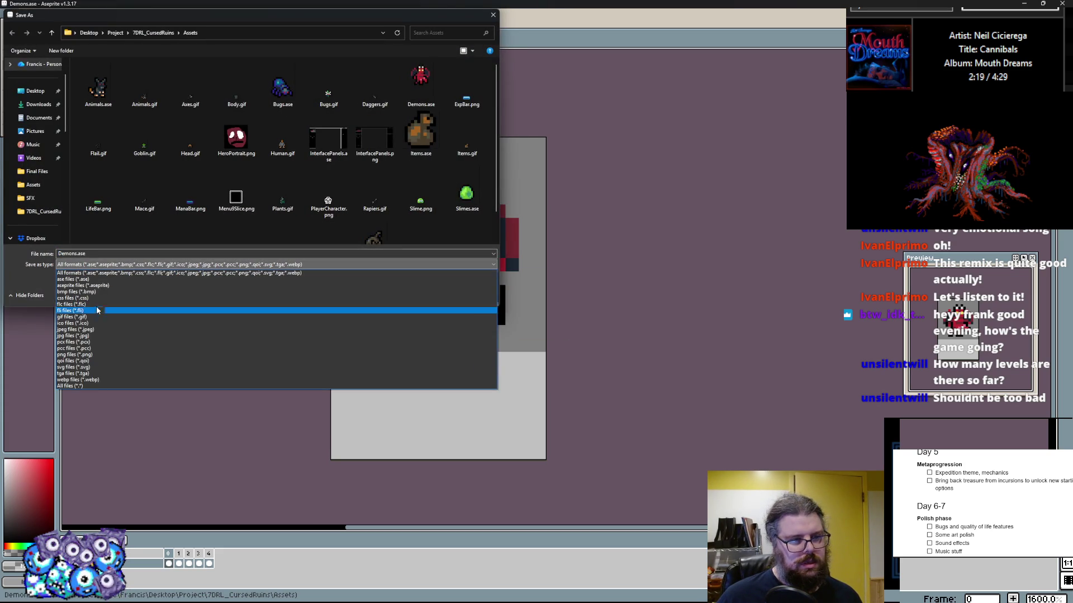
pyautogui.click(77, 317)
pyautogui.click(439, 296)
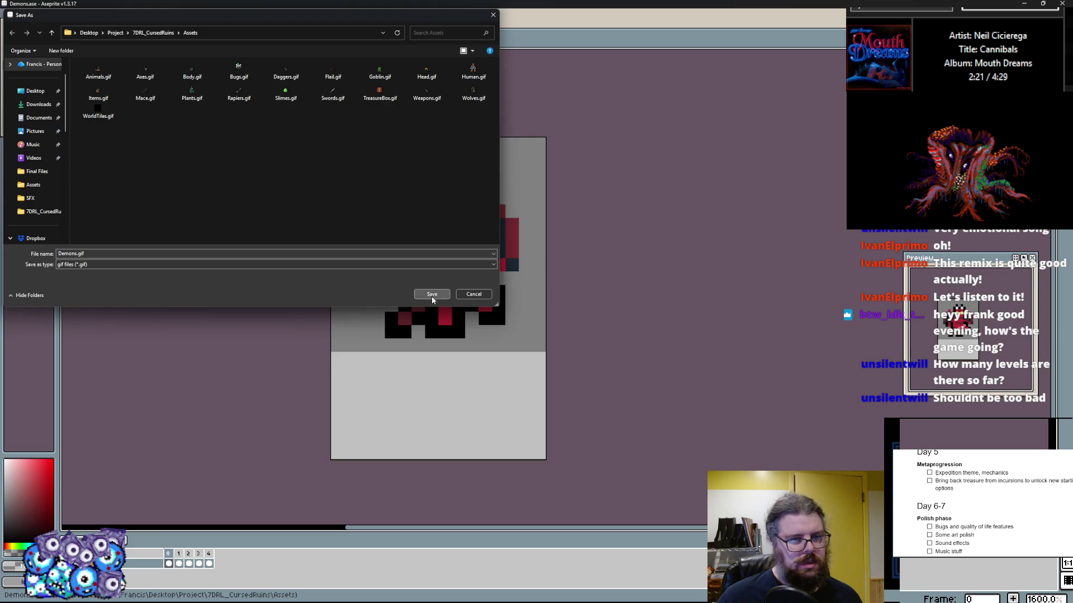
pyautogui.moveTo(376, 3)
pyautogui.mouseDown()
pyautogui.moveTo(390, 101)
pyautogui.moveTo(652, 183)
pyautogui.moveTo(679, 75)
pyautogui.moveTo(526, 67)
pyautogui.mouseUp()
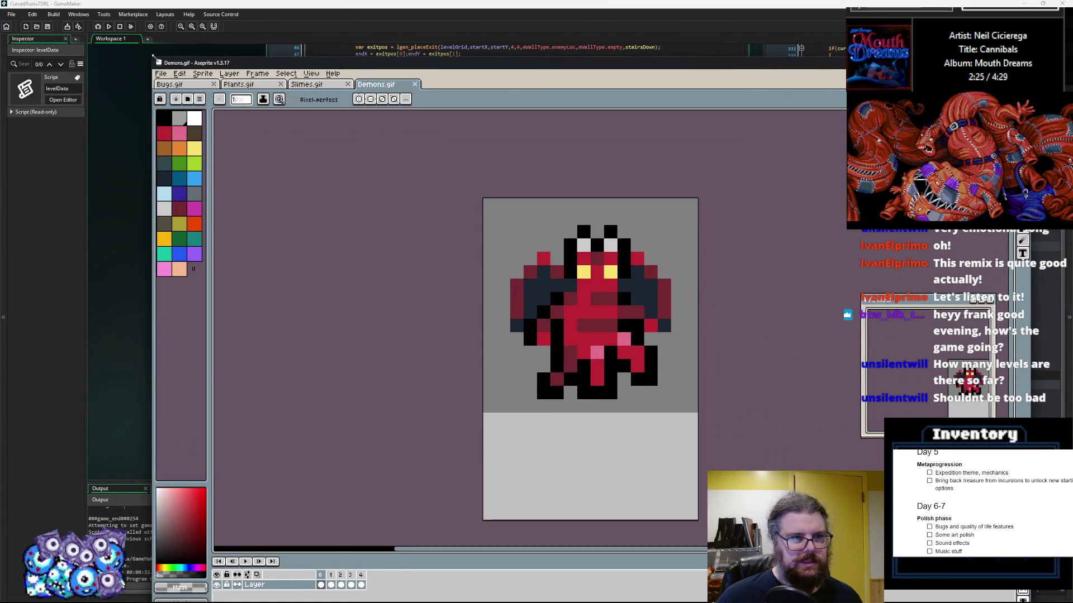
# Minimize Aseprite and restore GameMaker to a smaller window on the right
pyautogui.moveTo(153, 56); pyautogui.dragTo(578, 279)
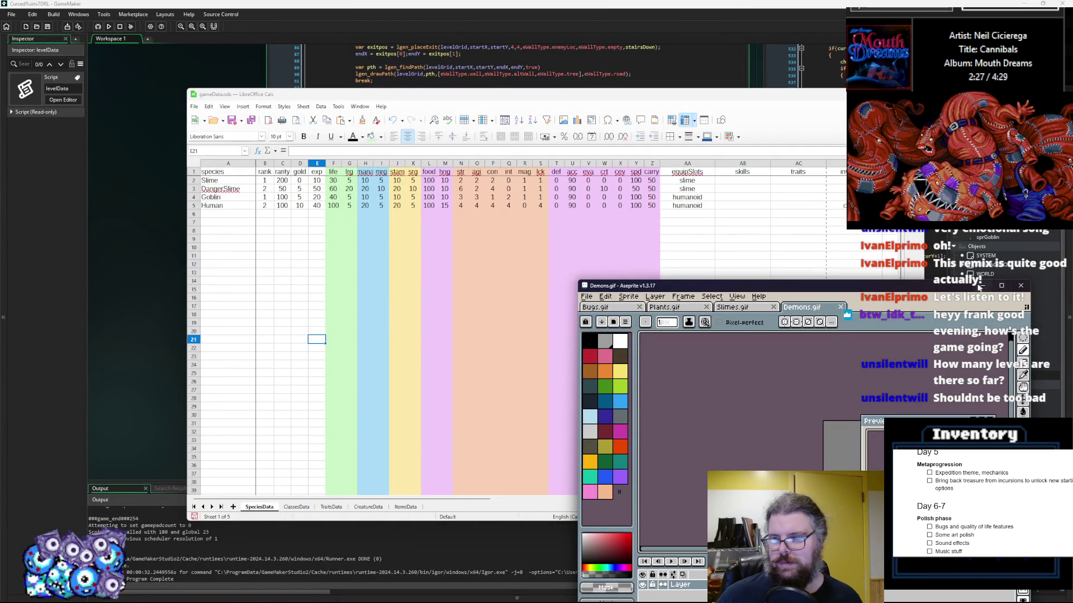
pyautogui.click(982, 286)
pyautogui.moveTo(738, 95)
pyautogui.mouseDown()
pyautogui.moveTo(635, 66)
pyautogui.moveTo(589, 157)
pyautogui.moveTo(600, 164)
pyautogui.mouseUp()
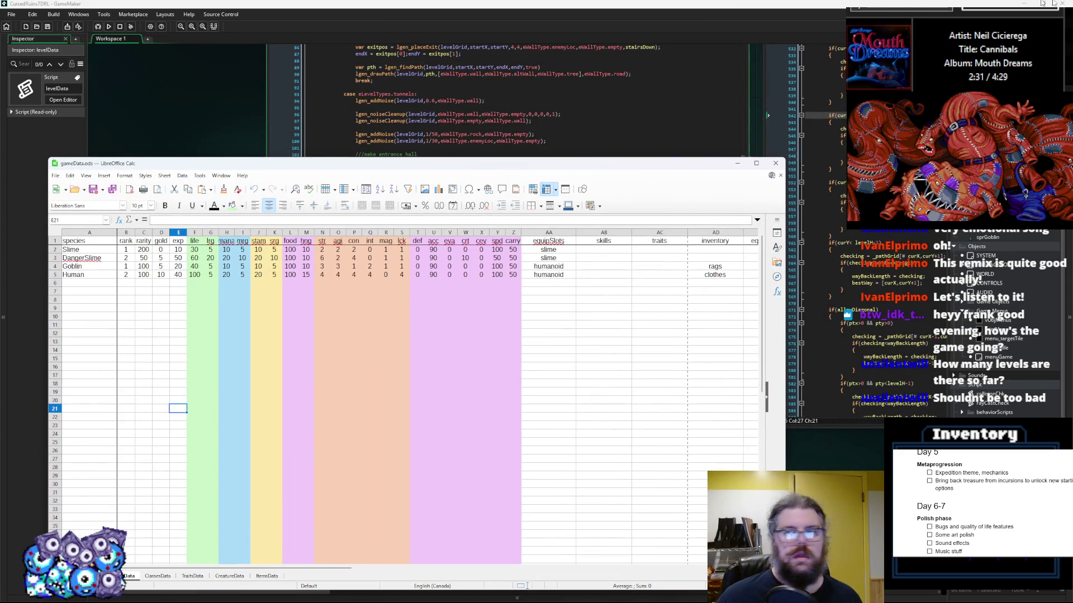
pyautogui.click(983, 3)
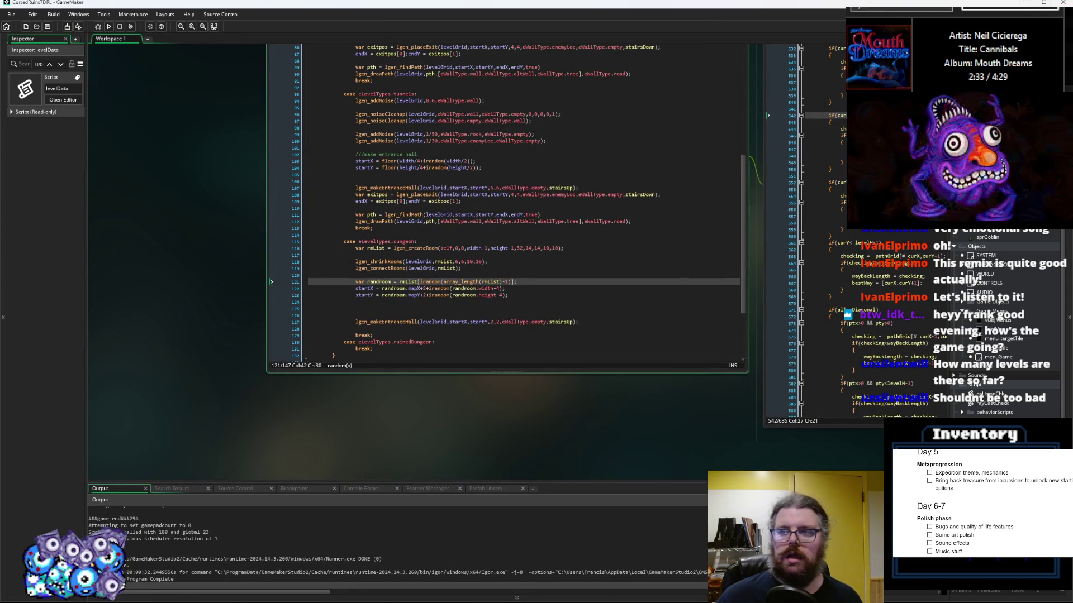
pyautogui.click(1044, 2)
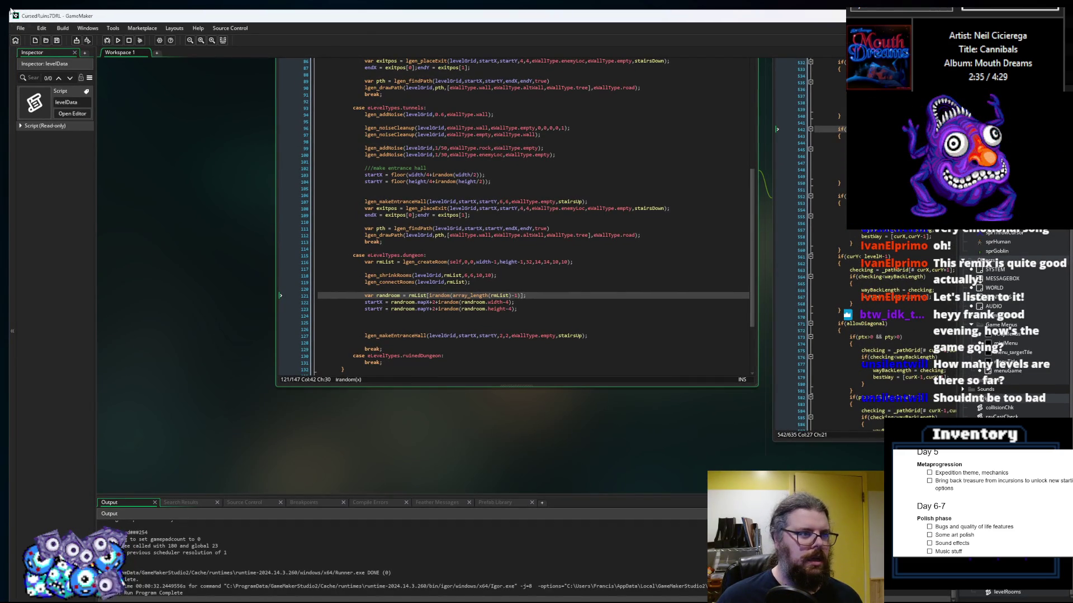
pyautogui.moveTo(8, 10)
pyautogui.mouseDown()
pyautogui.moveTo(499, 58)
pyautogui.moveTo(511, 69)
pyautogui.mouseUp()
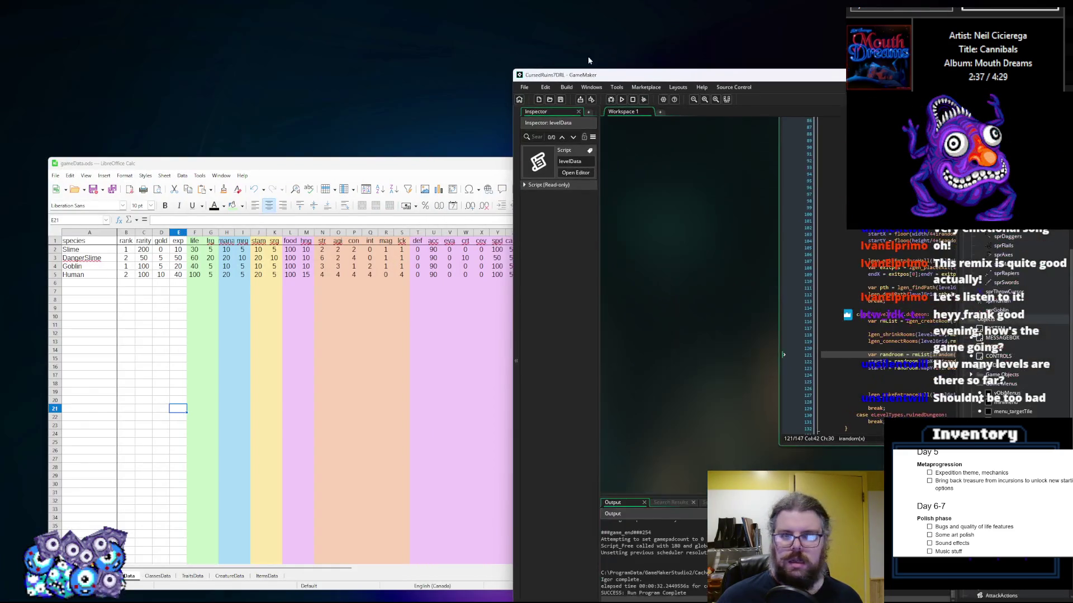
pyautogui.moveTo(600, 77)
pyautogui.mouseDown()
pyautogui.moveTo(562, 46)
pyautogui.moveTo(591, 44)
pyautogui.mouseUp()
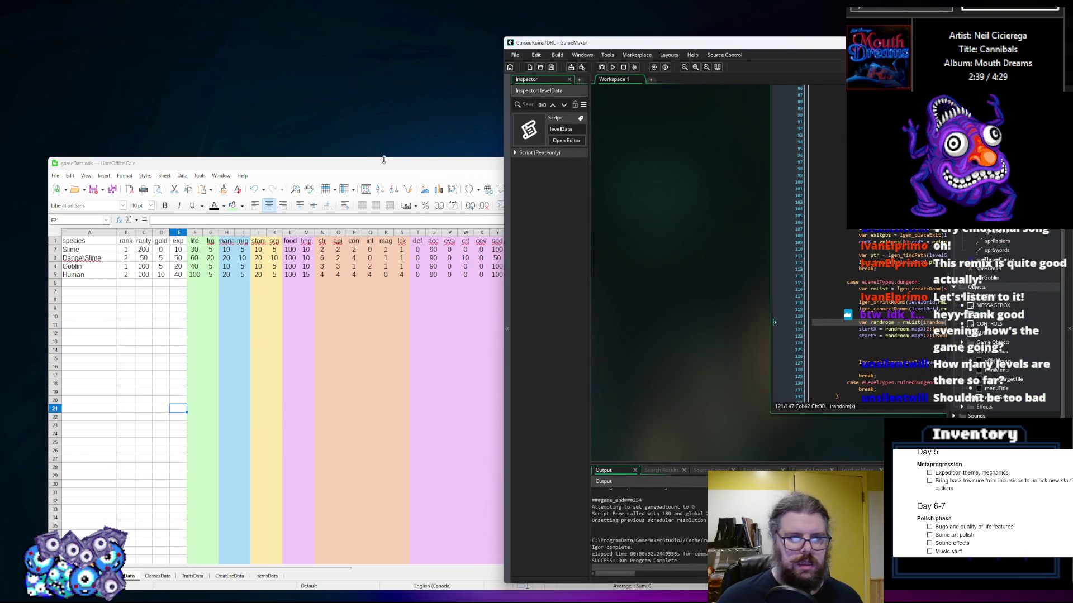
# Move and narrow the gameData.ods window to the upper left beside GameMaker showing sprSwords
pyautogui.click(385, 165)
pyautogui.moveTo(354, 161)
pyautogui.mouseDown()
pyautogui.moveTo(325, 129)
pyautogui.moveTo(286, 116)
pyautogui.mouseUp()
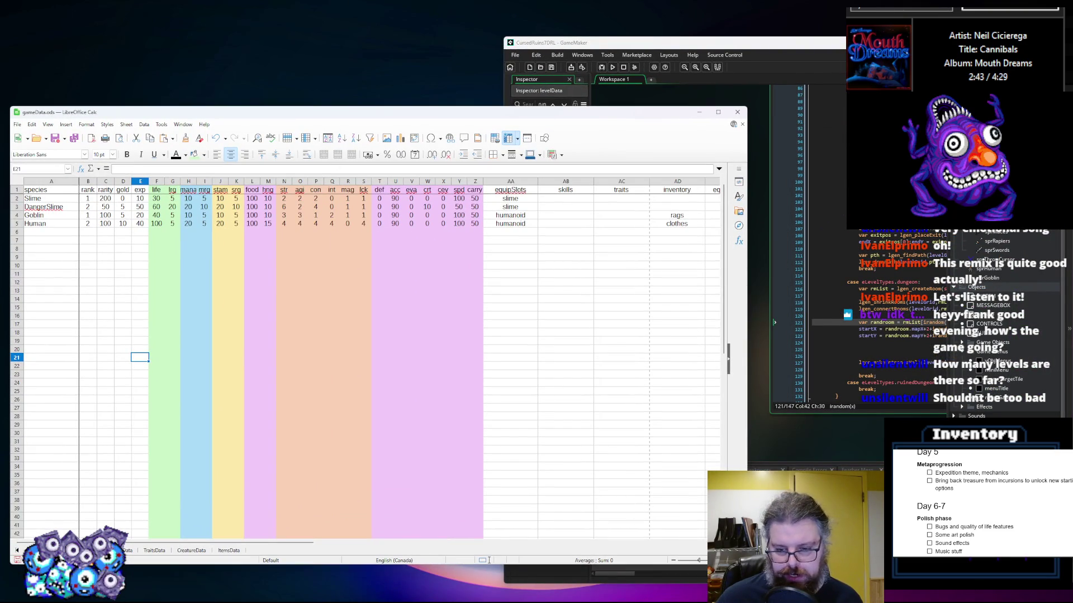
pyautogui.moveTo(746, 564); pyautogui.dragTo(641, 590)
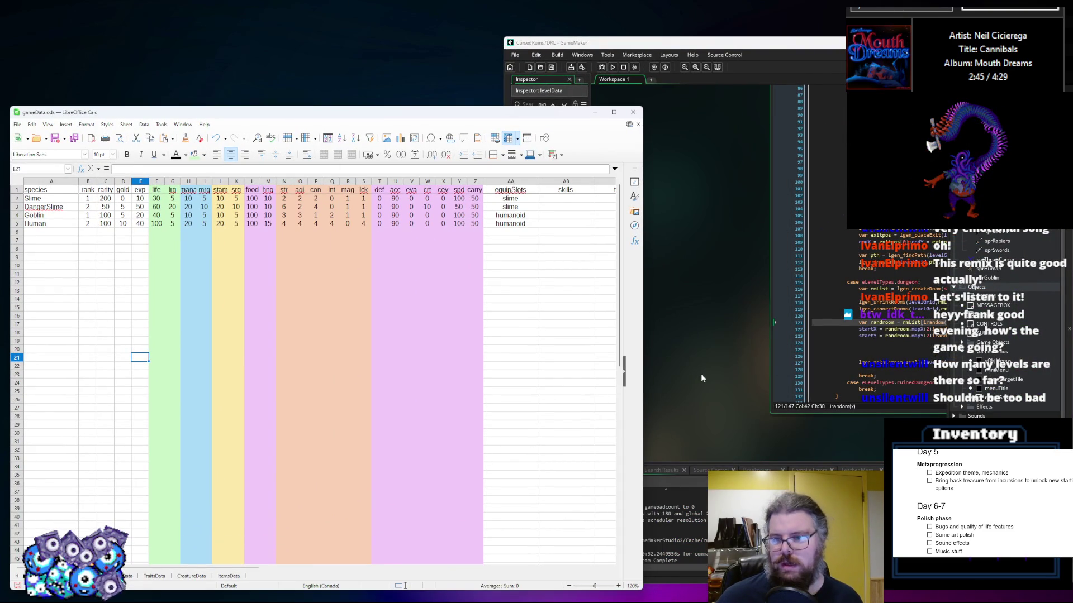
pyautogui.click(701, 374)
pyautogui.click(741, 283)
pyautogui.click(693, 365)
pyautogui.click(226, 300)
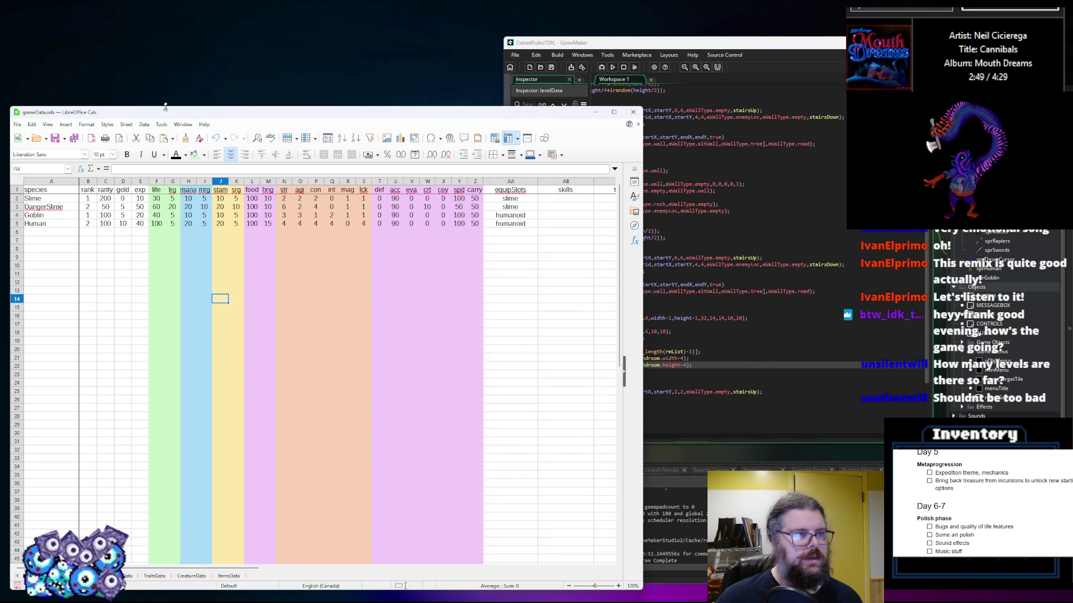
pyautogui.moveTo(166, 106); pyautogui.dragTo(161, 103)
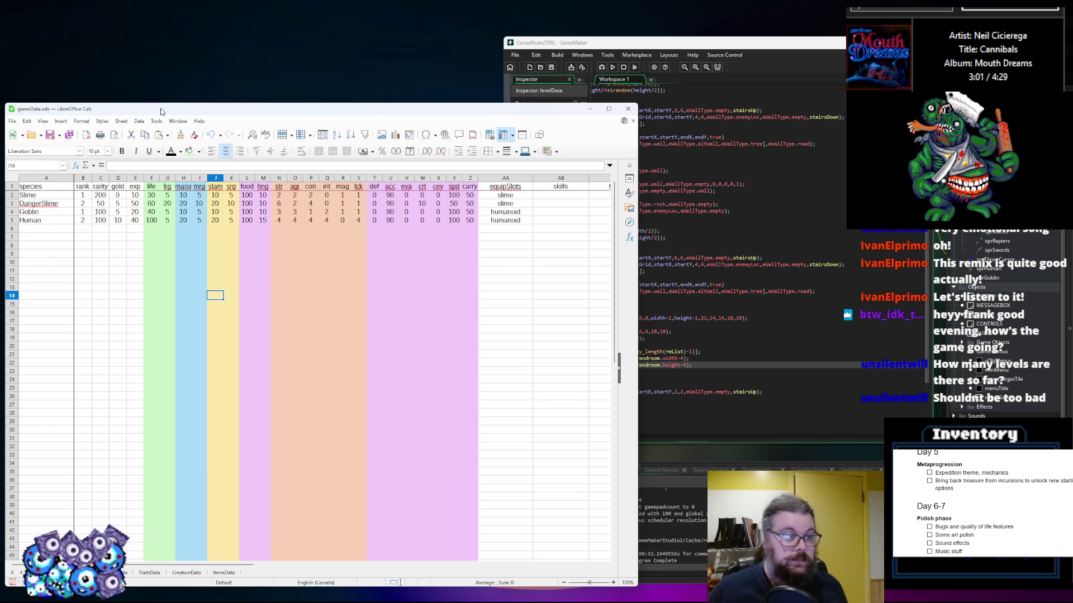
pyautogui.click(984, 256)
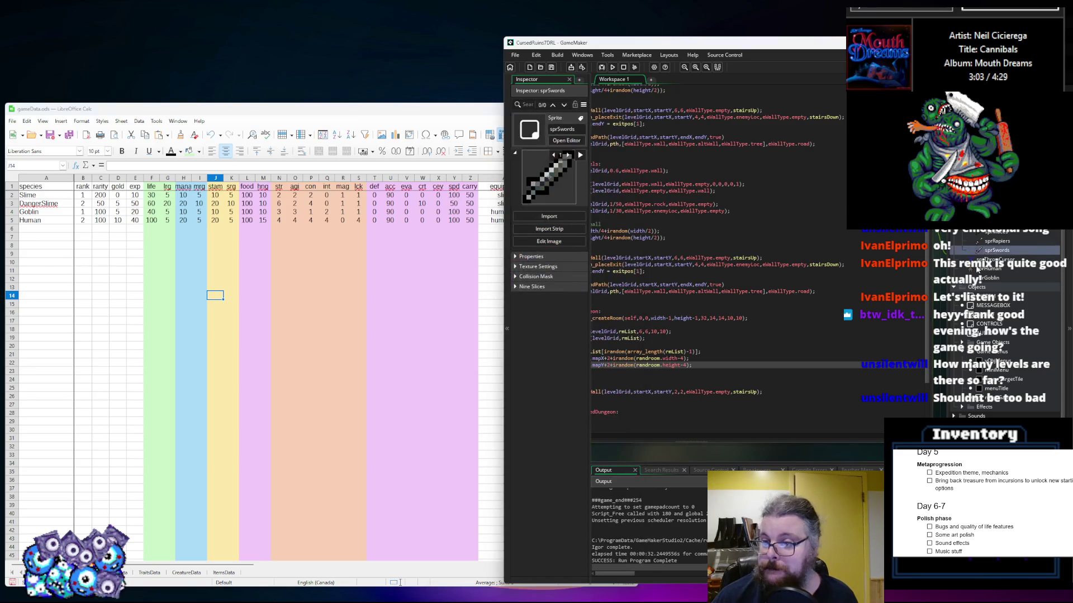
# Create a Creatures asset group and move the creature sprites into it
pyautogui.scroll(-3, 994, 313)
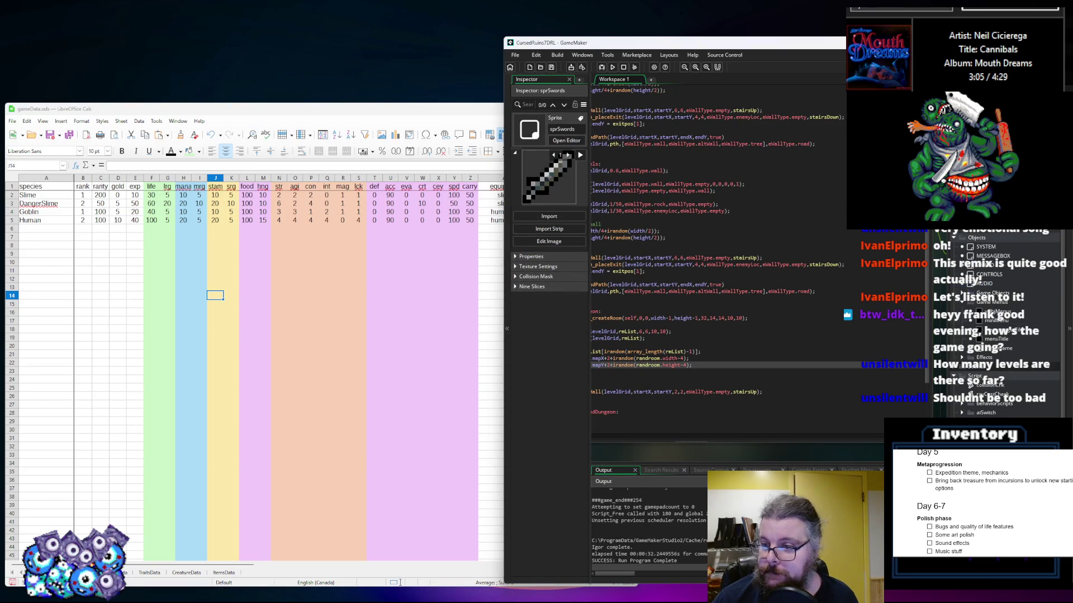
pyautogui.rightClick(971, 227)
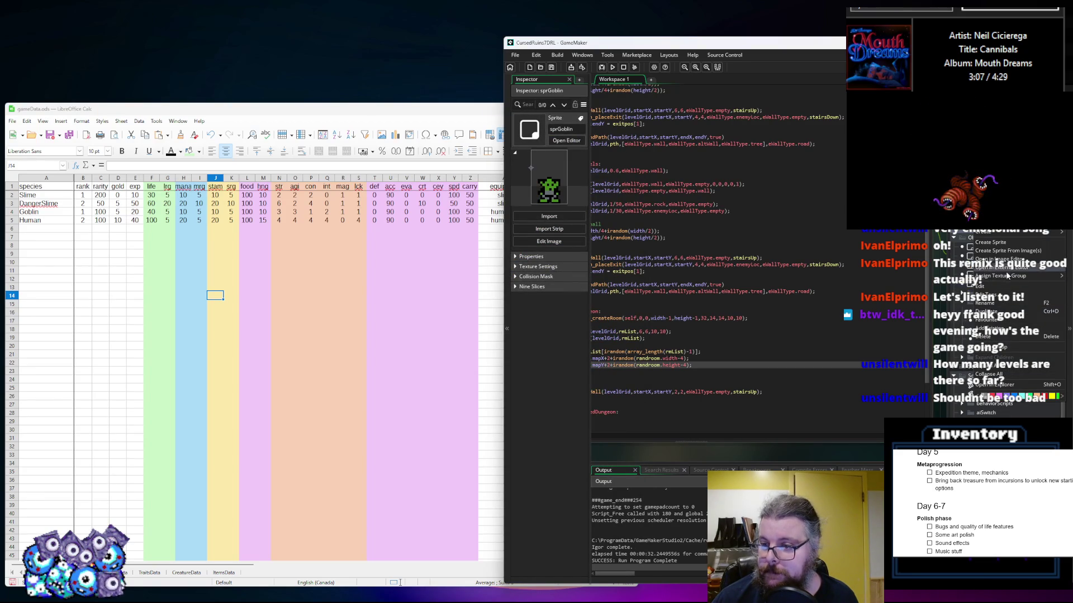
pyautogui.click(1008, 347)
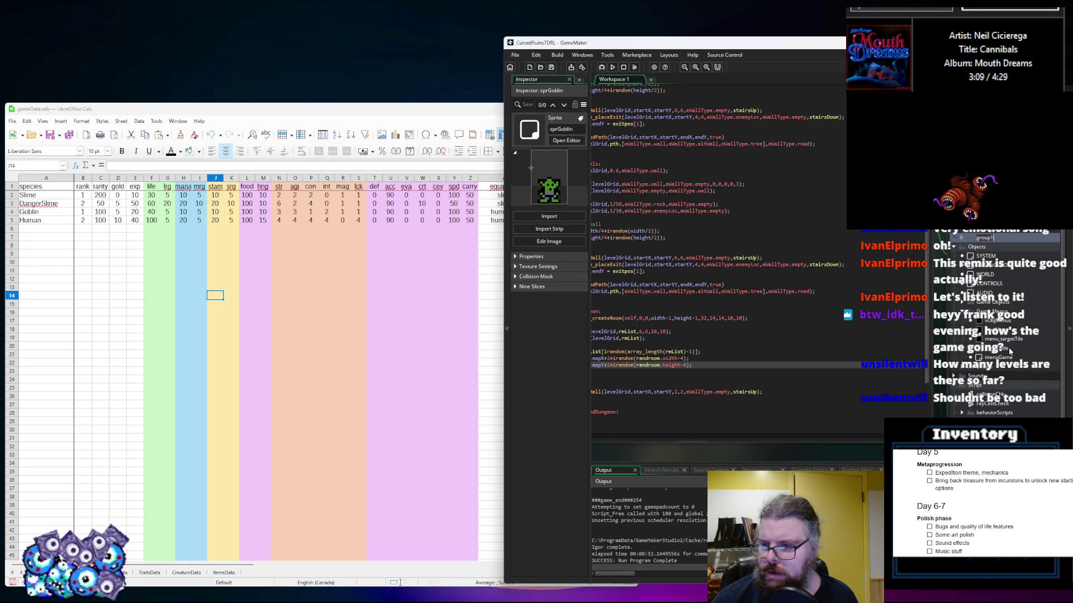
pyautogui.write('Creatur')
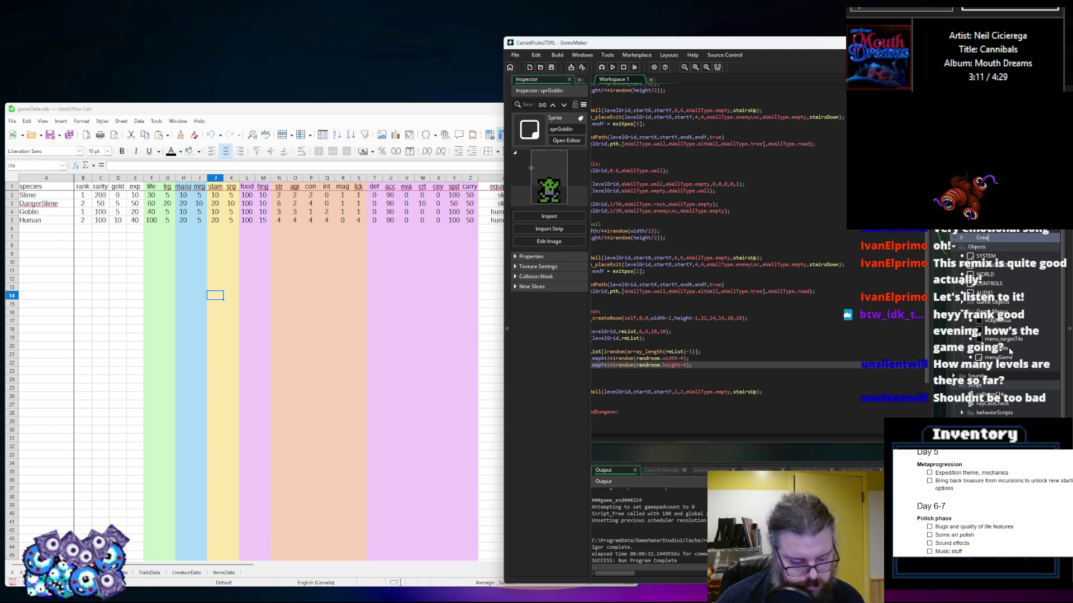
pyautogui.moveTo(1008, 348); pyautogui.dragTo(988, 238)
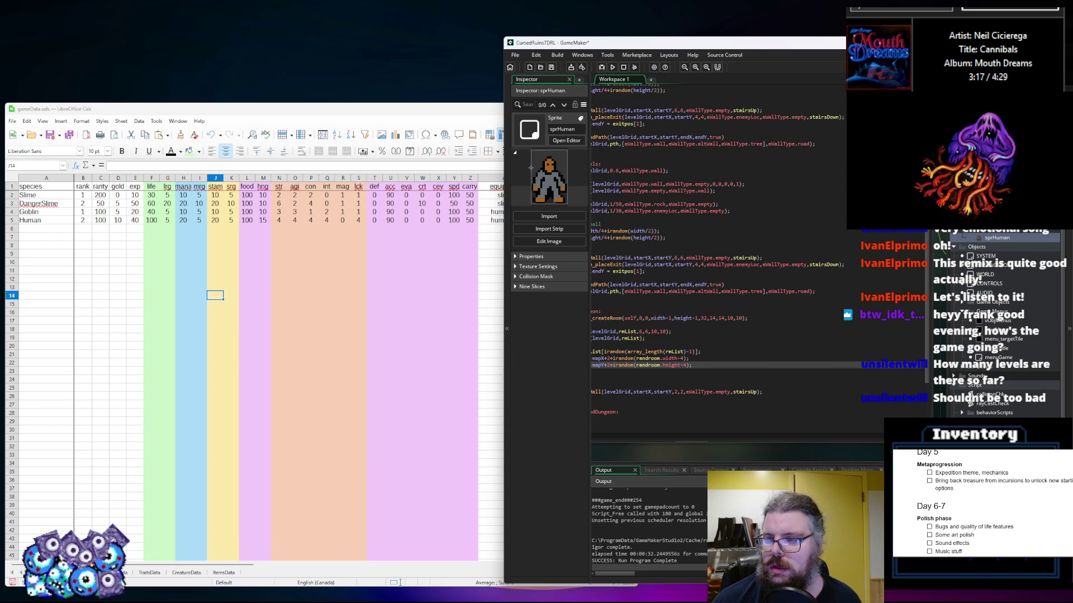
# Maximize GameMaker and create the new empty sprite Sprite23 in Creatures
pyautogui.scroll(3, 989, 240)
pyautogui.click(810, 258)
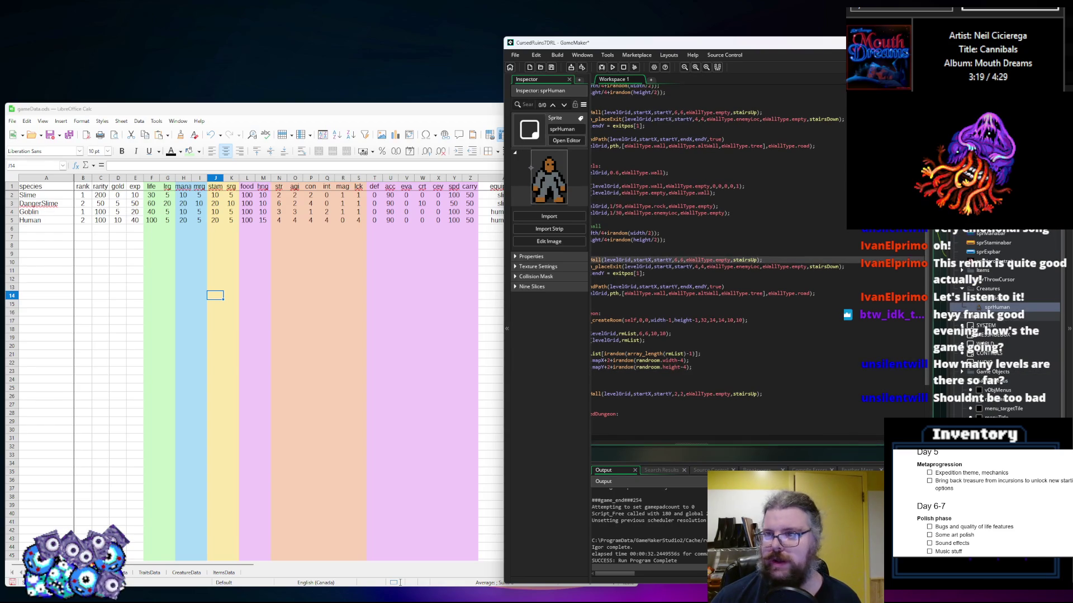
pyautogui.press('super+Up')
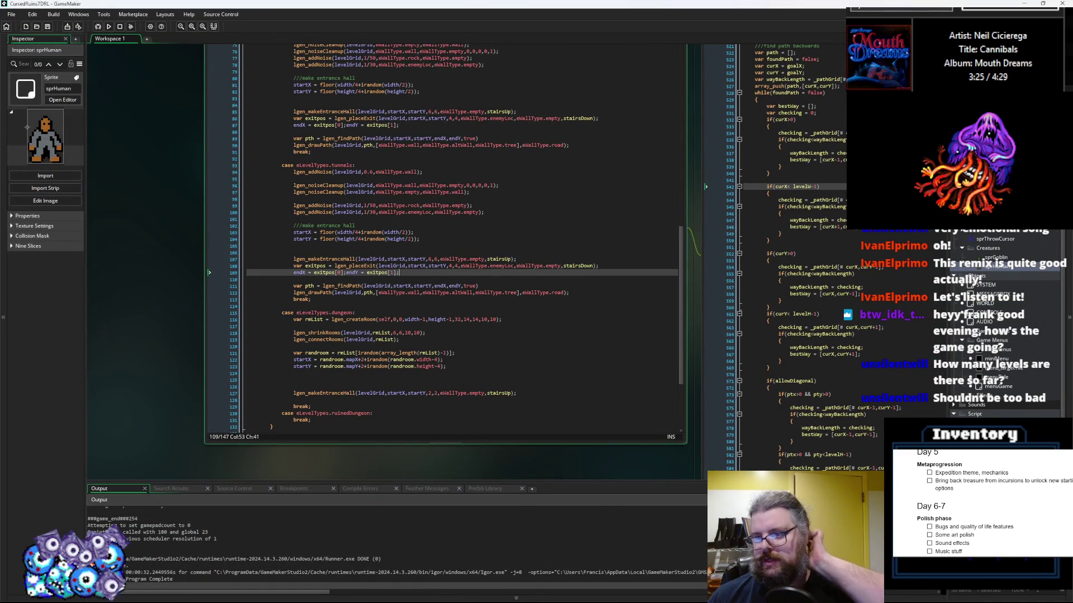
pyautogui.click(1004, 269)
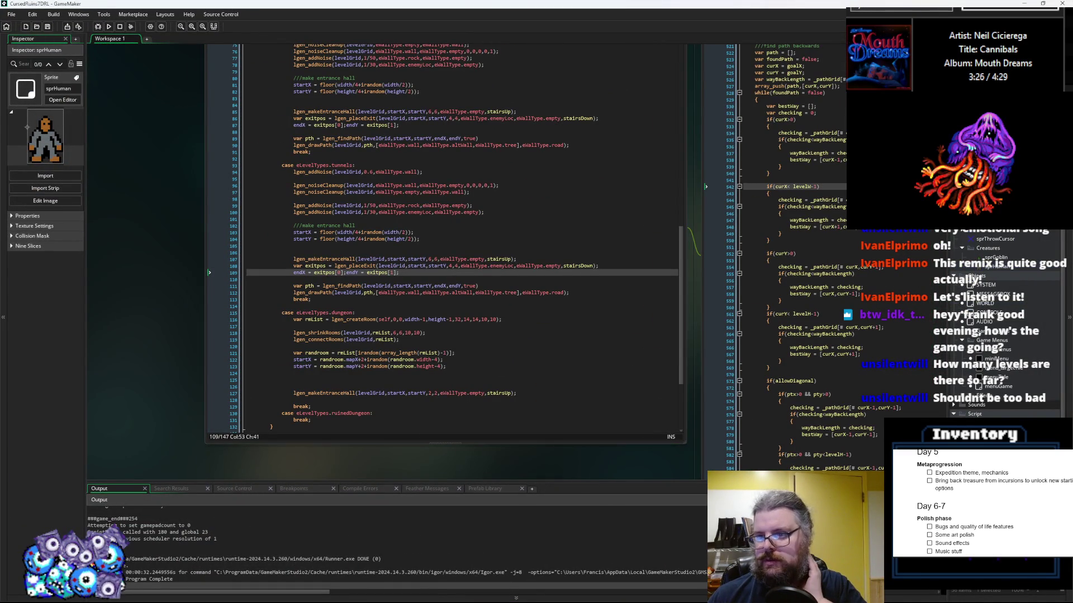
pyautogui.rightClick(995, 270)
pyautogui.click(919, 280)
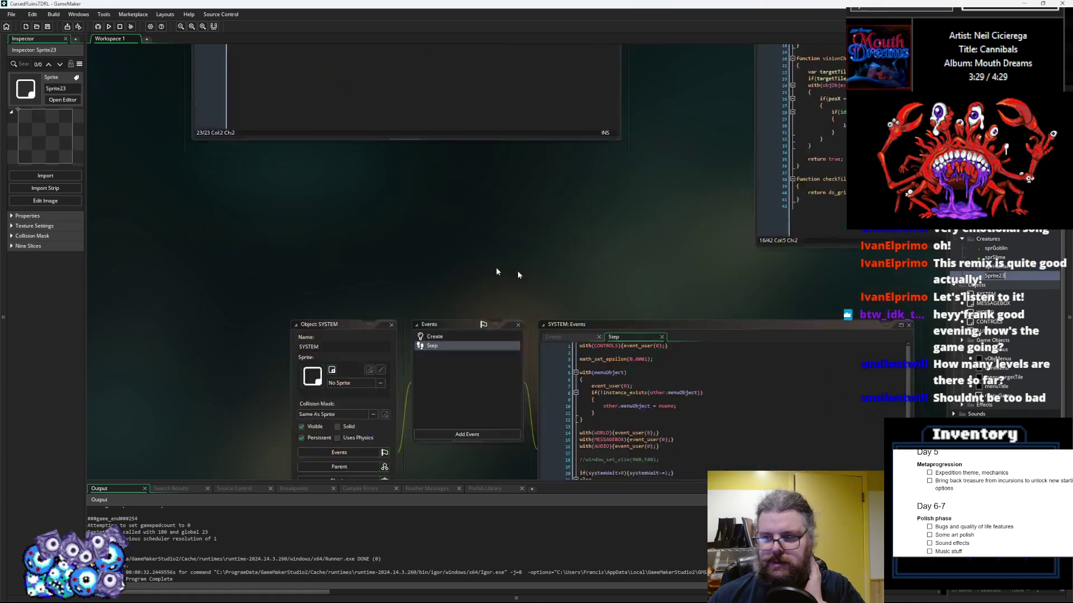
# Import the Animals.gif strip into the new sprite and lower its origin
pyautogui.click(375, 198)
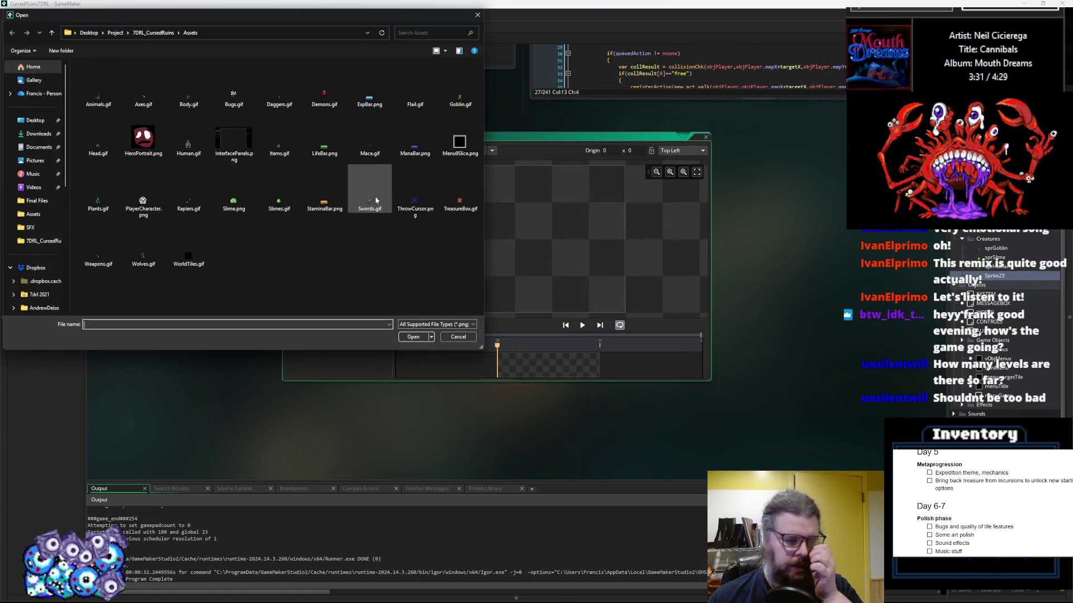
pyautogui.click(98, 93)
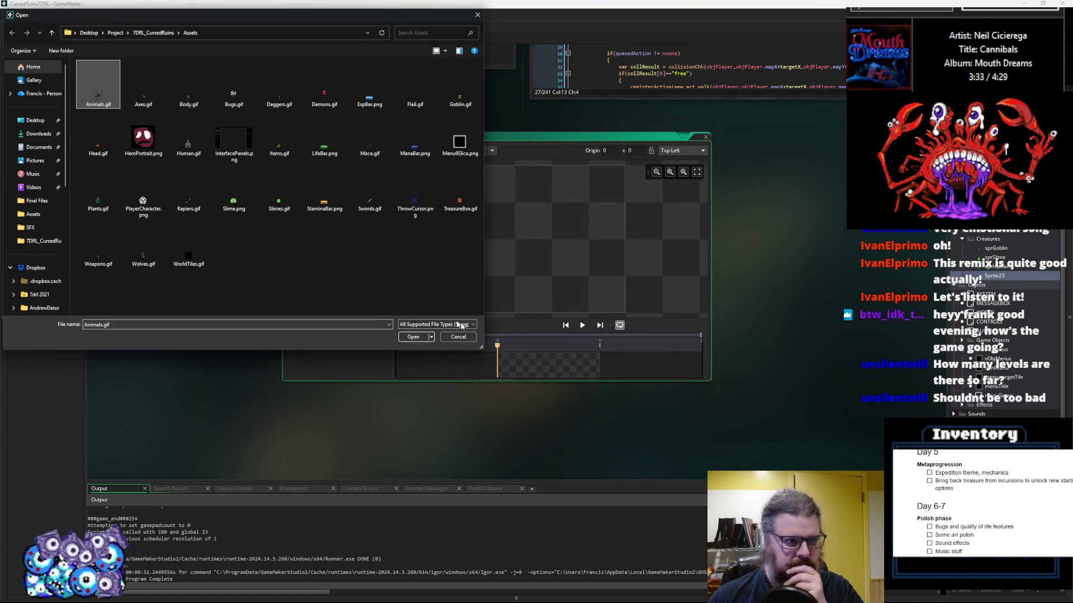
pyautogui.click(413, 337)
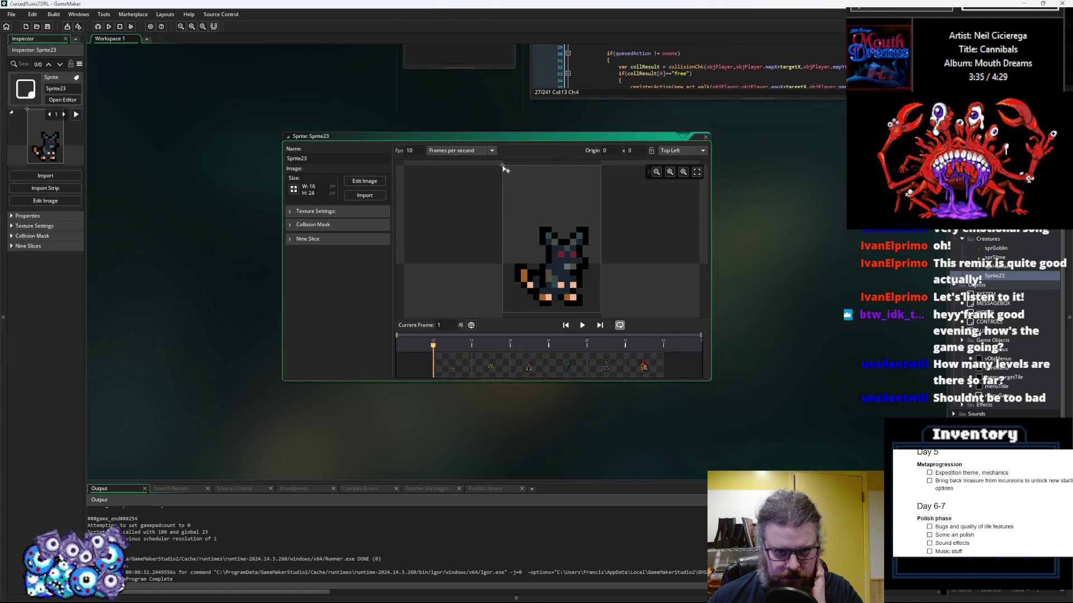
pyautogui.moveTo(505, 189); pyautogui.dragTo(506, 223)
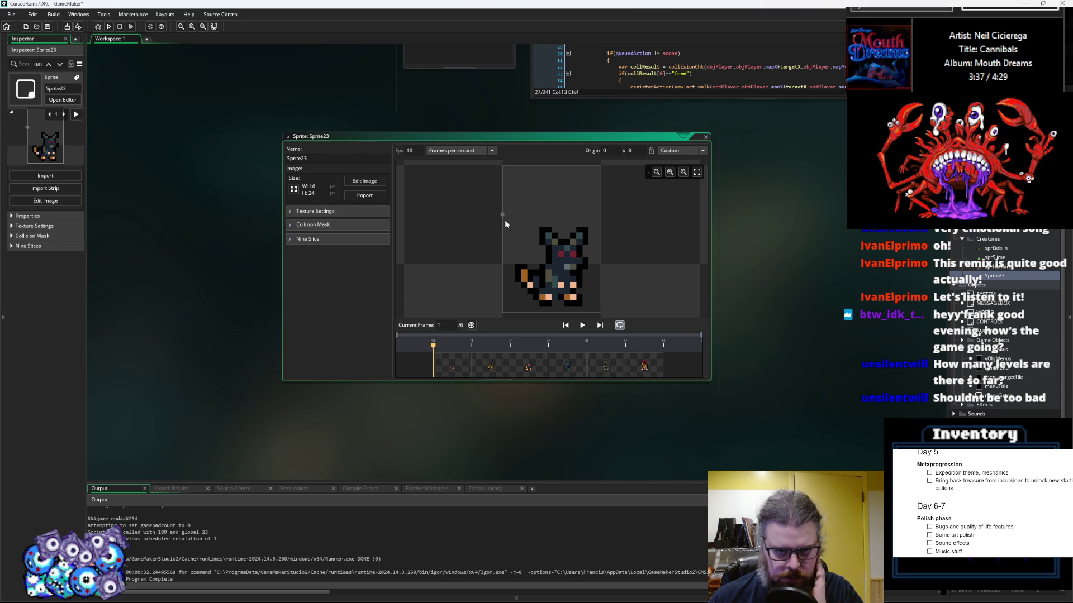
# Rename the sprite sprAnimals and close its editor
pyautogui.click(287, 158)
pyautogui.write('sprAnimals')
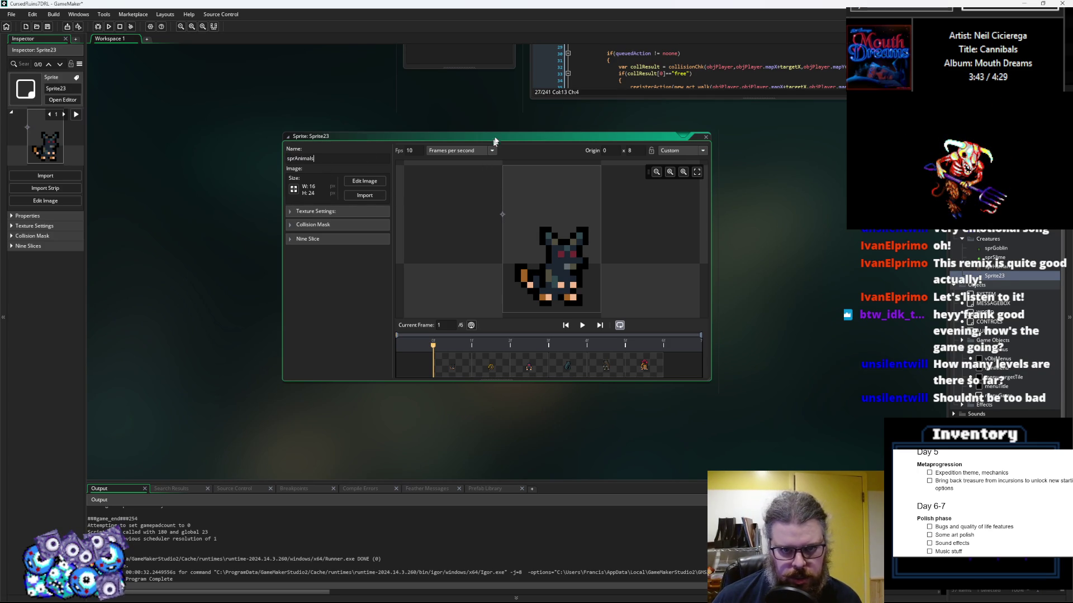
pyautogui.press('Return')
pyautogui.click(705, 136)
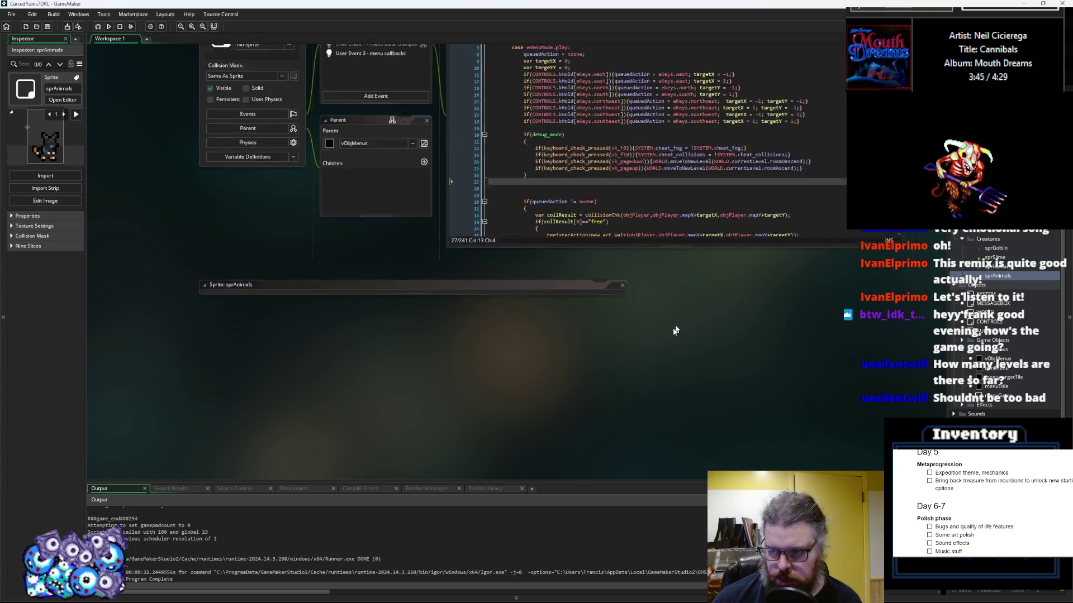
pyautogui.rightClick(1001, 282)
# Create sprBugs from Bugs.gif with its origin lowered, then close its editor
pyautogui.click(927, 294)
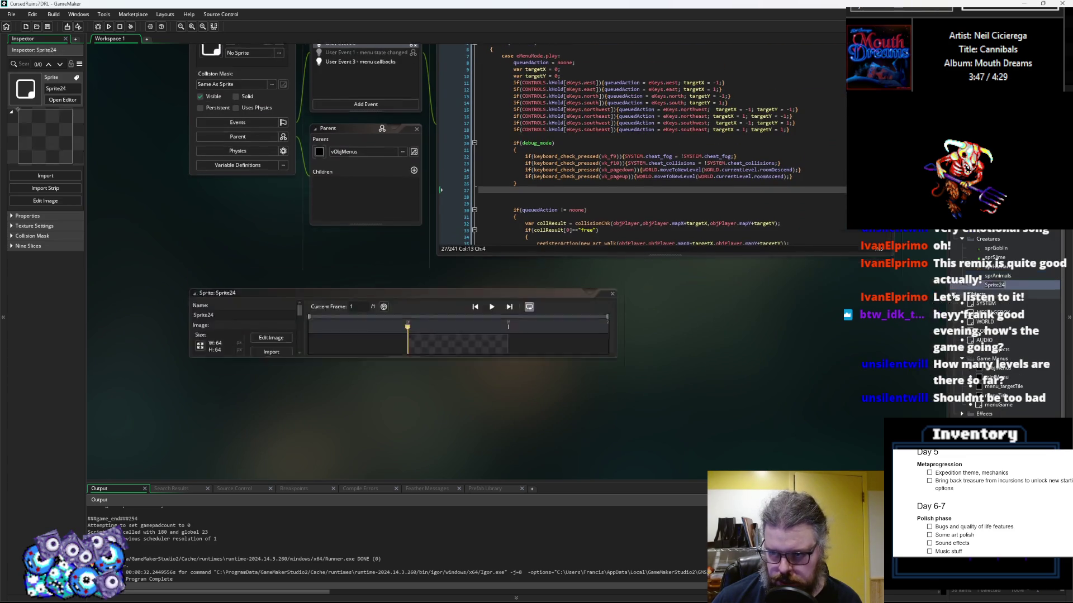
pyautogui.click(271, 195)
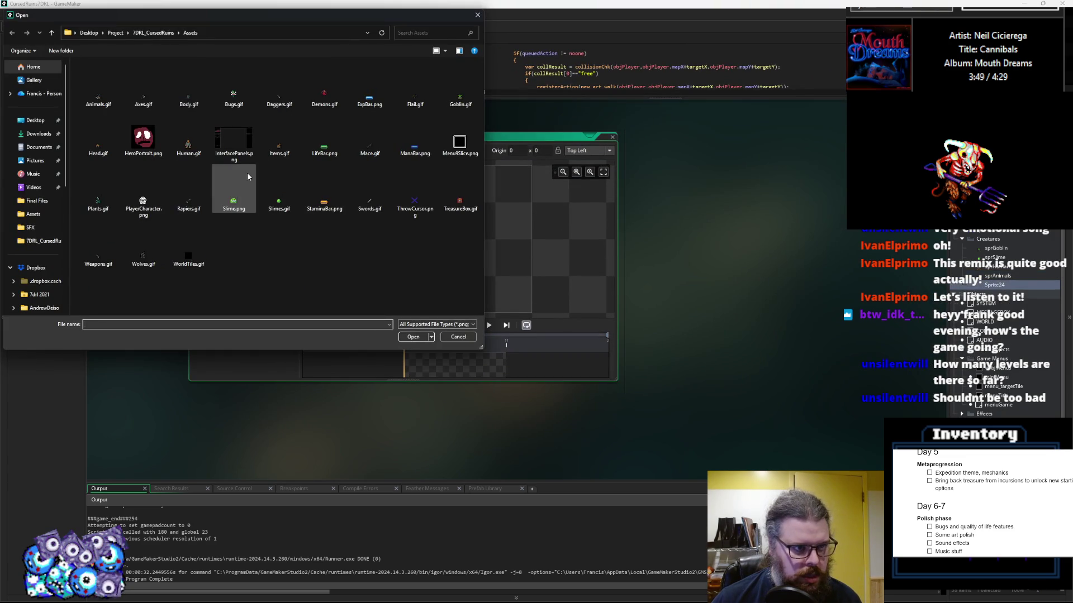
pyautogui.click(233, 89)
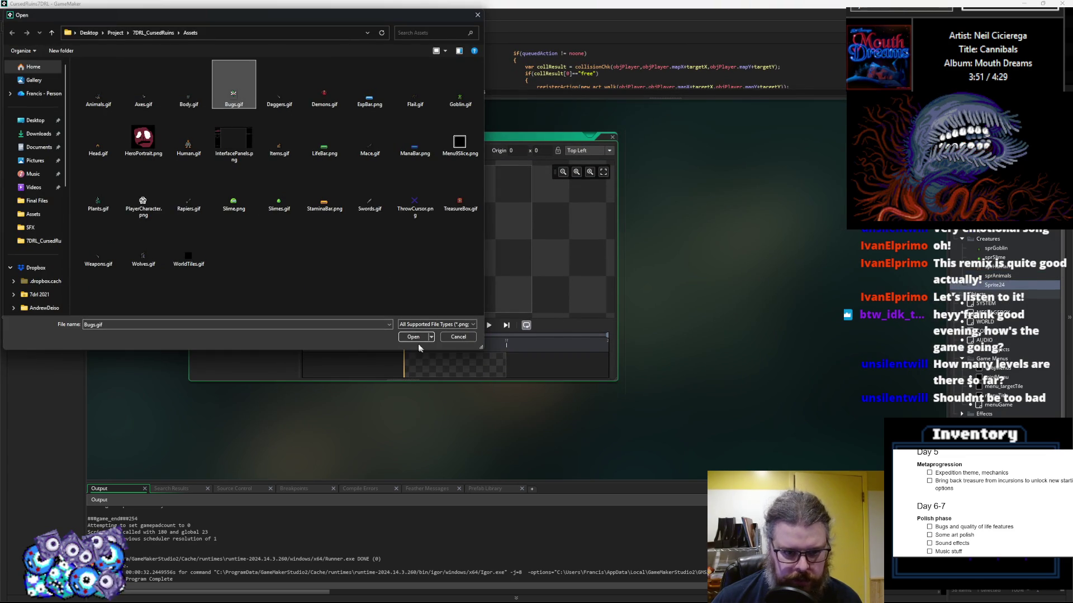
pyautogui.click(413, 337)
pyautogui.moveTo(411, 167); pyautogui.dragTo(410, 188)
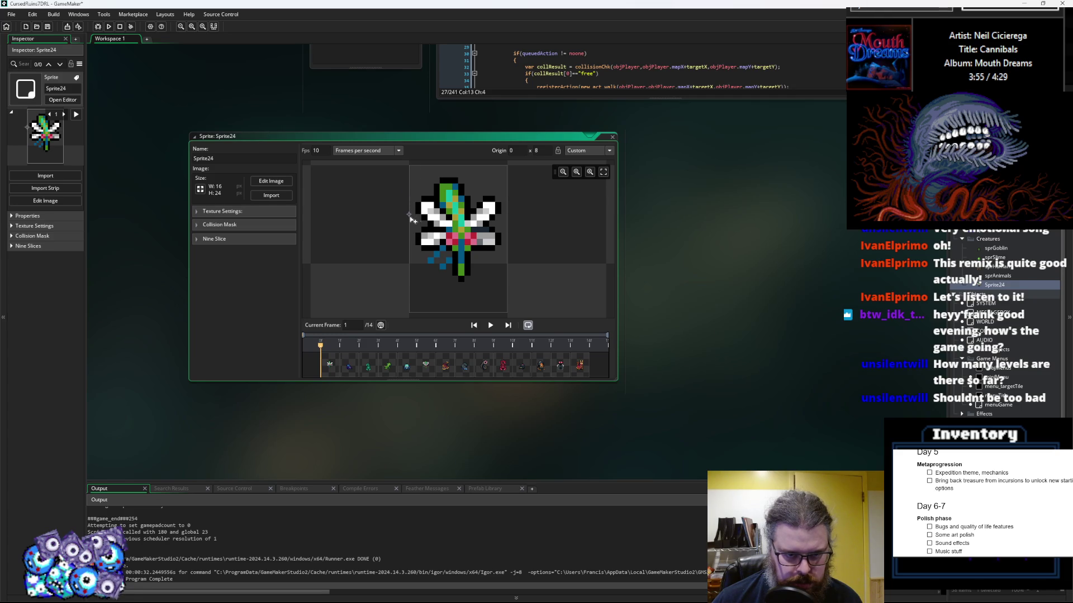
pyautogui.doubleClick(216, 159)
pyautogui.write('sprBugs')
pyautogui.press('Return')
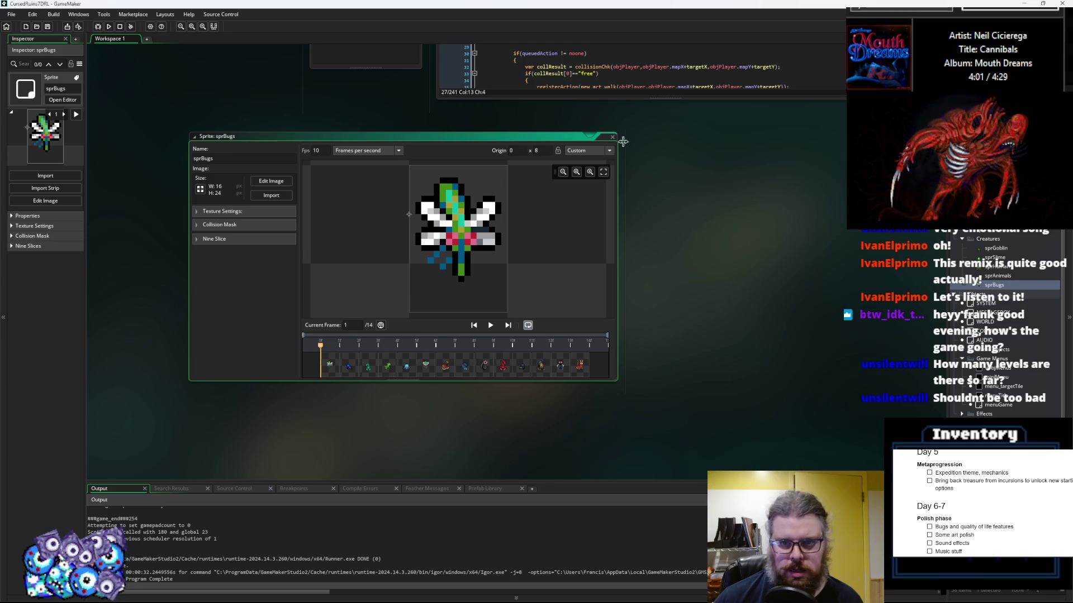
pyautogui.click(613, 136)
# Create sprDemons from Demons.gif with origin 0 x 8, then close its editor
pyautogui.rightClick(1003, 286)
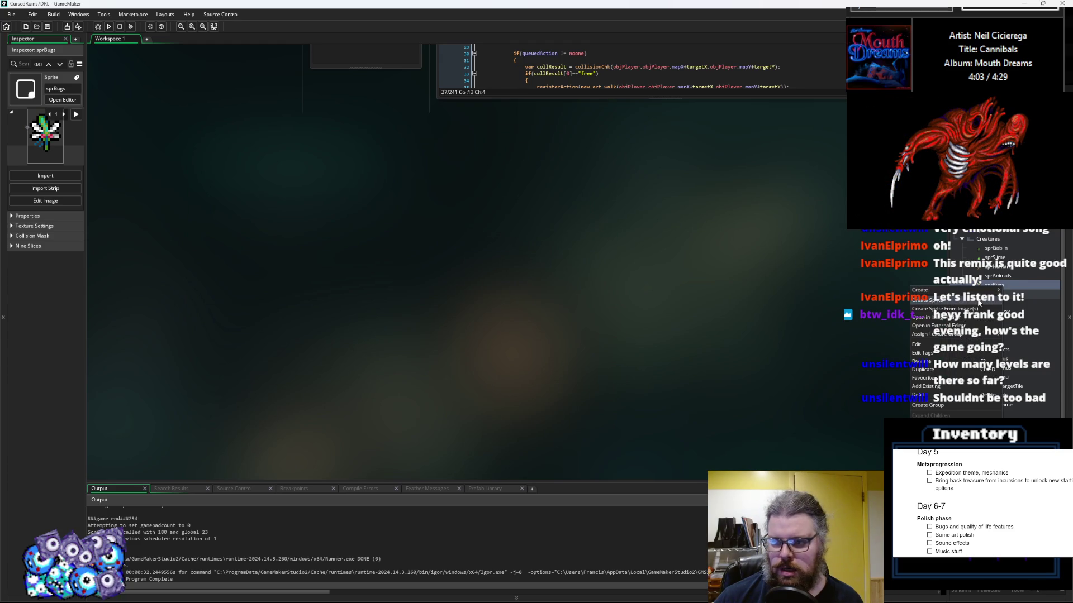
pyautogui.click(978, 302)
pyautogui.click(274, 195)
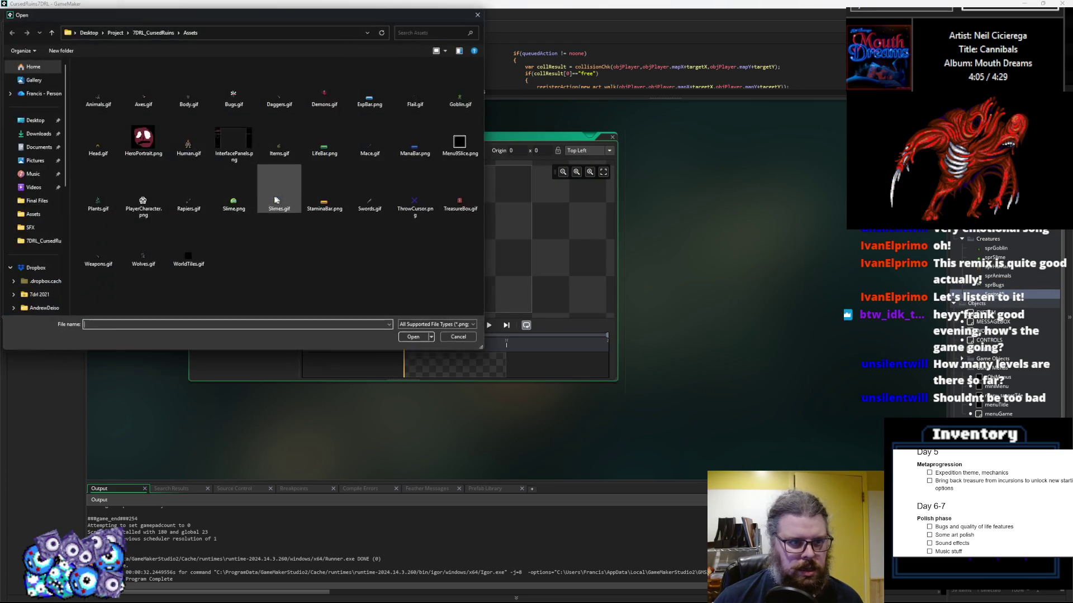
pyautogui.click(322, 96)
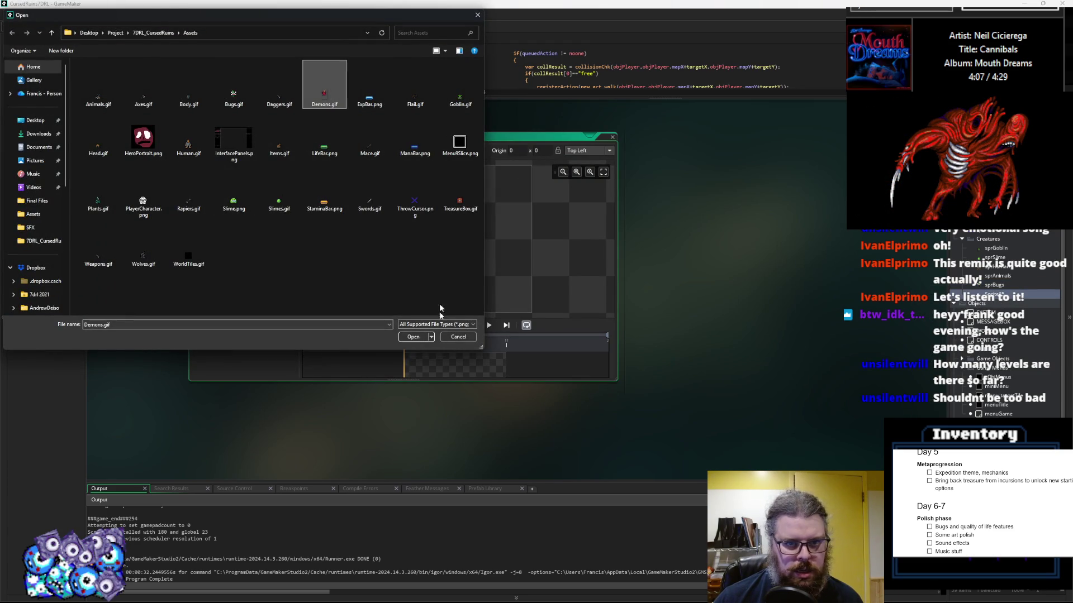
pyautogui.click(413, 337)
pyautogui.moveTo(412, 167); pyautogui.dragTo(412, 217)
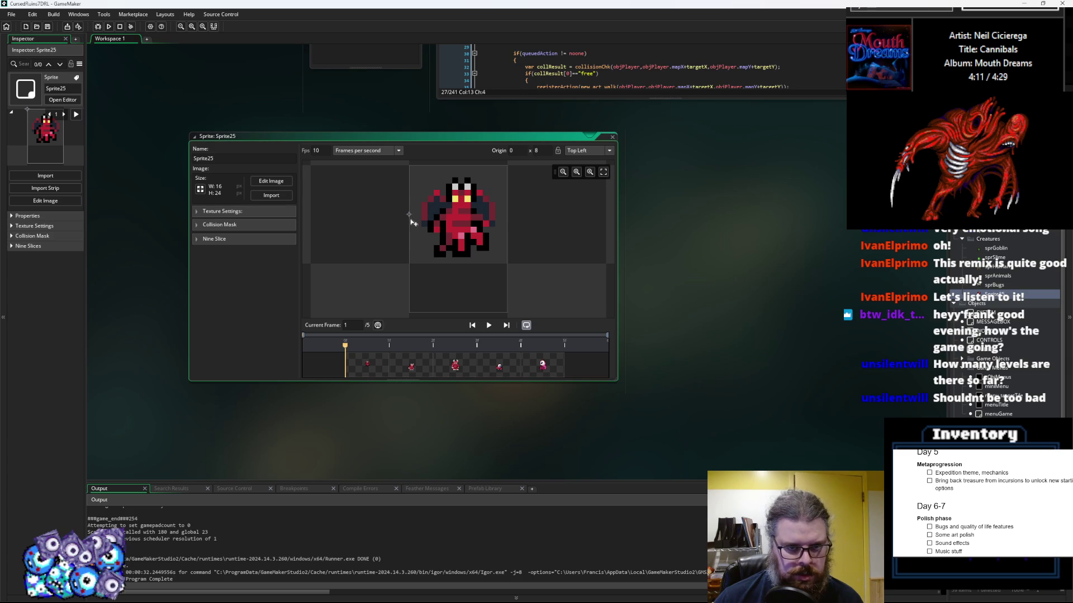
pyautogui.doubleClick(220, 158)
pyautogui.write('sprDemon')
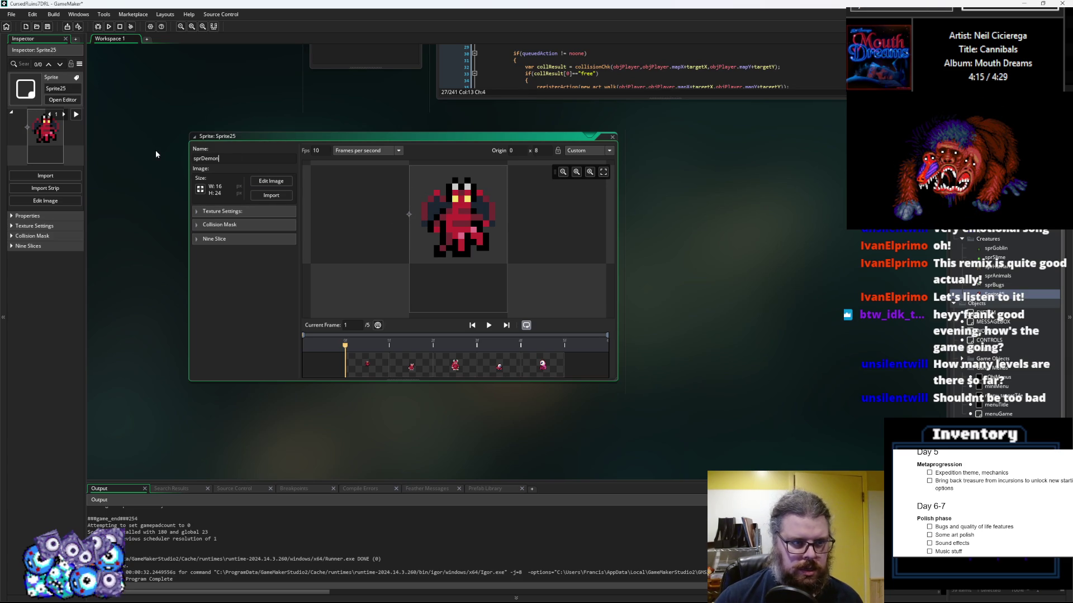
pyautogui.write('s')
pyautogui.press('Return')
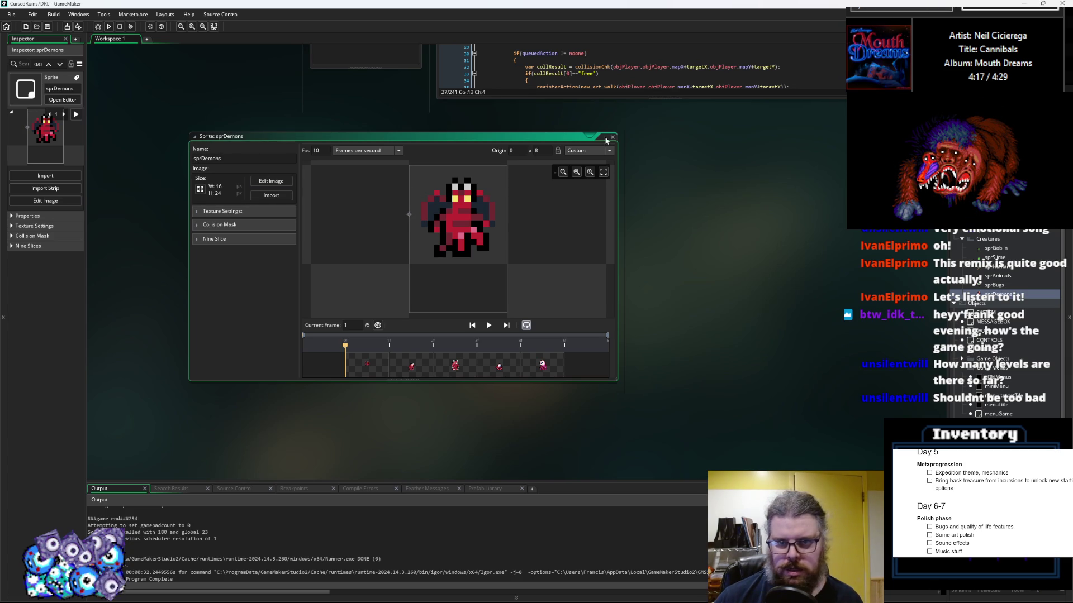
pyautogui.click(613, 137)
pyautogui.rightClick(996, 296)
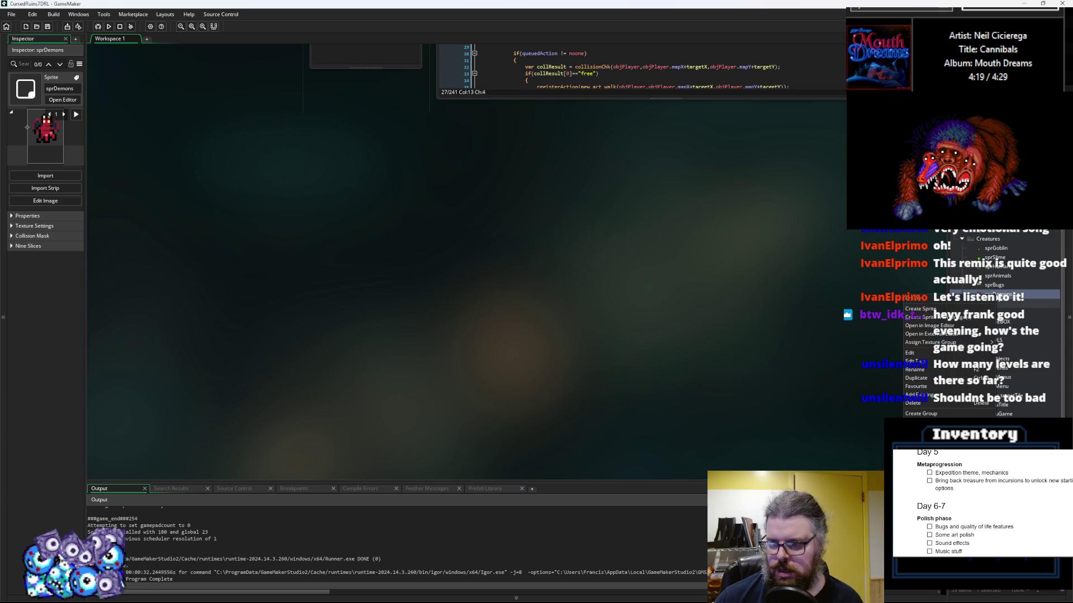
# Create sprPlants from Plants.gif with origin 0 x 8, then close its editor
pyautogui.click(924, 309)
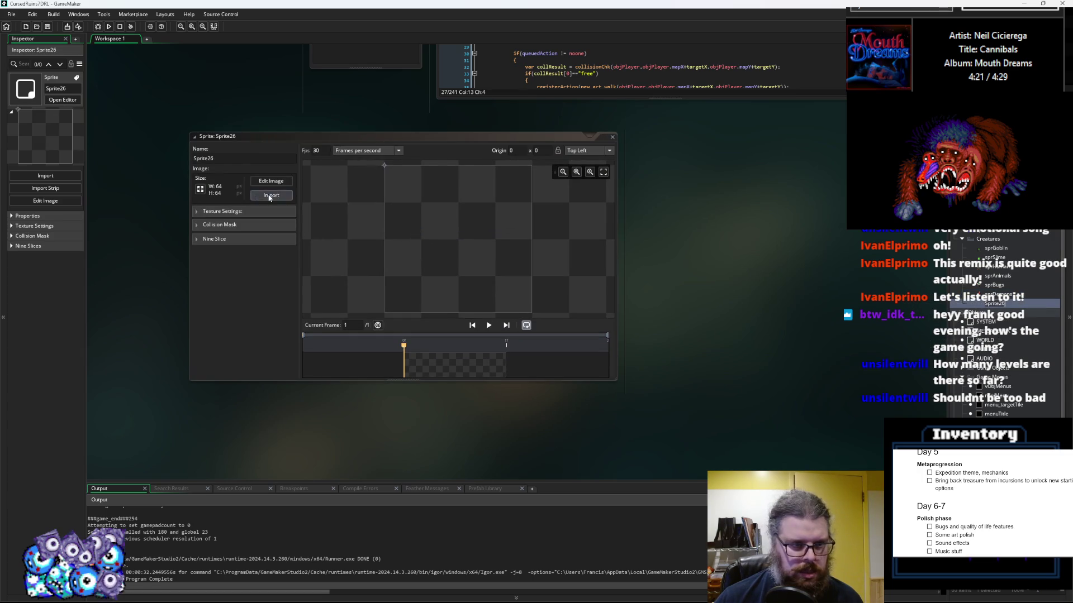
pyautogui.click(268, 197)
pyautogui.click(453, 89)
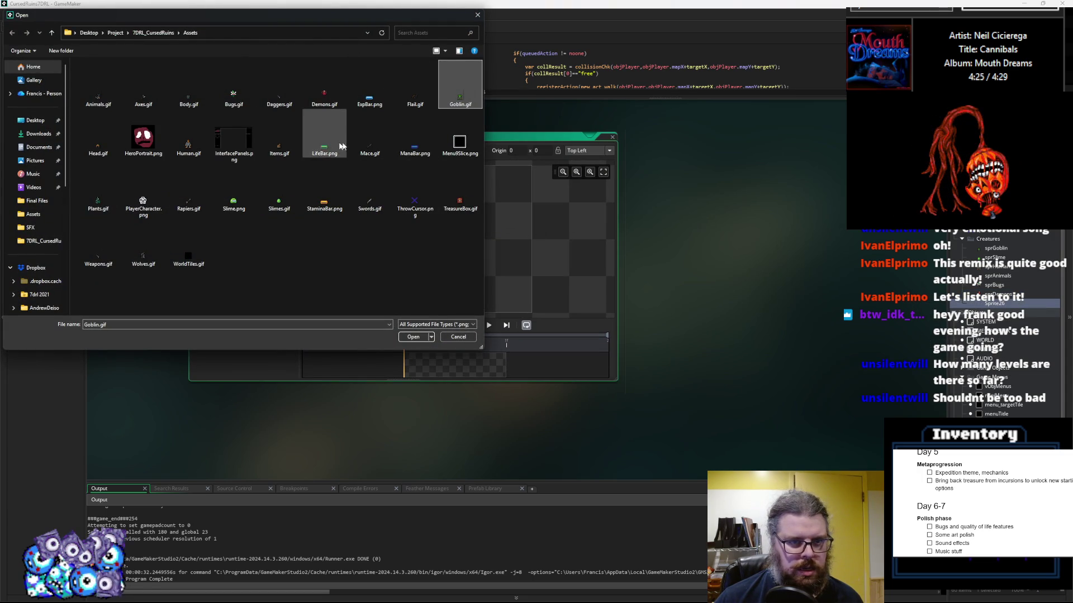
pyautogui.click(98, 192)
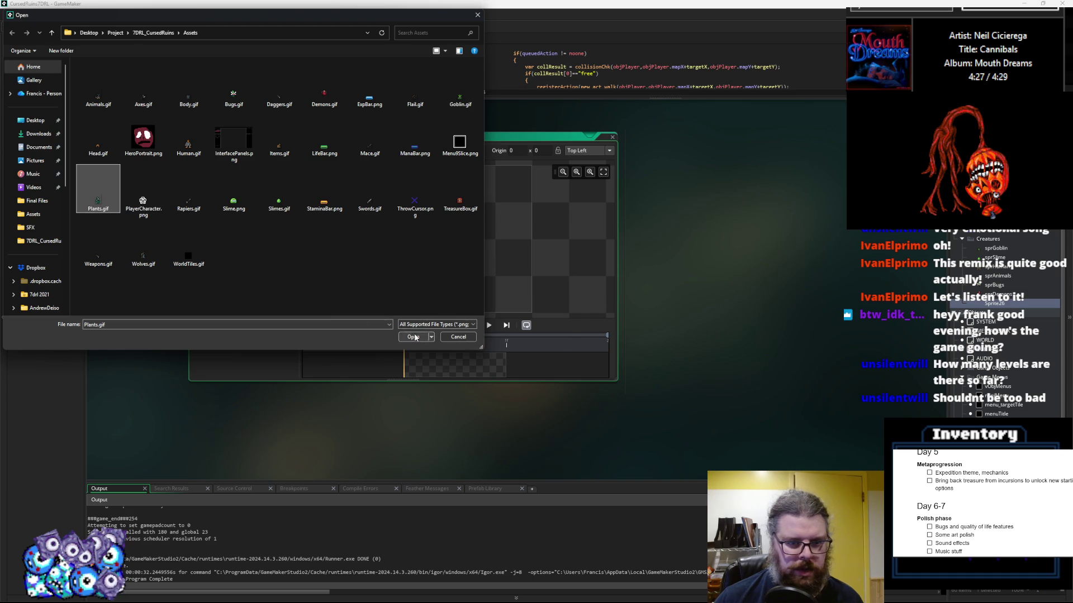
pyautogui.click(412, 337)
pyautogui.moveTo(412, 165); pyautogui.dragTo(411, 214)
pyautogui.click(241, 159)
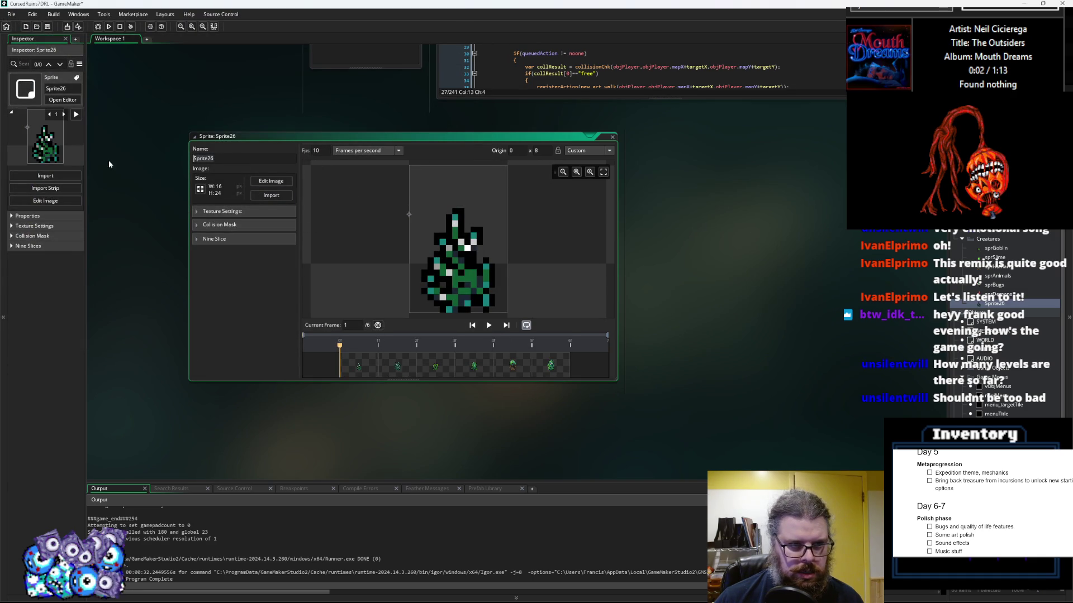
pyautogui.write('sprPlants')
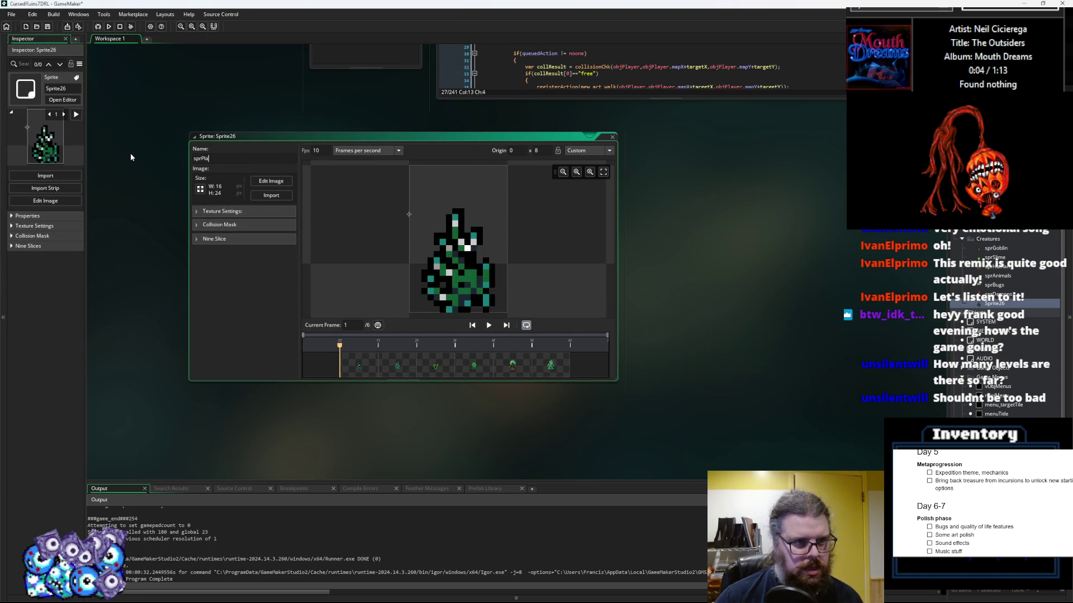
pyautogui.press('Return')
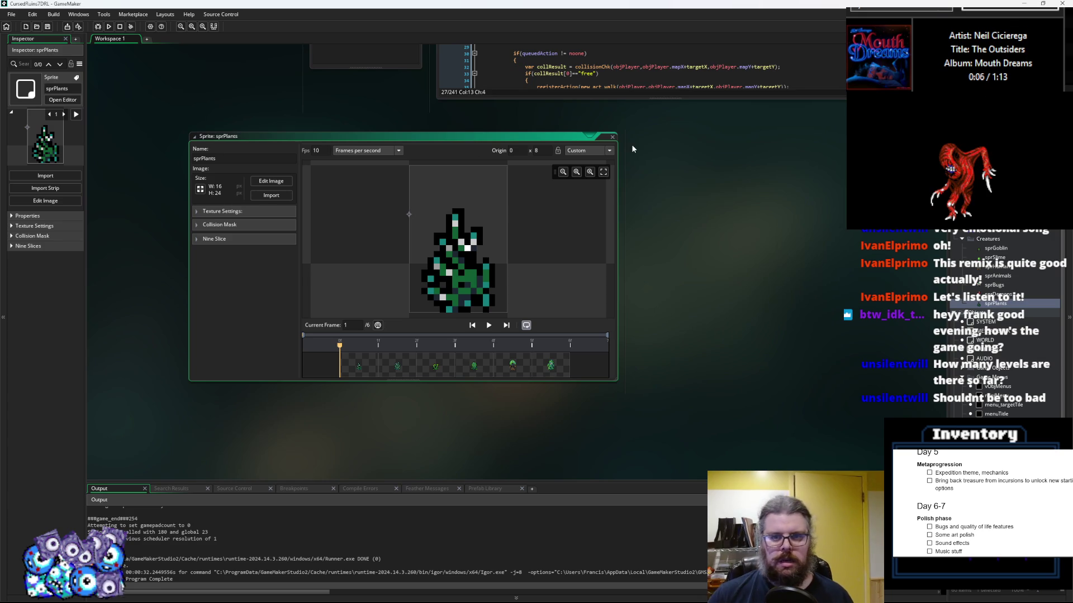
pyautogui.click(612, 136)
# Create sprWolves from Wolves.gif with its origin lowered, then close its editor
pyautogui.rightClick(1000, 305)
pyautogui.click(964, 321)
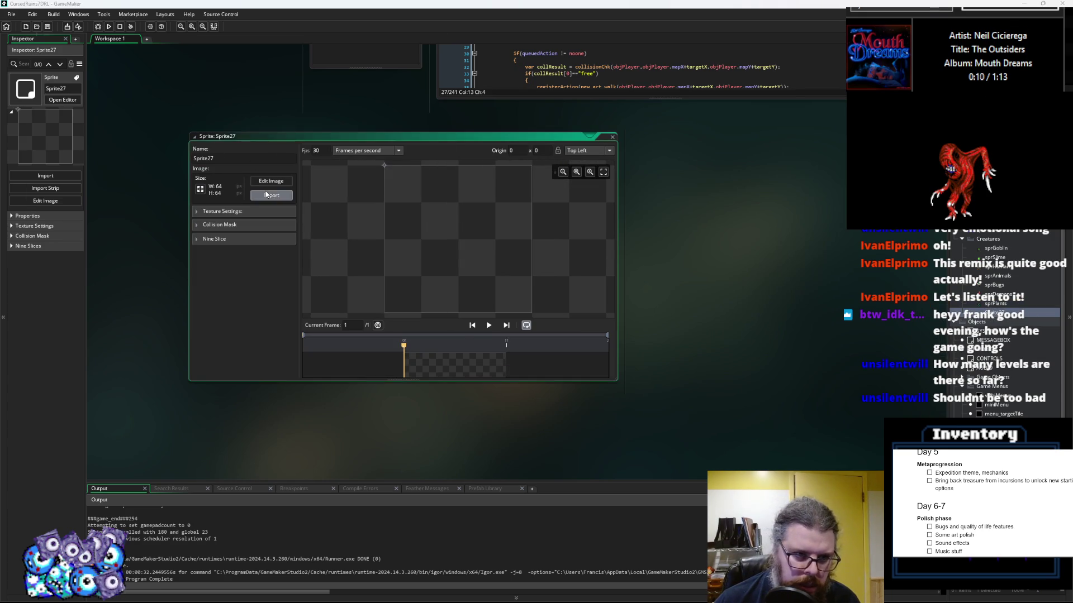
pyautogui.click(265, 194)
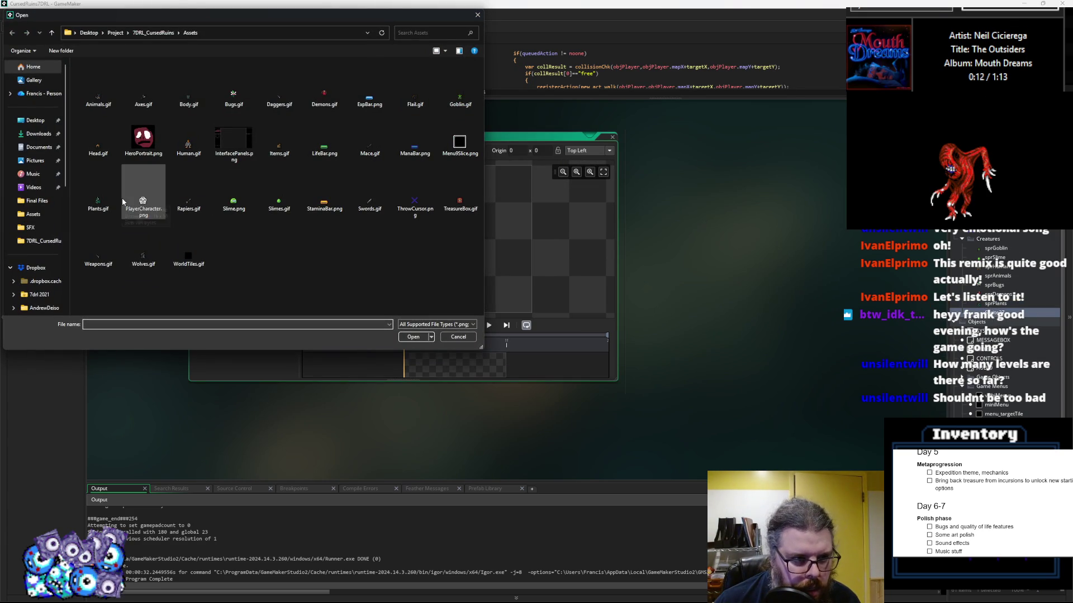
pyautogui.click(144, 249)
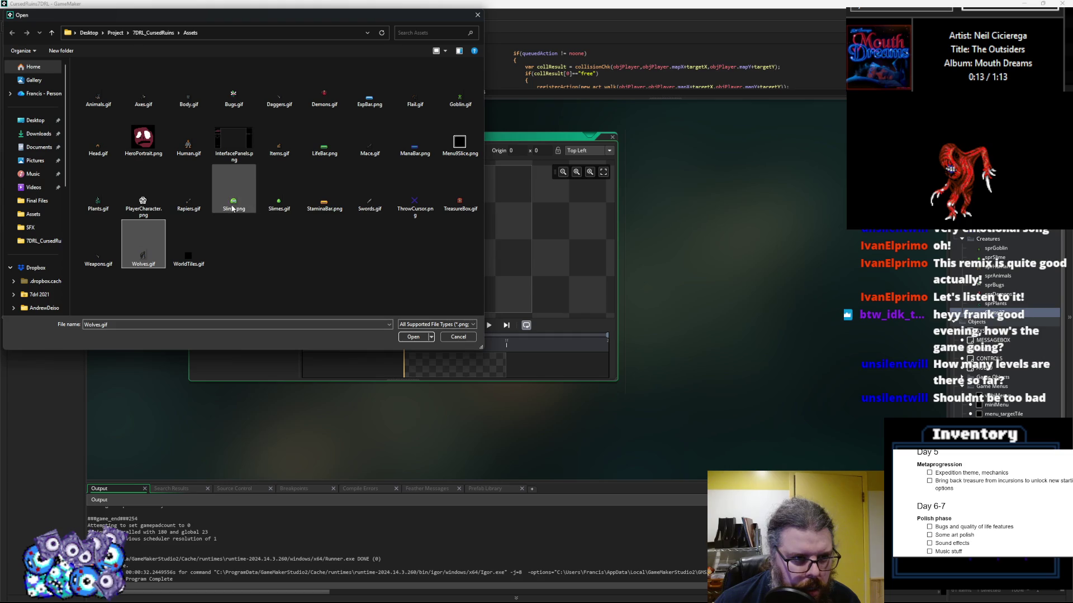
pyautogui.click(282, 206)
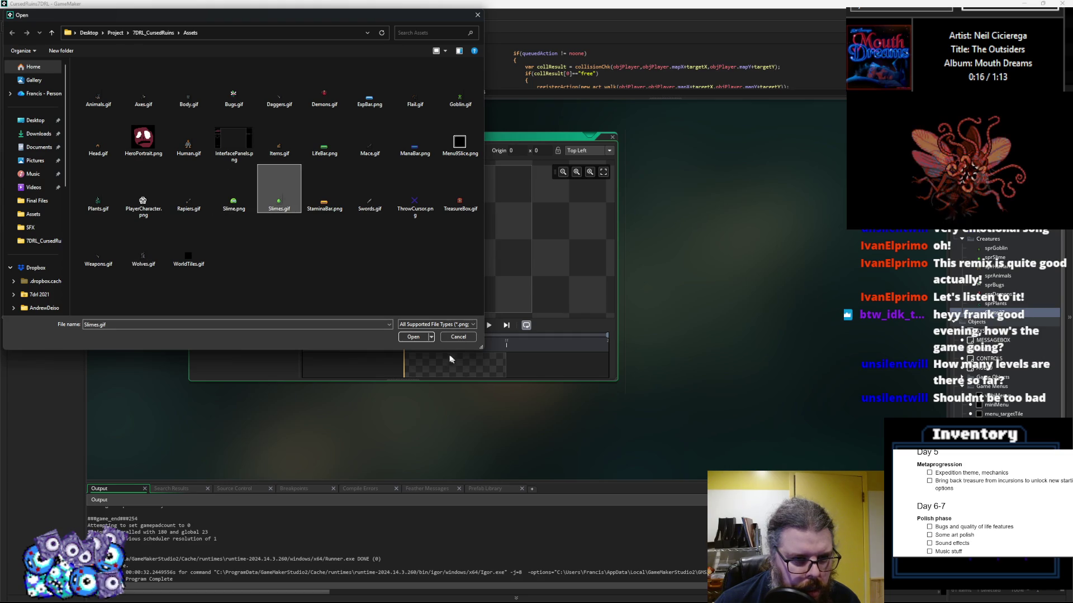
pyautogui.click(148, 254)
pyautogui.click(410, 337)
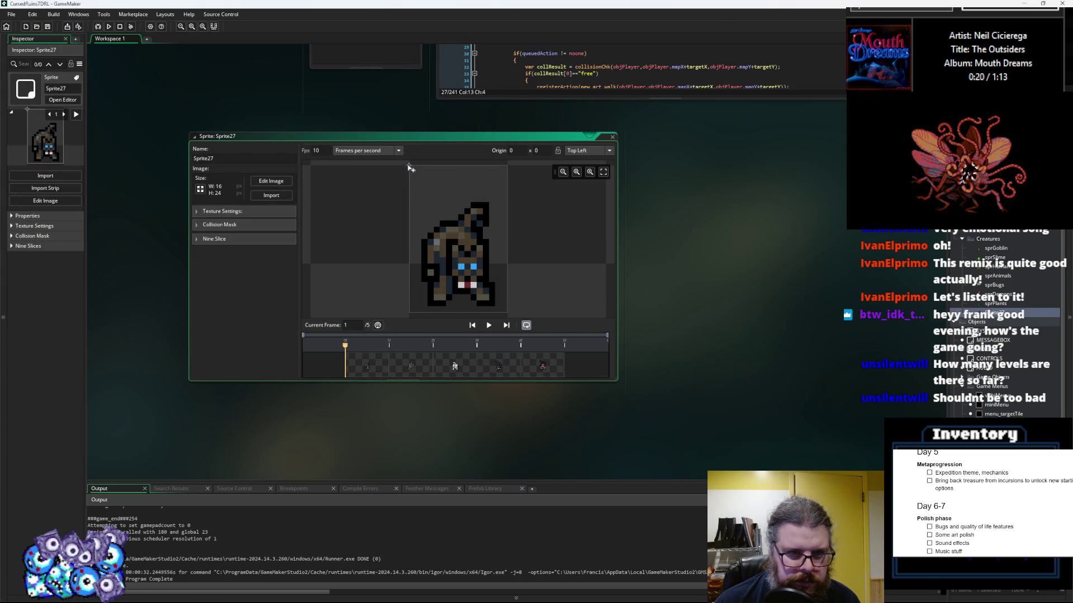
pyautogui.moveTo(411, 191); pyautogui.dragTo(413, 217)
pyautogui.write('sprWol')
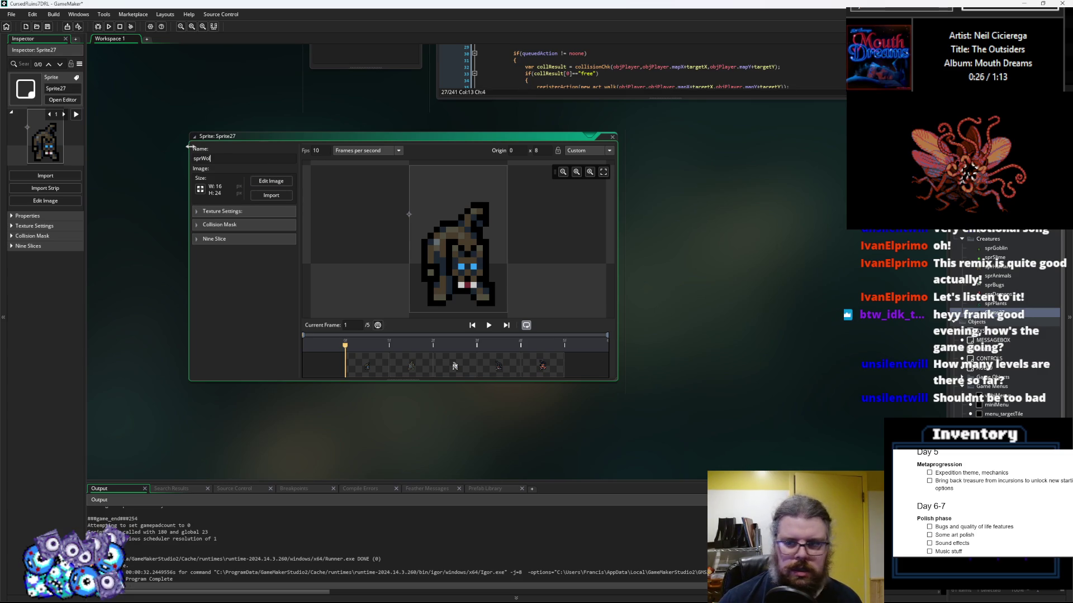
pyautogui.write('ves')
pyautogui.press('Return')
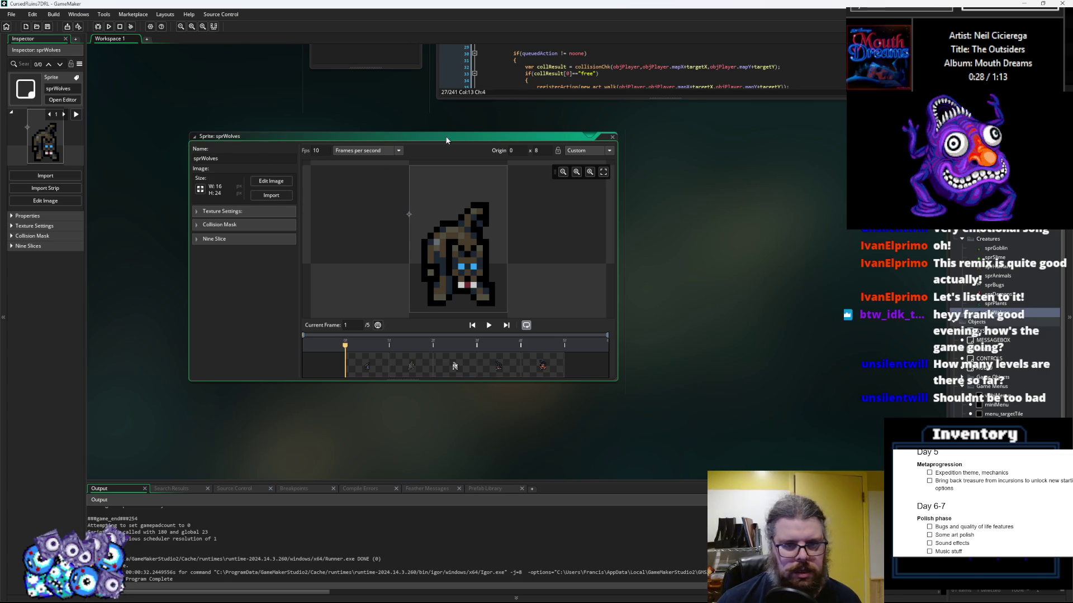
pyautogui.click(612, 137)
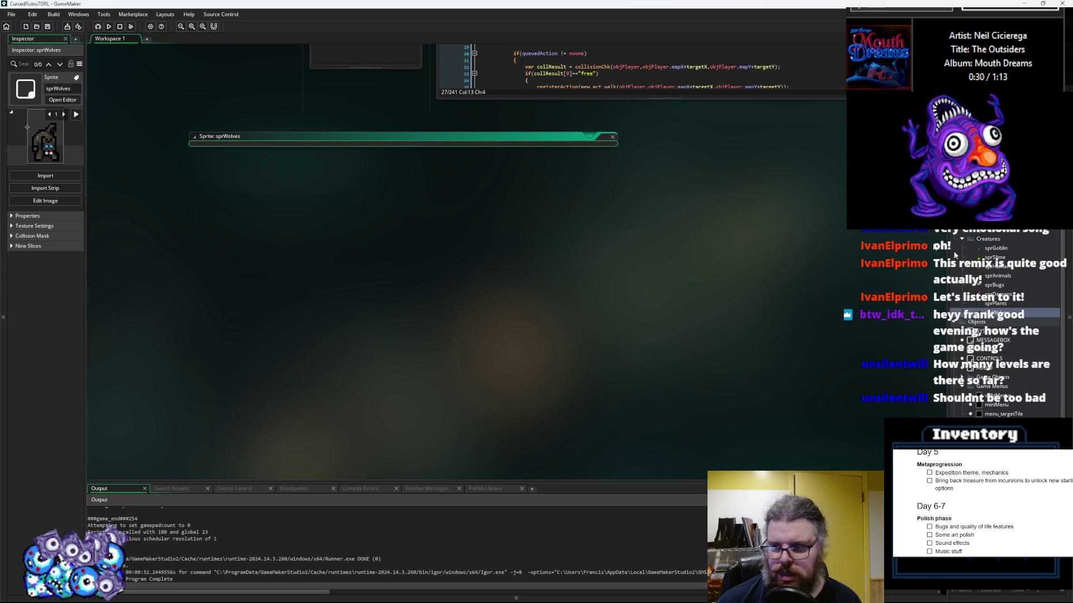
# Open sprSlime and re-import Slimes.gif as its frames
pyautogui.click(997, 305)
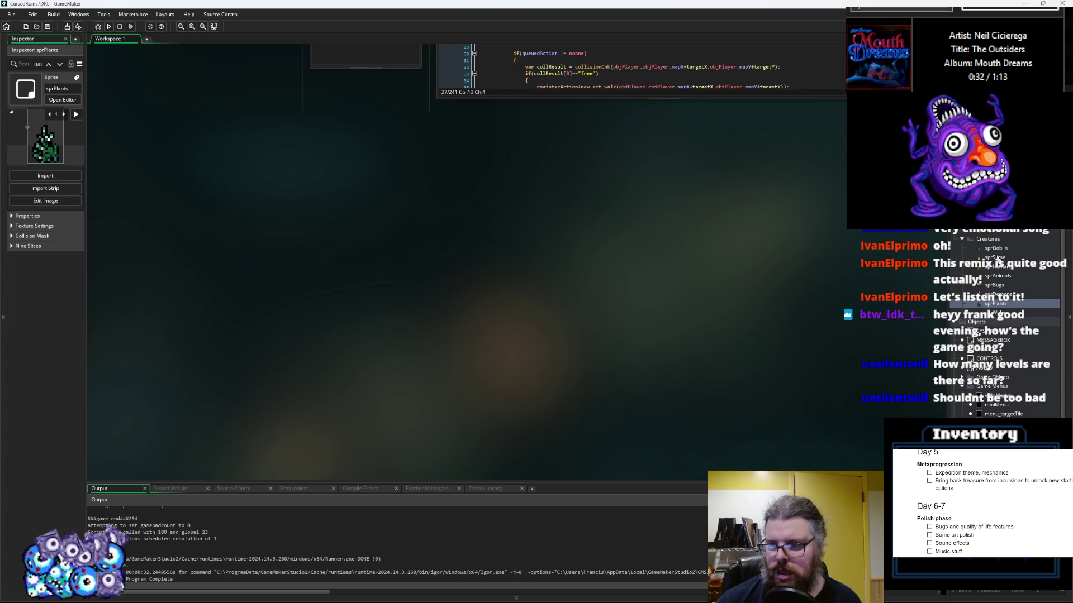
pyautogui.doubleClick(996, 257)
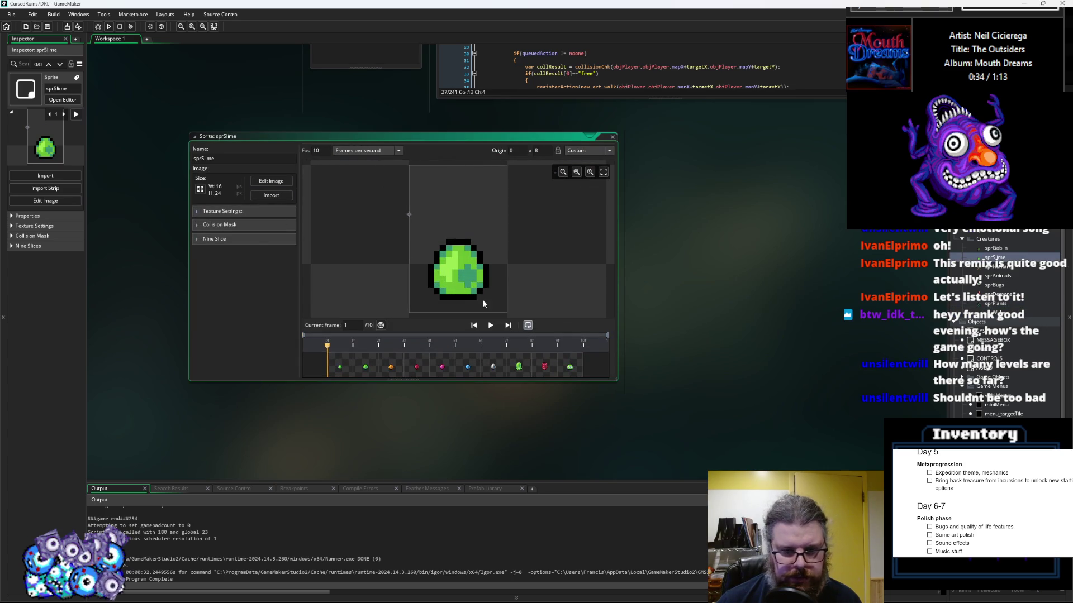
pyautogui.click(261, 193)
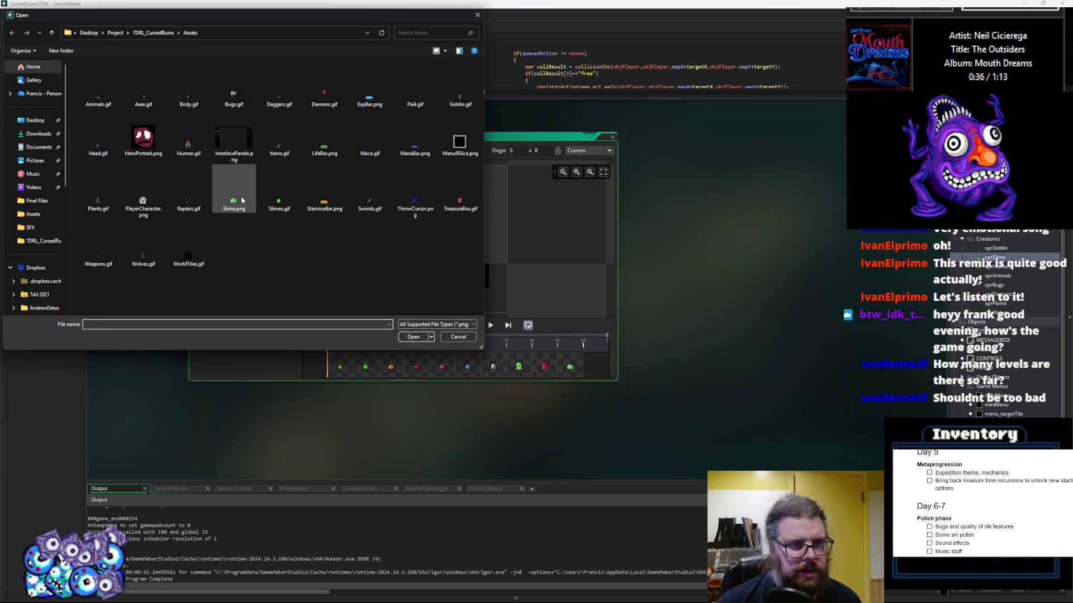
pyautogui.click(279, 202)
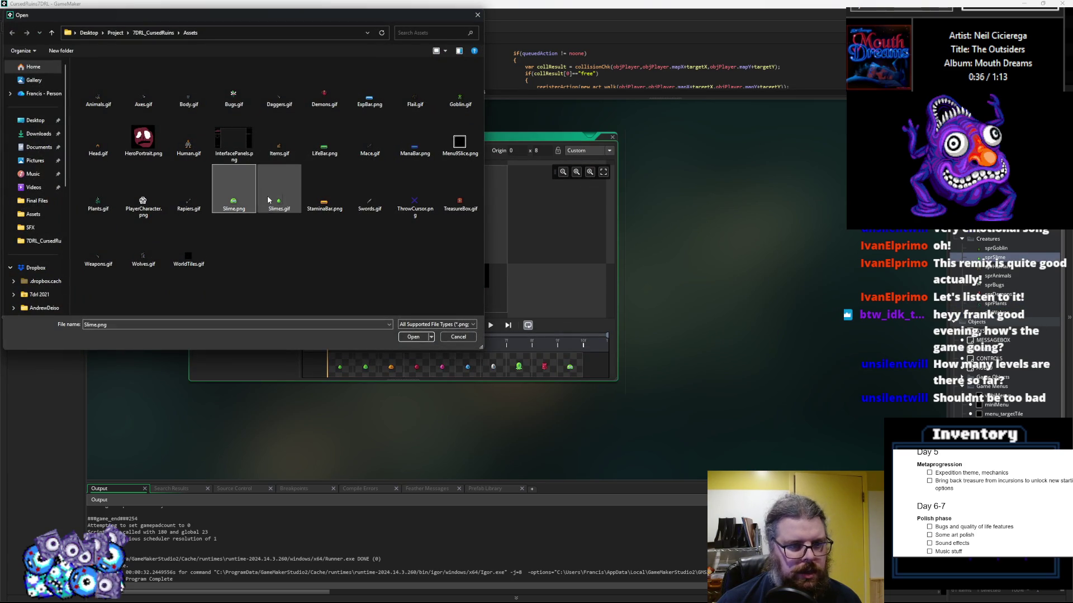
pyautogui.click(413, 338)
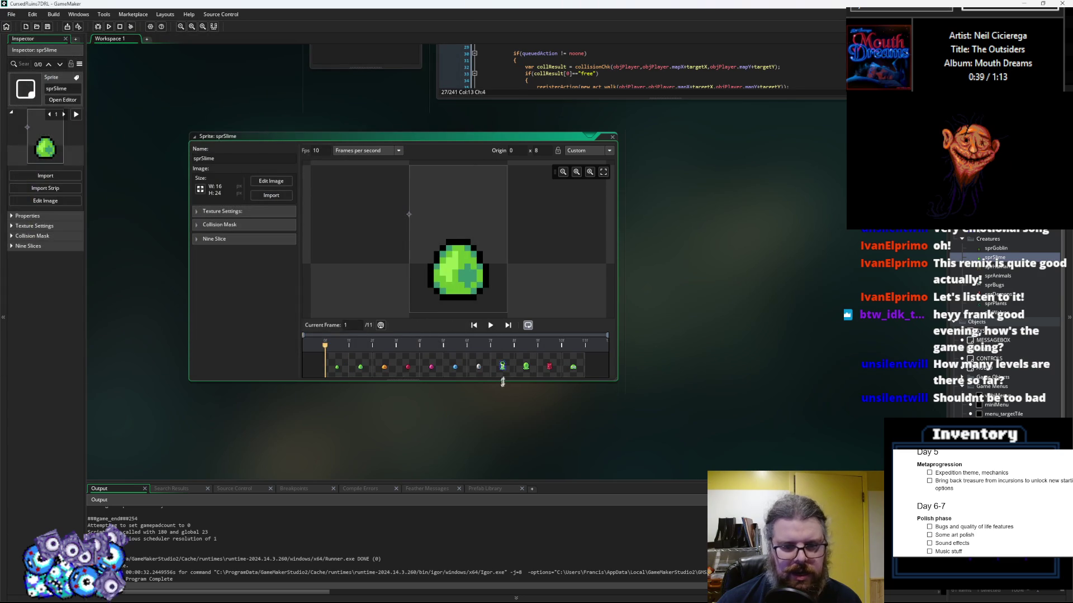
# Move the big eyed slime frame after the red frame and close the editor
pyautogui.click(506, 372)
pyautogui.click(525, 369)
pyautogui.click(511, 371)
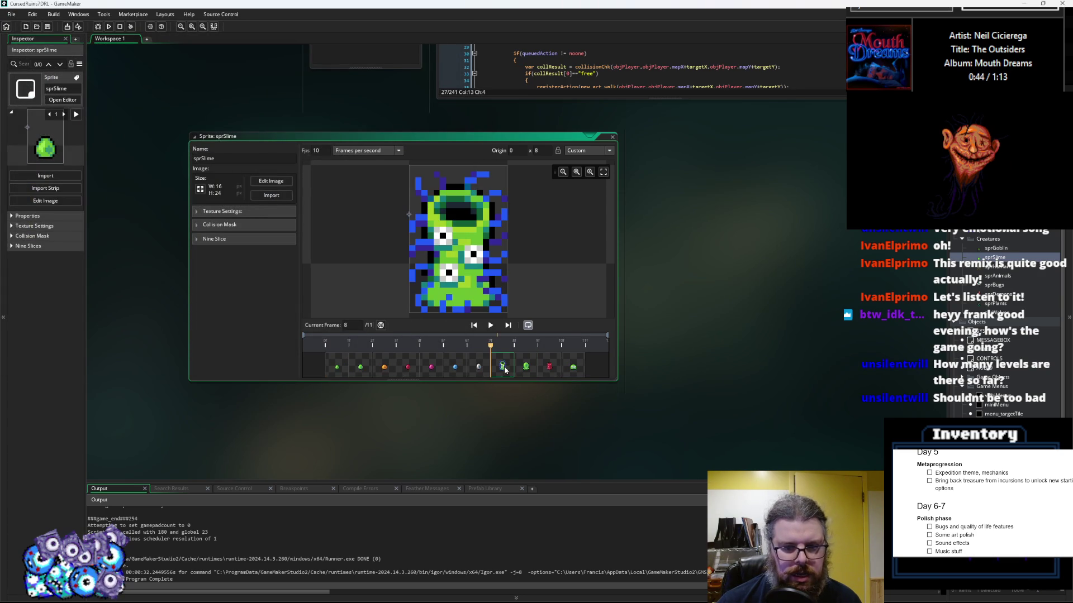
pyautogui.moveTo(501, 372); pyautogui.dragTo(548, 371)
pyautogui.click(550, 370)
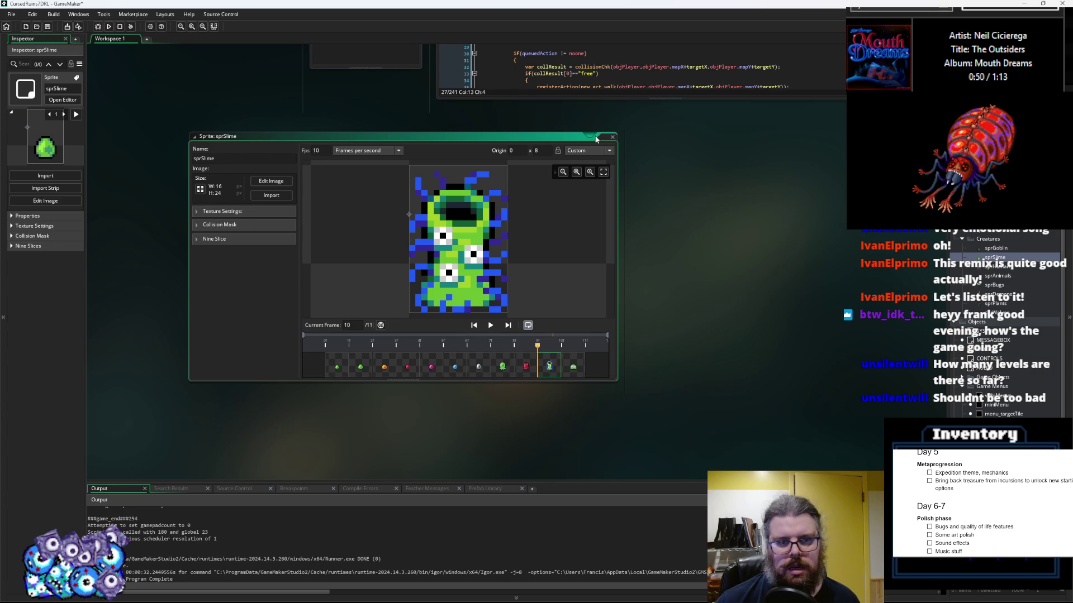
pyautogui.click(612, 137)
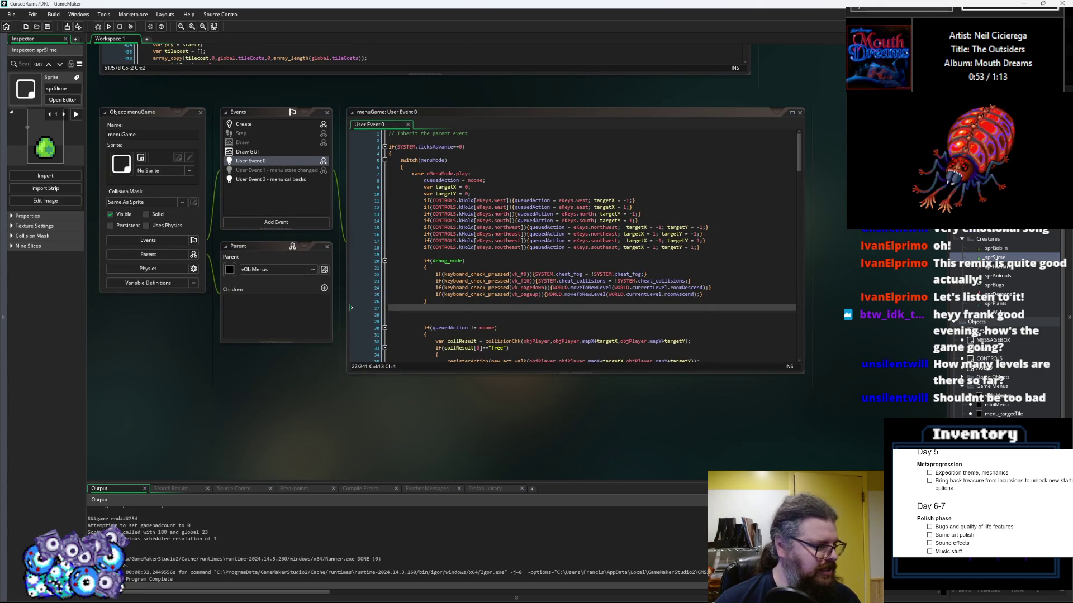
# Switch to the 7DRL_CursedRuins folder in File Explorer, then back to Slimes.gif in Aseprite
pyautogui.hotkey('alt', 'Tab')
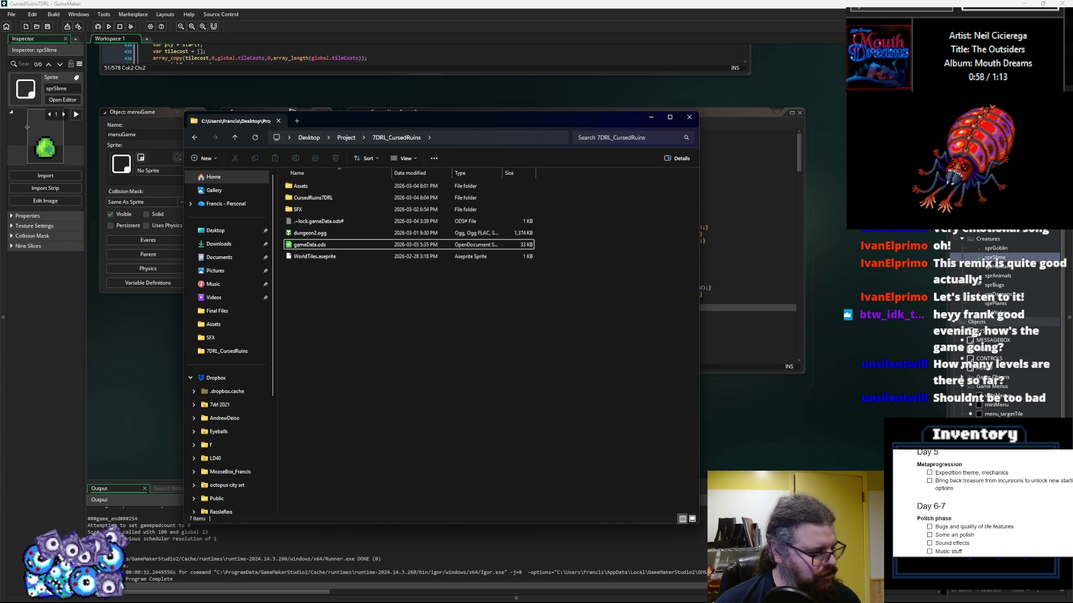
pyautogui.click(177, 353)
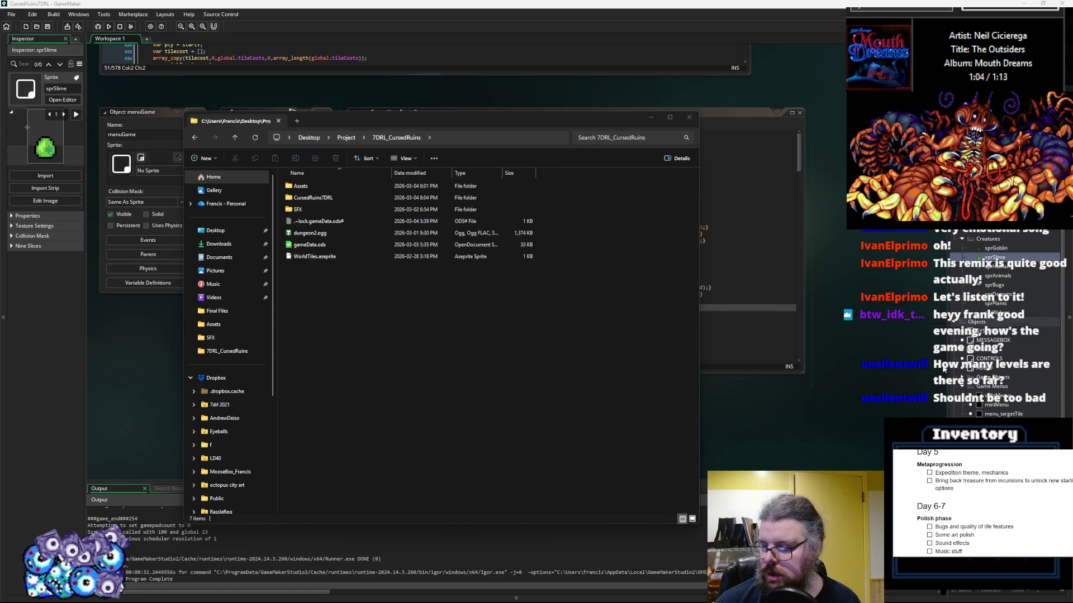
pyautogui.hotkey('alt', 'Tab')
pyautogui.click(165, 27)
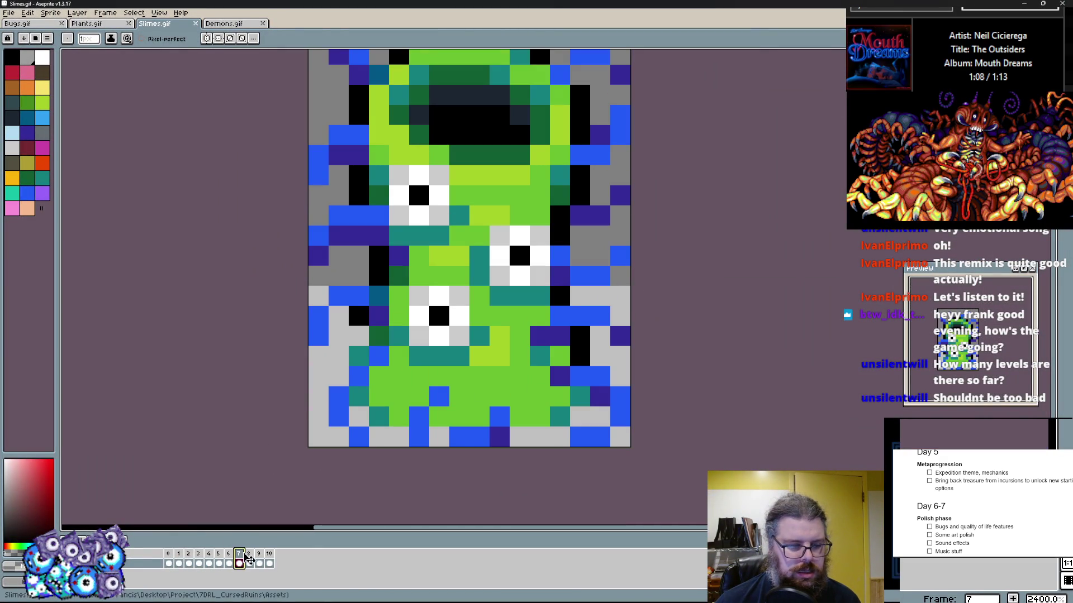
# Move the eyed-slime frame from position 7 to 9 in Slimes.gif and save the file
pyautogui.moveTo(249, 559); pyautogui.dragTo(259, 559)
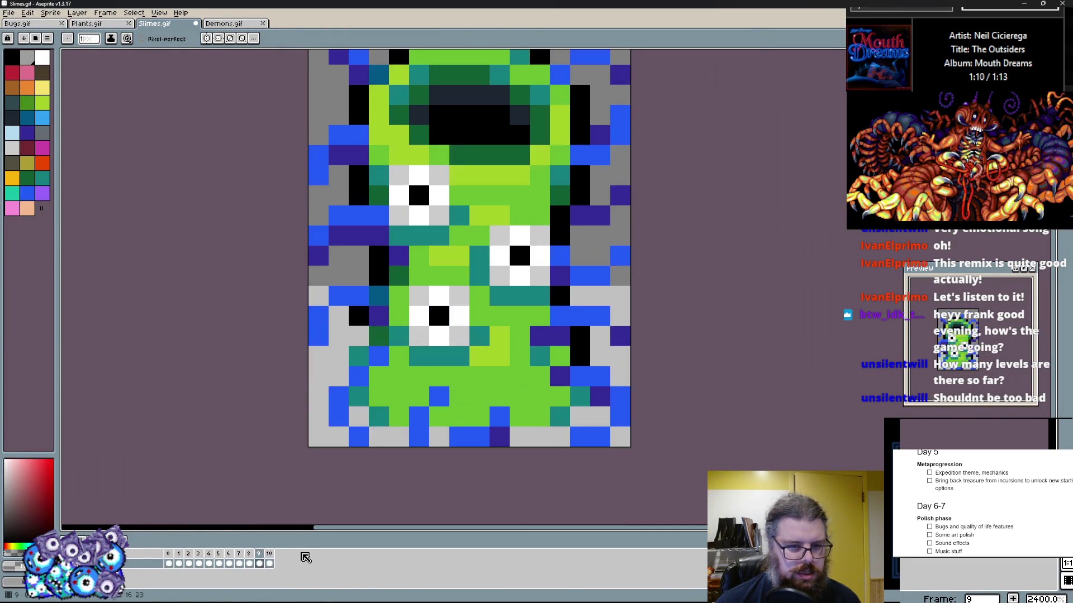
pyautogui.click(9, 13)
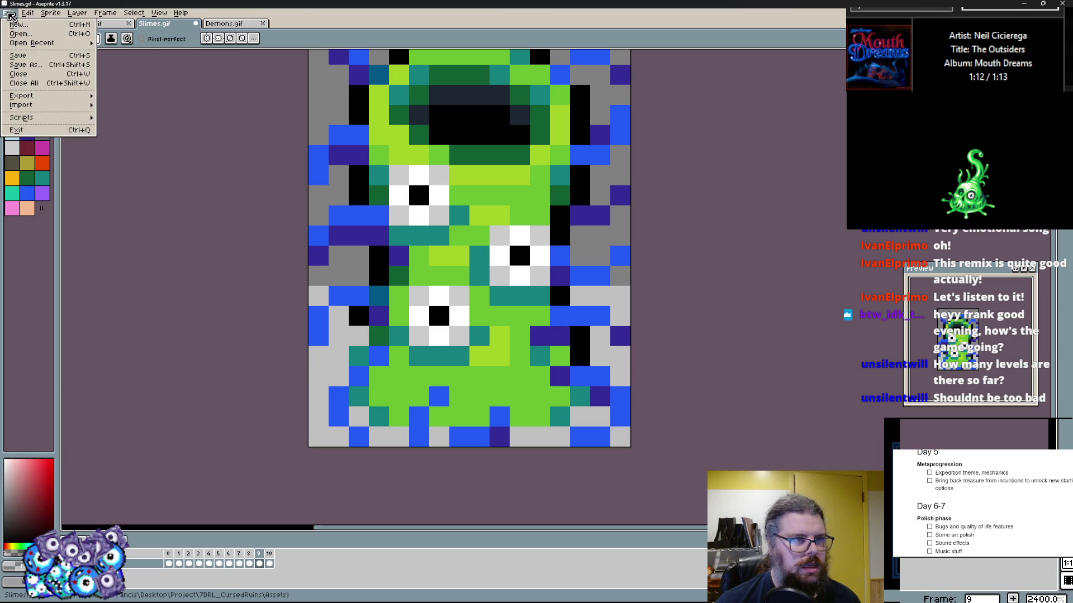
pyautogui.click(24, 56)
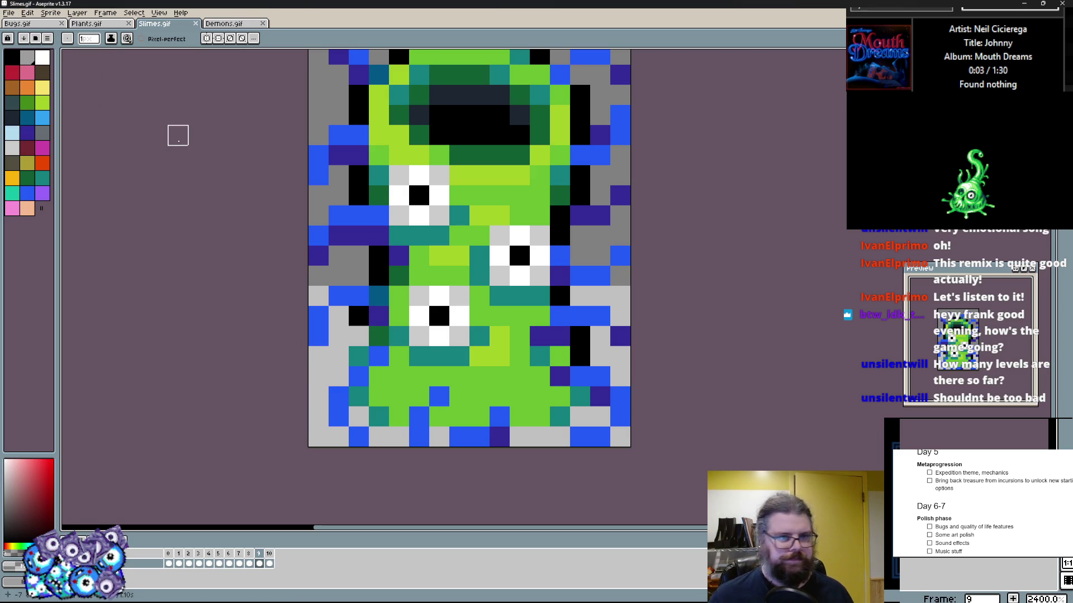
pyautogui.press('super+Down')
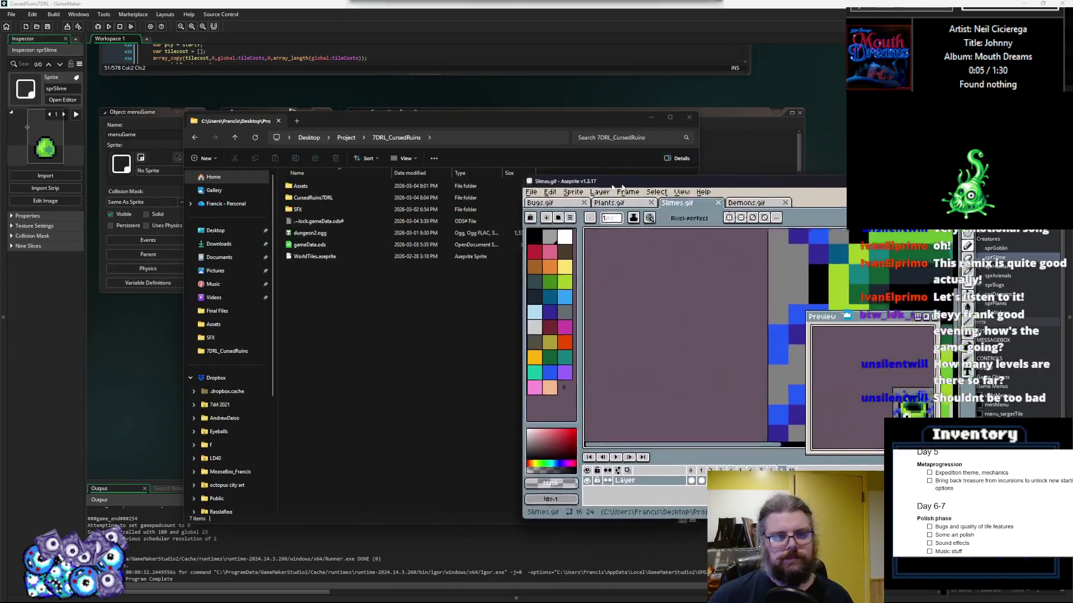
# Close the LevelGenUtility code window in GameMaker and open the loadGameData script
pyautogui.click(85, 371)
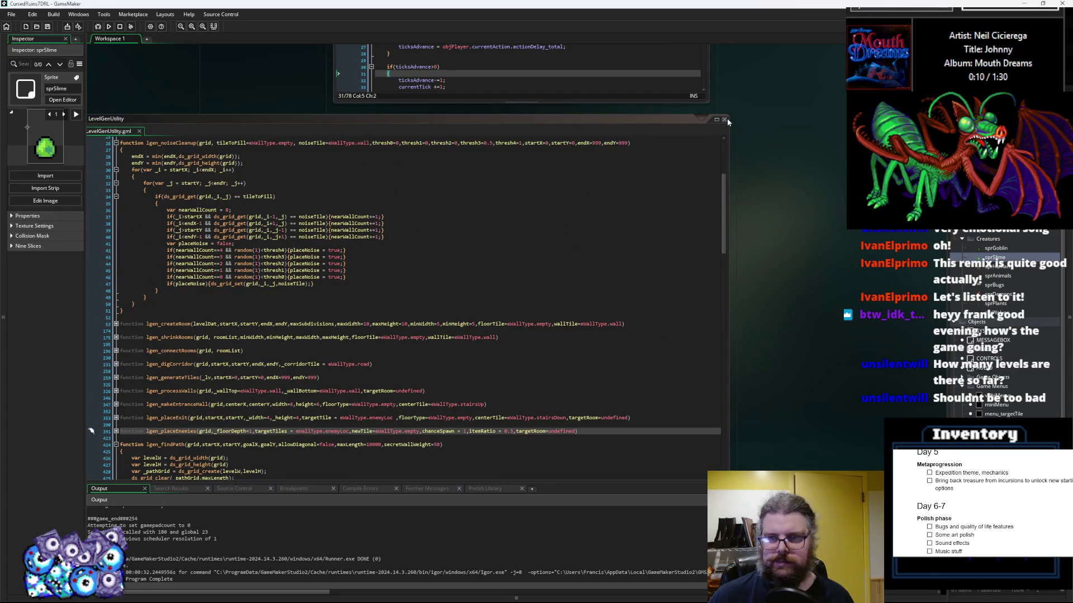
pyautogui.click(724, 120)
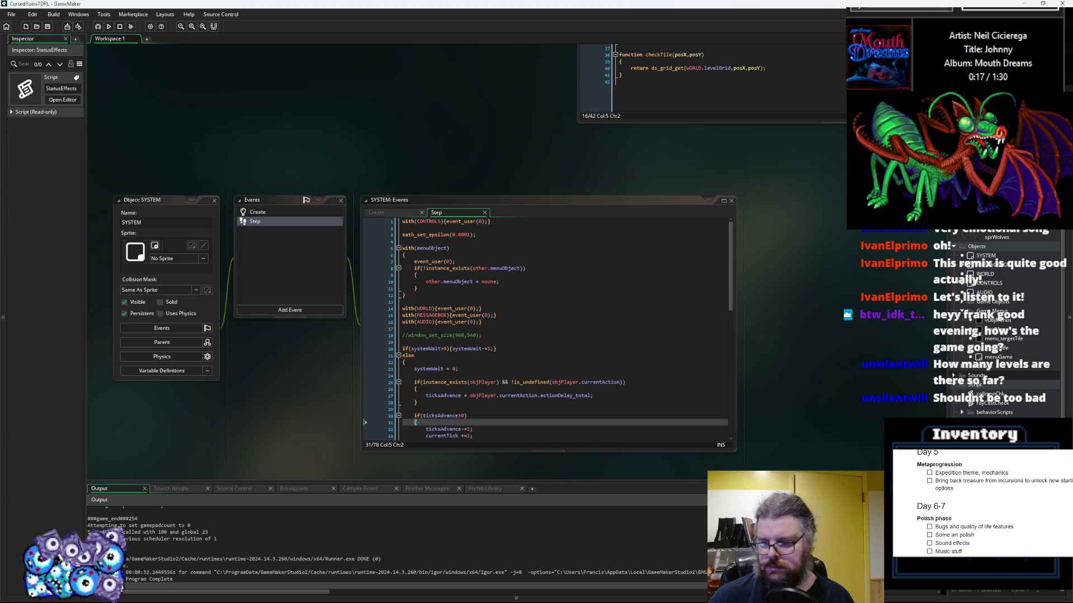
pyautogui.doubleClick(986, 386)
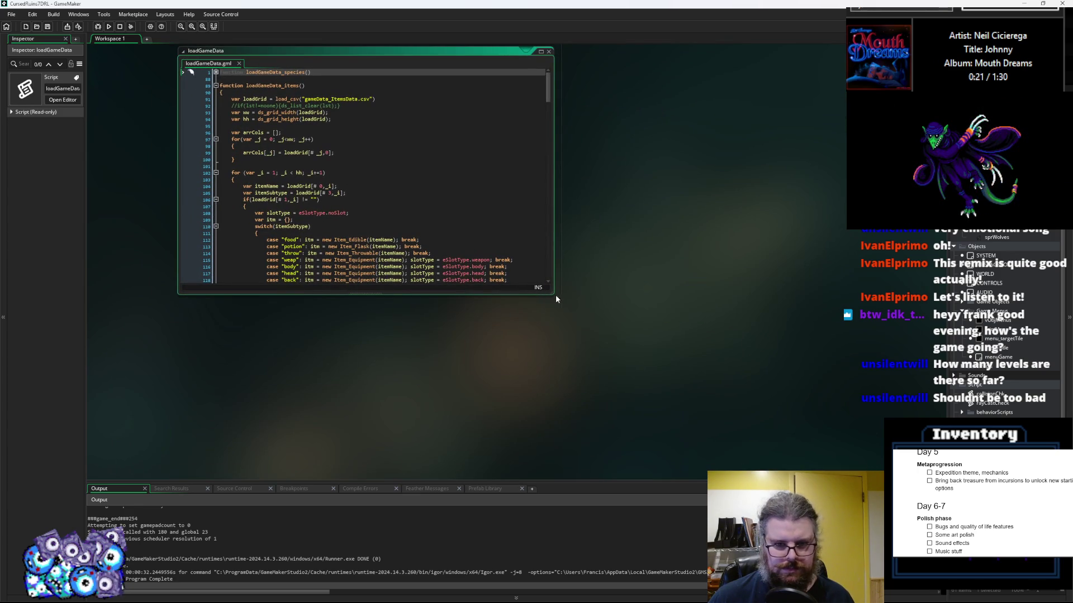
# Enlarge the loadGameData code window and lower the output panel for more code space
pyautogui.moveTo(552, 294)
pyautogui.mouseDown()
pyautogui.moveTo(874, 472)
pyautogui.moveTo(856, 469)
pyautogui.mouseUp()
pyautogui.click(648, 366)
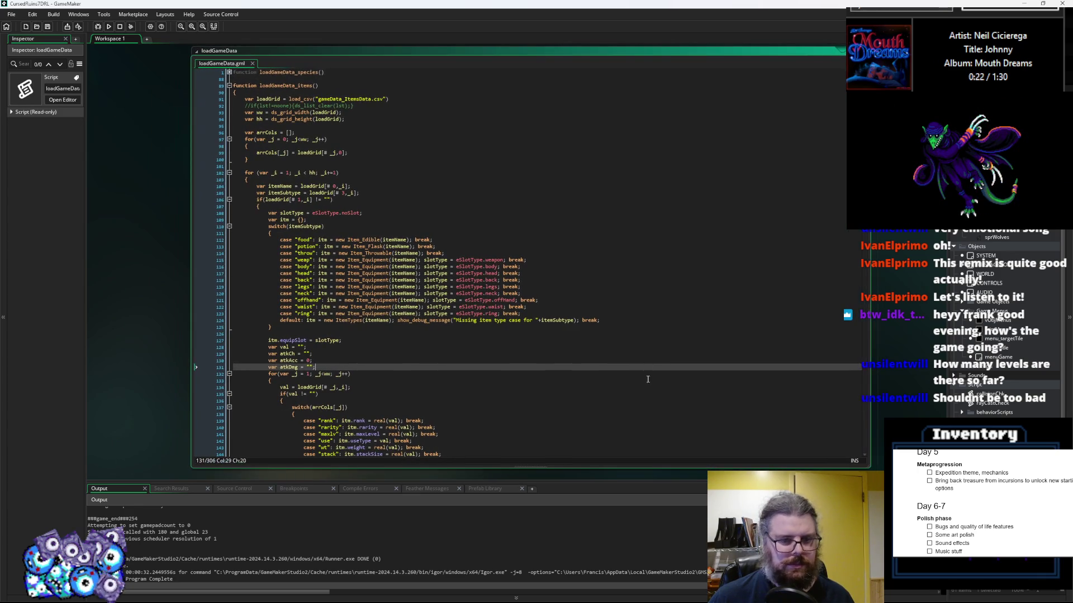
pyautogui.moveTo(645, 481); pyautogui.dragTo(645, 501)
pyautogui.click(635, 384)
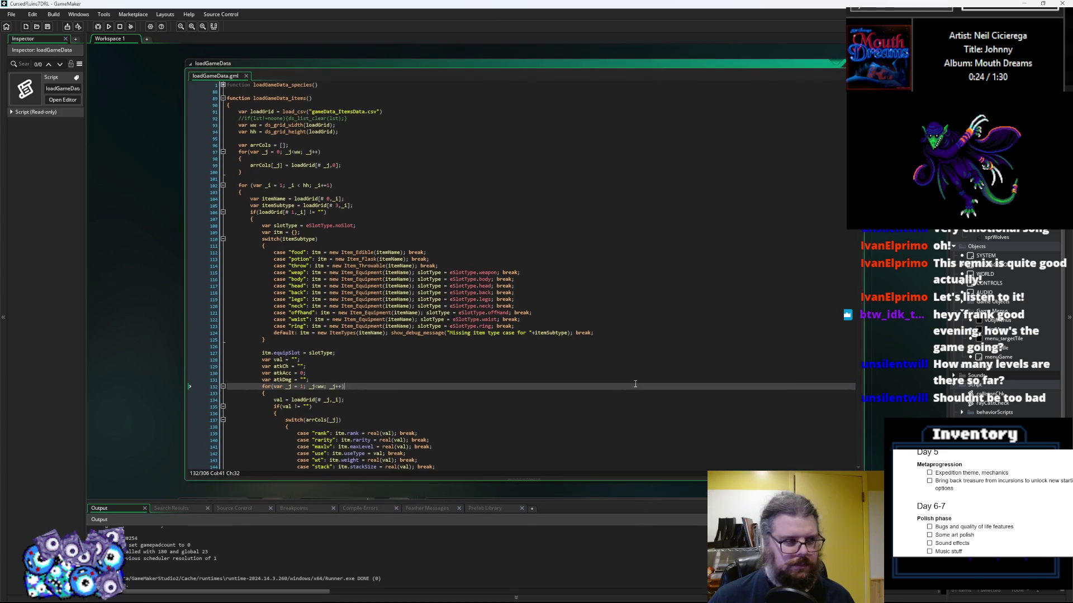
pyautogui.click(558, 340)
pyautogui.click(48, 28)
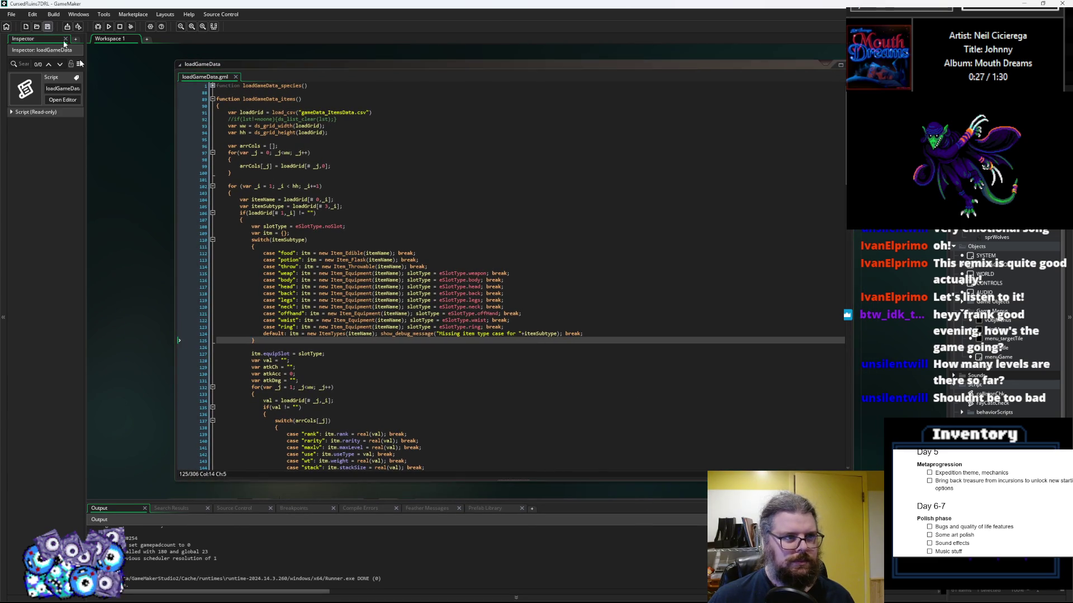
pyautogui.click(349, 281)
pyautogui.click(325, 347)
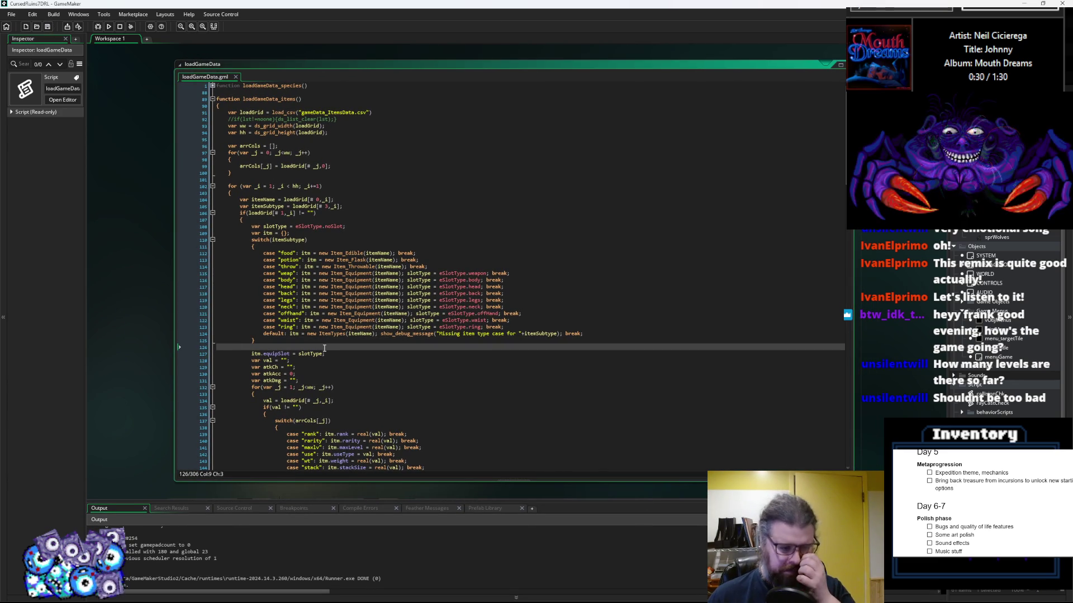
# Review the loadGameData_items code and expand the collapsed loadGameData_species function
pyautogui.scroll(-2, 331, 340)
pyautogui.scroll(2, 332, 341)
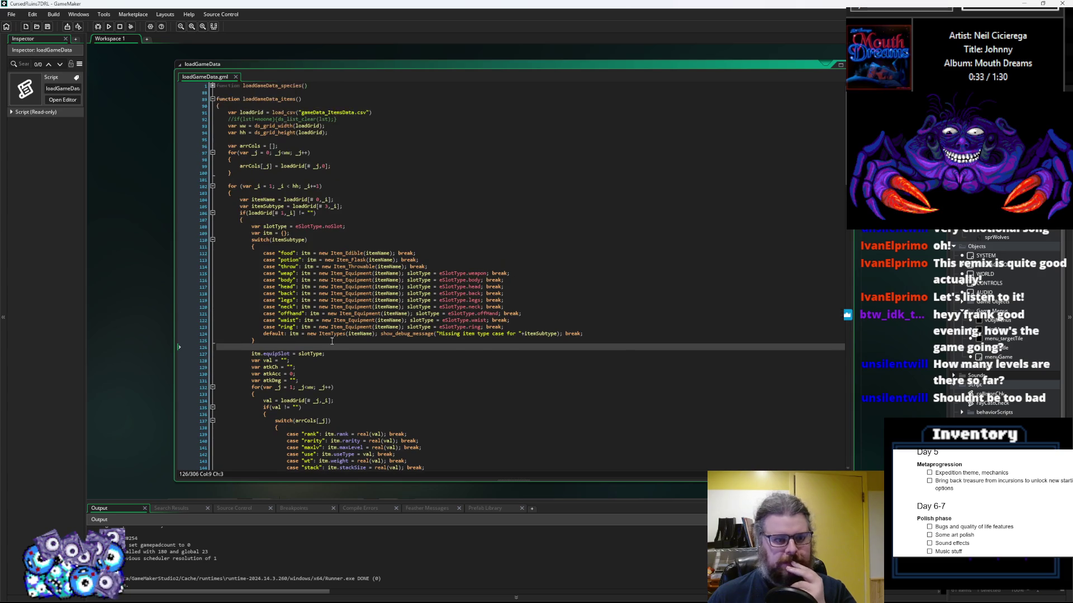
pyautogui.scroll(-12, 332, 341)
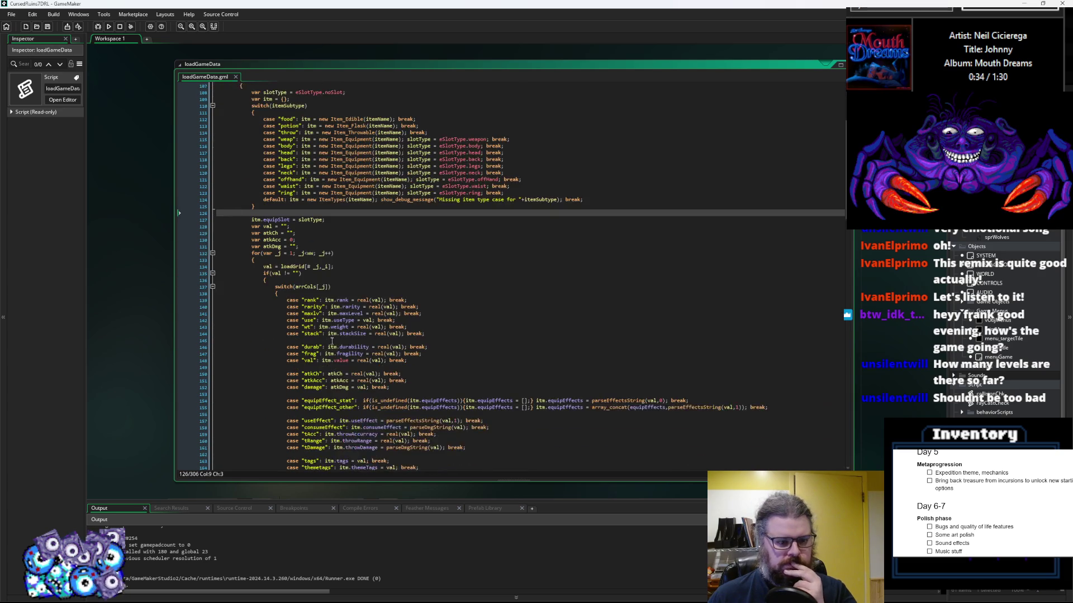
pyautogui.scroll(-14, 332, 341)
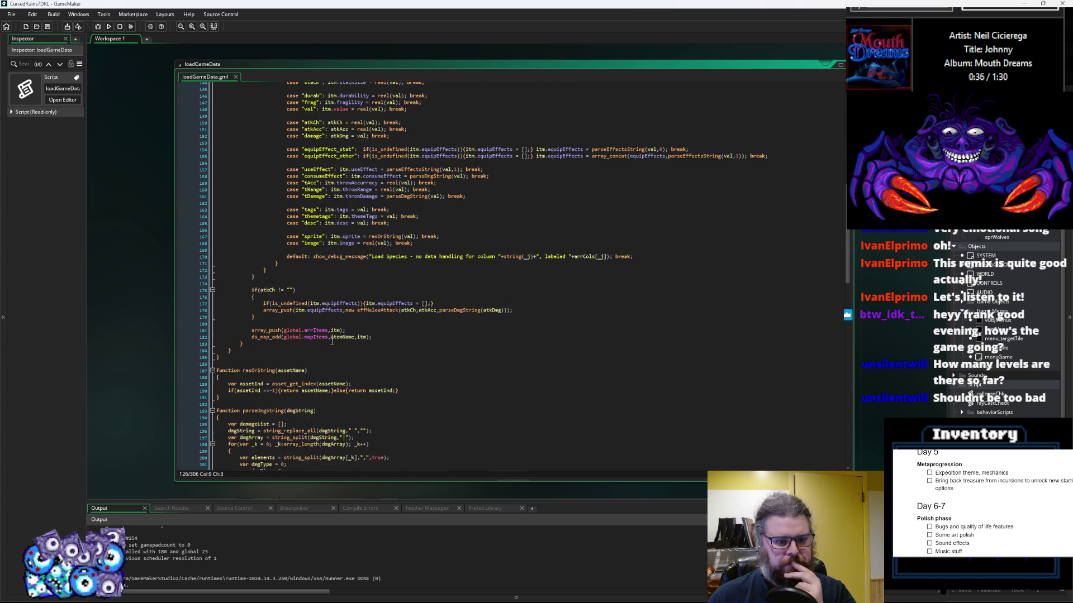
pyautogui.scroll(20, 344, 340)
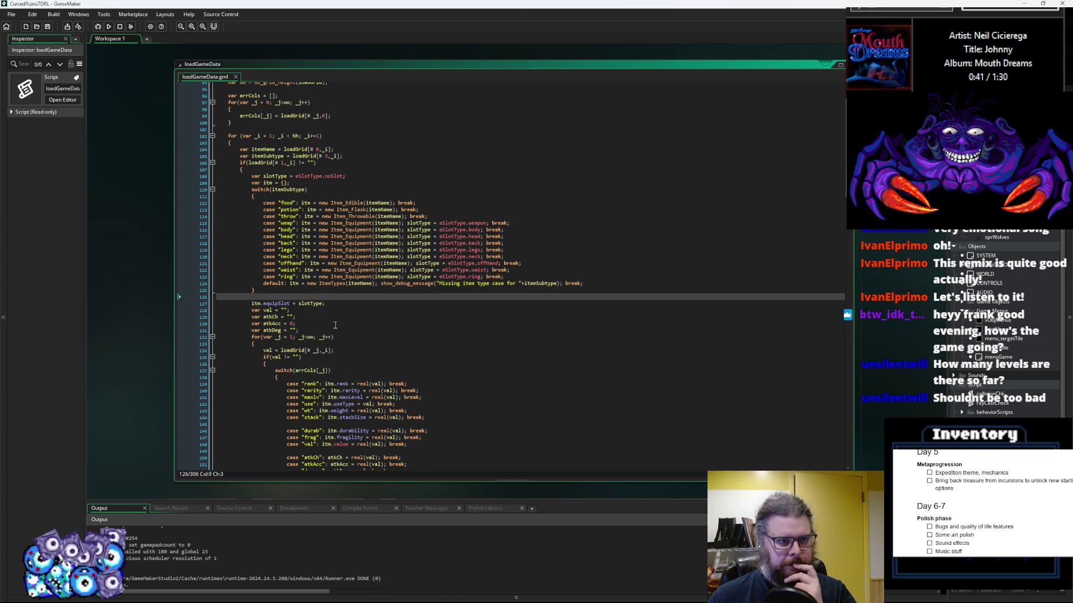
pyautogui.scroll(2, 324, 339)
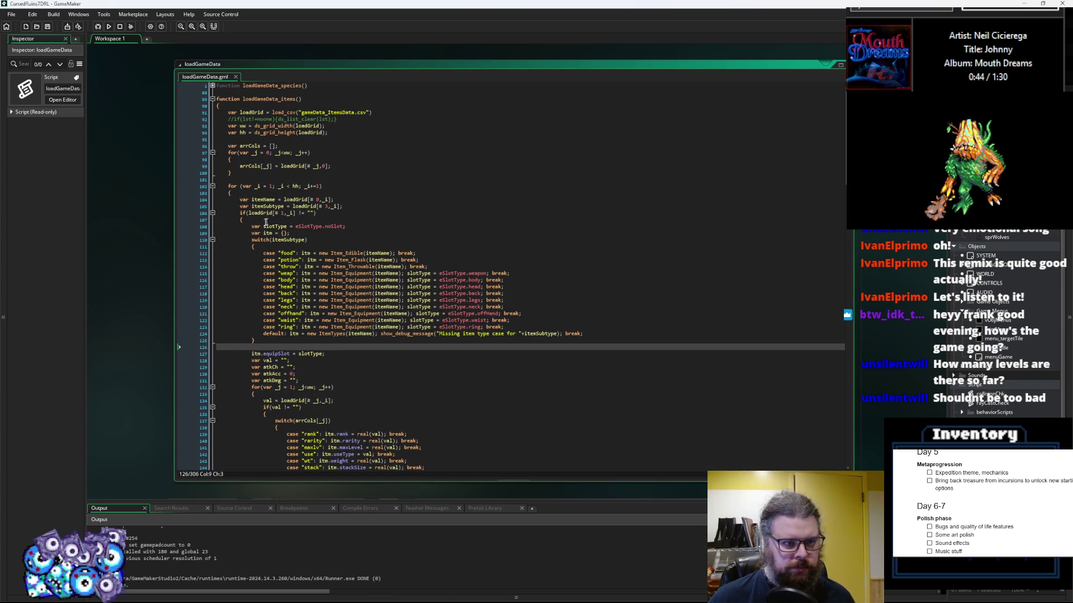
pyautogui.moveTo(260, 223); pyautogui.dragTo(239, 212)
pyautogui.click(213, 86)
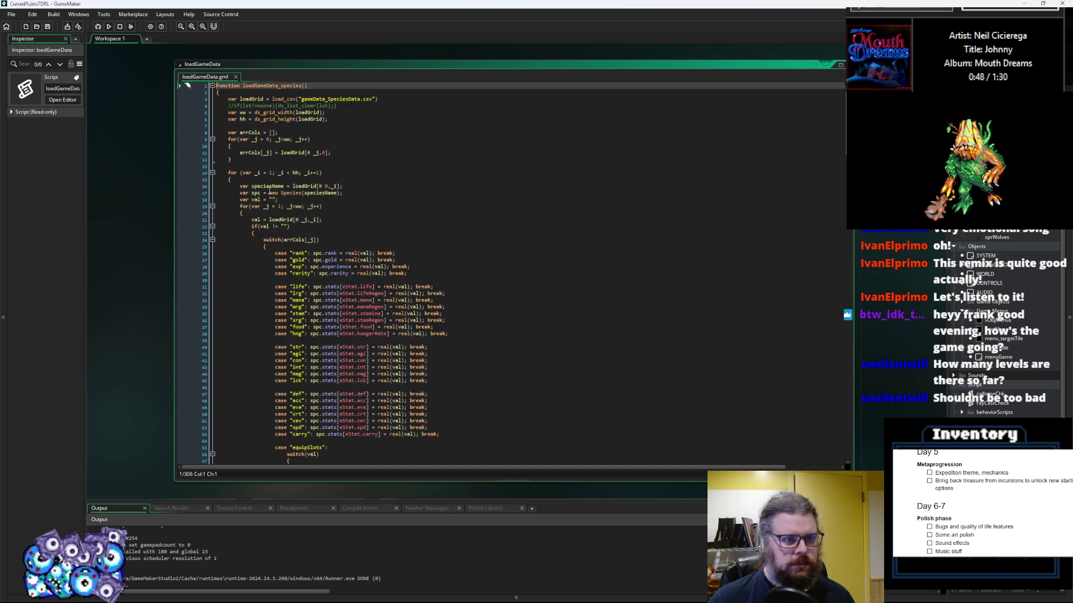
# Place the if(loadGrid[# 1,_i] != "") row check inside the species loop after the val declaration
pyautogui.click(250, 167)
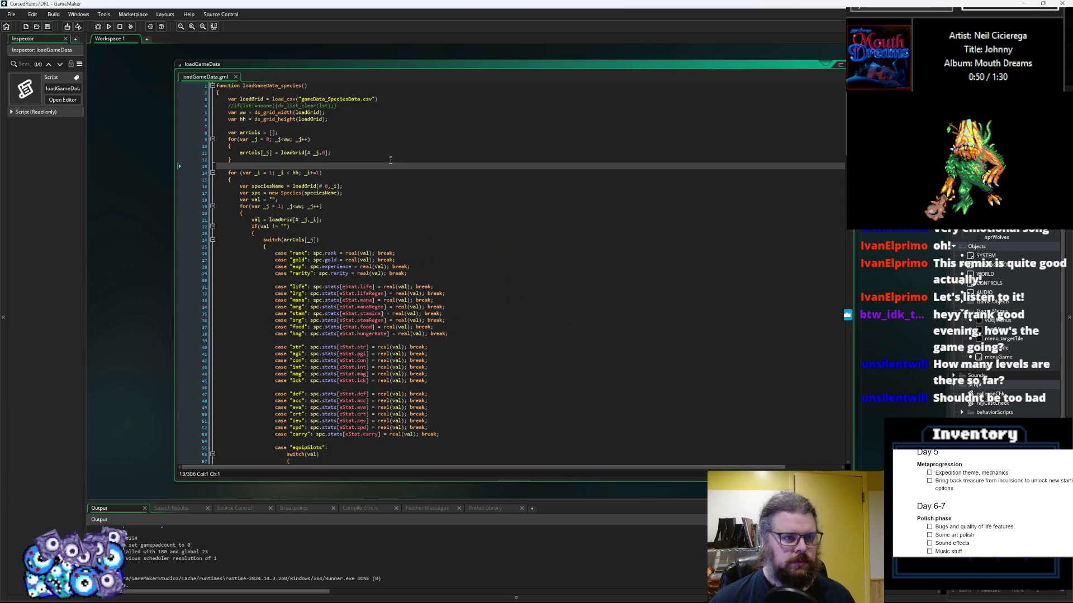
pyautogui.press('Return')
pyautogui.write('if(loadGrid[# 1,_i] != "")')
pyautogui.press('Return')
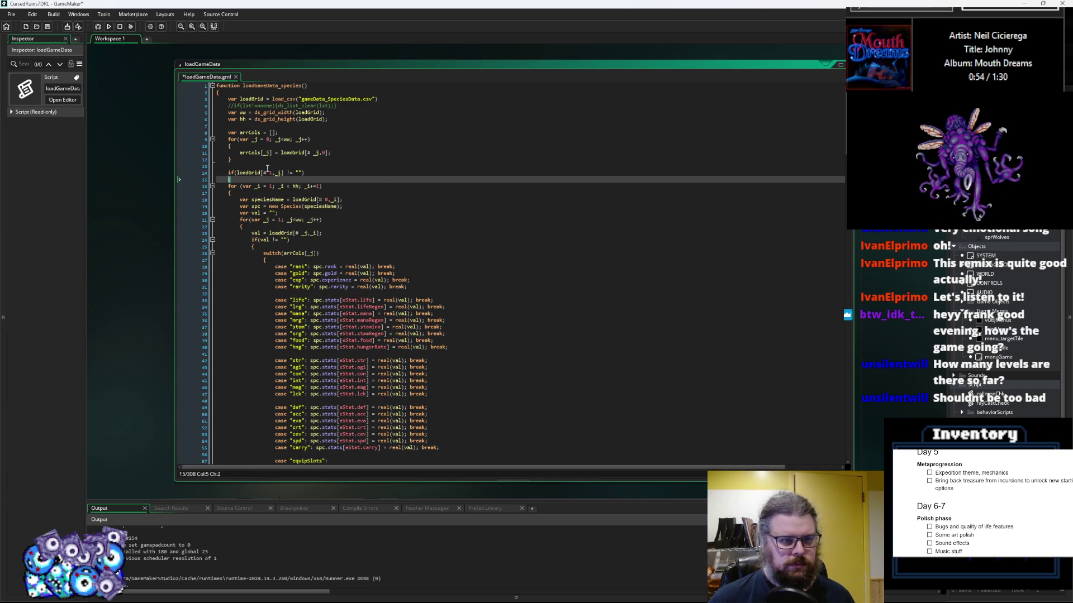
pyautogui.press('Tab')
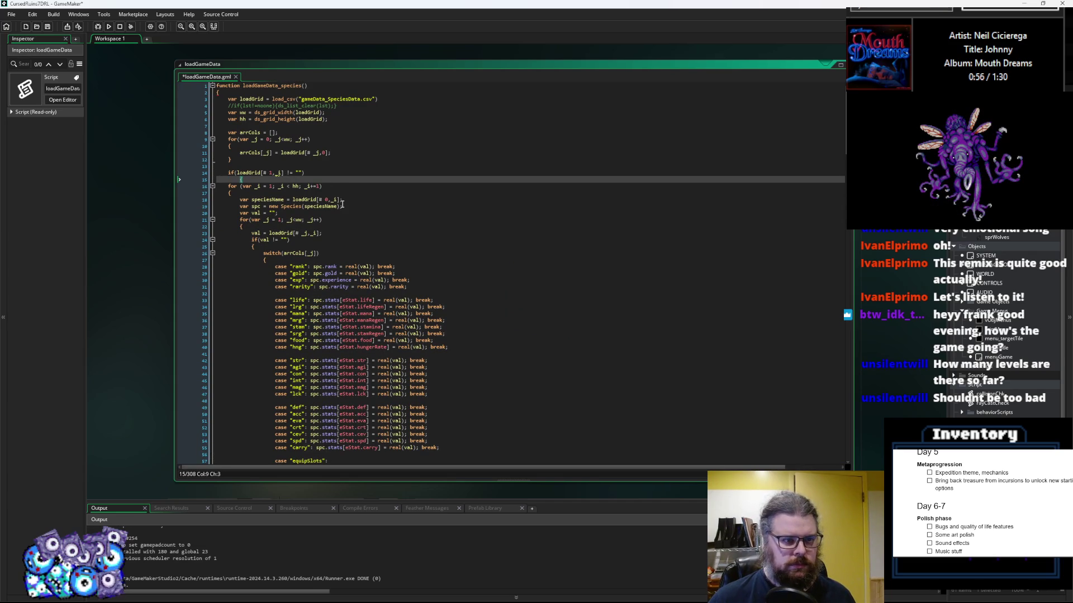
pyautogui.hotkey('ctrl', 'z')
pyautogui.hotkey('ctrl', 'z')
pyautogui.hotkey('ctrl', 'z')
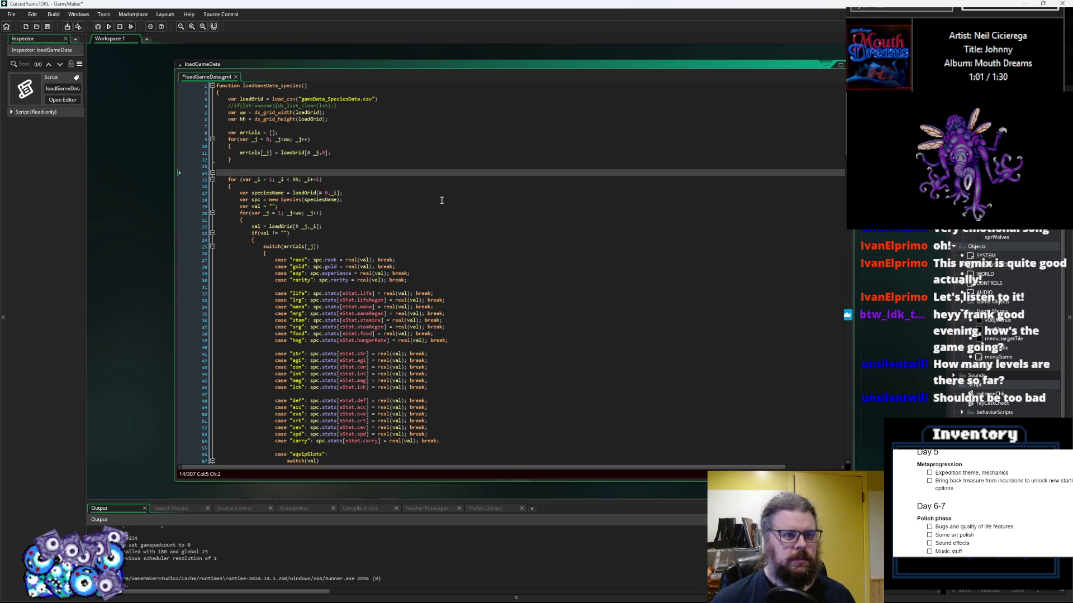
pyautogui.press('BackSpace')
pyautogui.press('BackSpace')
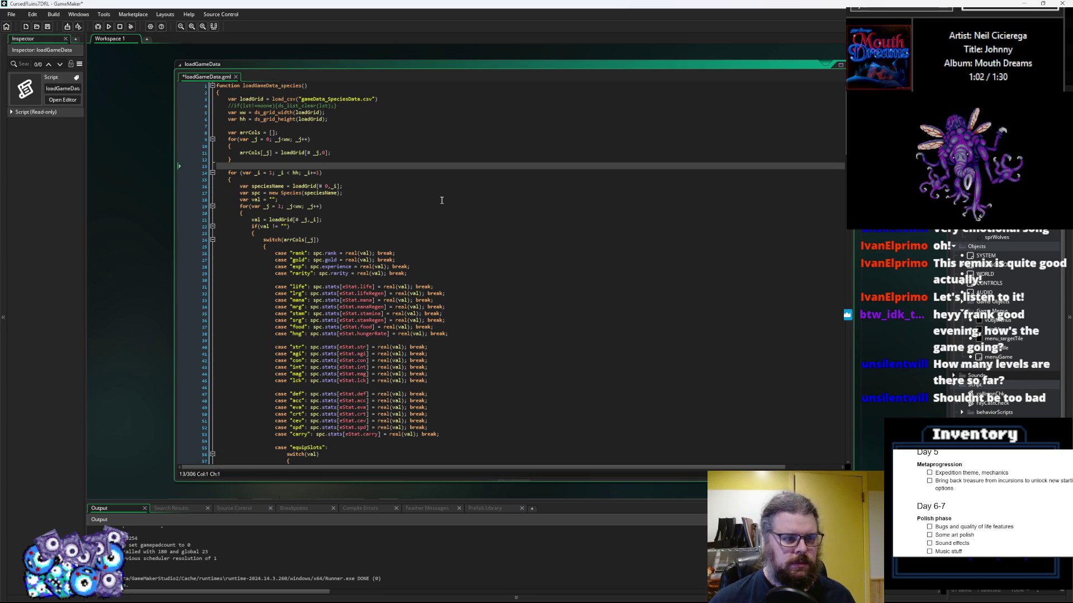
pyautogui.click(332, 200)
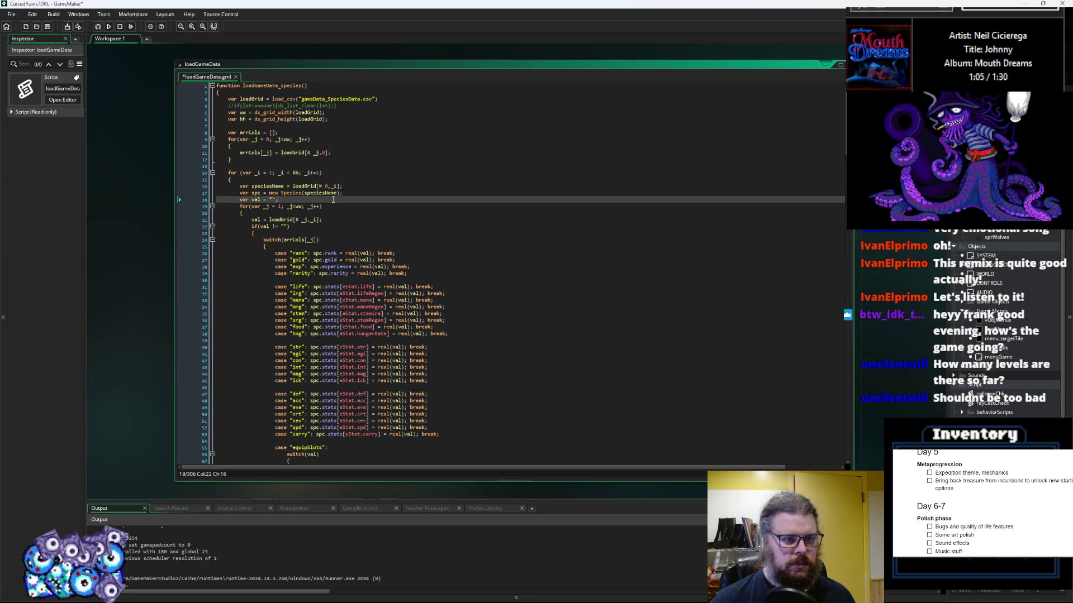
pyautogui.hotkey('ctrl', 'v')
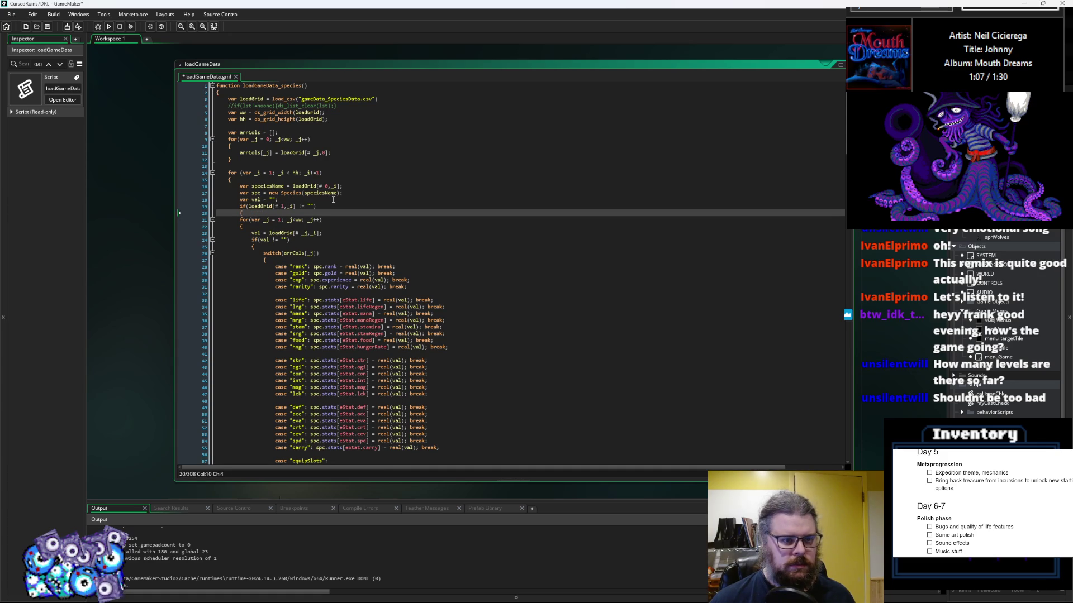
# Close the new check after the inner loop and indent the wrapped loop code one level
pyautogui.scroll(-4, 333, 201)
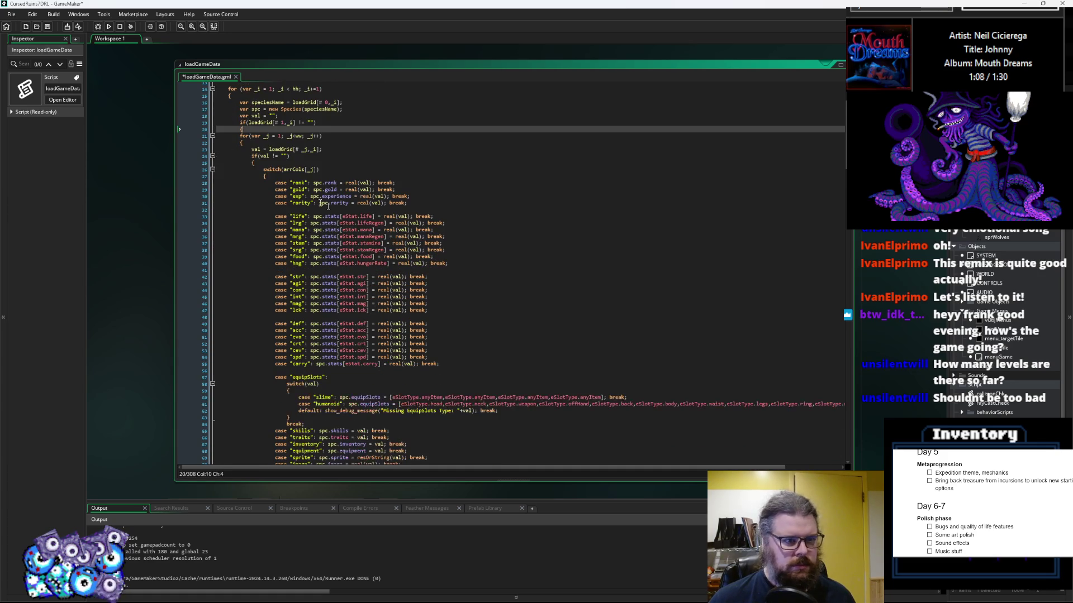
pyautogui.scroll(-10, 257, 251)
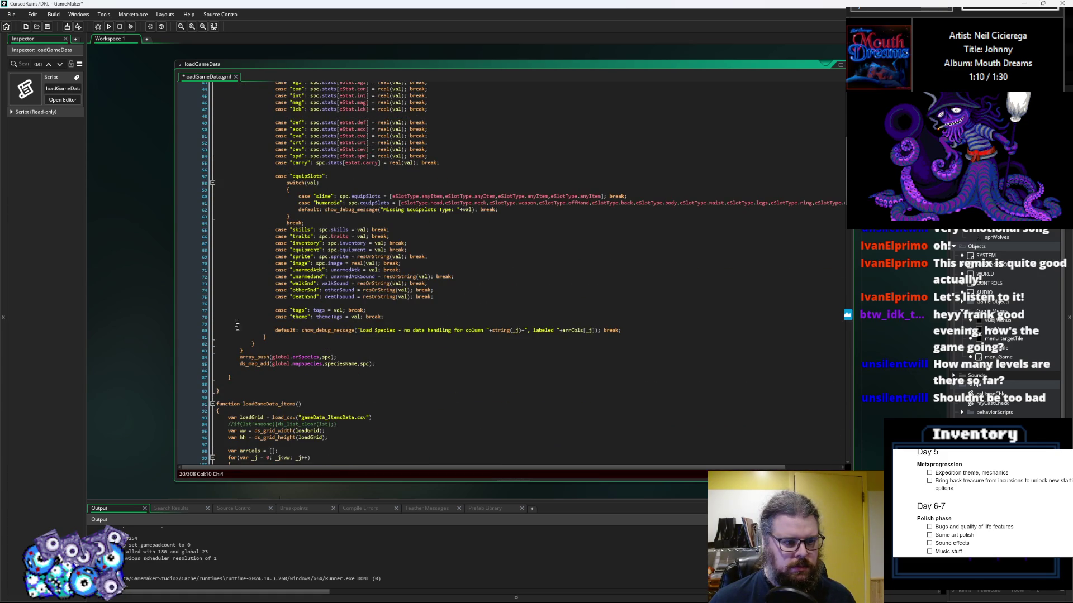
pyautogui.click(255, 350)
pyautogui.press('Return')
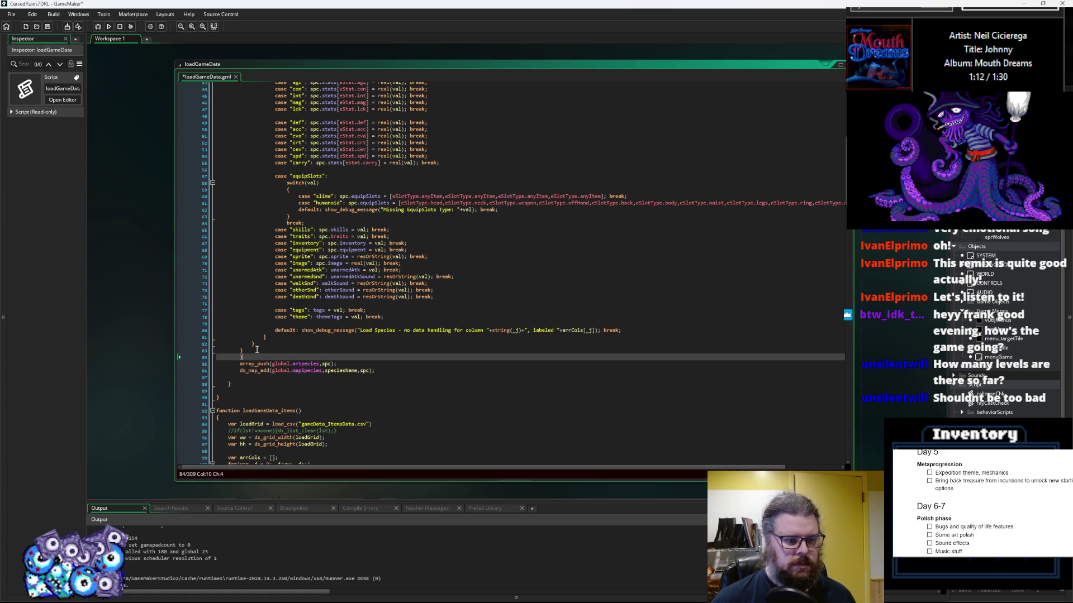
pyautogui.moveTo(256, 349)
pyautogui.mouseDown()
pyautogui.moveTo(257, 363)
pyautogui.moveTo(228, 128)
pyautogui.moveTo(217, 140)
pyautogui.mouseUp()
pyautogui.press('Tab')
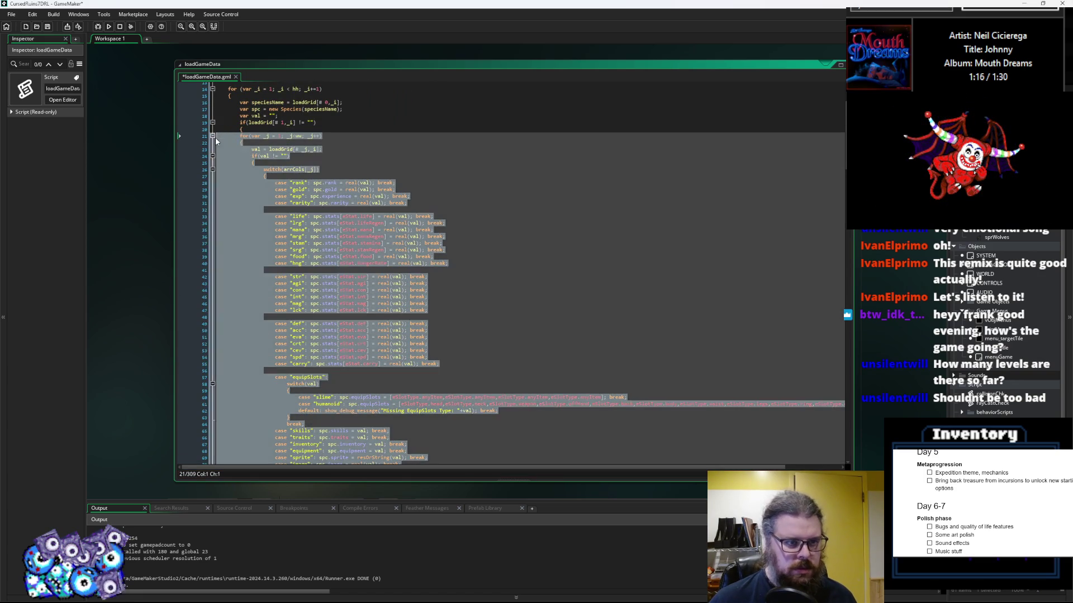
pyautogui.click(271, 163)
# Save the edited loadGameData script
pyautogui.scroll(3, 272, 179)
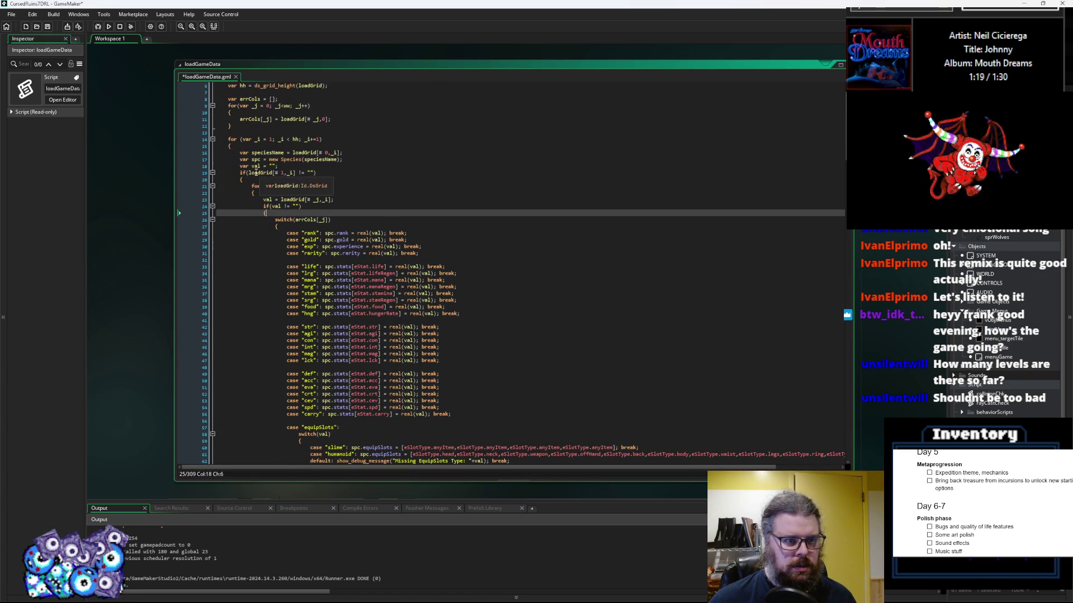
pyautogui.click(250, 172)
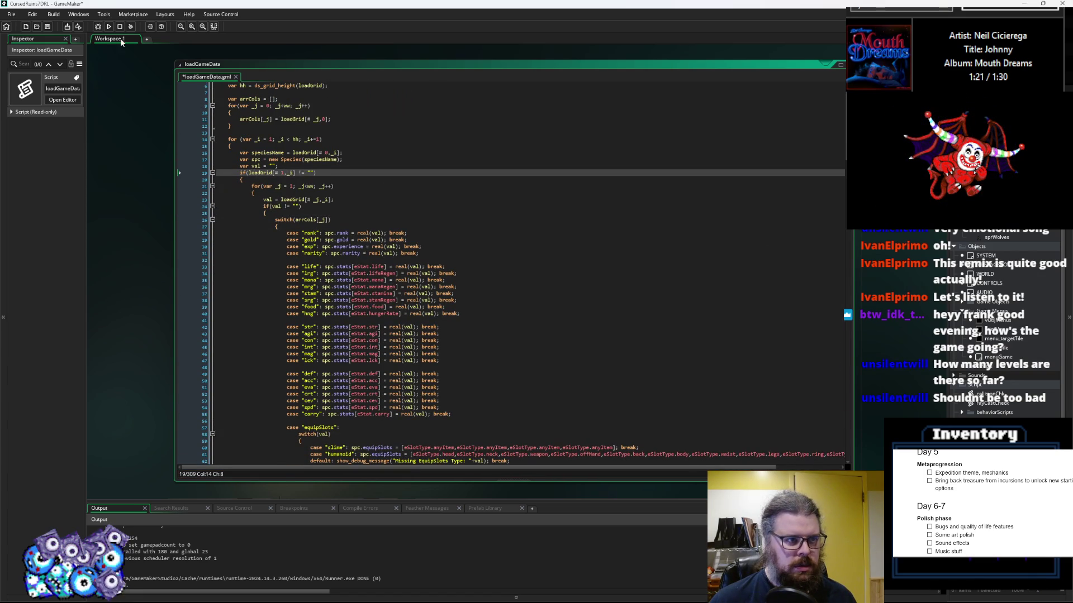
pyautogui.click(48, 26)
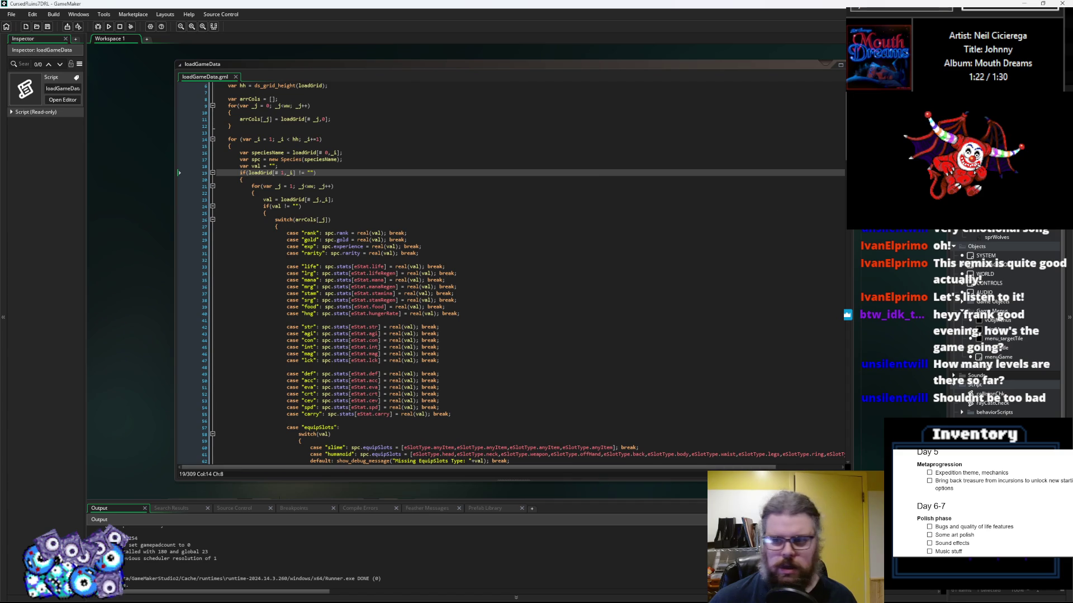
pyautogui.scroll(3, 831, 152)
pyautogui.scroll(-3, 288, 498)
pyautogui.hscroll(3, 289, 499)
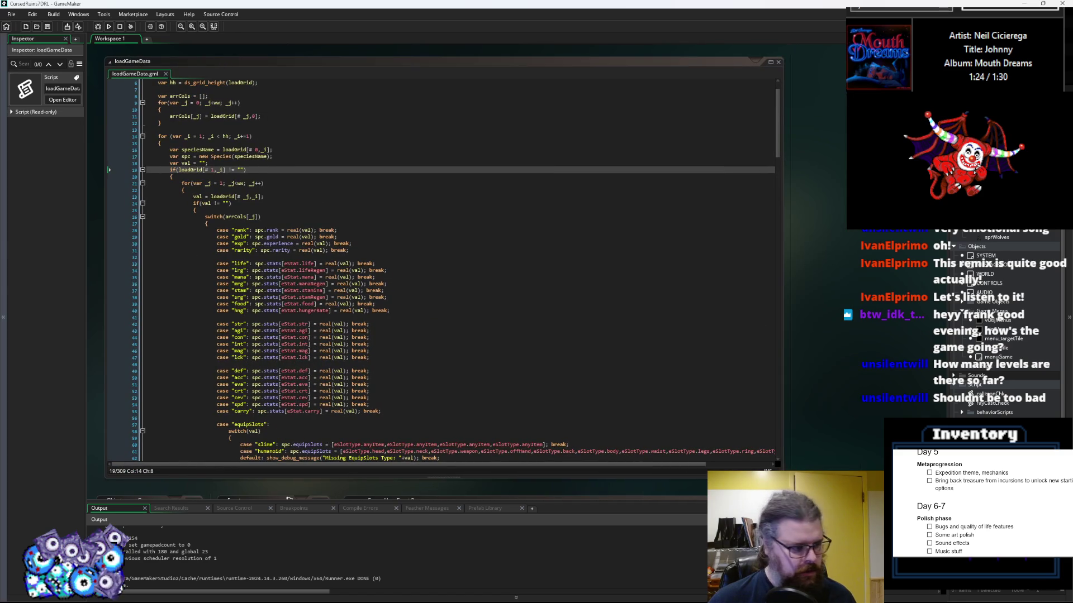
# Bring the gameData spreadsheet forward, rearranging GameMaker and widening Calc to show more columns
pyautogui.hotkey('alt', 'Tab')
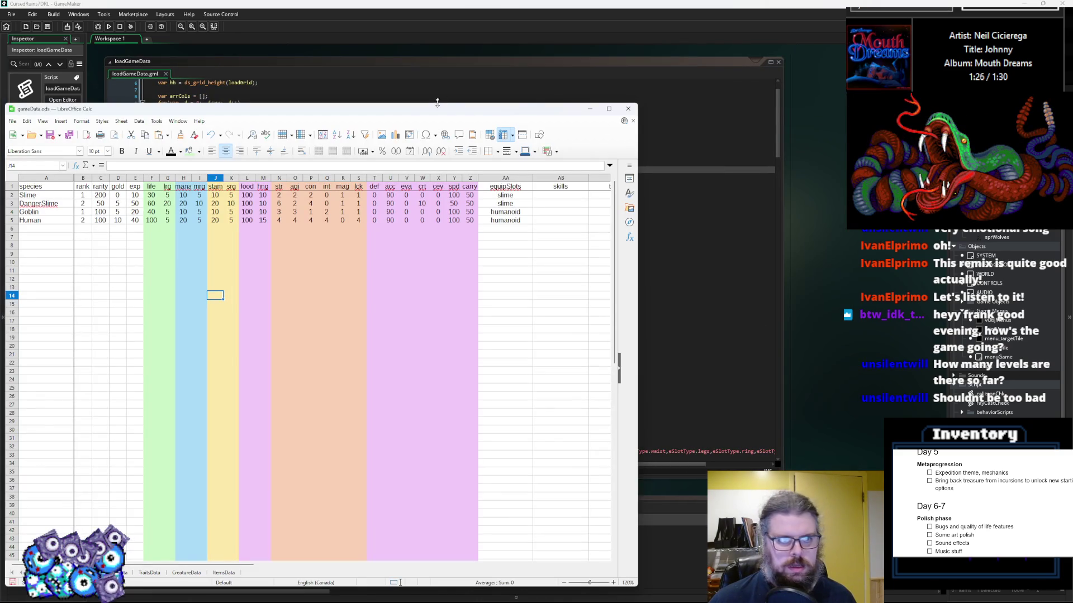
pyautogui.doubleClick(84, 4)
pyautogui.moveTo(615, 43)
pyautogui.mouseDown()
pyautogui.moveTo(603, 34)
pyautogui.moveTo(606, 50)
pyautogui.moveTo(606, 28)
pyautogui.mouseUp()
pyautogui.click(794, 276)
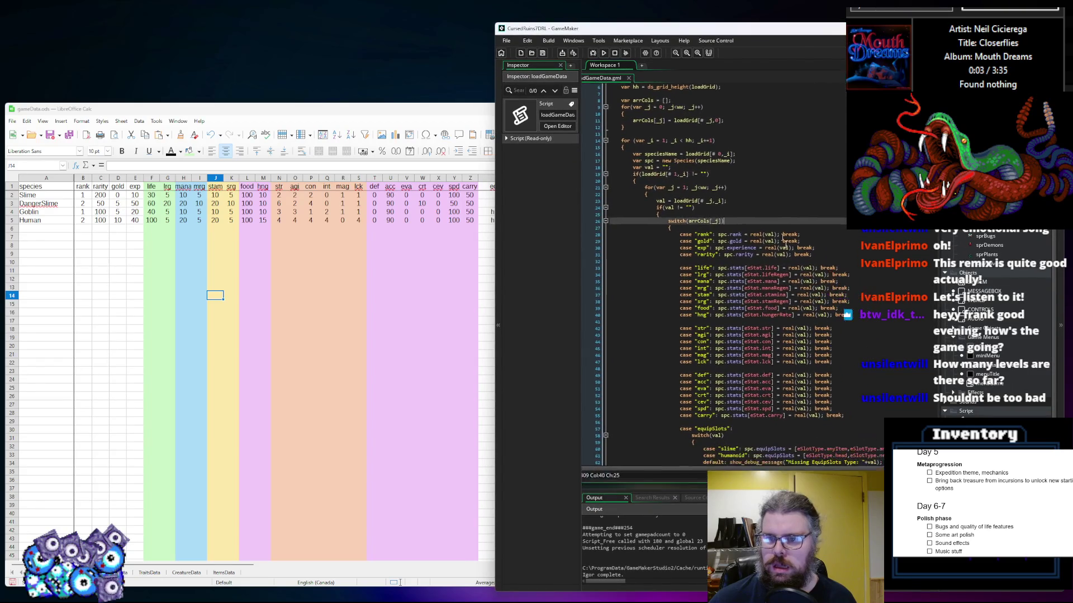
pyautogui.moveTo(251, 108); pyautogui.dragTo(256, 22)
pyautogui.moveTo(636, 495)
pyautogui.mouseDown()
pyautogui.moveTo(702, 564)
pyautogui.moveTo(792, 582)
pyautogui.mouseUp()
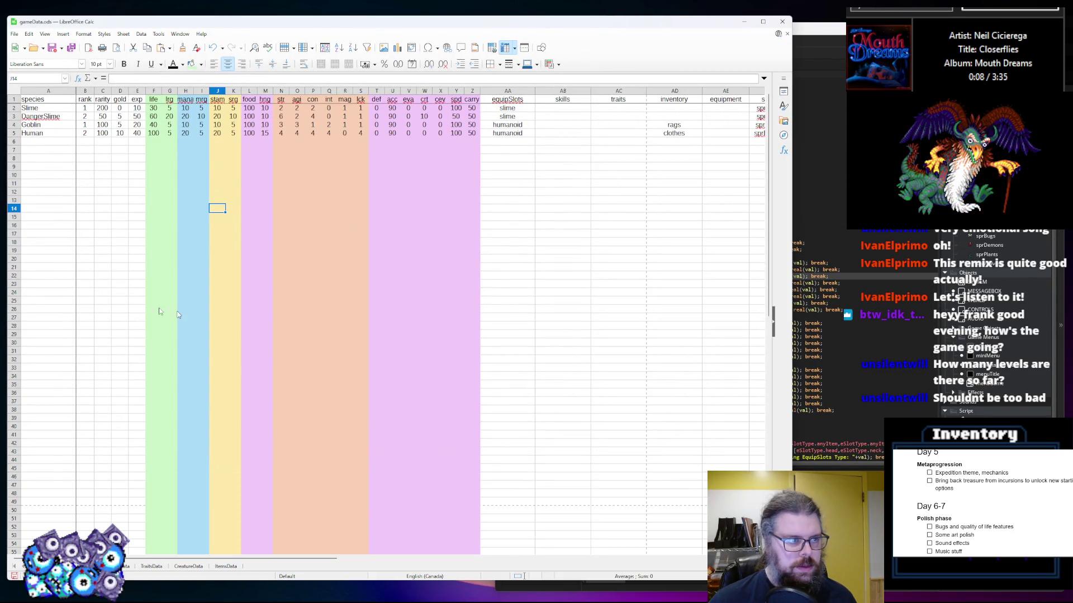
# Insert four blank rows above the species entries at row 2, one, one, then two
pyautogui.click(13, 111)
pyautogui.rightClick(12, 111)
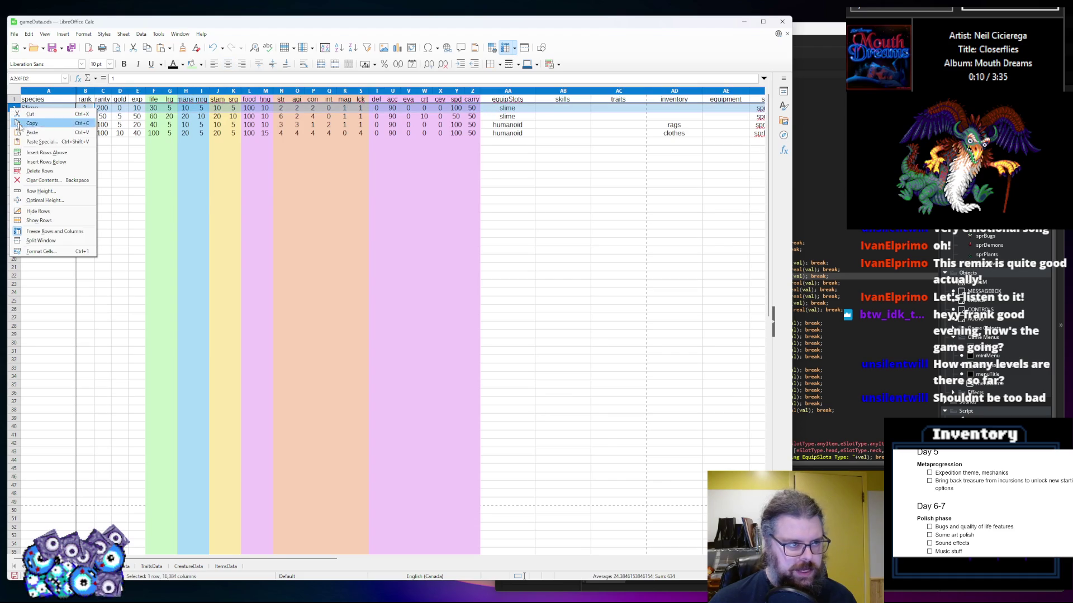
pyautogui.click(33, 153)
pyautogui.click(140, 243)
pyautogui.rightClick(15, 109)
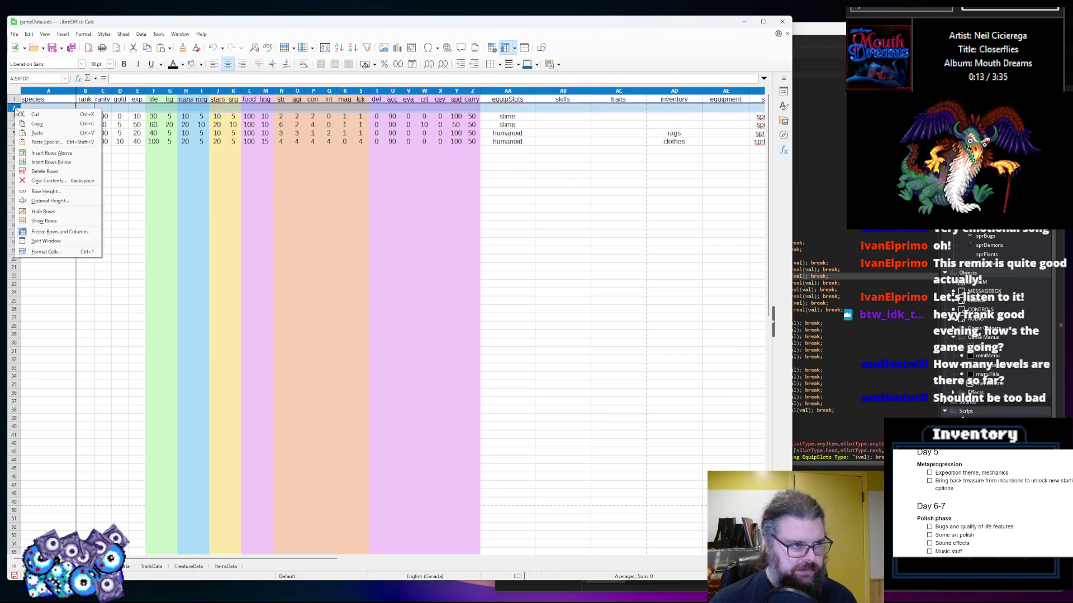
pyautogui.click(51, 153)
pyautogui.click(120, 225)
pyautogui.moveTo(17, 117); pyautogui.dragTo(15, 108)
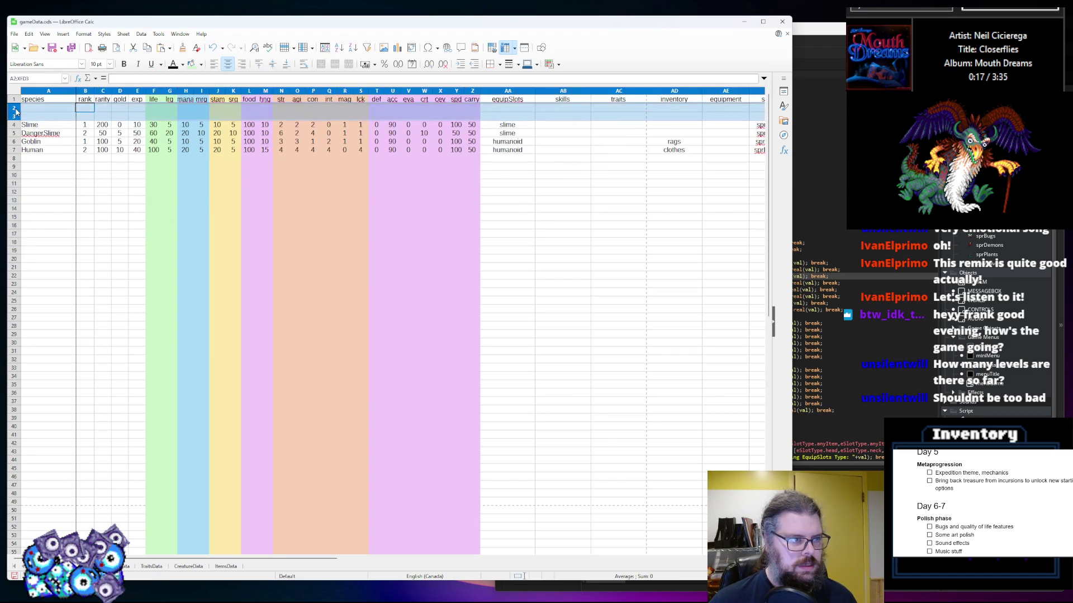
pyautogui.rightClick(15, 109)
pyautogui.click(51, 154)
pyautogui.click(151, 242)
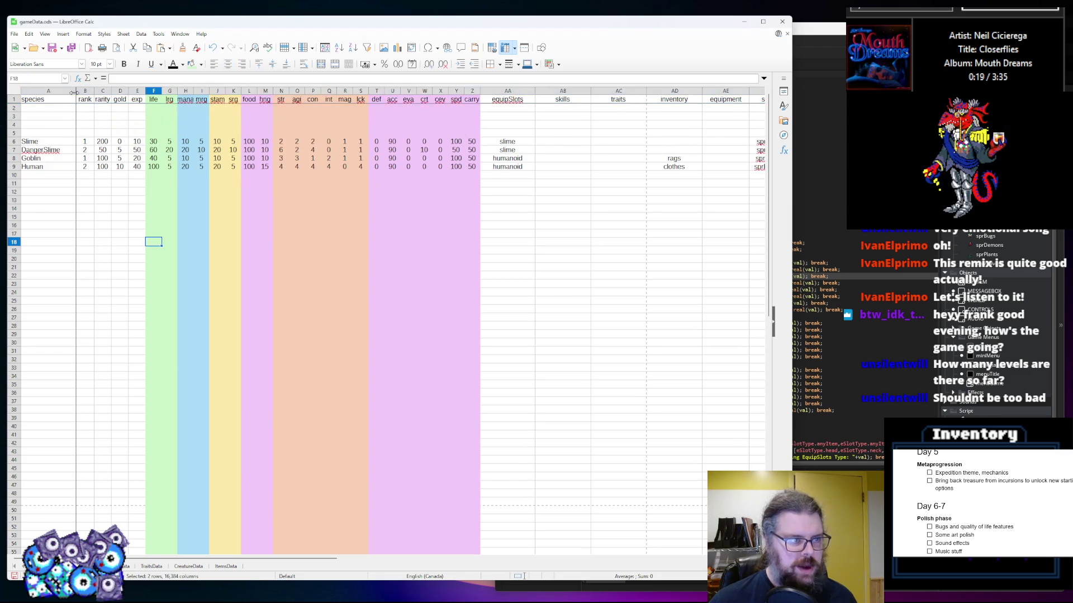
pyautogui.moveTo(85, 107)
pyautogui.mouseDown()
pyautogui.moveTo(85, 137)
pyautogui.moveTo(85, 125)
pyautogui.mouseUp()
pyautogui.click(91, 189)
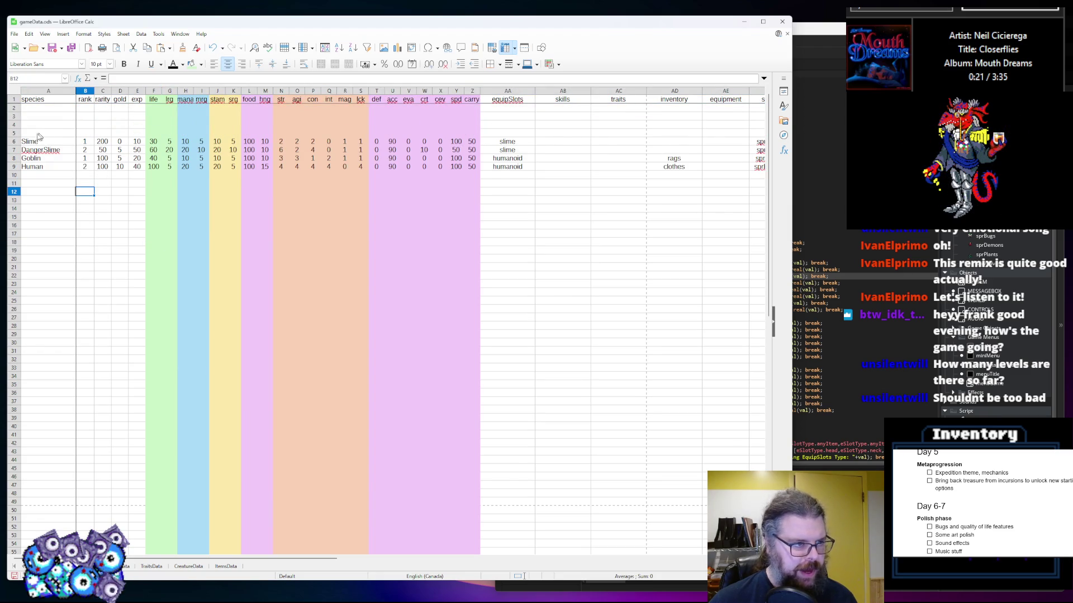
# Insert twelve more blank rows above the data, four then eight
pyautogui.moveTo(14, 133); pyautogui.dragTo(12, 113)
pyautogui.rightClick(13, 114)
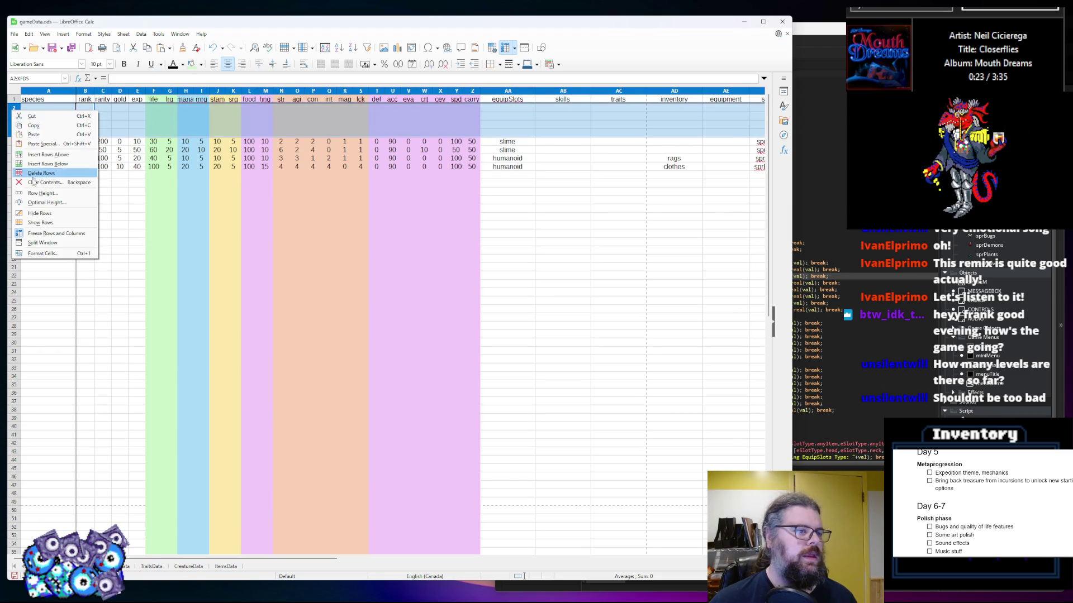
pyautogui.click(38, 154)
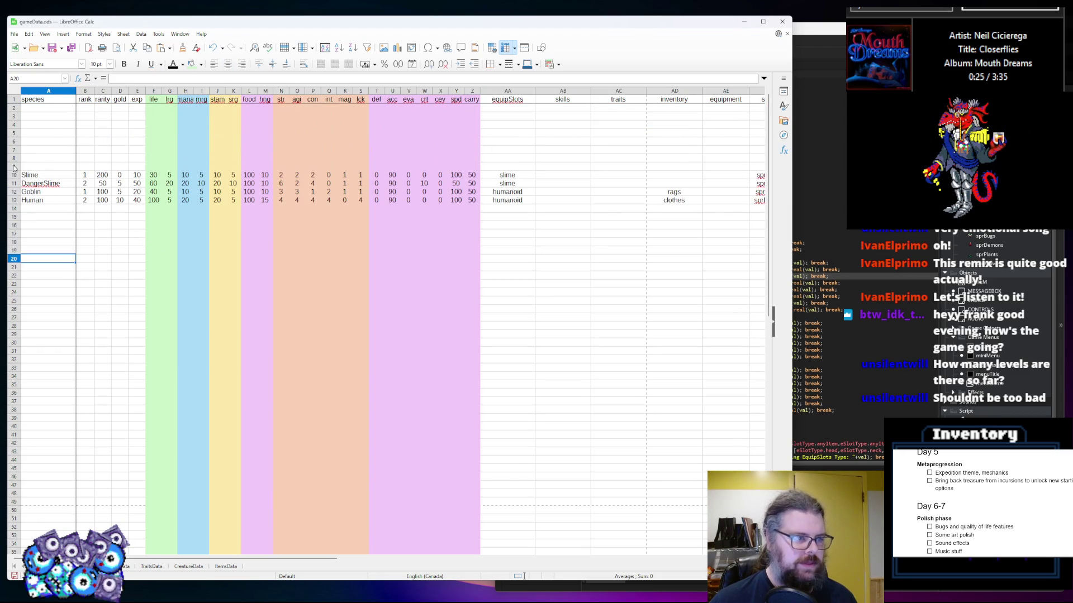
pyautogui.moveTo(14, 166); pyautogui.dragTo(15, 110)
pyautogui.rightClick(15, 110)
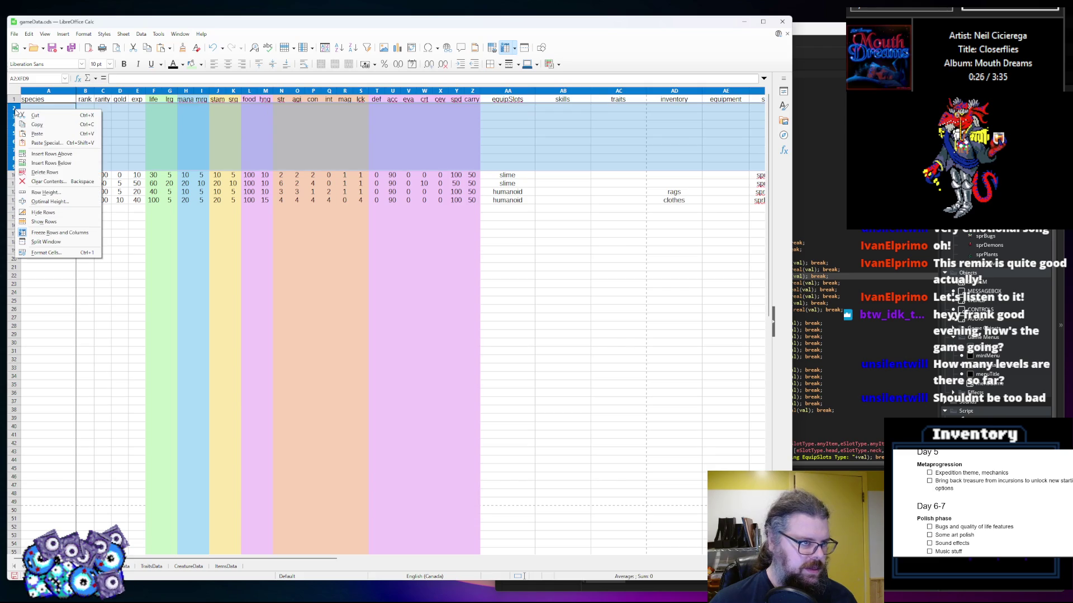
pyautogui.click(48, 155)
pyautogui.click(85, 309)
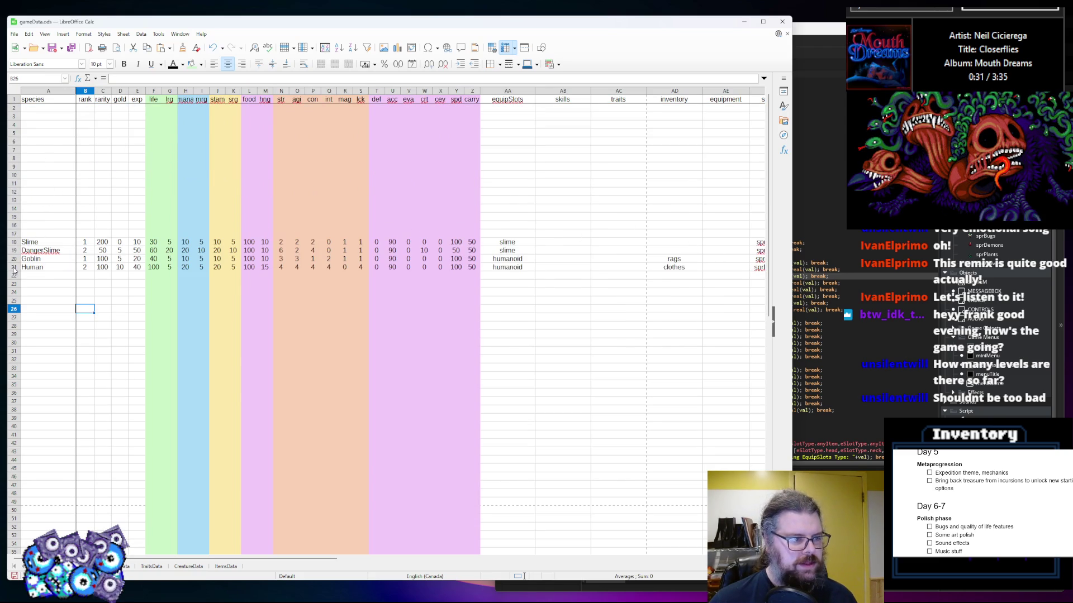
# Copy the Goblin and Human rows and enter 'Humanoids' in cell A2
pyautogui.moveTo(14, 267); pyautogui.dragTo(14, 259)
pyautogui.hotkey('ctrl', 'c')
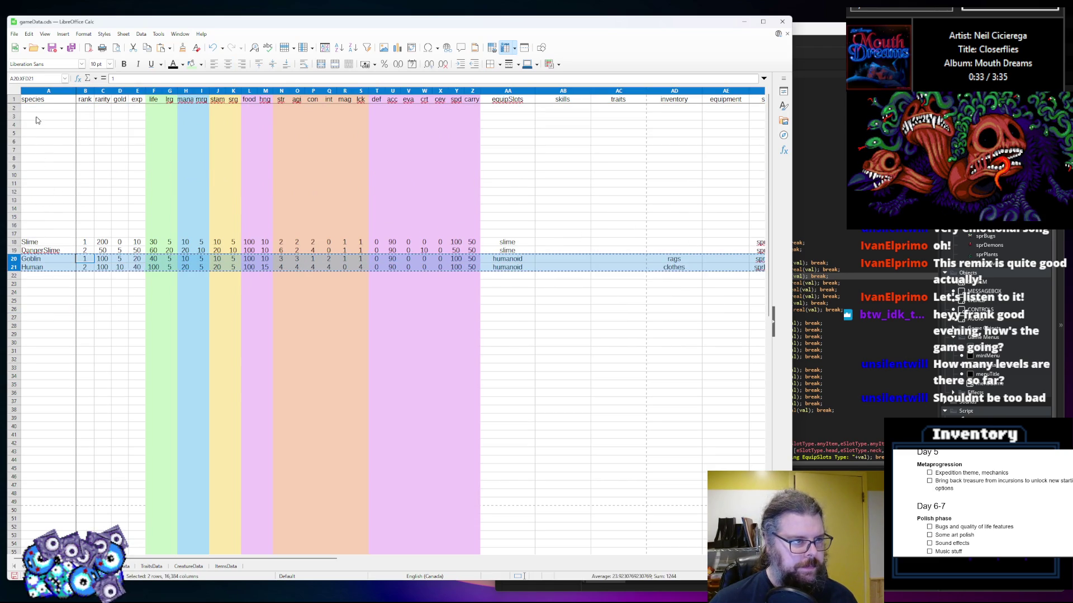
pyautogui.click(34, 111)
pyautogui.write('Human')
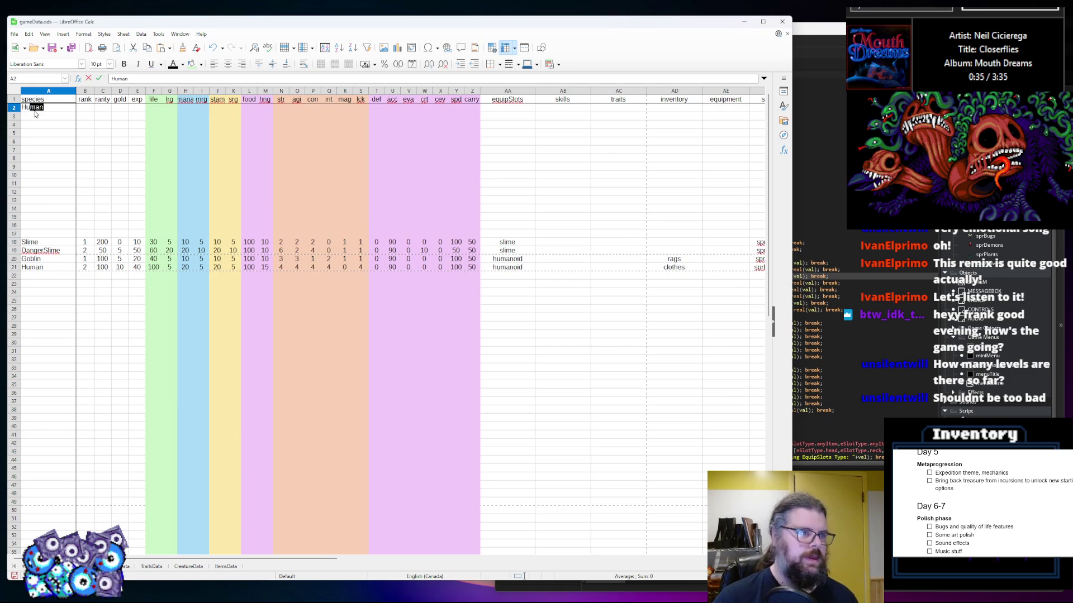
pyautogui.write('oids')
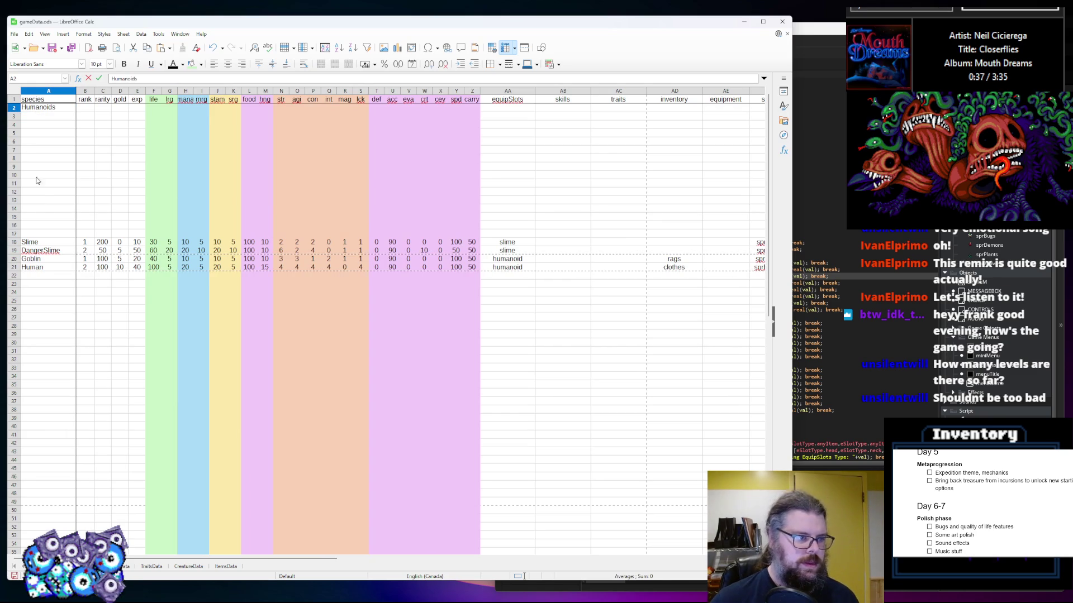
# Paste Goblin and Human into rows 3–4 under Humanoids and clear the duplicate rows
pyautogui.click(14, 269)
pyautogui.moveTo(14, 270); pyautogui.dragTo(14, 260)
pyautogui.hotkey('ctrl', 'c')
pyautogui.click(32, 117)
pyautogui.hotkey('ctrl', 'v')
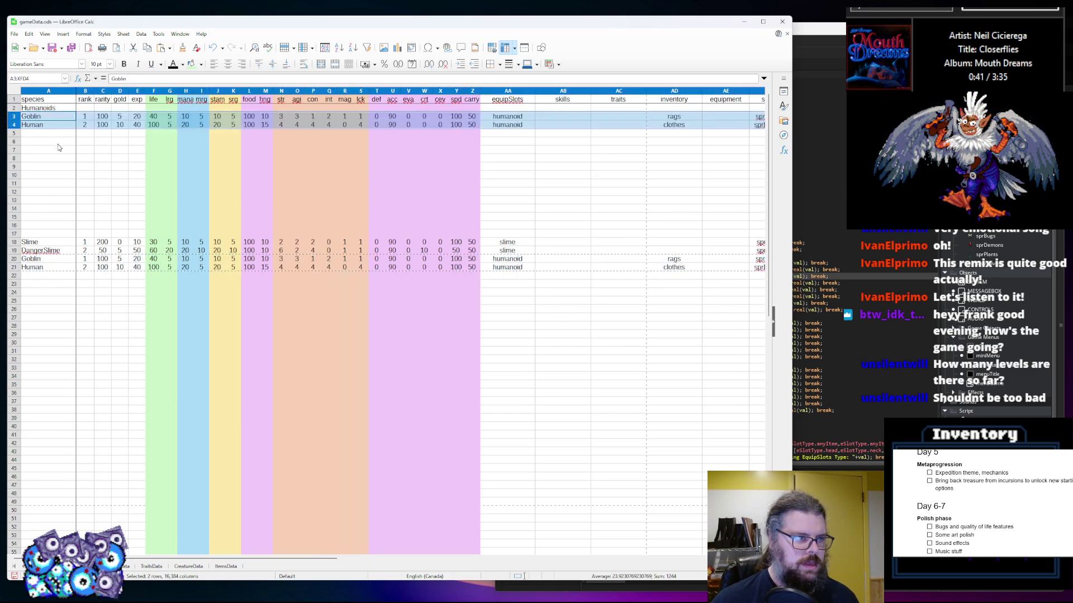
pyautogui.click(57, 147)
pyautogui.click(14, 268)
pyautogui.moveTo(14, 268); pyautogui.dragTo(14, 259)
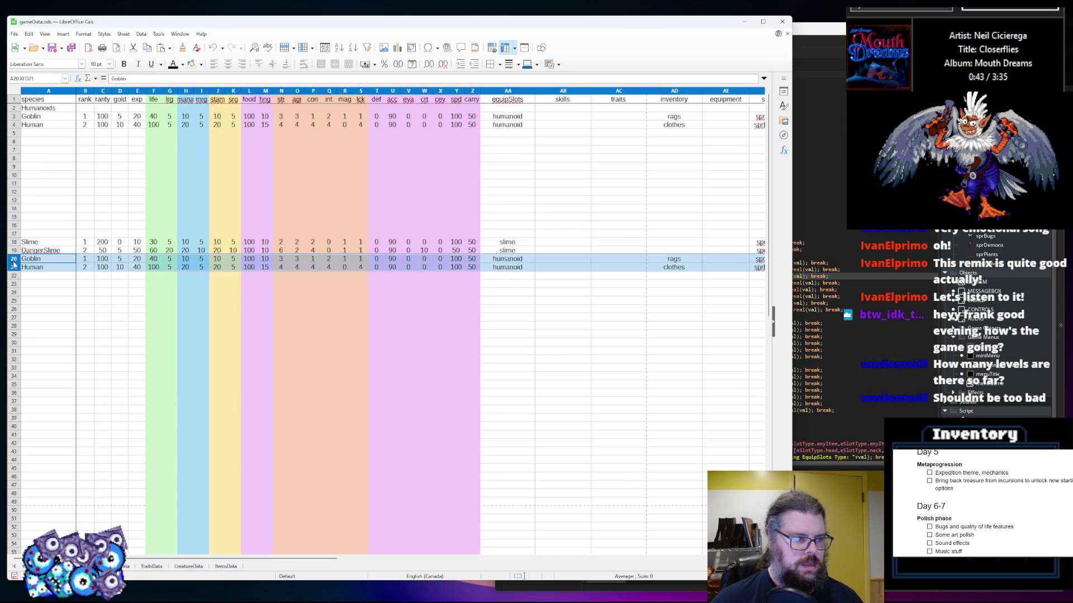
pyautogui.press('Delete')
pyautogui.click(35, 217)
# Add Slimes (A7), Animals (A12) and Bugs headings, inserting three blank rows between them
pyautogui.click(33, 159)
pyautogui.click(41, 151)
pyautogui.write('Slimes')
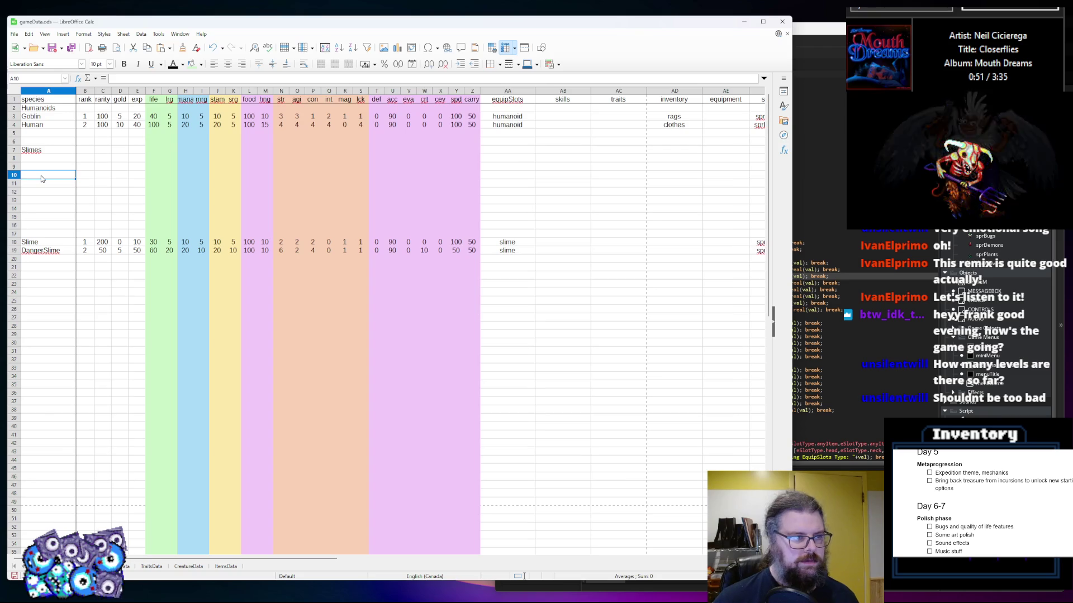
pyautogui.click(36, 193)
pyautogui.write('Animals')
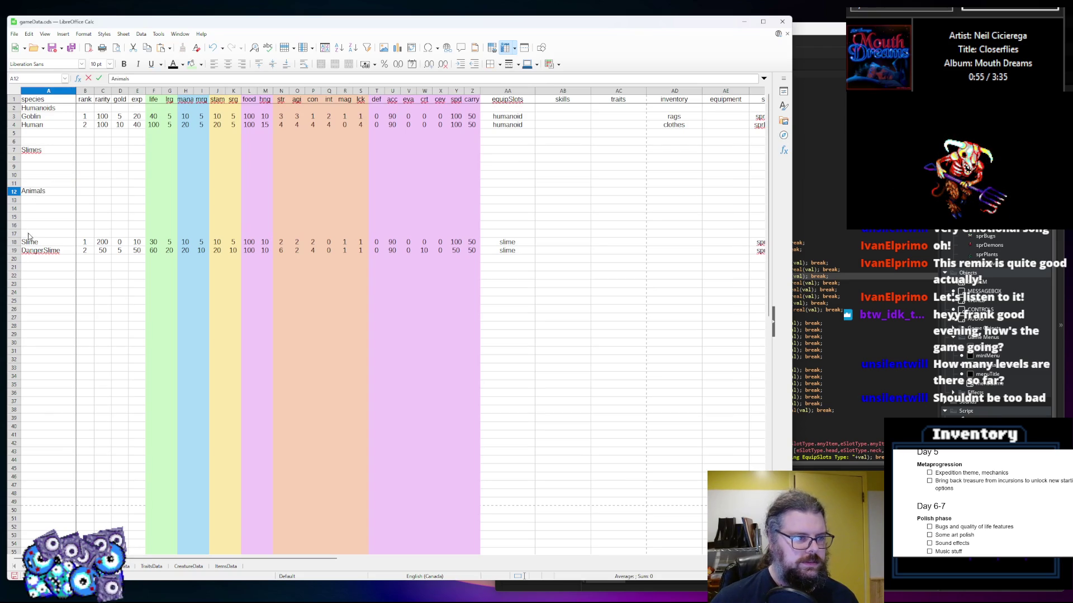
pyautogui.moveTo(15, 235); pyautogui.dragTo(15, 217)
pyautogui.rightClick(14, 216)
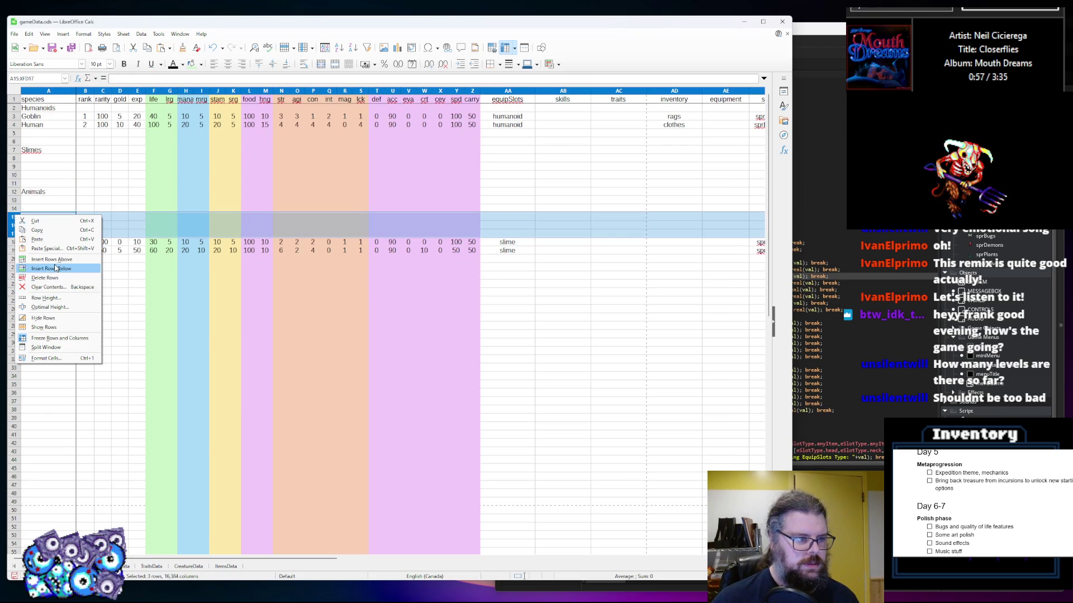
pyautogui.click(45, 268)
pyautogui.click(39, 235)
pyautogui.write('Bugs')
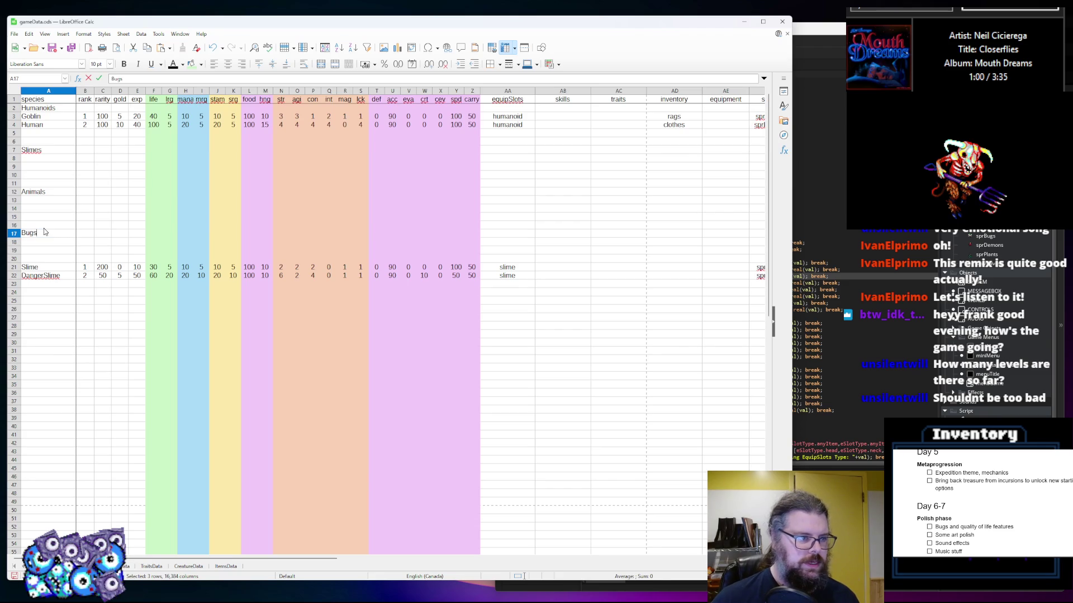
pyautogui.click(46, 183)
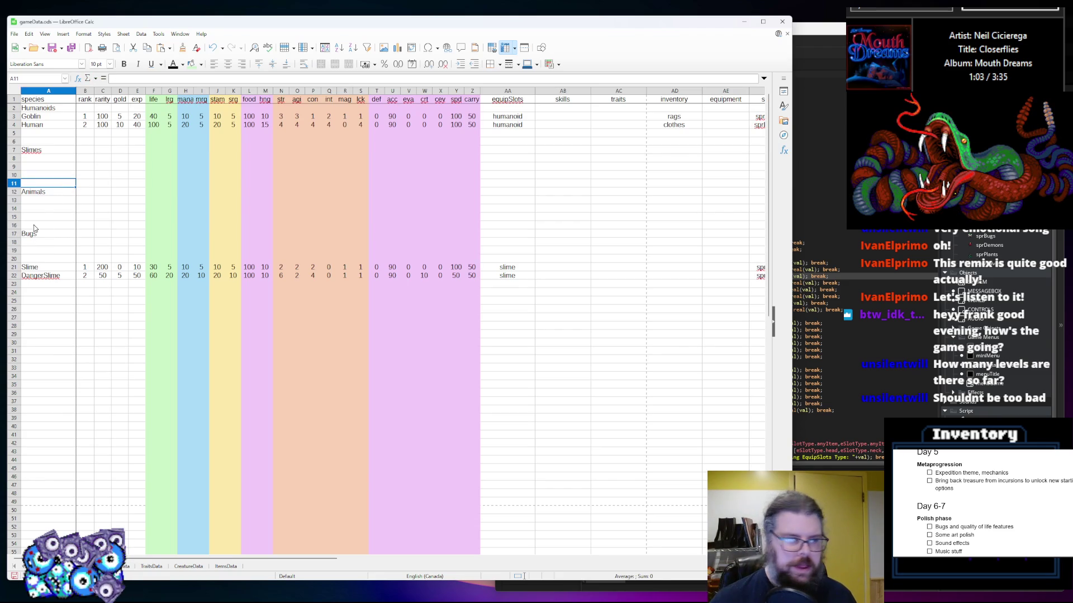
# Insert two, then three blank rows above the Slime entries
pyautogui.click(16, 259)
pyautogui.keyDown('shift'); pyautogui.click(16, 251); pyautogui.keyUp('shift')
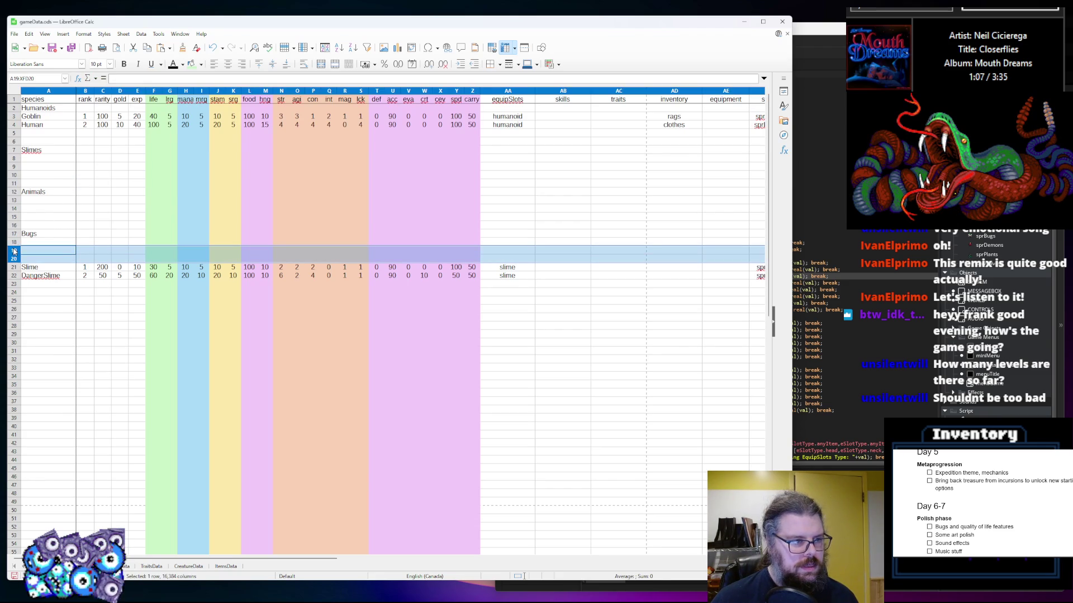
pyautogui.rightClick(16, 251)
pyautogui.click(50, 292)
pyautogui.press('Up')
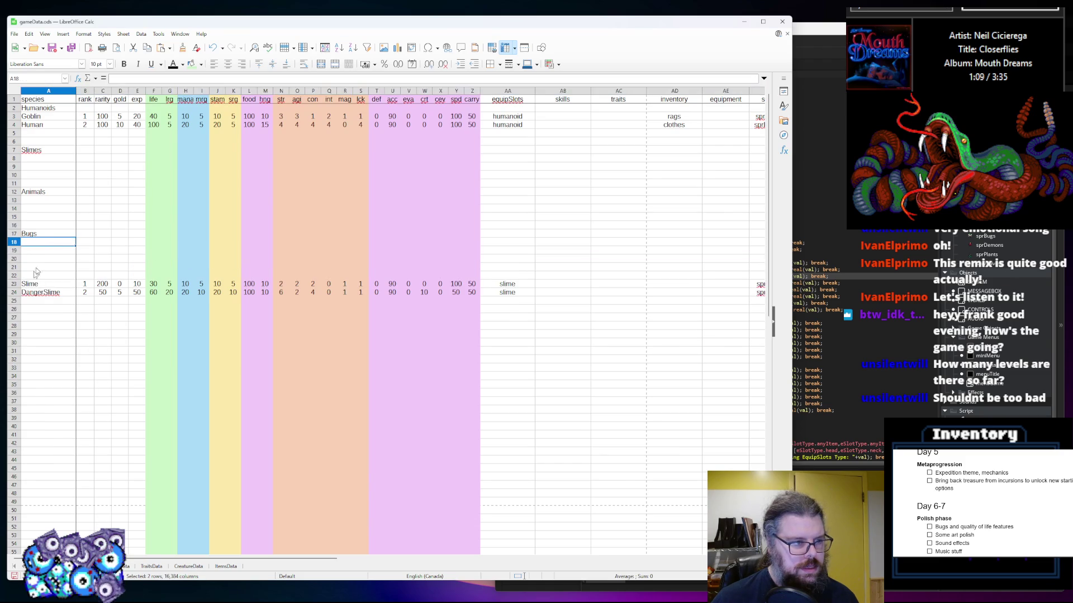
pyautogui.click(17, 277)
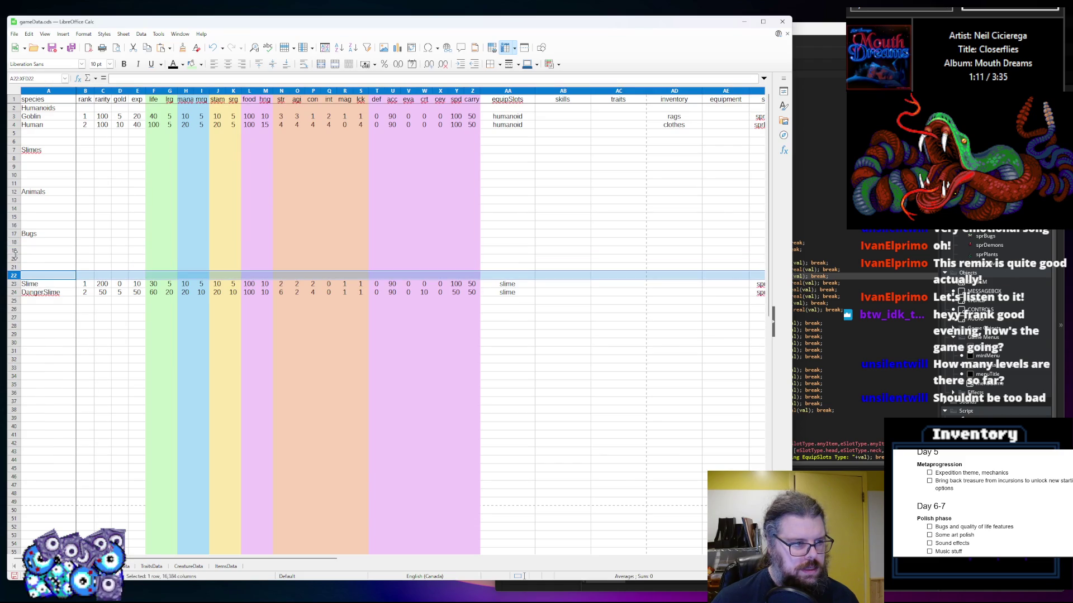
pyautogui.keyDown('shift'); pyautogui.click(16, 259); pyautogui.keyUp('shift')
pyautogui.rightClick(17, 260)
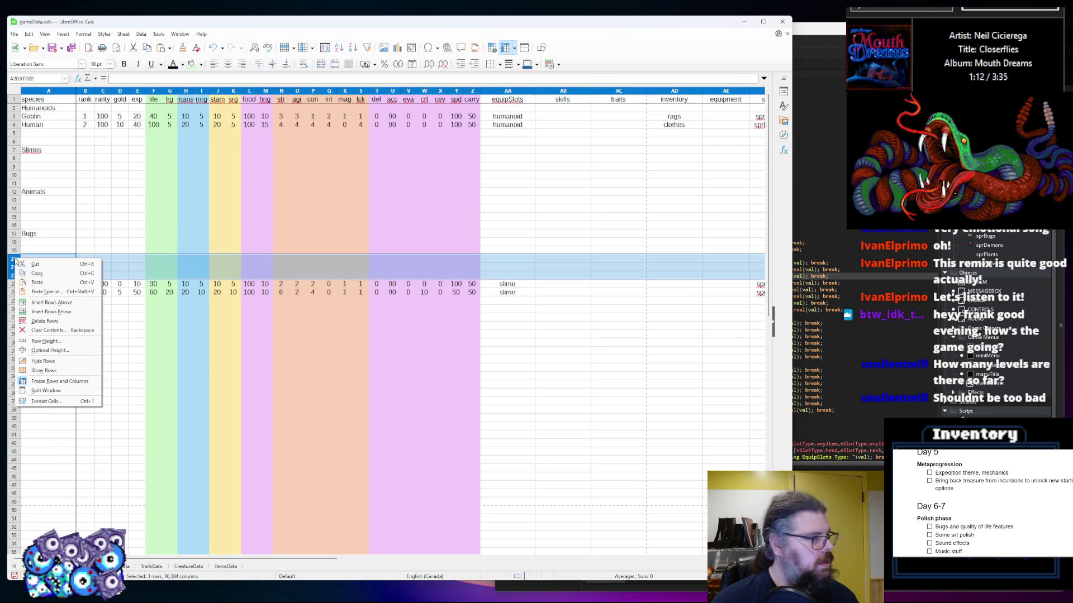
pyautogui.click(52, 303)
pyautogui.click(38, 276)
pyautogui.click(40, 270)
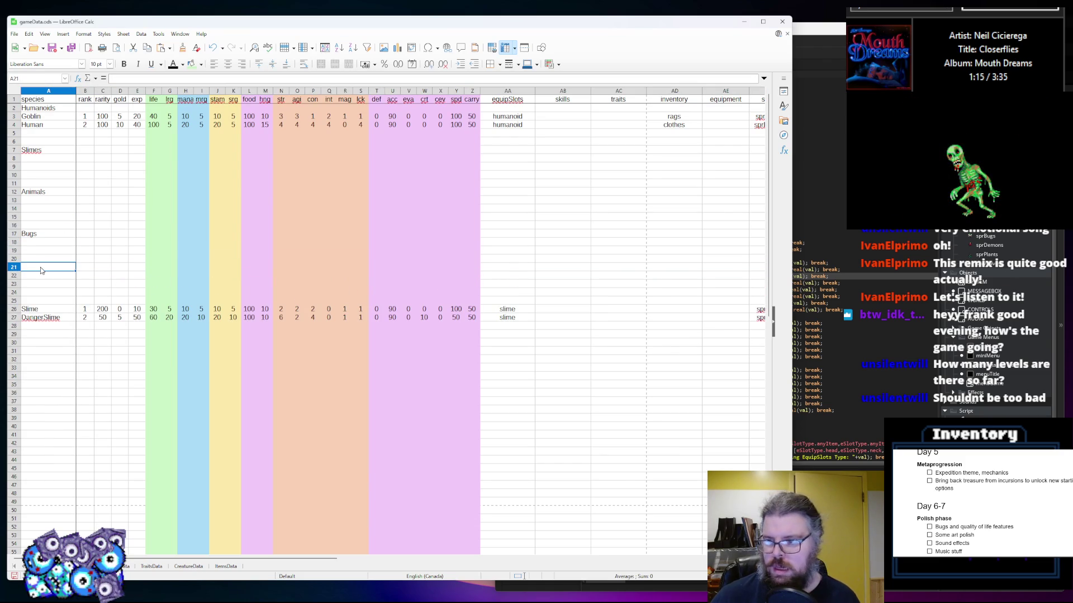
# Enter the Plants heading in A22 and insert three more blank rows beneath it
pyautogui.click(47, 277)
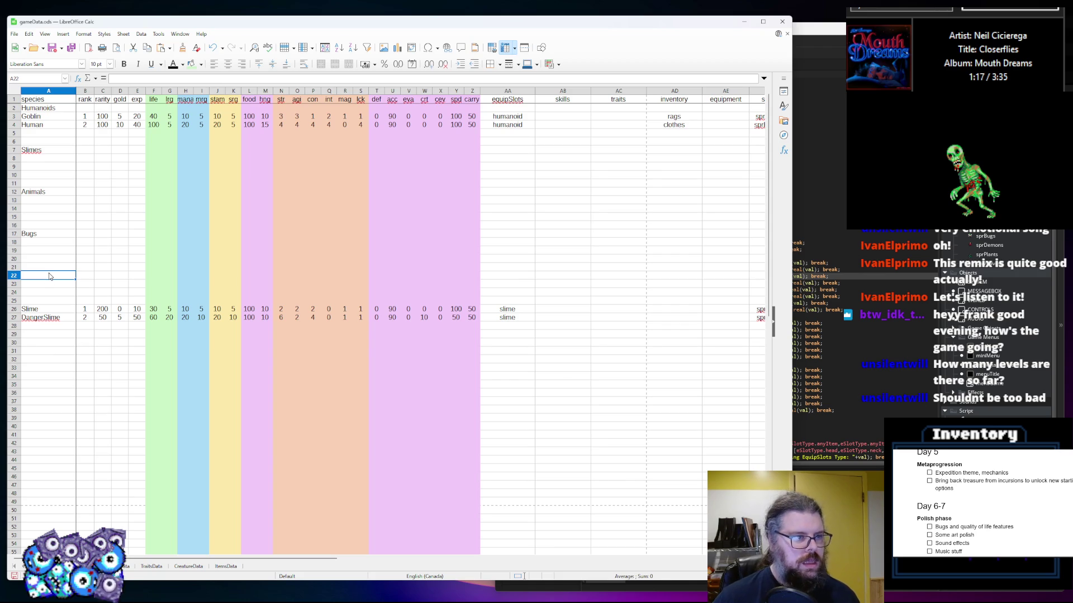
pyautogui.write('Plants')
pyautogui.click(44, 334)
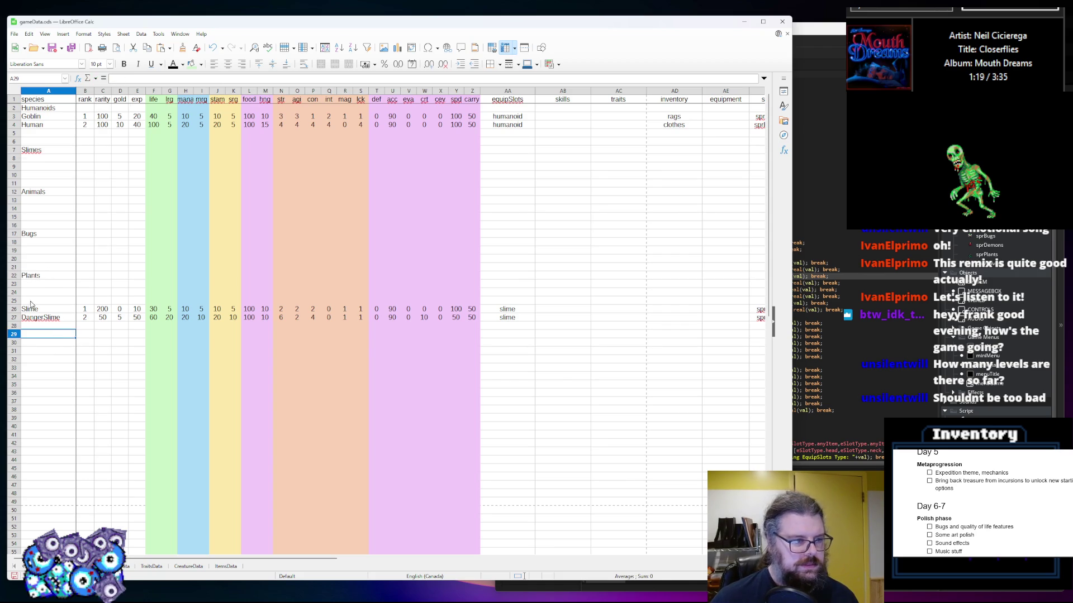
pyautogui.click(14, 302)
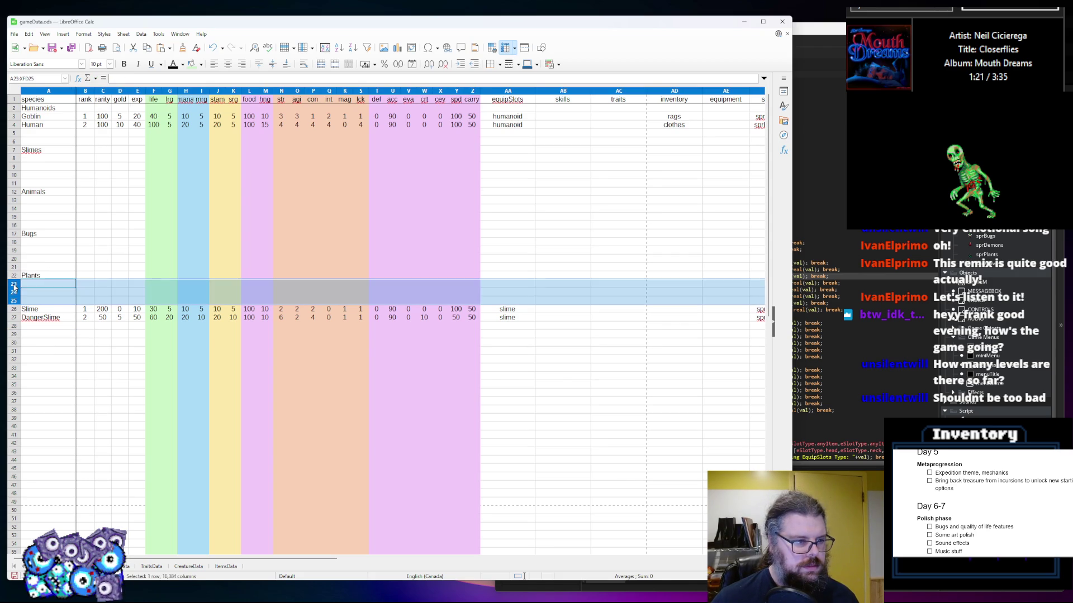
pyautogui.keyDown('shift'); pyautogui.click(14, 284); pyautogui.keyUp('shift')
pyautogui.rightClick(15, 285)
pyautogui.click(48, 338)
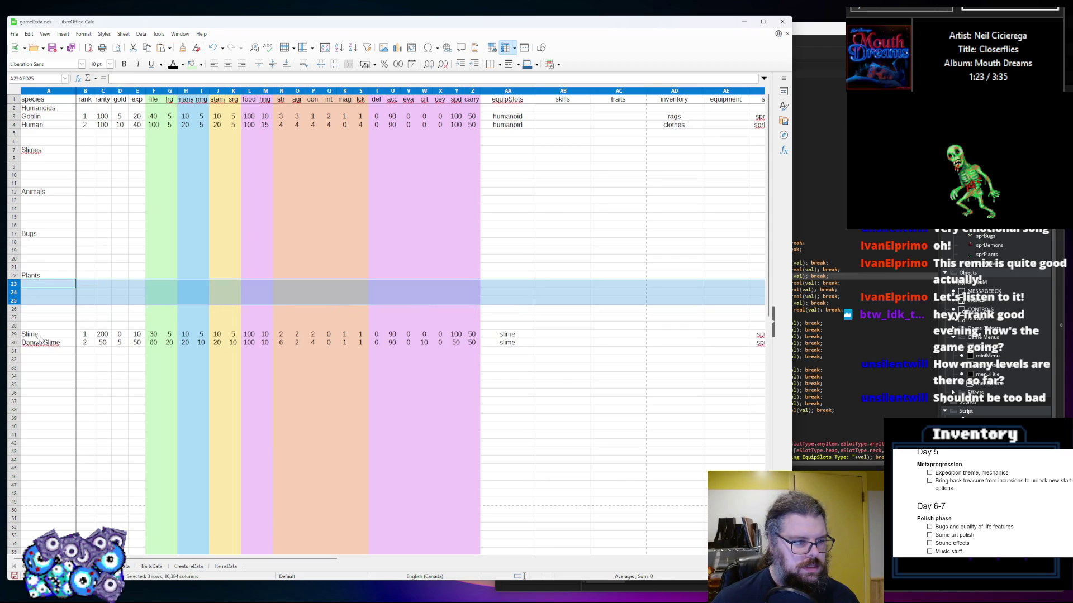
pyautogui.moveTo(16, 342); pyautogui.dragTo(15, 334)
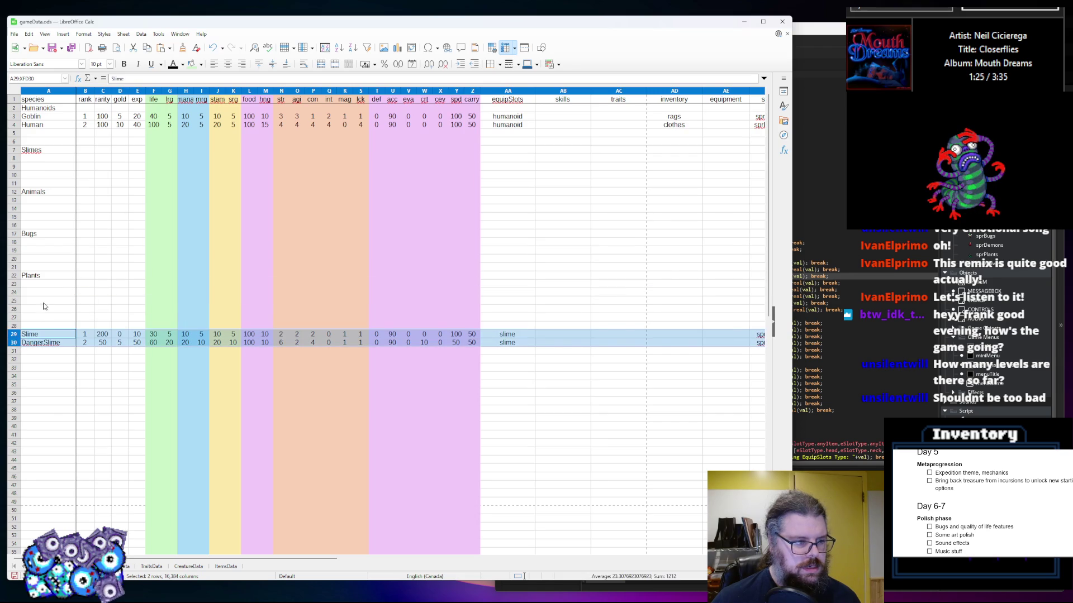
# Move Slime and DangerSlime to rows 8–9 under Slimes and delete the emptied rows 29–30
pyautogui.hotkey('ctrl', 'x')
pyautogui.click(48, 158)
pyautogui.hotkey('ctrl', 'v')
pyautogui.click(66, 211)
pyautogui.click(30, 310)
pyautogui.moveTo(13, 347); pyautogui.dragTo(13, 342)
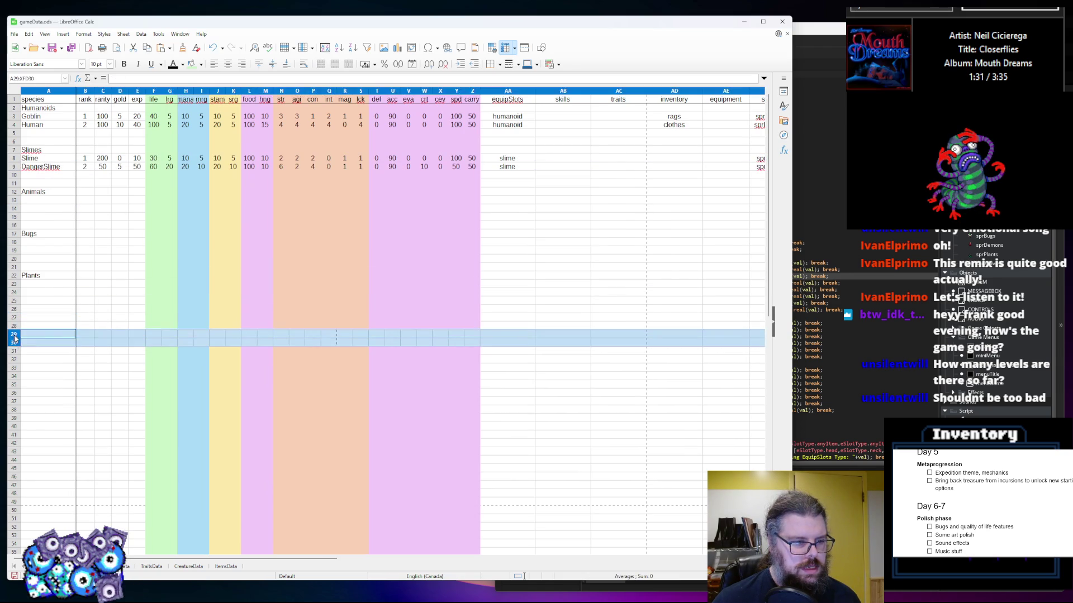
pyautogui.rightClick(16, 337)
pyautogui.click(45, 398)
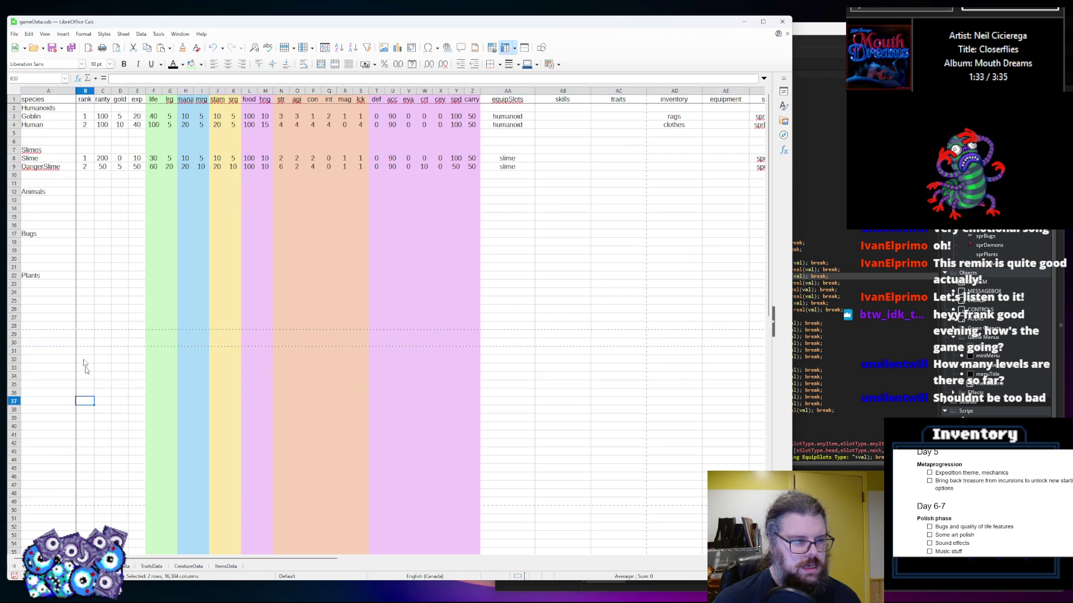
pyautogui.click(51, 276)
# Start a heading in A27 and insert seven blank rows above Bugs, four then three
pyautogui.click(46, 319)
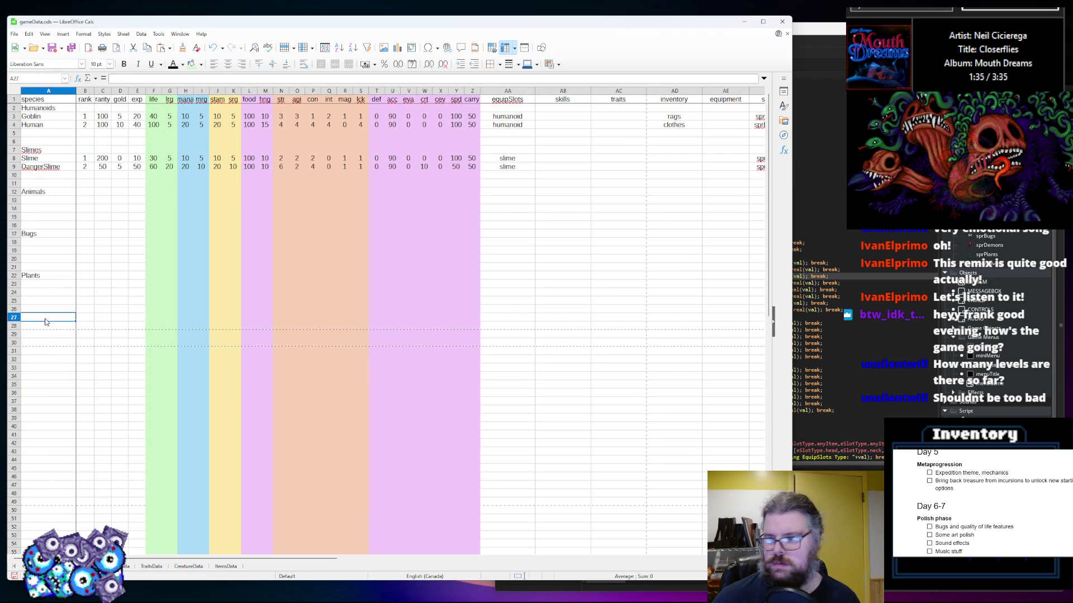
pyautogui.write('W')
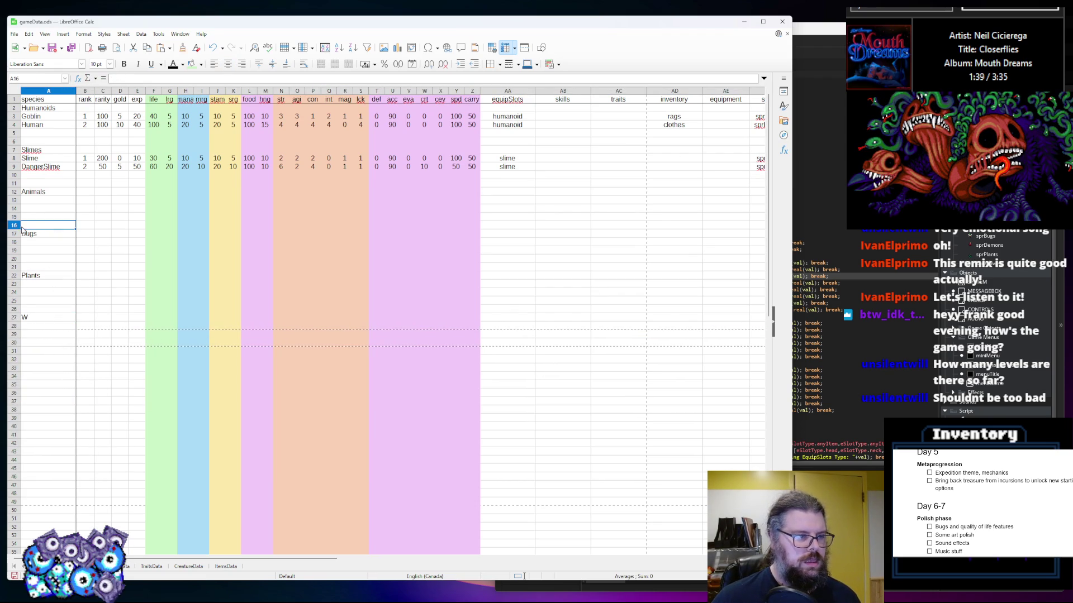
pyautogui.click(17, 234)
pyautogui.keyDown('shift'); pyautogui.click(14, 208); pyautogui.keyUp('shift')
pyautogui.rightClick(14, 209)
pyautogui.click(45, 259)
pyautogui.click(84, 208)
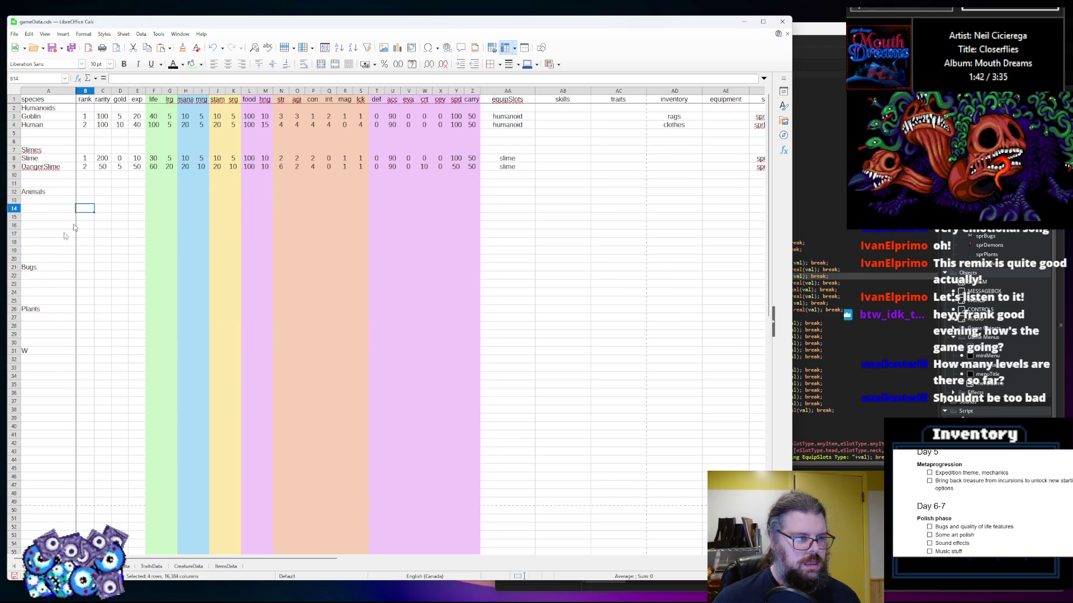
pyautogui.moveTo(14, 258); pyautogui.dragTo(15, 244)
pyautogui.rightClick(15, 244)
pyautogui.click(42, 282)
# Enter the Wolves and Demons headings in column A
pyautogui.write('Wolves')
pyautogui.click(48, 378)
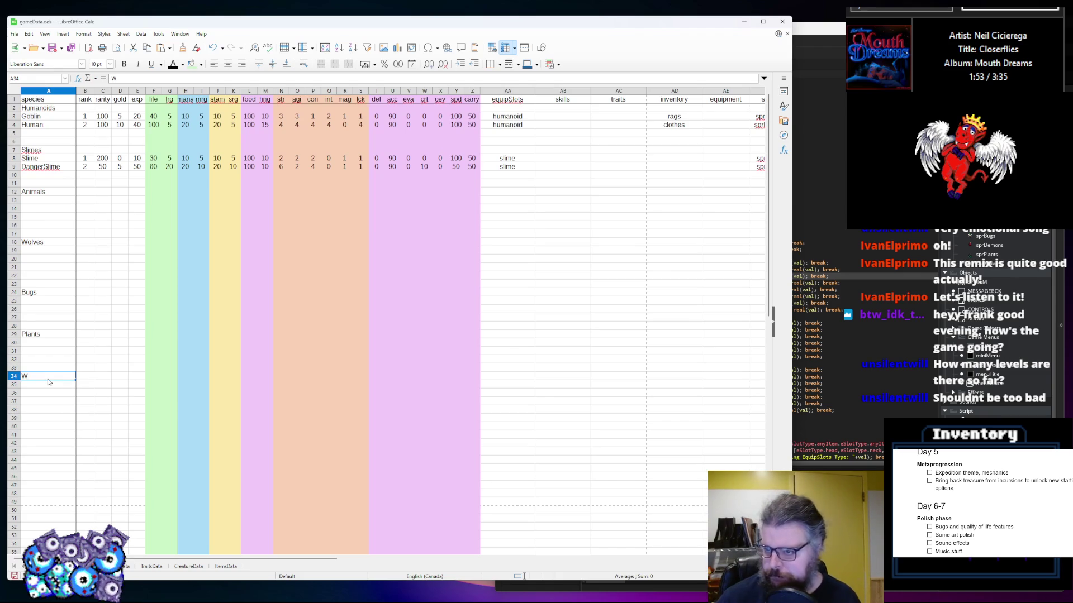
pyautogui.write('Demons')
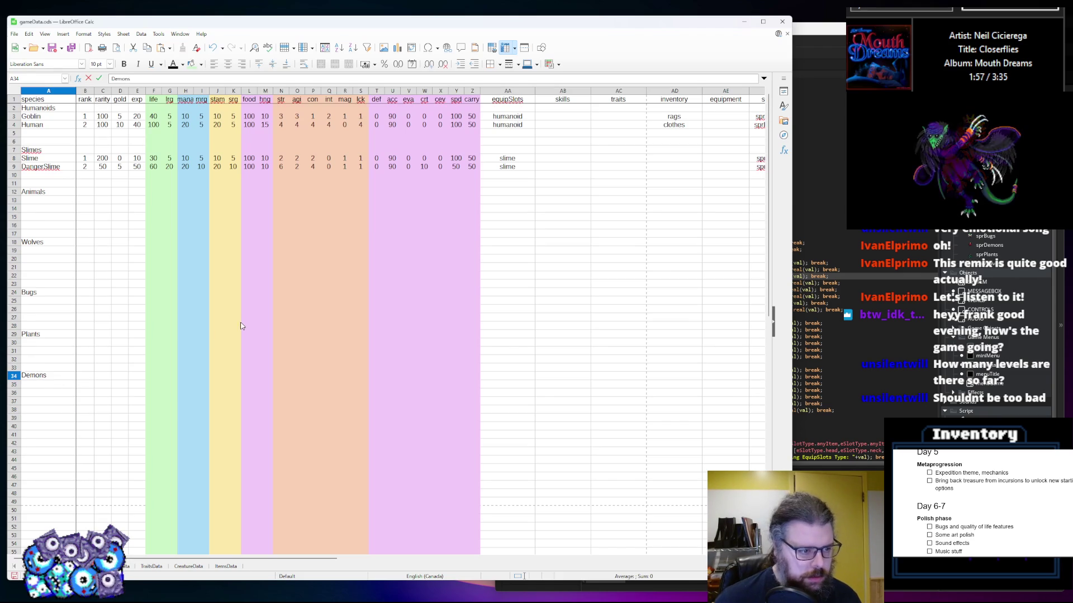
pyautogui.click(244, 321)
pyautogui.click(46, 209)
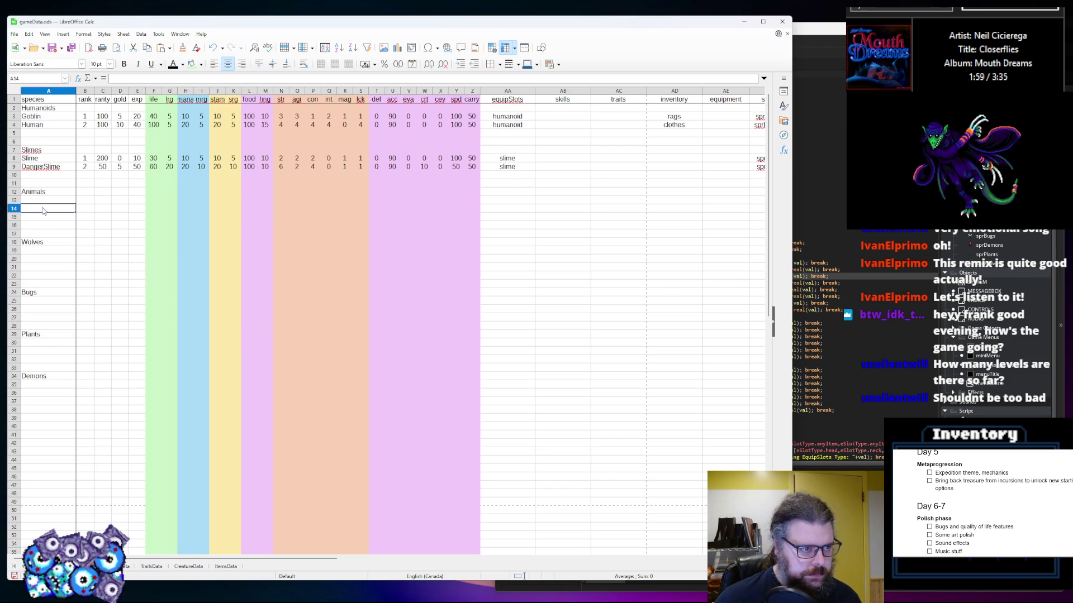
pyautogui.click(81, 150)
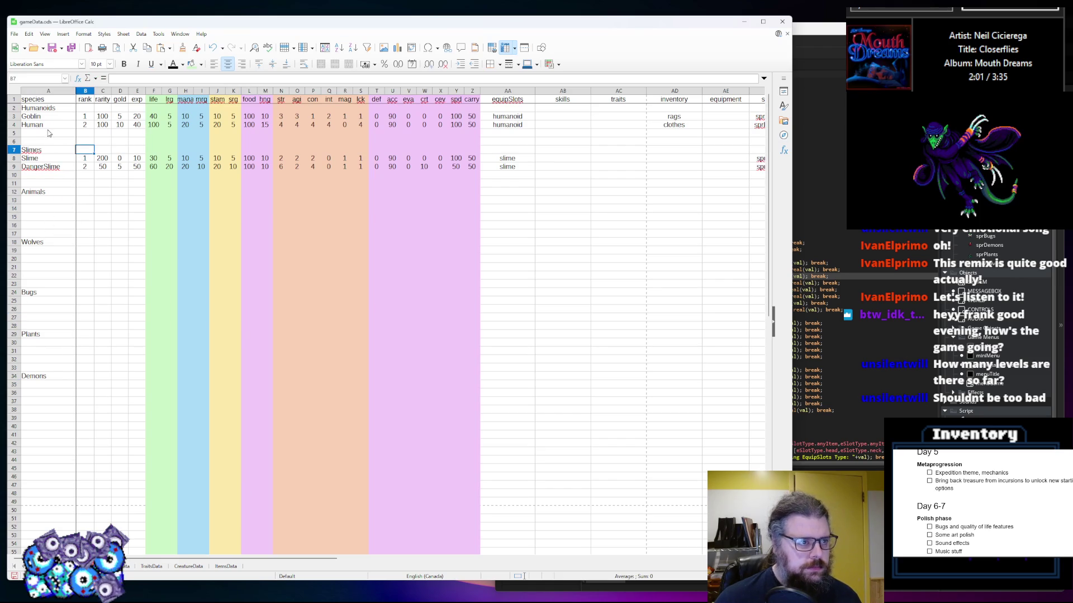
pyautogui.click(81, 107)
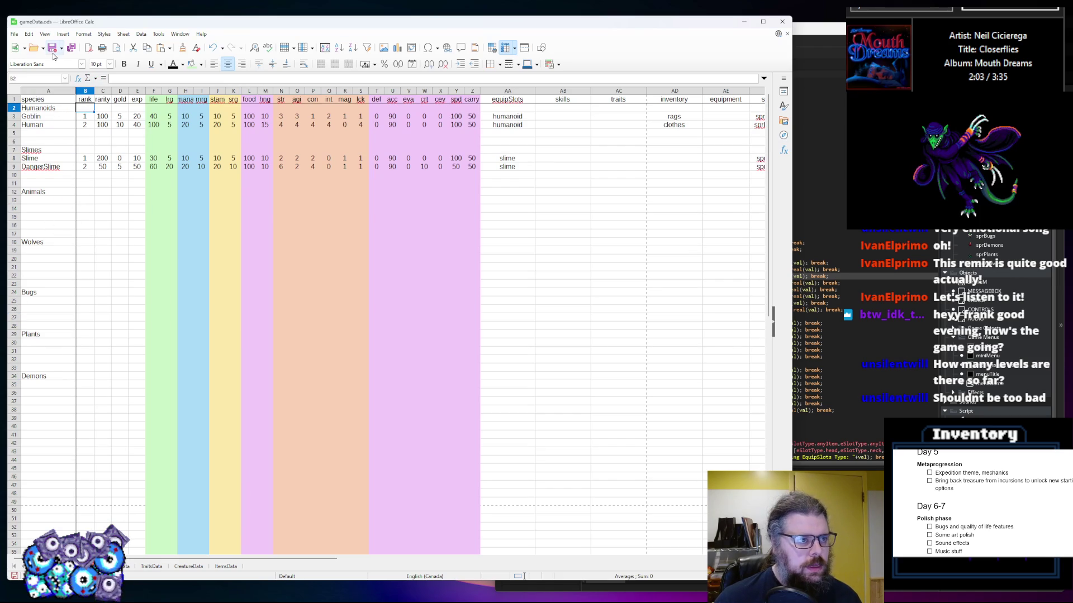
# Start a new cell-value conditional formatting condition for cell B2 via Format > Conditional > Condition
pyautogui.click(87, 34)
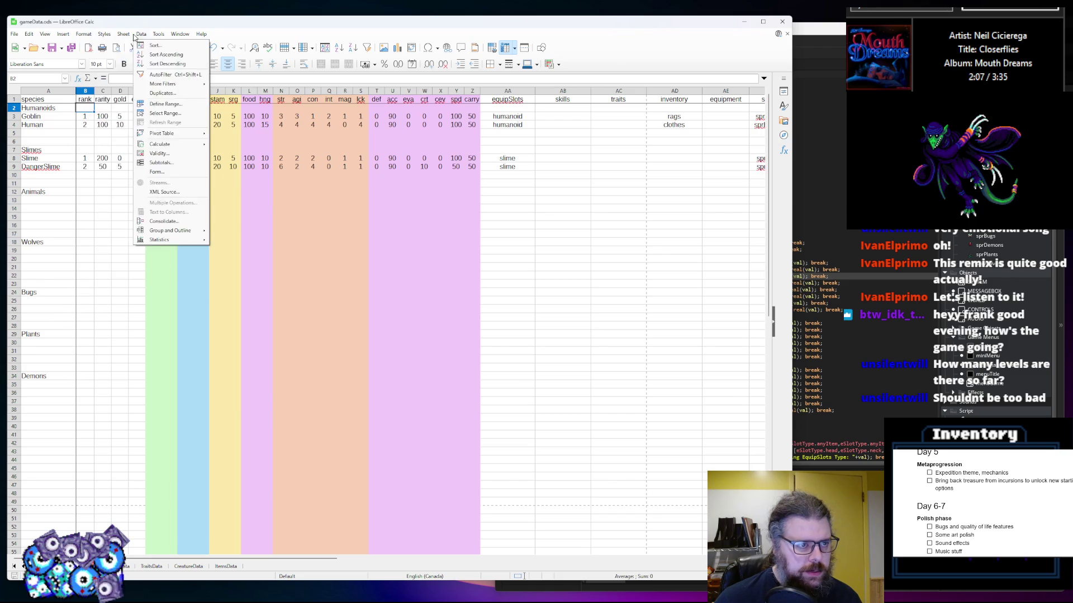
pyautogui.moveTo(121, 34)
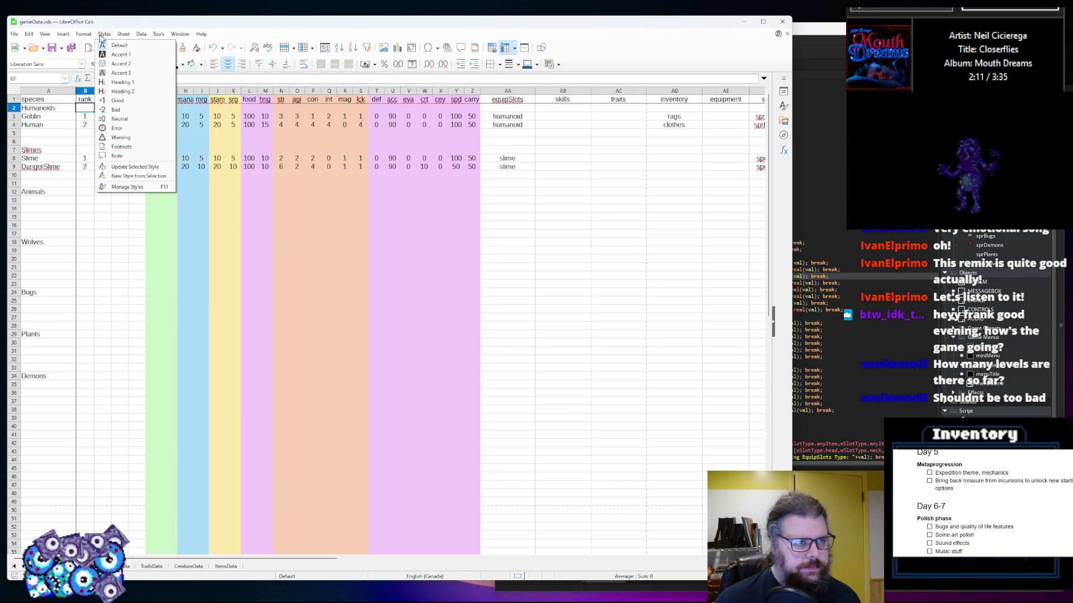
pyautogui.moveTo(89, 37)
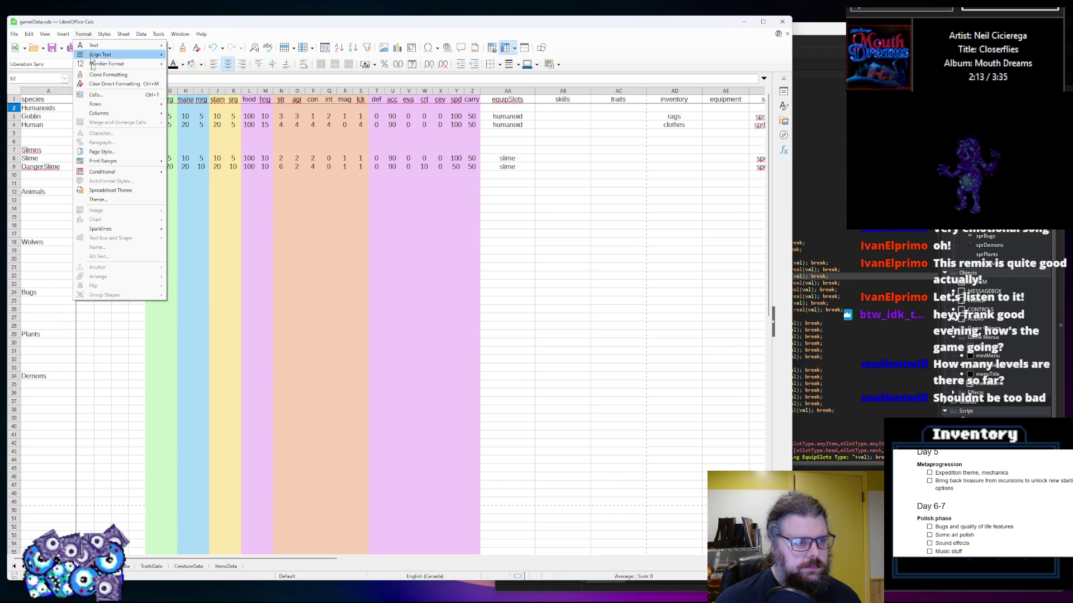
pyautogui.moveTo(114, 175)
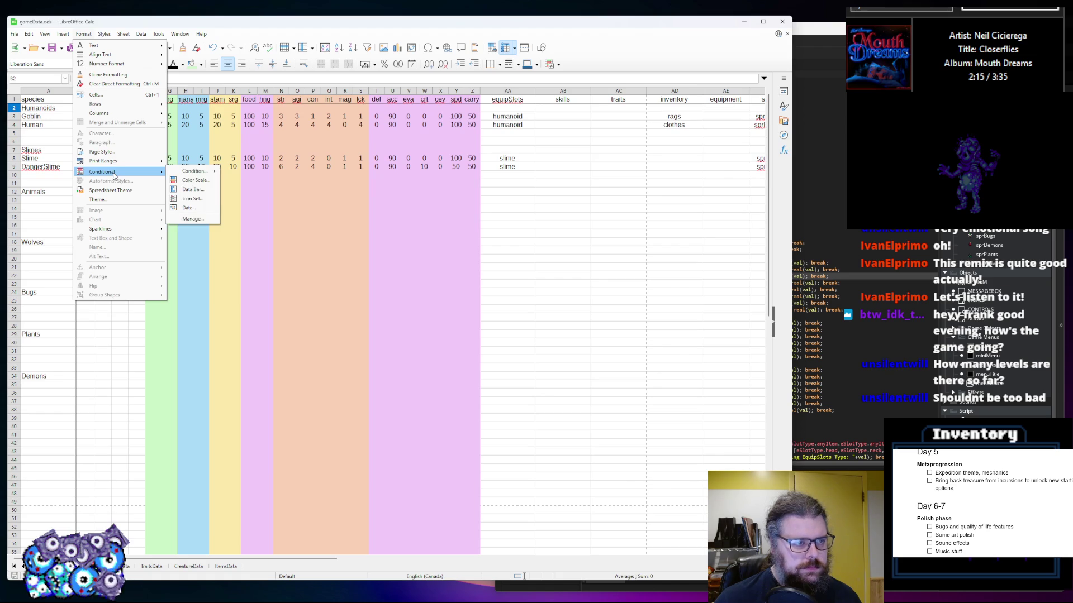
pyautogui.moveTo(198, 174)
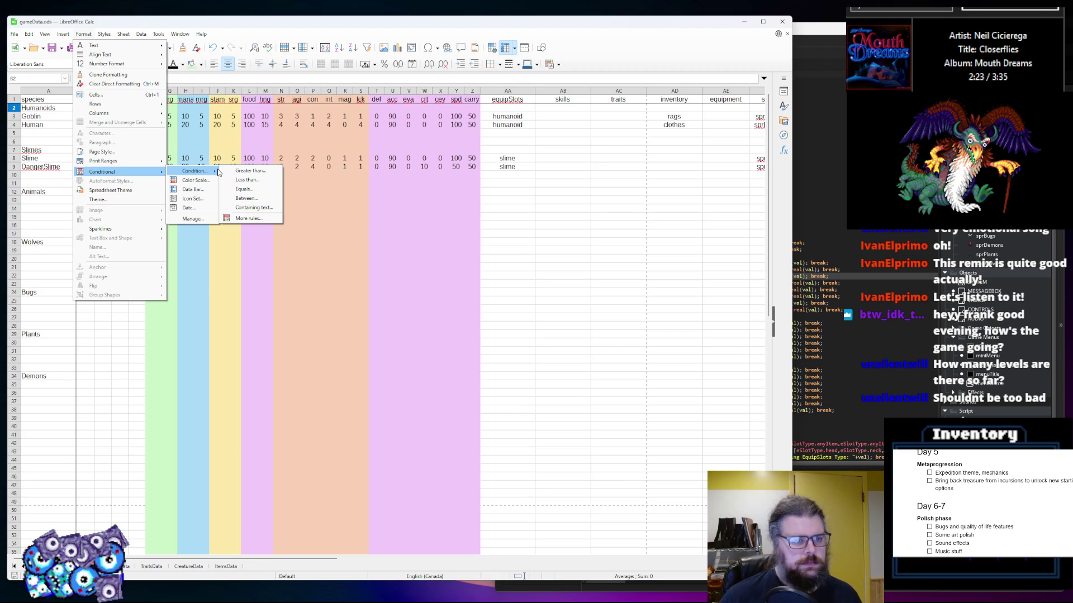
pyautogui.click(236, 219)
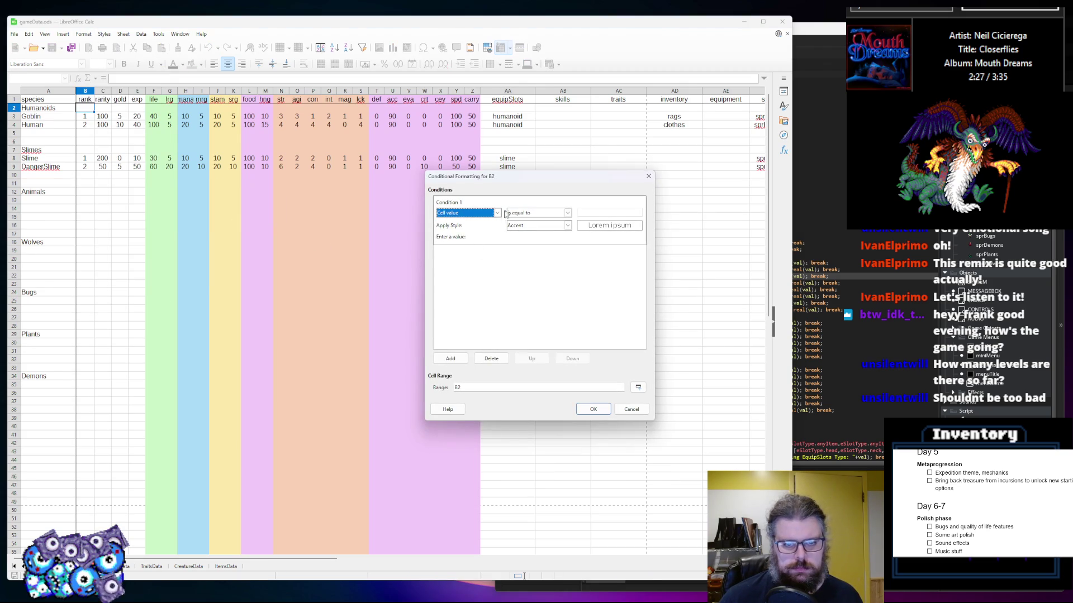
pyautogui.click(496, 213)
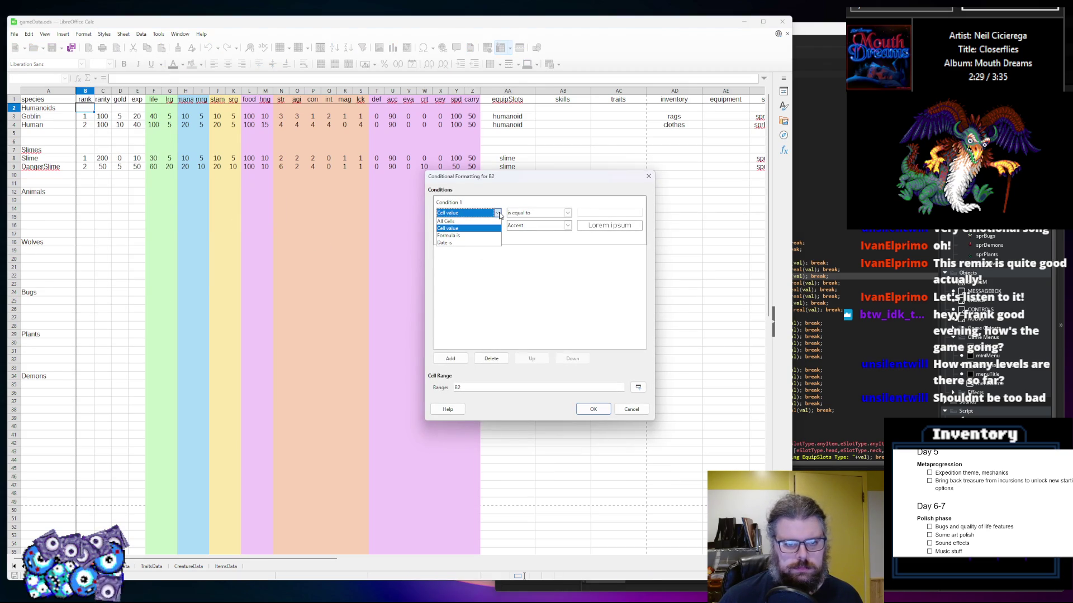
pyautogui.click(499, 216)
pyautogui.click(567, 213)
pyautogui.click(535, 221)
pyautogui.click(110, 192)
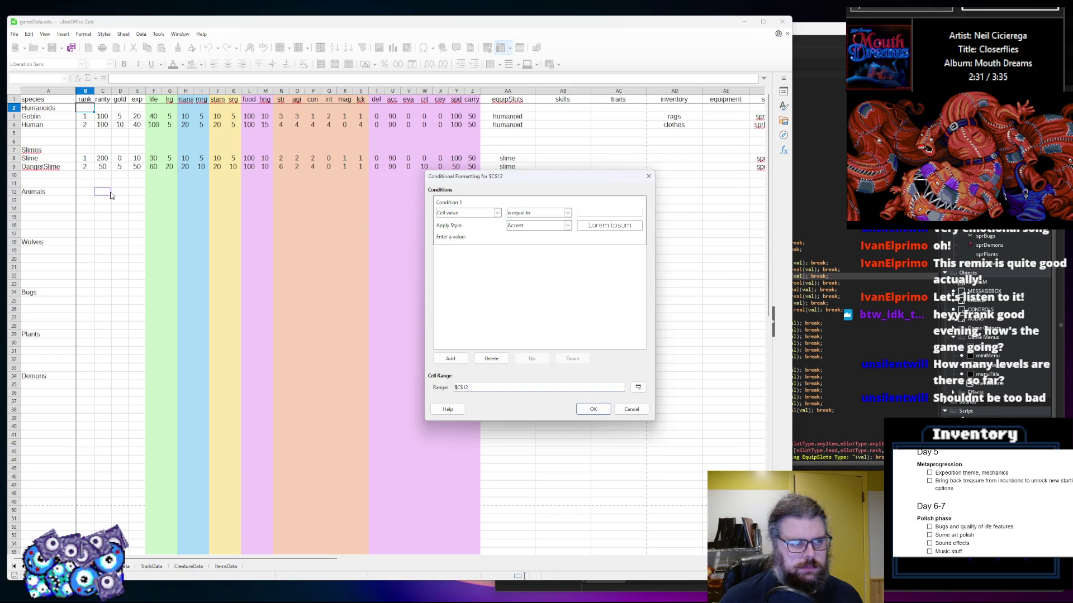
pyautogui.click(497, 213)
pyautogui.click(496, 214)
pyautogui.click(496, 214)
pyautogui.click(460, 235)
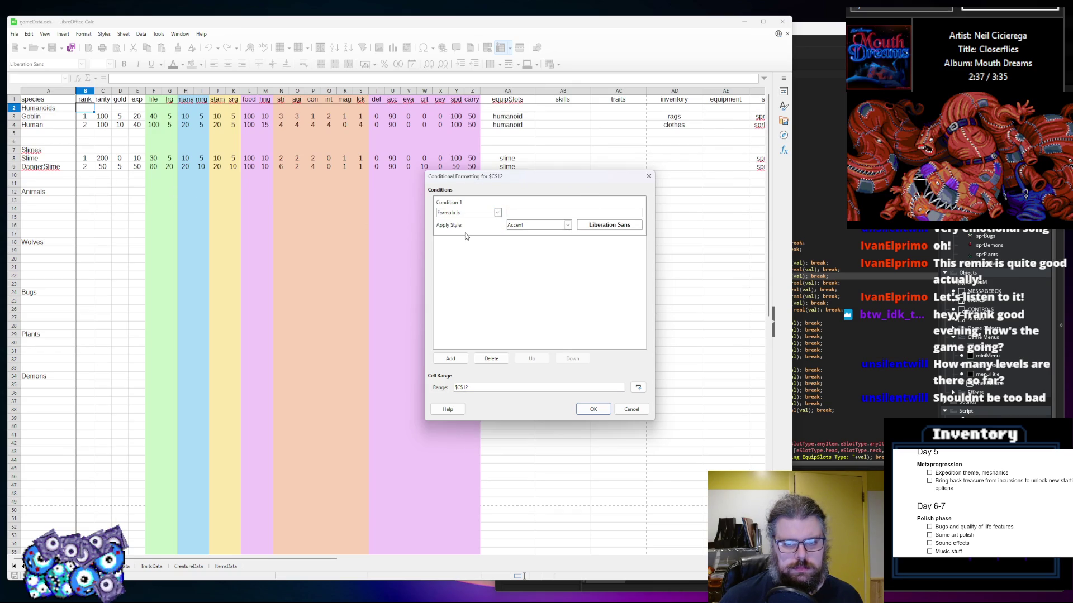
pyautogui.click(491, 213)
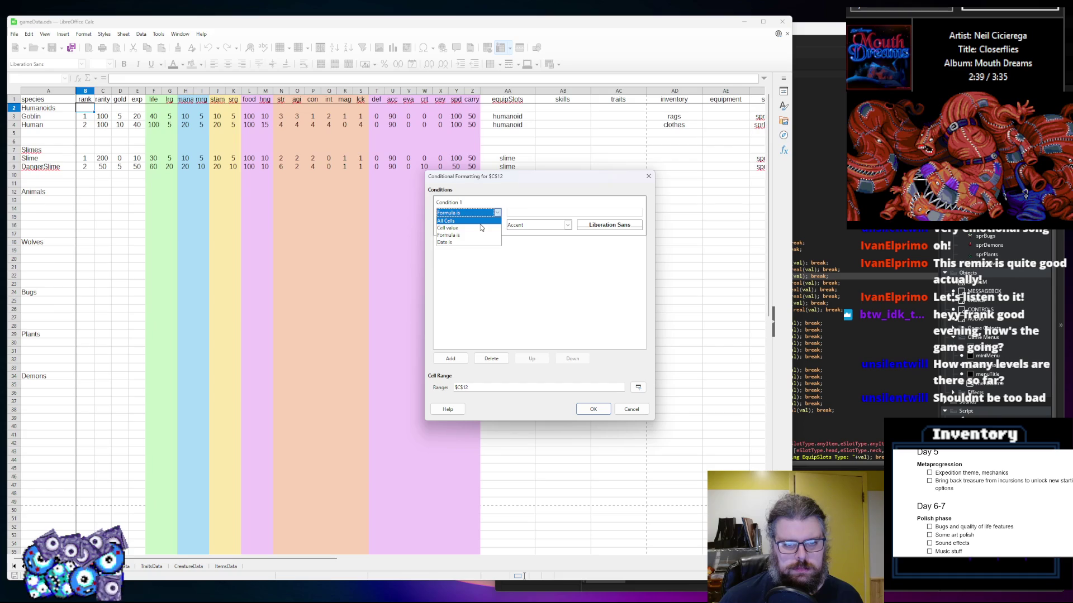
pyautogui.click(480, 223)
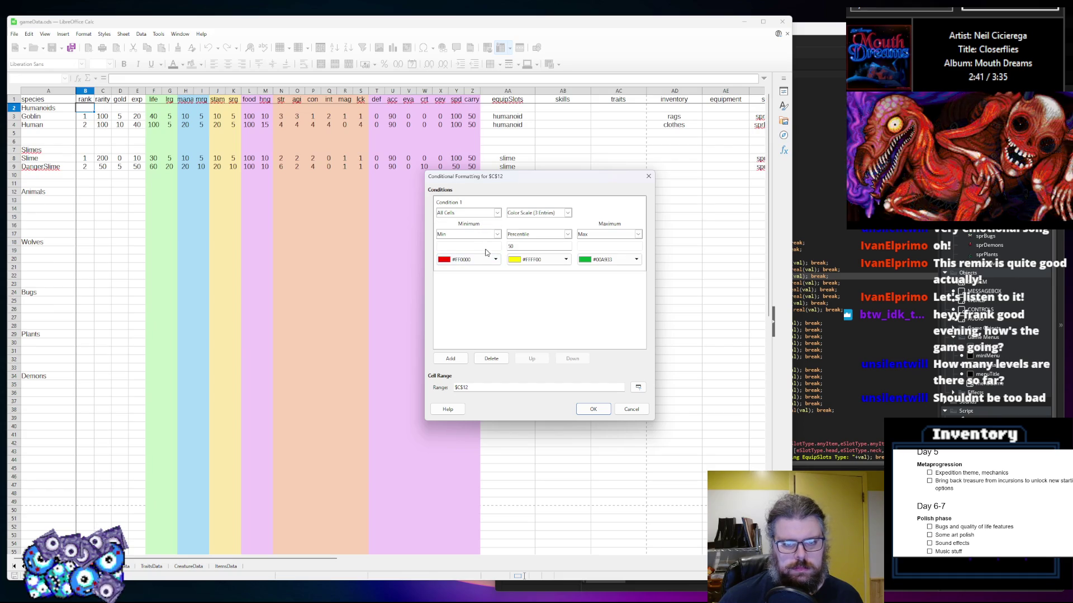
pyautogui.click(497, 214)
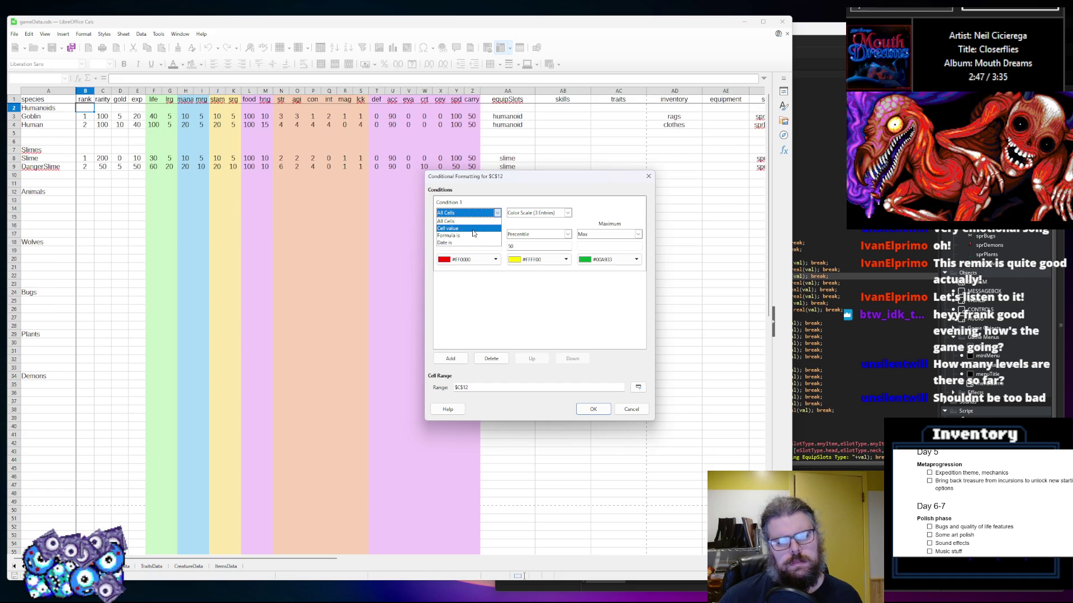
pyautogui.click(473, 229)
pyautogui.click(540, 217)
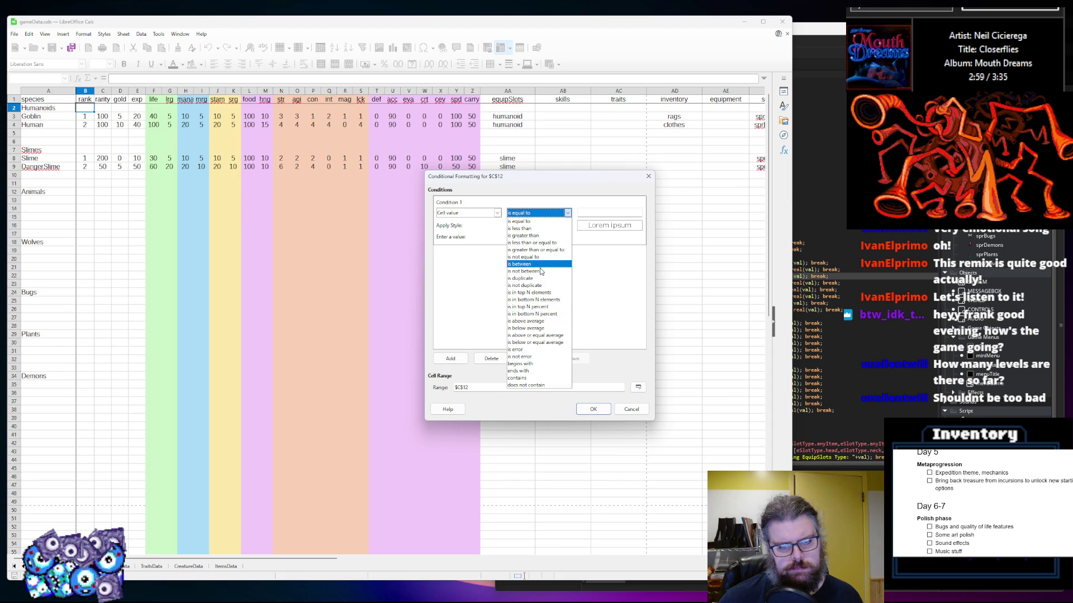
pyautogui.click(630, 290)
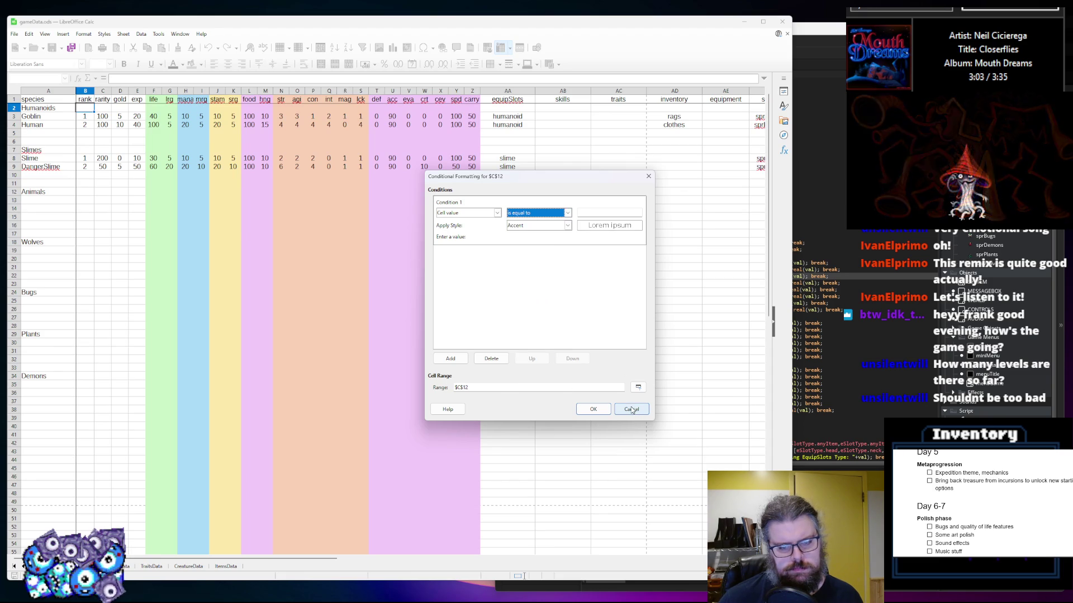
pyautogui.click(566, 387)
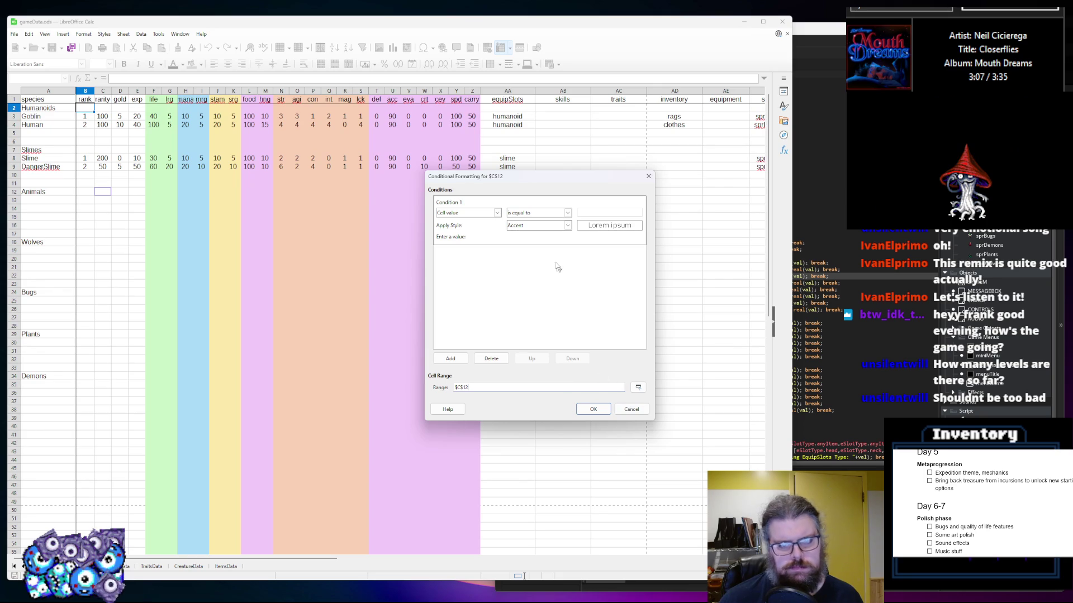
pyautogui.click(491, 215)
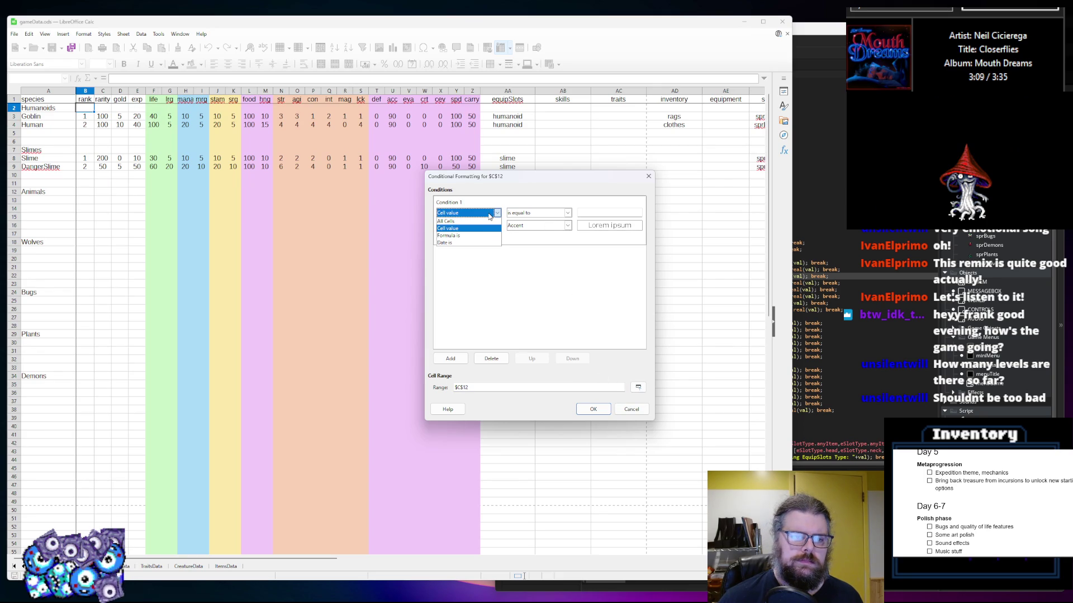
pyautogui.click(474, 236)
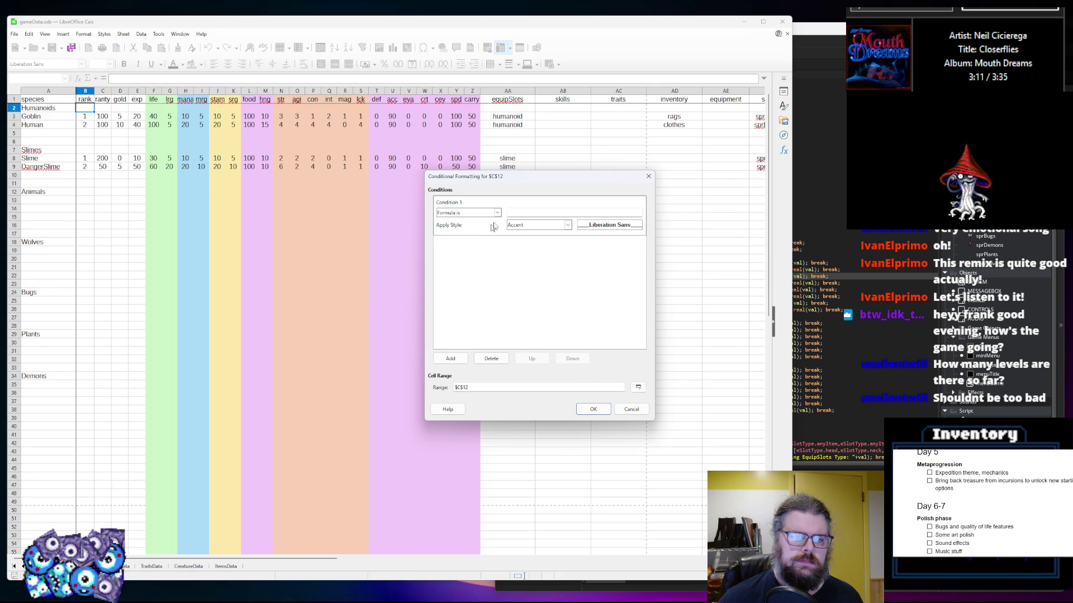
pyautogui.click(526, 212)
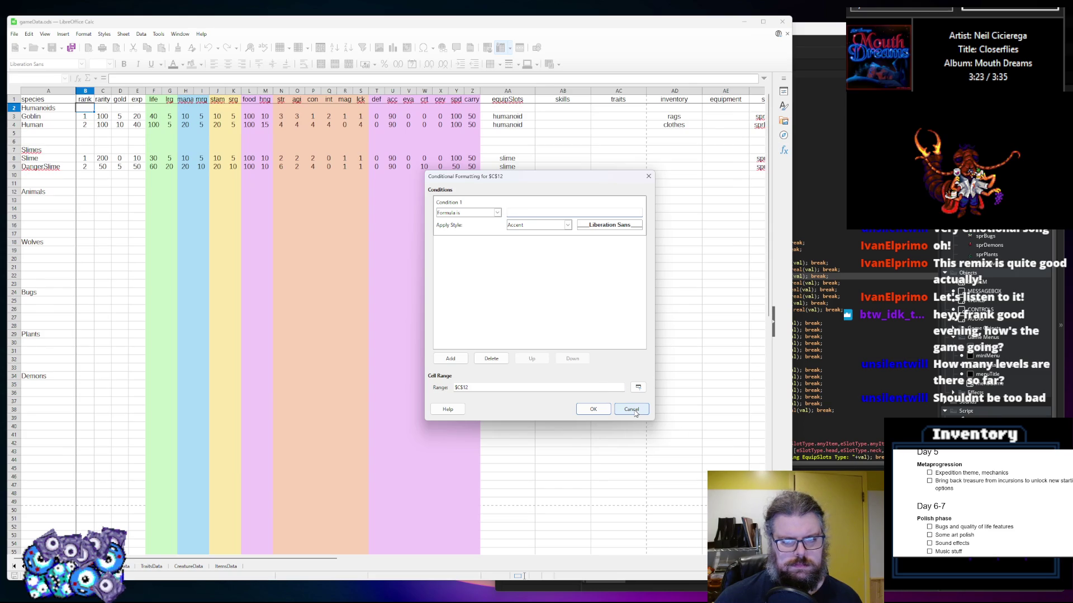
pyautogui.click(565, 225)
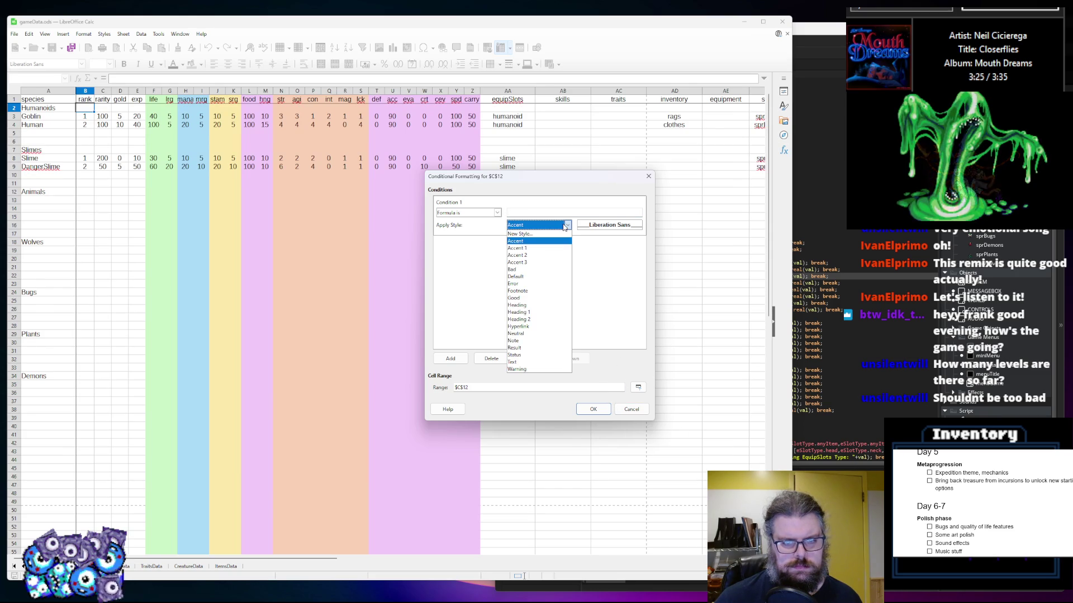
pyautogui.click(629, 355)
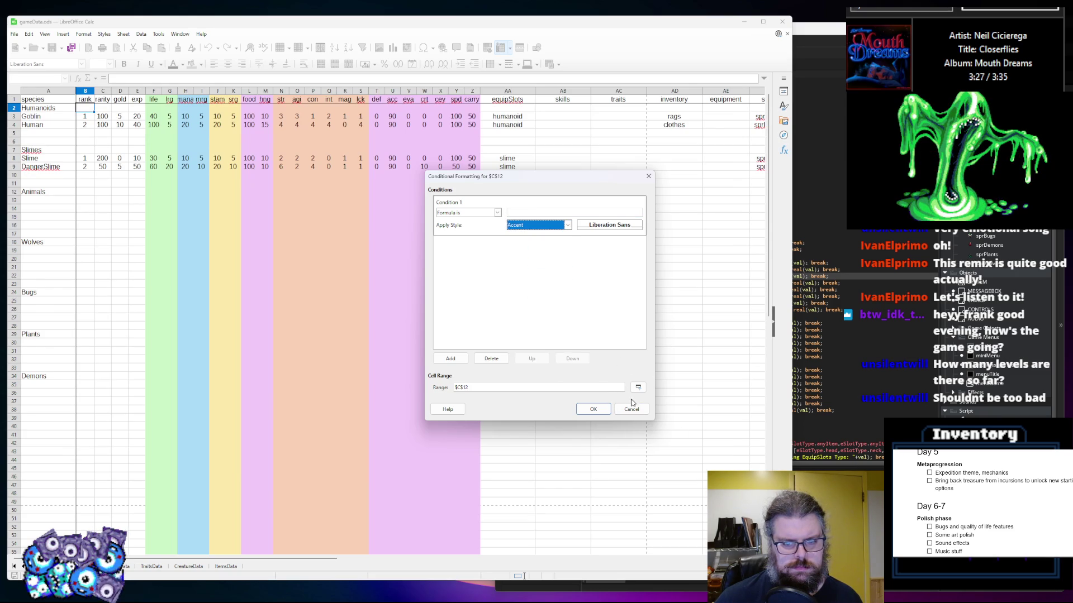
pyautogui.click(631, 409)
pyautogui.click(405, 291)
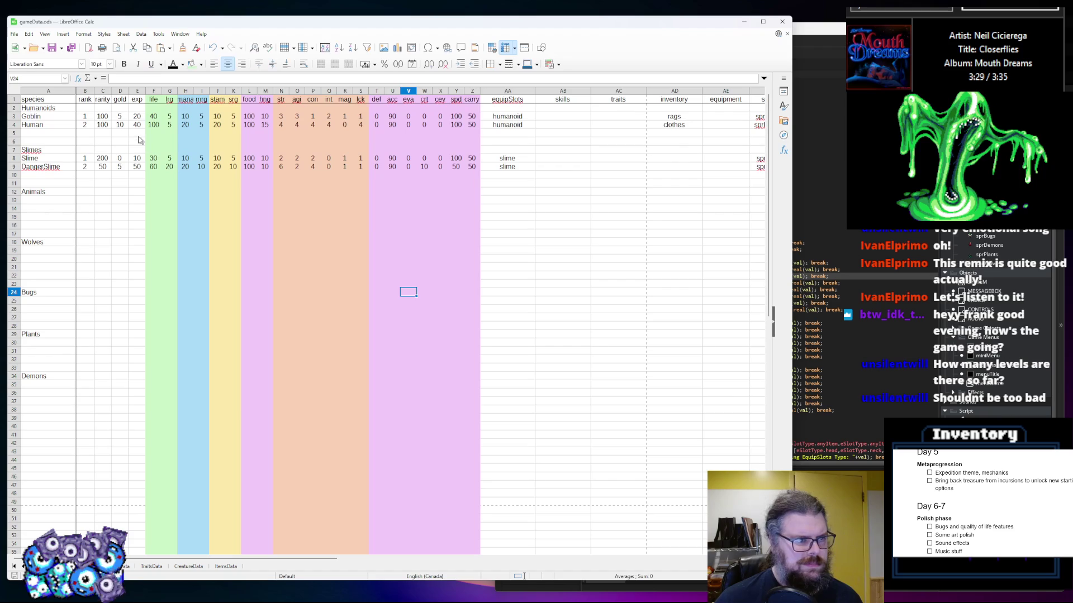
# Fill the Humanoids, Slimes, Animals, Wolves, Bugs, Plants and Demons header rows with blue
pyautogui.click(14, 108)
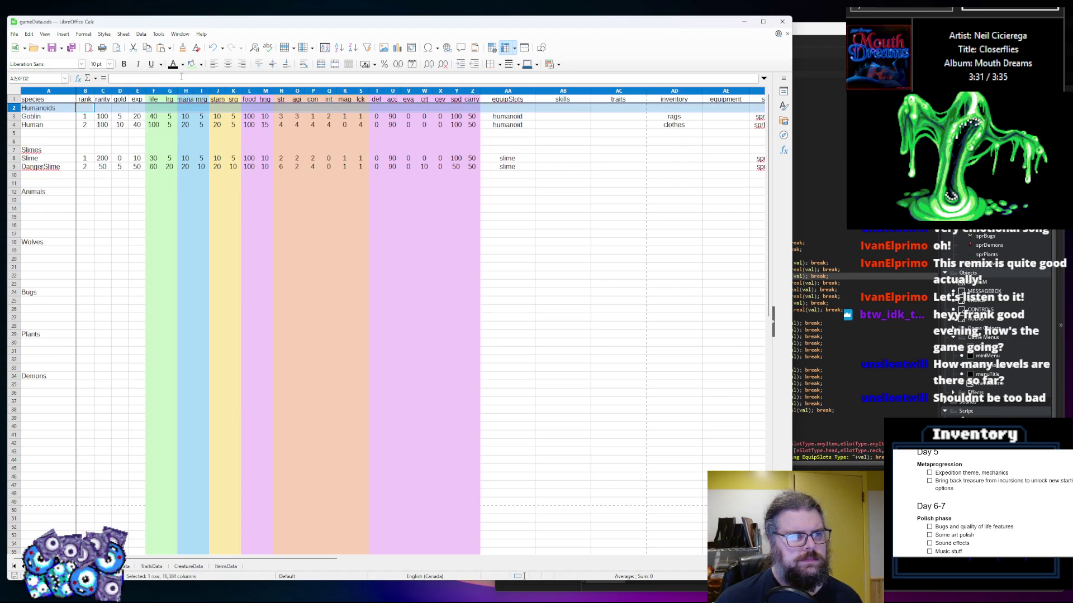
pyautogui.click(200, 64)
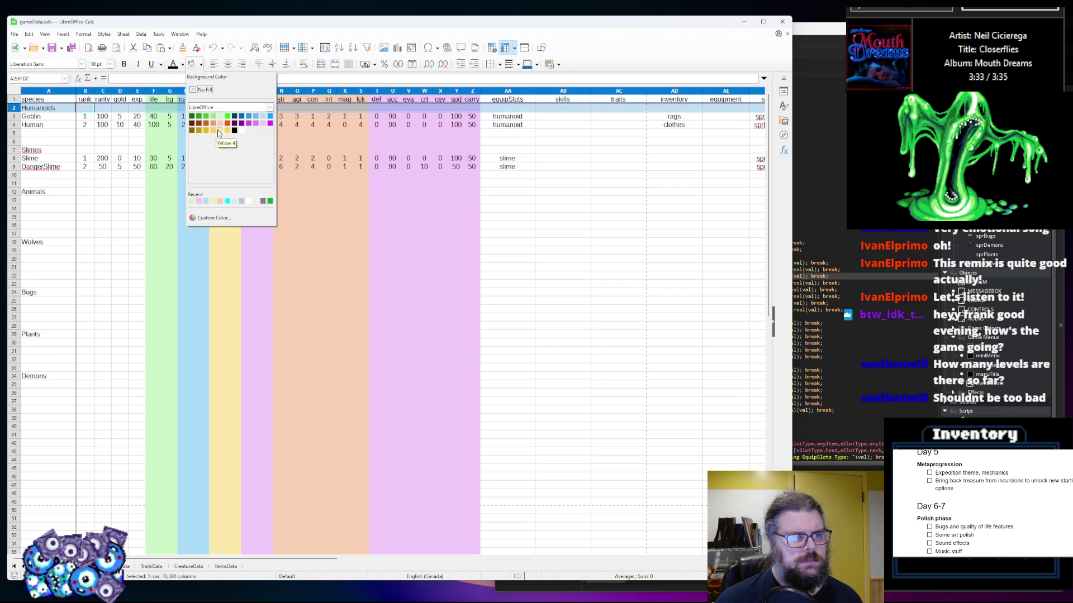
pyautogui.click(263, 117)
pyautogui.click(250, 141)
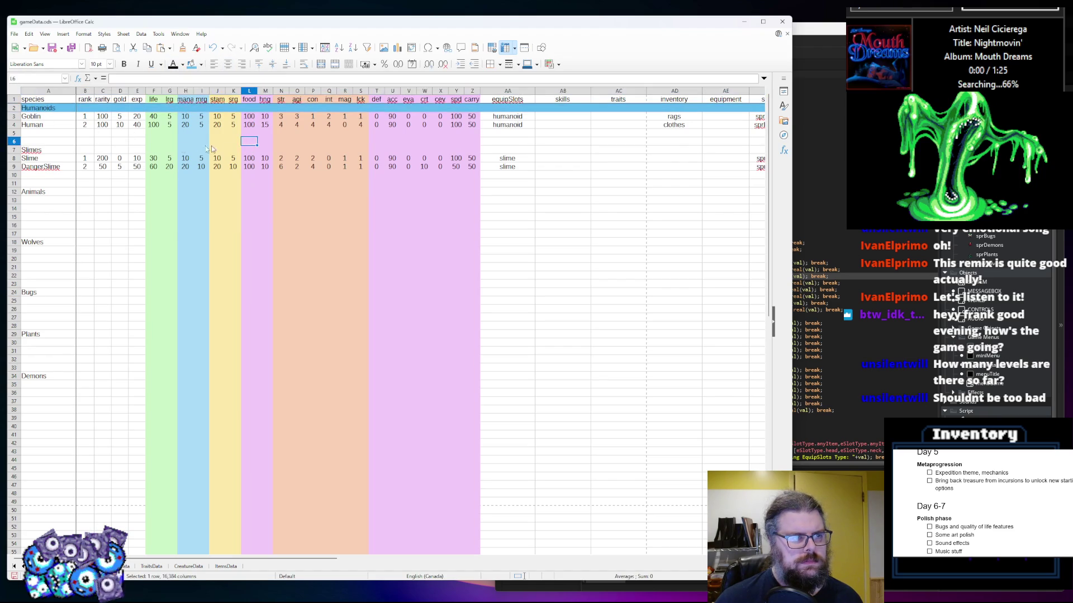
pyautogui.click(14, 150)
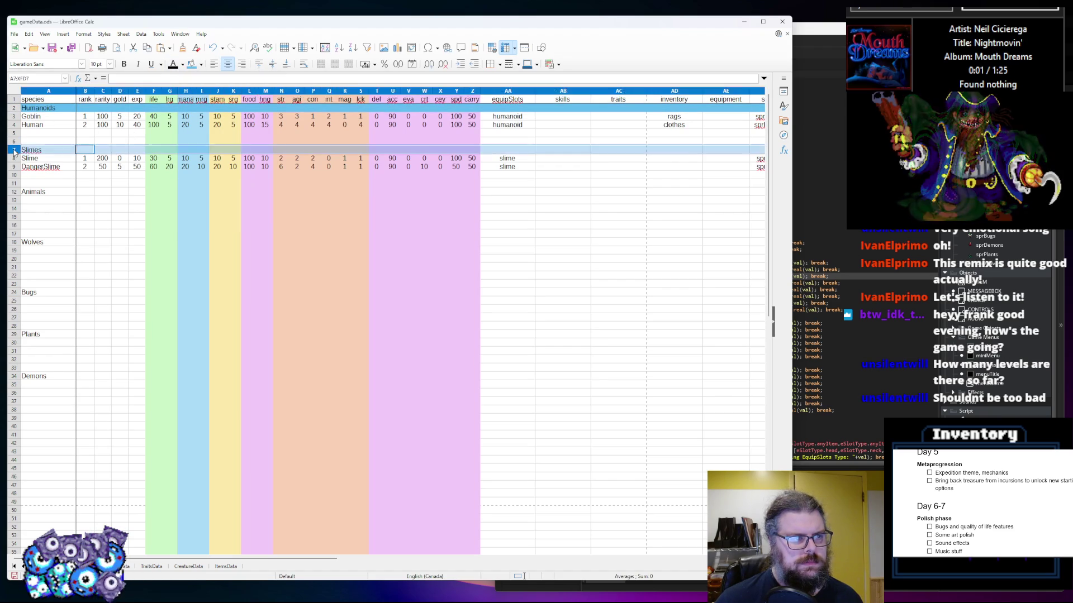
pyautogui.click(192, 64)
pyautogui.click(15, 191)
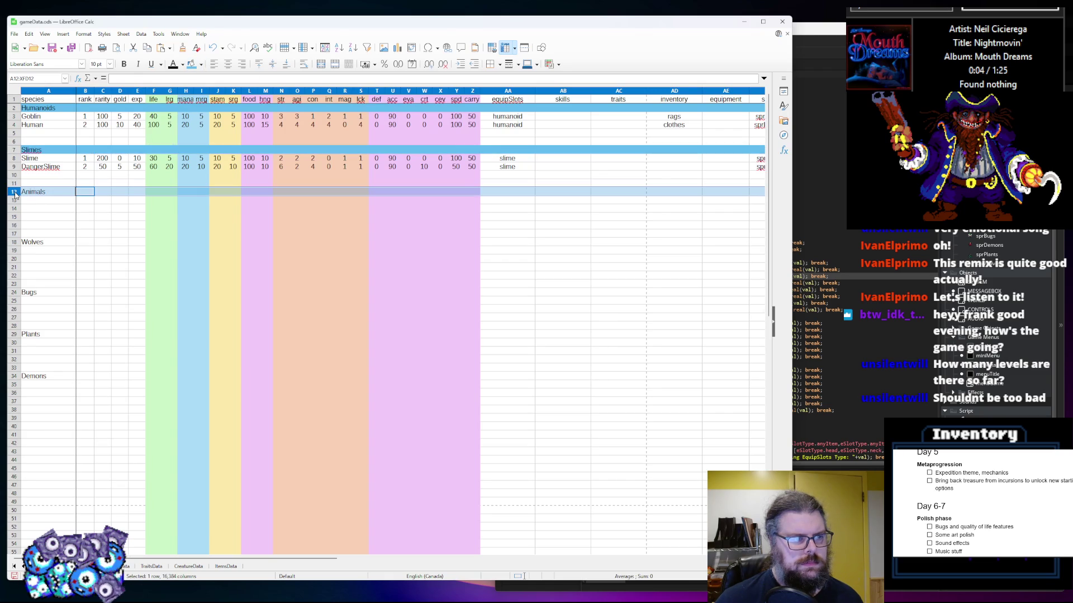
pyautogui.click(191, 64)
pyautogui.click(14, 241)
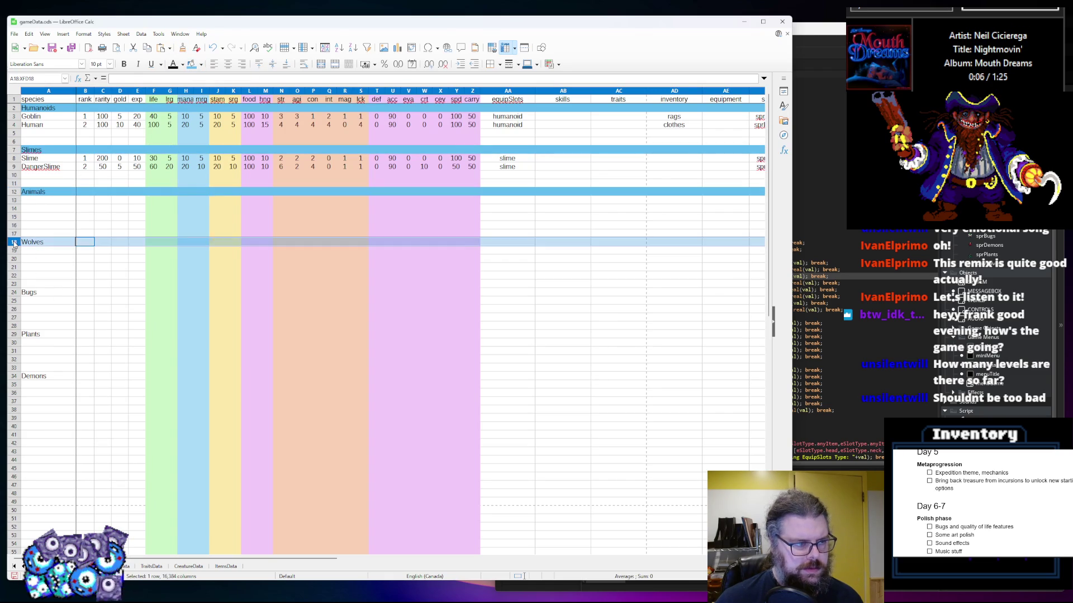
pyautogui.click(191, 65)
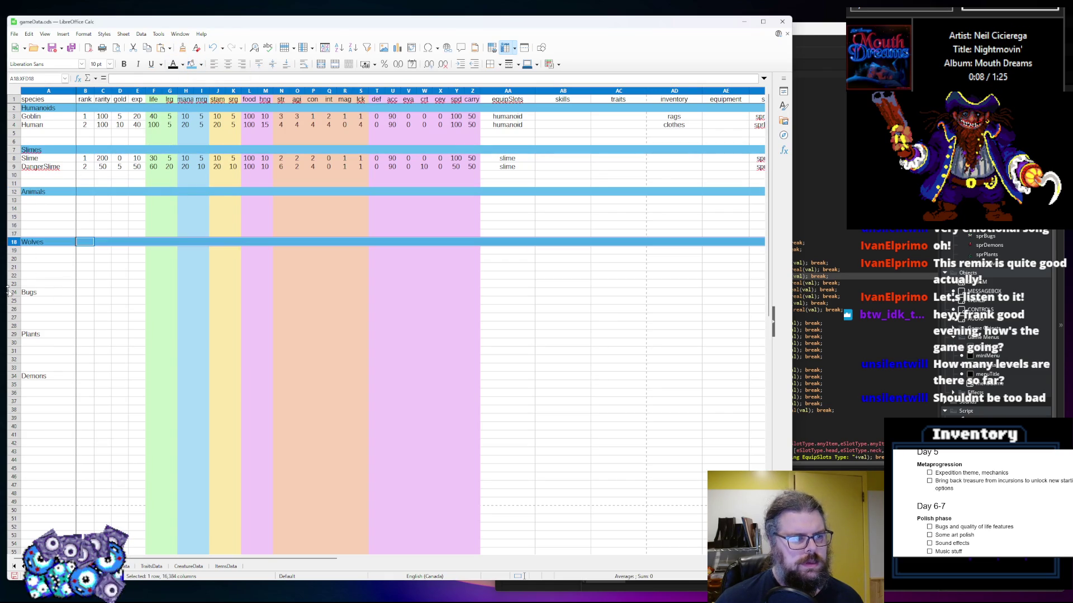
pyautogui.click(14, 294)
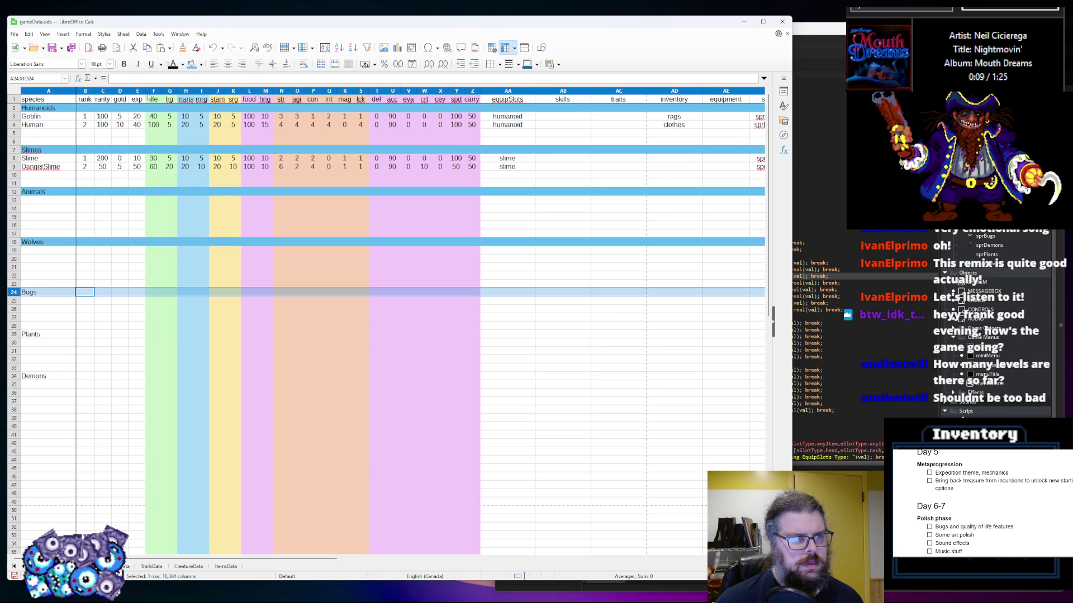
pyautogui.click(191, 64)
pyautogui.click(14, 334)
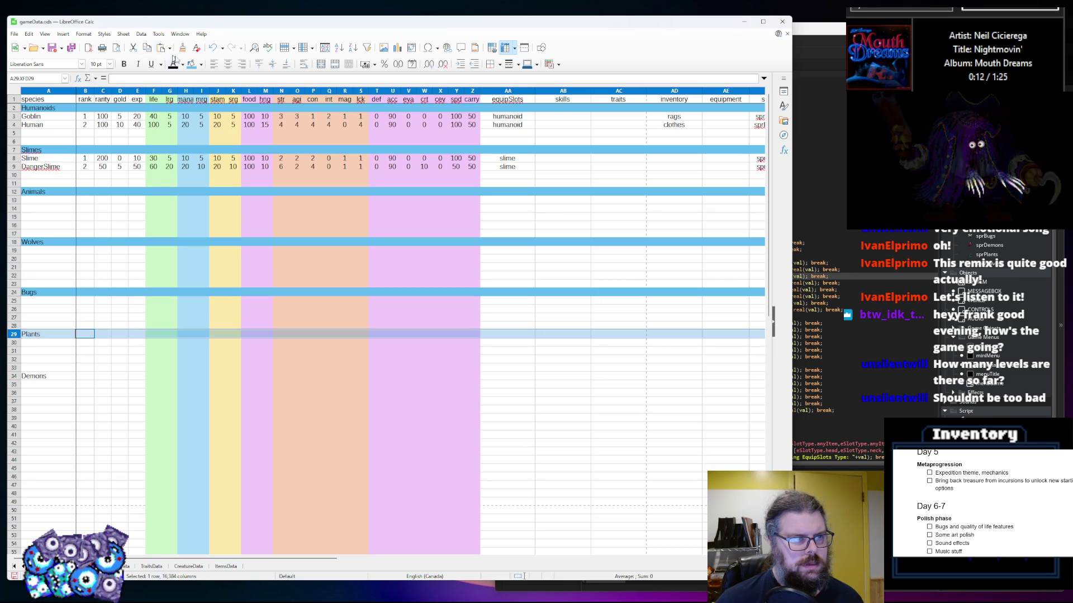
pyautogui.click(192, 64)
pyautogui.click(14, 376)
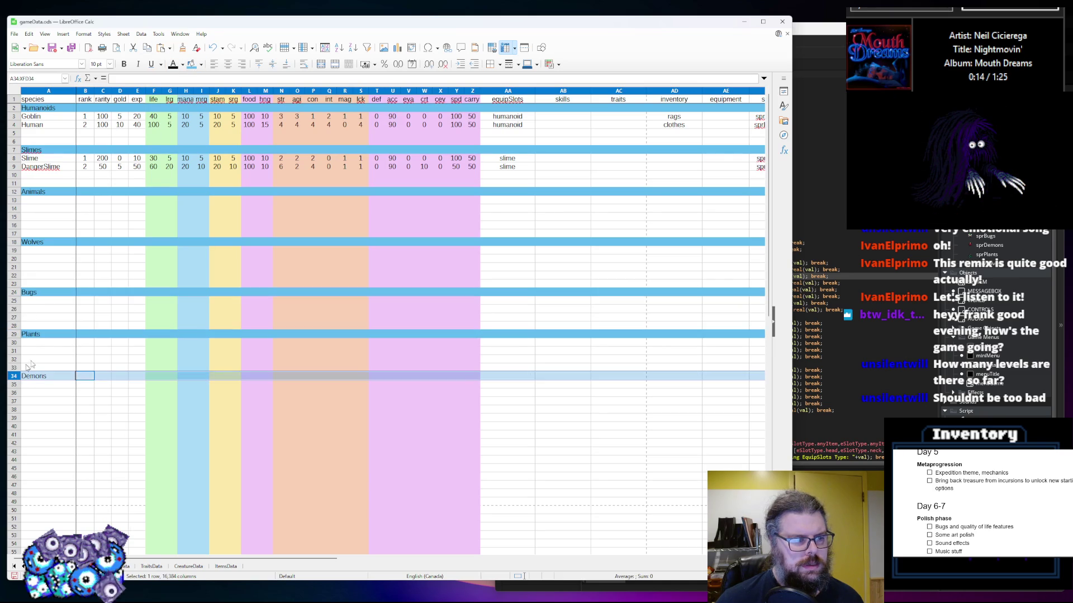
pyautogui.click(192, 65)
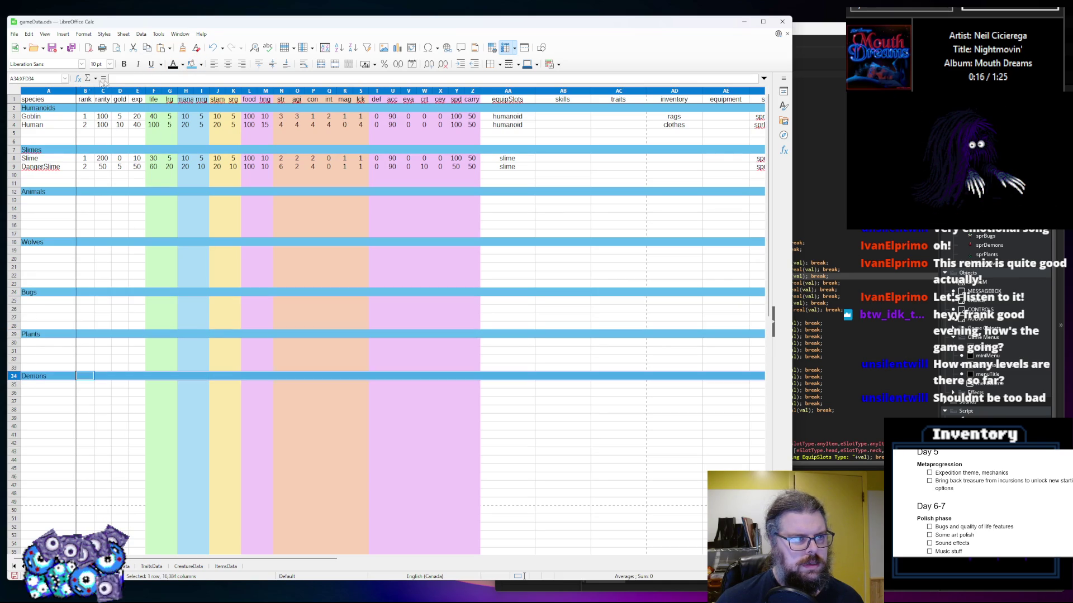
# Make the category header cells bold, from Demons back up to Humanoids
pyautogui.click(124, 64)
pyautogui.click(24, 335)
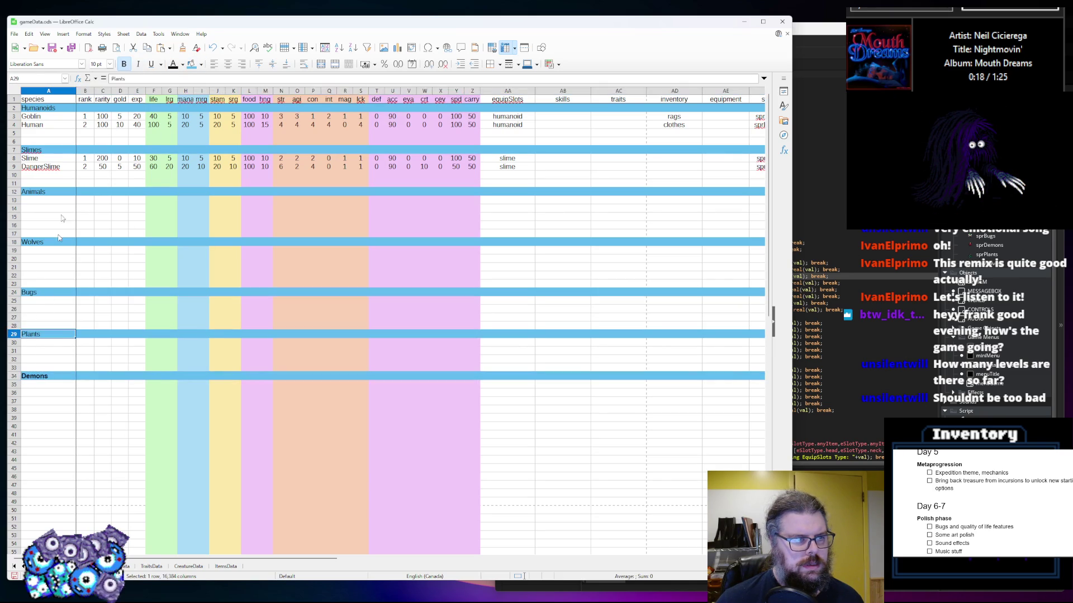
pyautogui.hotkey('ctrl', 'b')
pyautogui.click(35, 295)
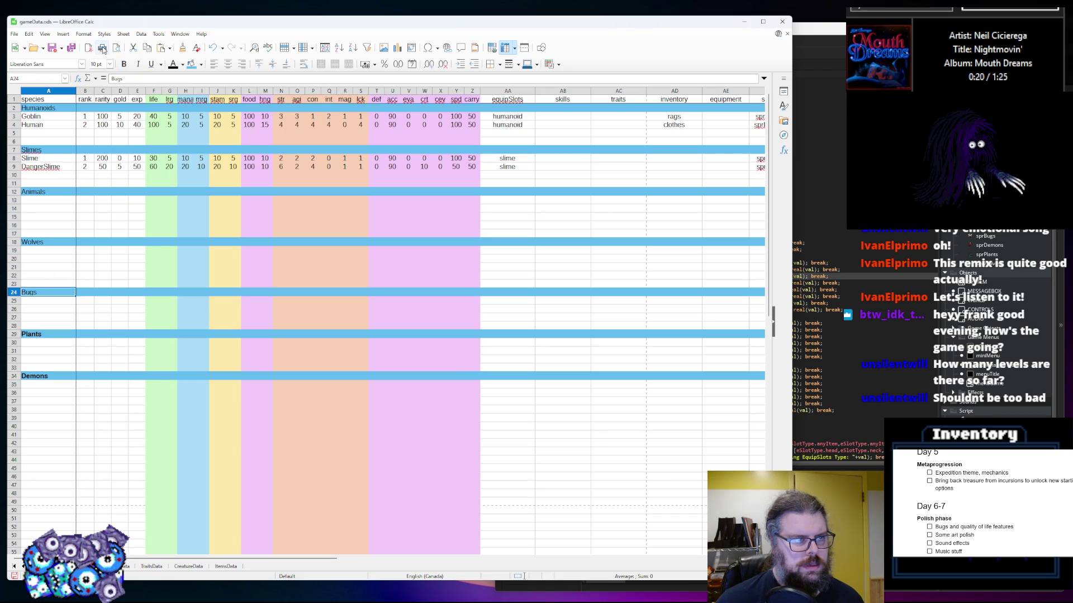
pyautogui.click(124, 64)
pyautogui.click(40, 242)
pyautogui.hotkey('ctrl', 'b')
pyautogui.click(46, 192)
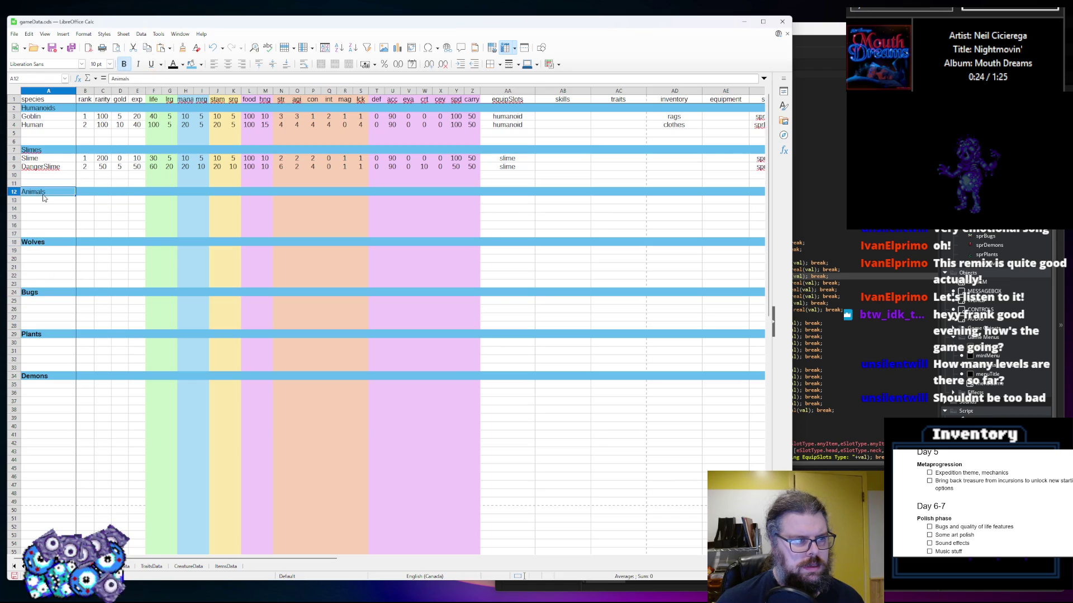
pyautogui.click(124, 64)
pyautogui.click(33, 149)
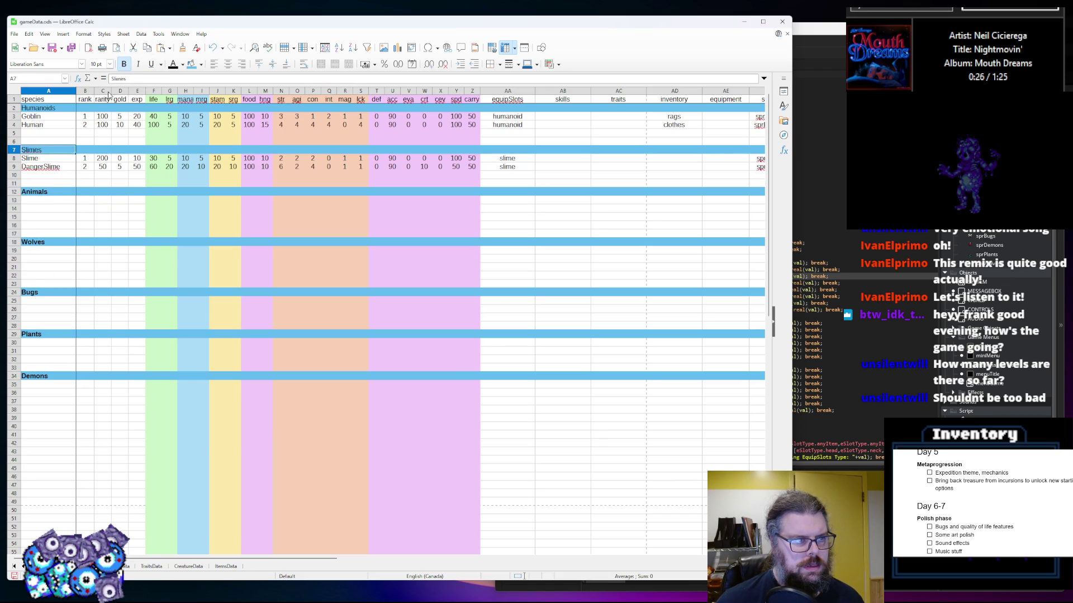
pyautogui.click(41, 109)
pyautogui.click(124, 64)
pyautogui.click(56, 135)
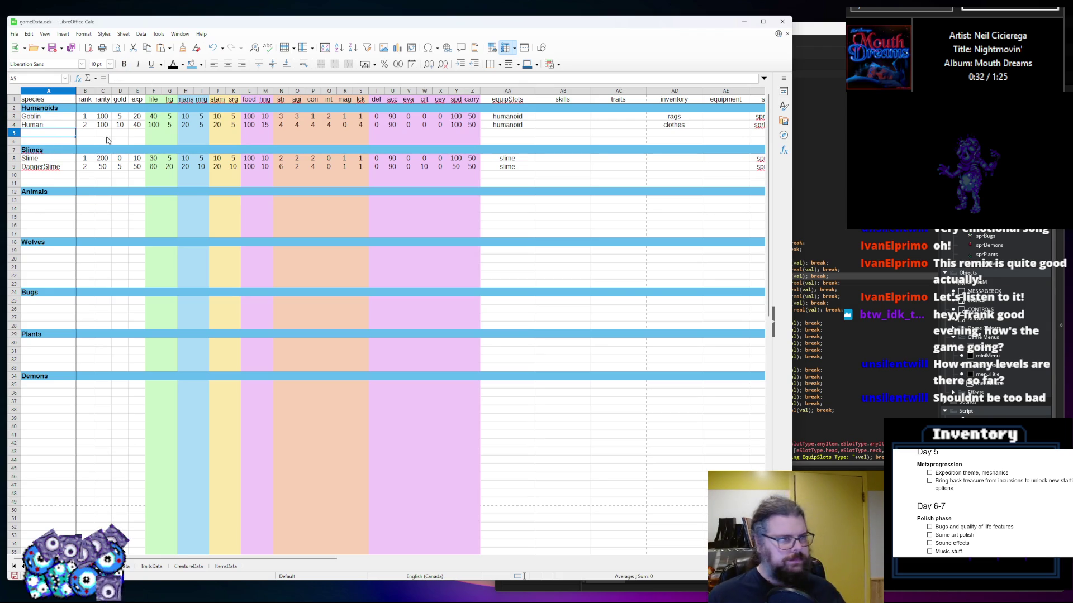
pyautogui.click(44, 158)
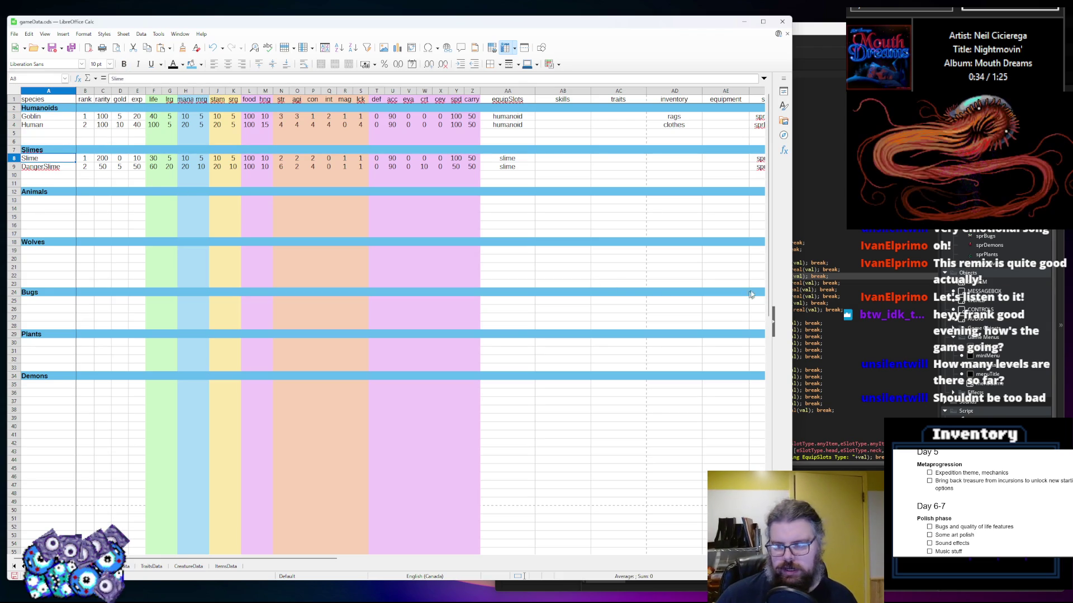
# Narrow the GameMaker window and open the sprAnimals sprite in the sprite editor
pyautogui.click(997, 243)
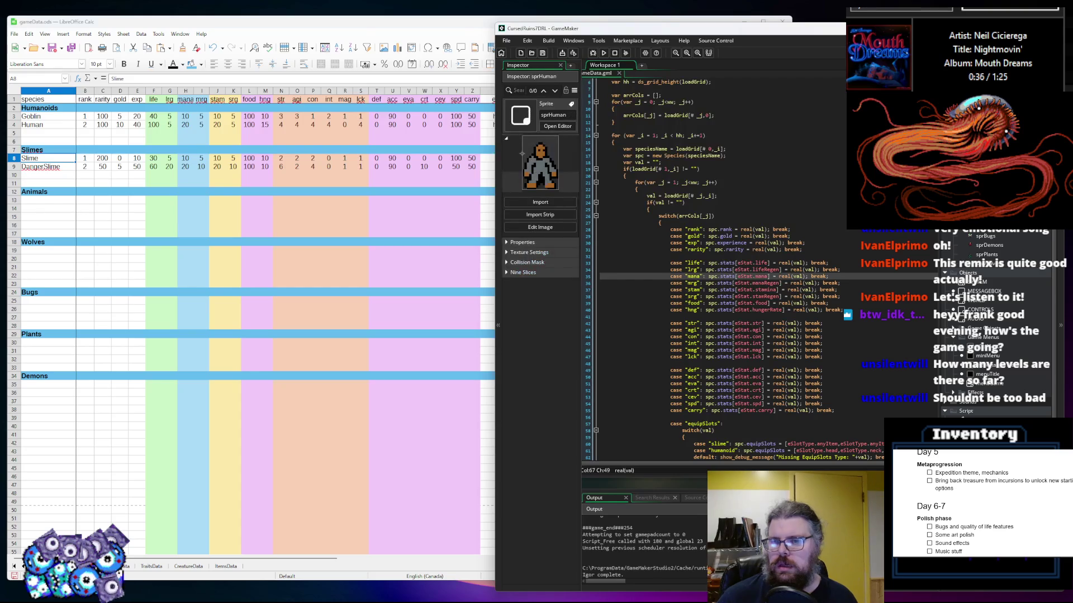
pyautogui.moveTo(495, 345)
pyautogui.mouseDown()
pyautogui.moveTo(699, 346)
pyautogui.moveTo(618, 346)
pyautogui.mouseUp()
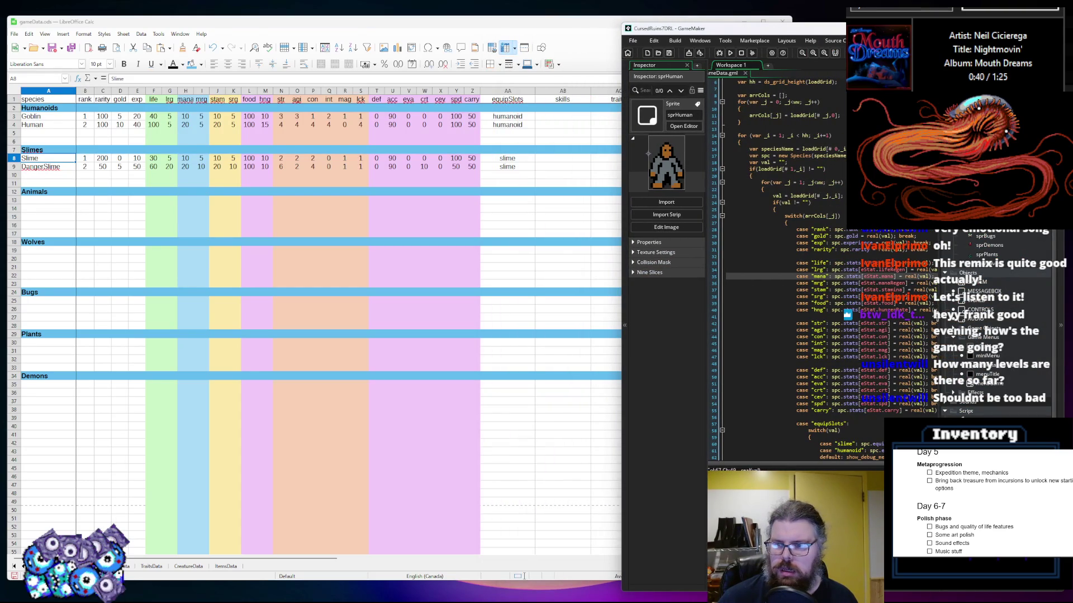
pyautogui.scroll(-5, 815, 268)
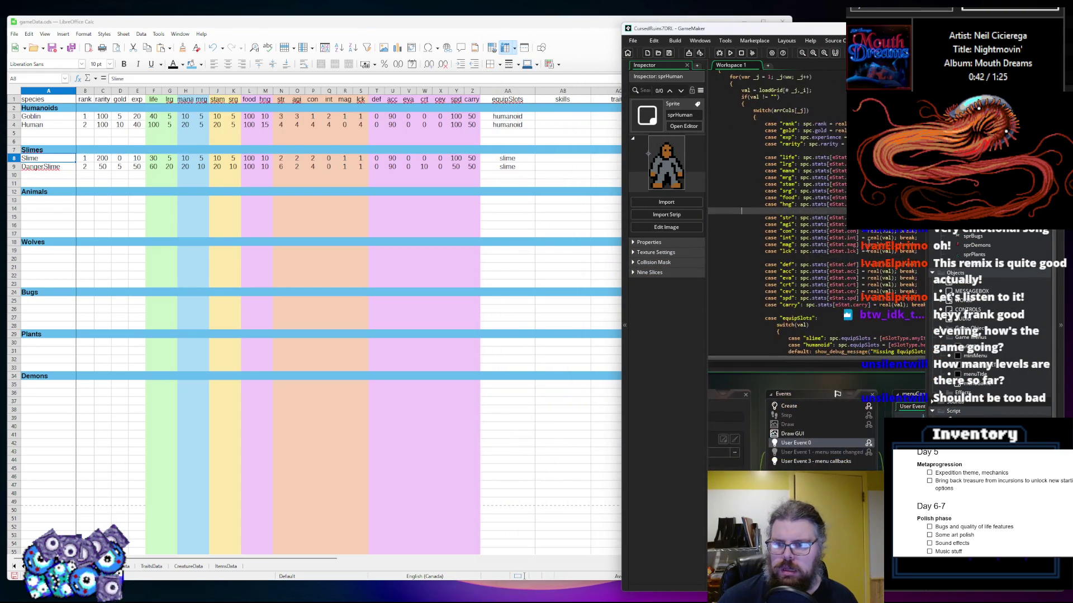
pyautogui.scroll(-10, 719, 338)
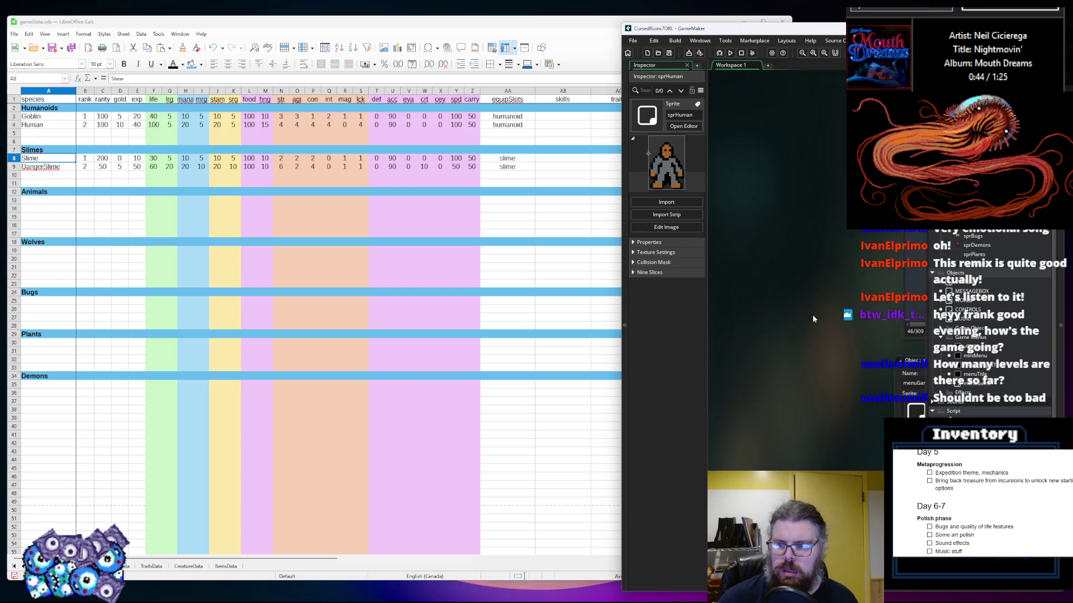
pyautogui.doubleClick(978, 229)
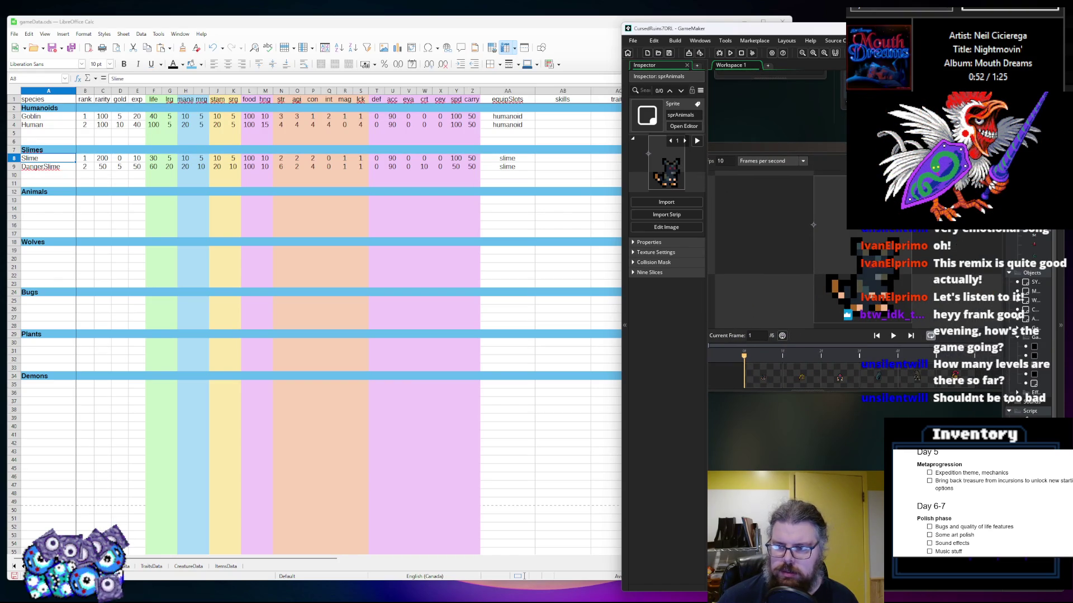
# Switch between the spreadsheet and GameMaker, selecting the first row under Animals
pyautogui.click(44, 208)
pyautogui.click(45, 201)
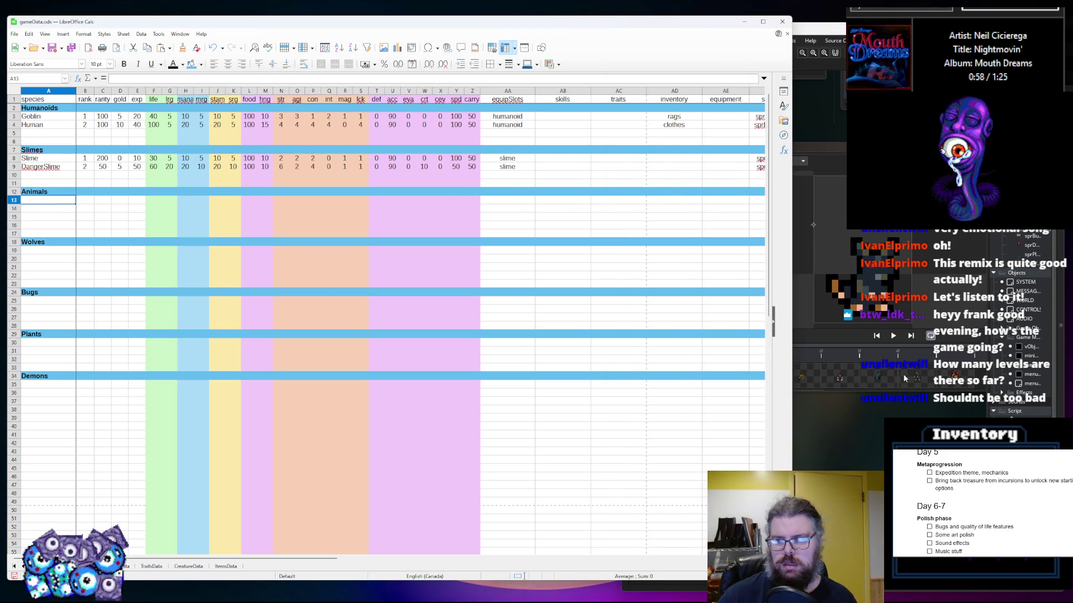
pyautogui.click(978, 255)
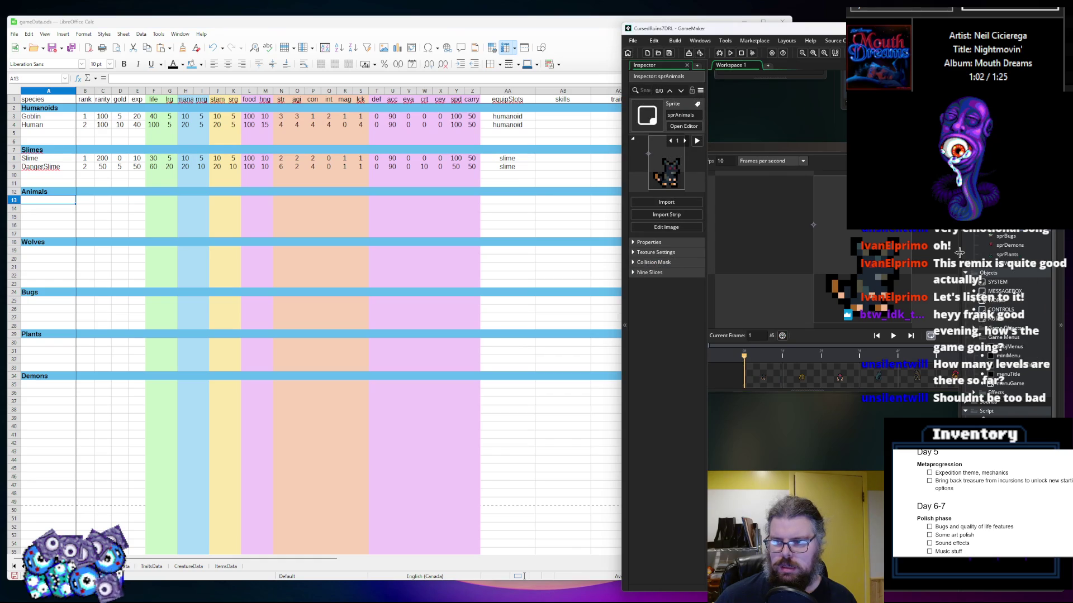
pyautogui.click(553, 247)
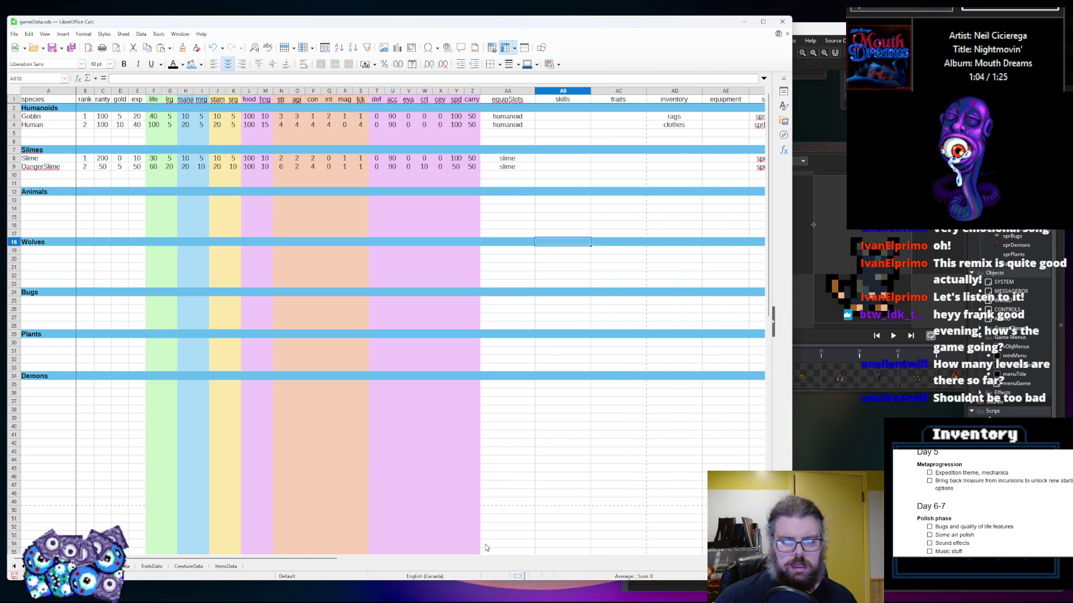
# Enter sprAnimals as the sprite of the first Animals row and copy it down
pyautogui.moveTo(333, 558)
pyautogui.mouseDown()
pyautogui.moveTo(681, 557)
pyautogui.moveTo(619, 558)
pyautogui.mouseUp()
pyautogui.click(260, 202)
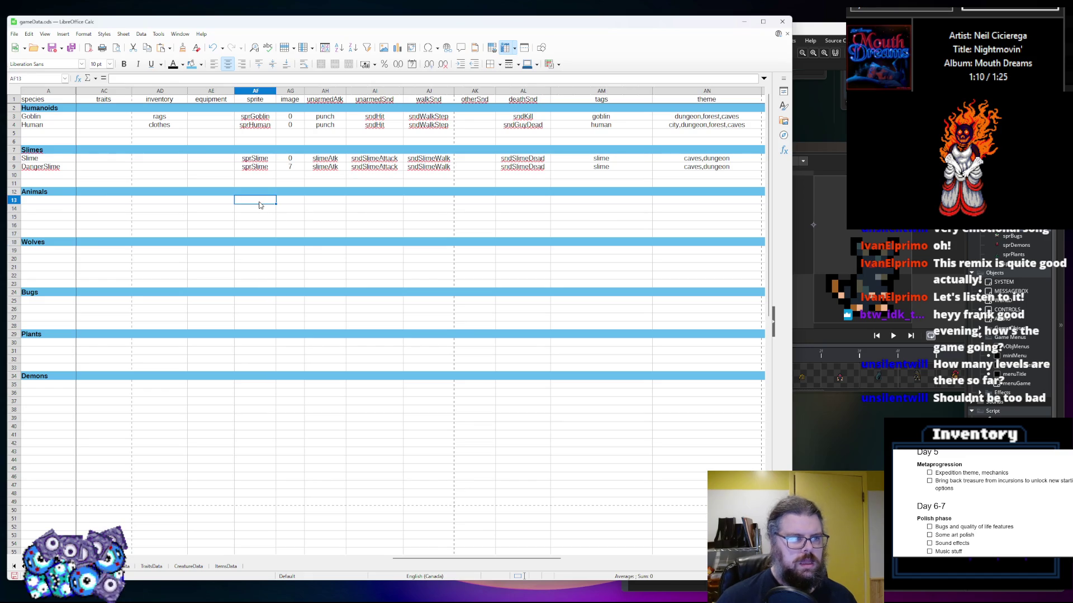
pyautogui.write('sprAnima')
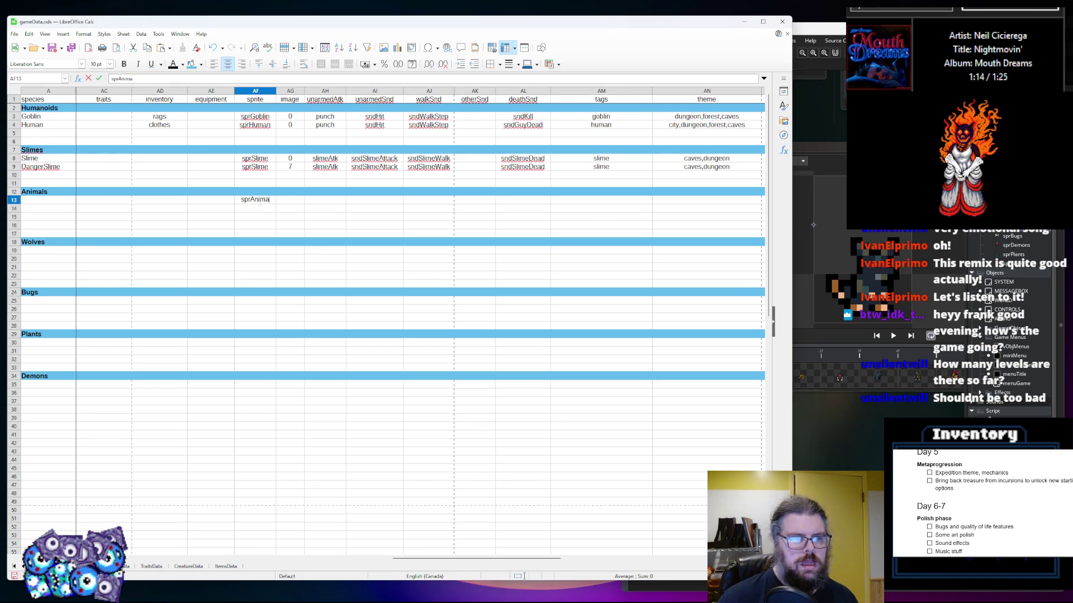
pyautogui.press('Return')
pyautogui.click(260, 202)
pyautogui.hotkey('ctrl', 'c')
pyautogui.press('Down')
pyautogui.hotkey('ctrl', 'v')
pyautogui.press('Down')
pyautogui.hotkey('ctrl', 'v')
pyautogui.press('Down')
# Insert two rows above row 16 and give both sprite sprAnimals
pyautogui.moveTo(13, 225); pyautogui.dragTo(14, 234)
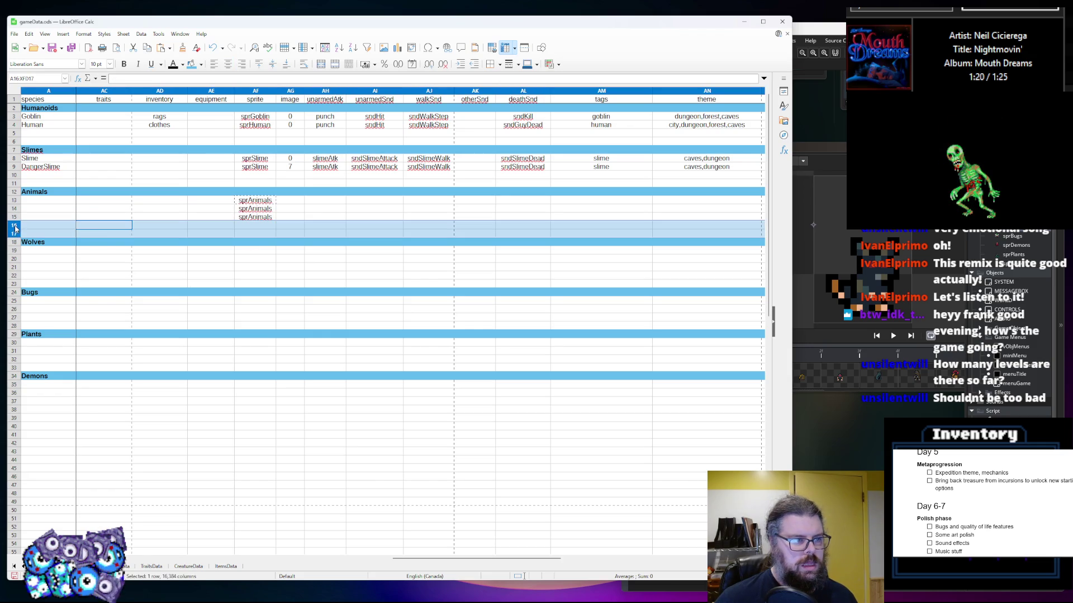
pyautogui.rightClick(16, 226)
pyautogui.click(51, 270)
pyautogui.click(248, 226)
pyautogui.hotkey('ctrl', 'v')
pyautogui.click(250, 234)
pyautogui.hotkey('ctrl', 'v')
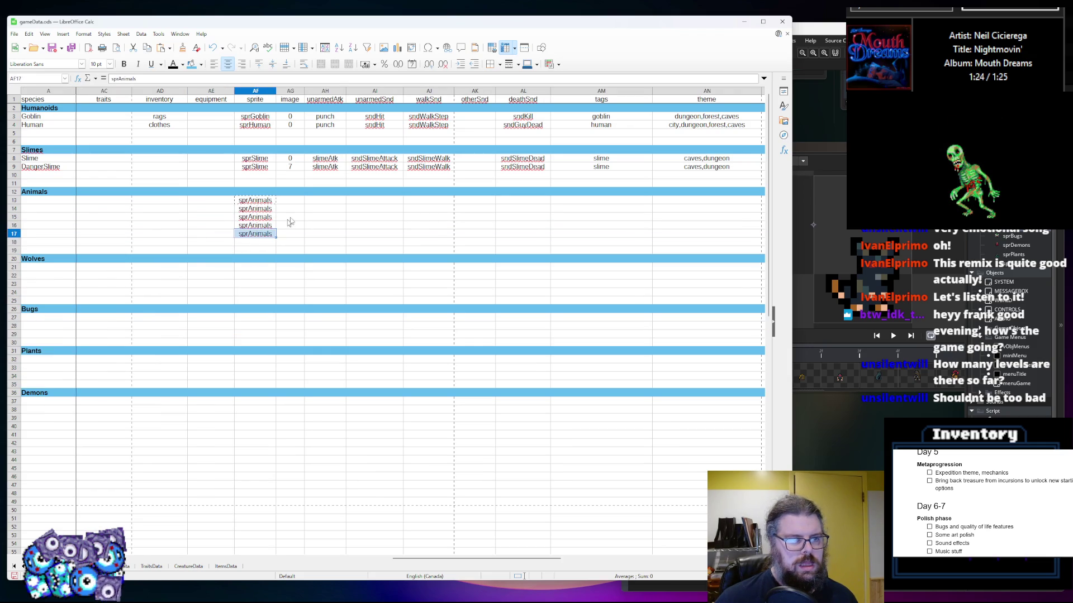
# Number the Animals image indexes 0 through 4
pyautogui.click(298, 203)
pyautogui.write('0')
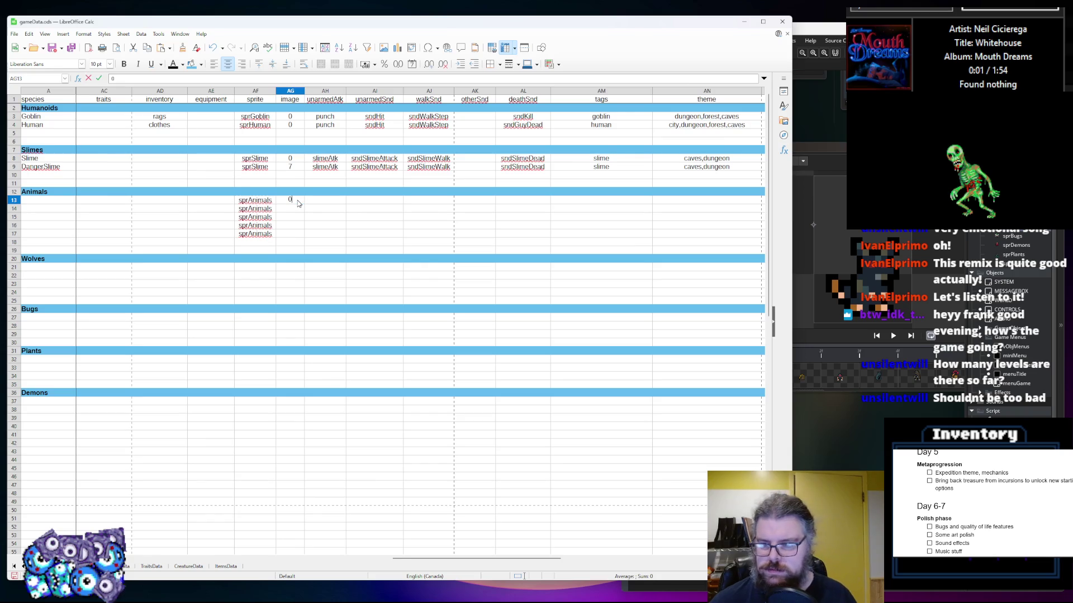
pyautogui.press('BackSpace')
pyautogui.write('1')
pyautogui.press('Return')
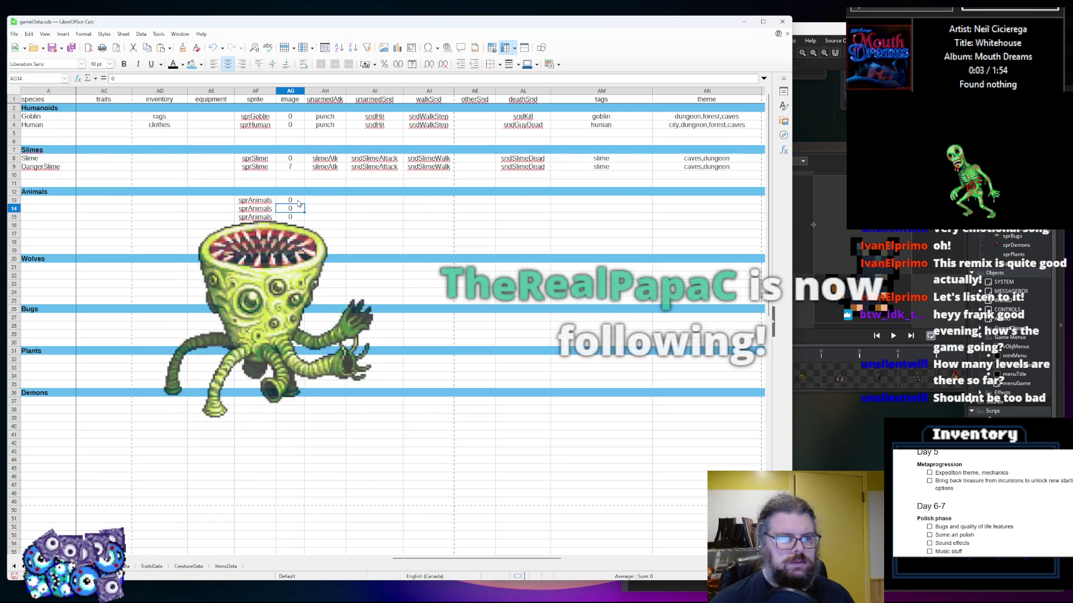
pyautogui.write('2')
pyautogui.press('Return')
pyautogui.write('3')
pyautogui.press('Return')
pyautogui.write('4')
pyautogui.press('Return')
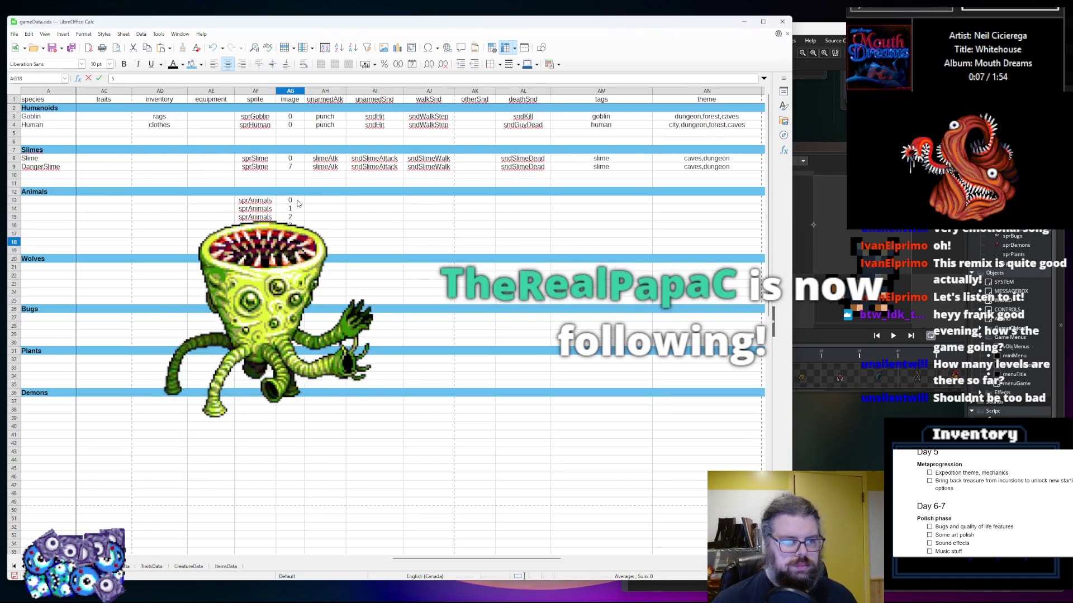
# Give row 18 sprite sprAnimals, set the last image index to 6, and return to column A
pyautogui.press('Left')
pyautogui.hotkey('ctrl', 'v')
pyautogui.click(258, 254)
pyautogui.click(297, 251)
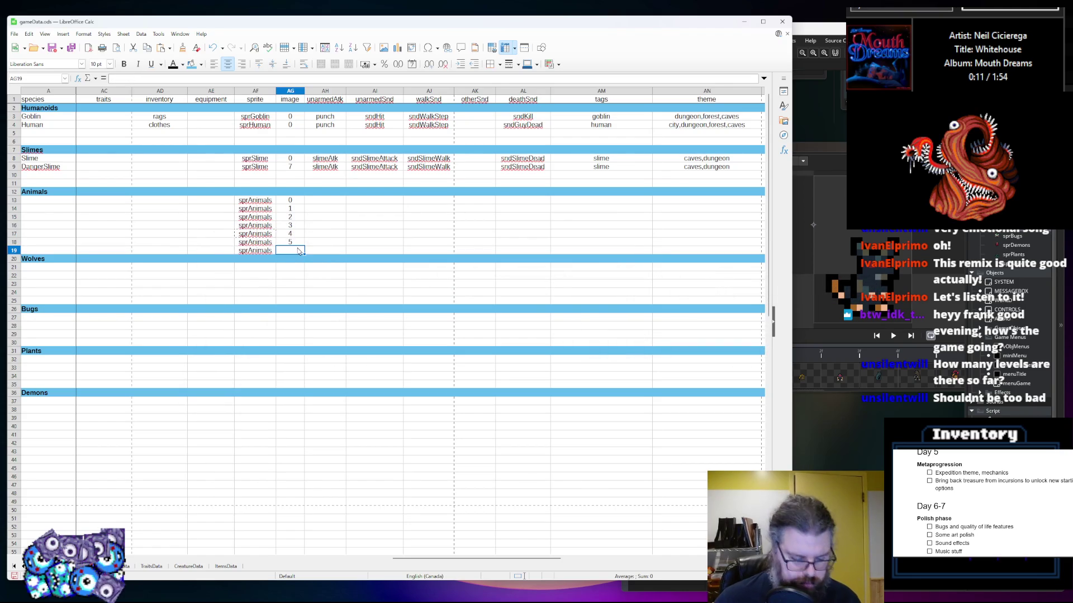
pyautogui.write('6')
pyautogui.click(352, 226)
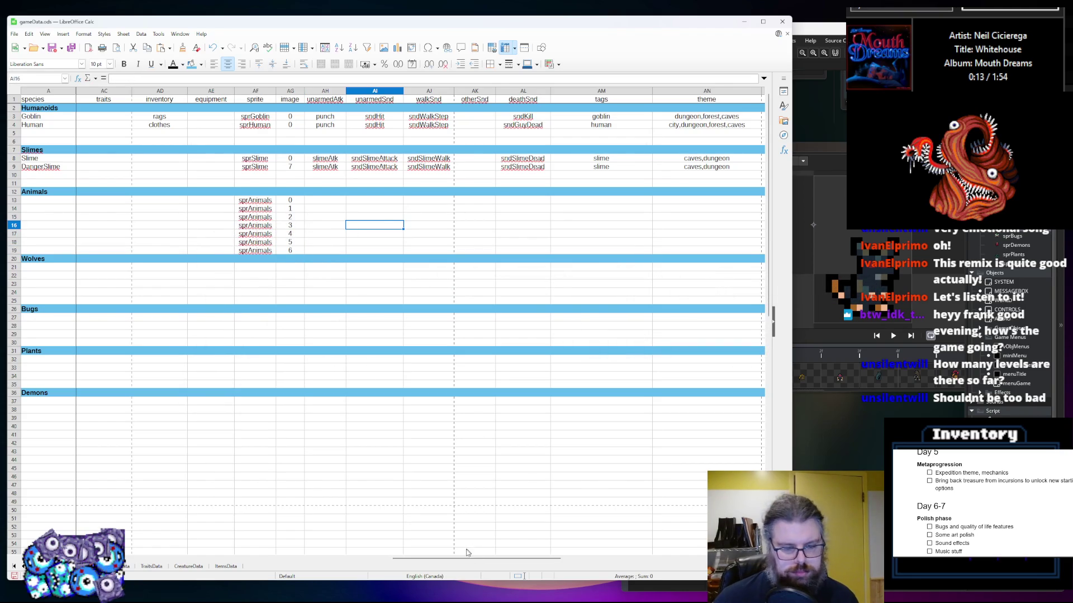
pyautogui.moveTo(464, 562); pyautogui.dragTo(196, 560)
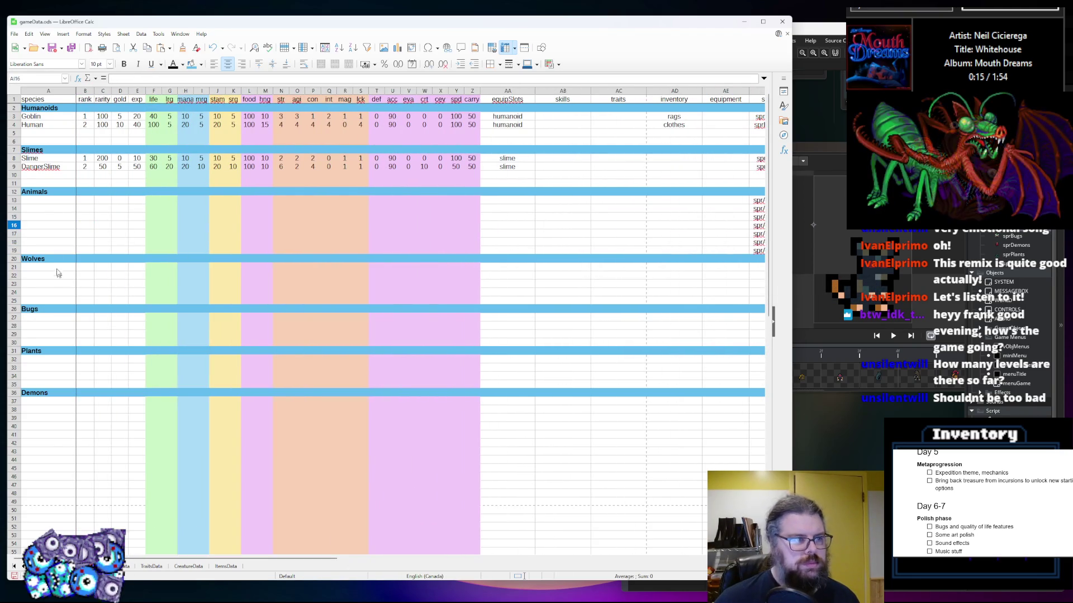
pyautogui.click(54, 202)
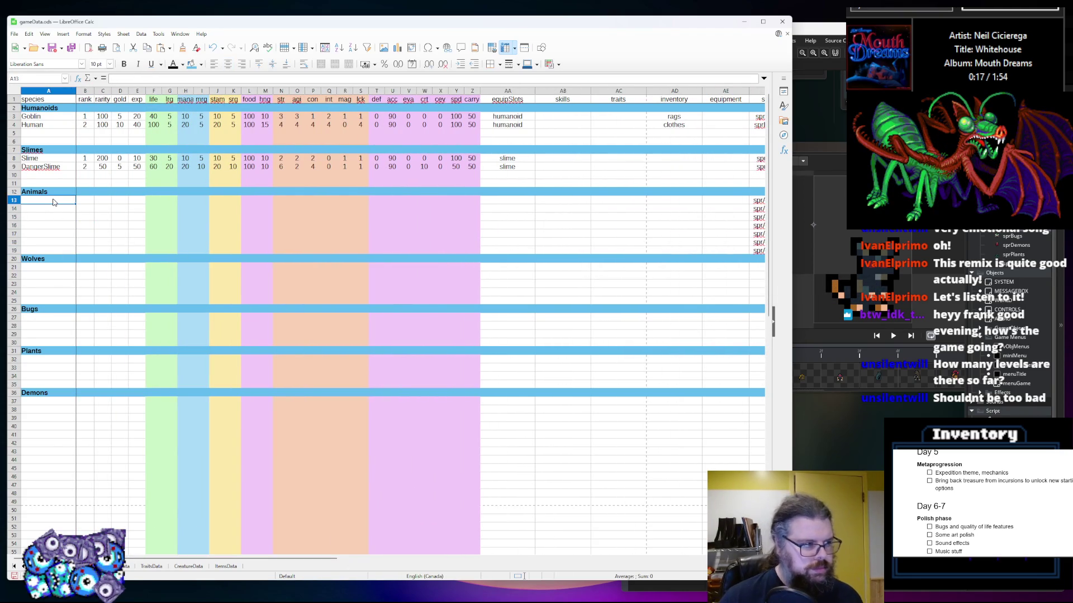
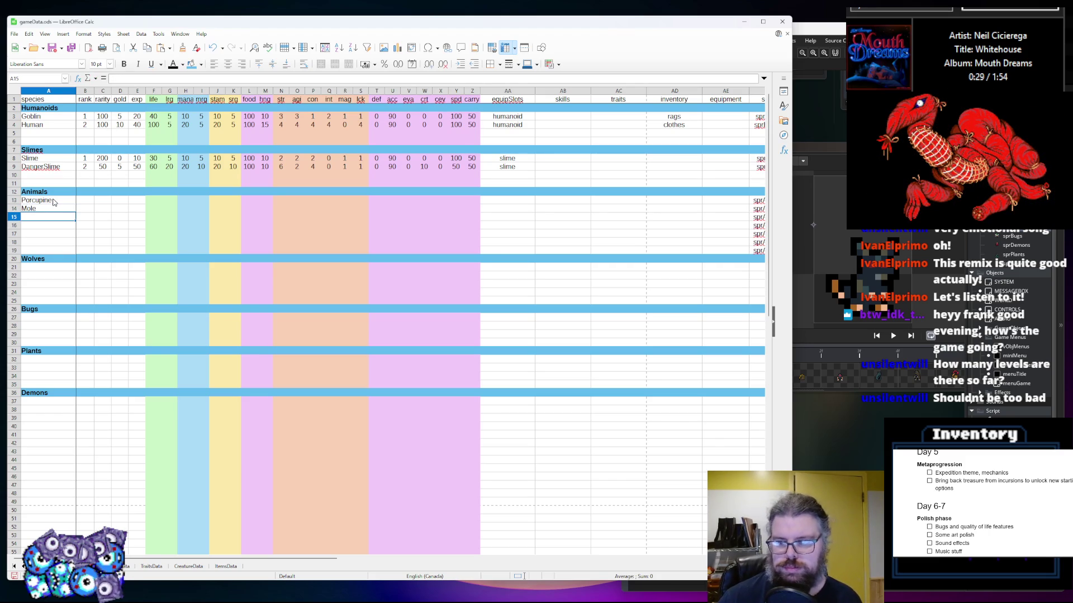
pyautogui.write('Black Bear')
# Enter Black Bear, Grizzly and Manticore in A15–A17 of the Animals list, keeping Grizzly over the suggested Goblin
pyautogui.press('Return')
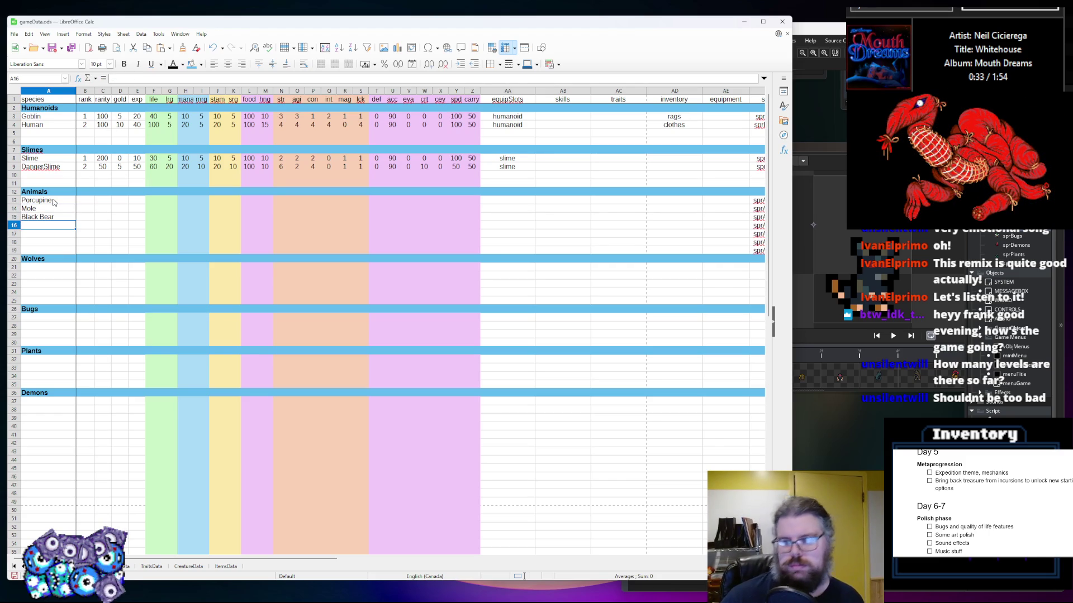
pyautogui.write('Grizzly')
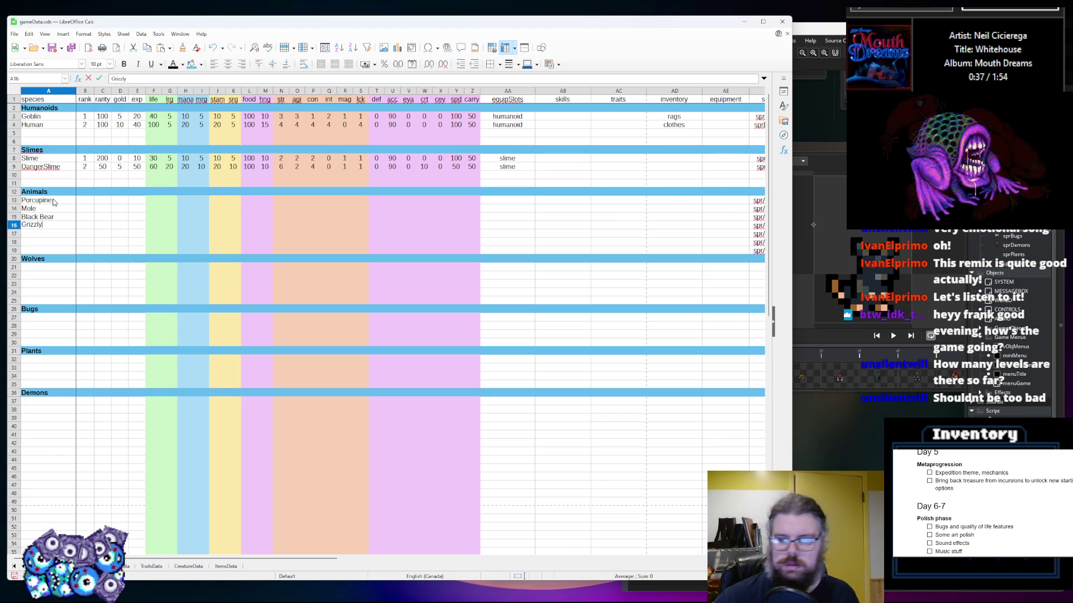
pyautogui.press('Return')
pyautogui.write('Manticore')
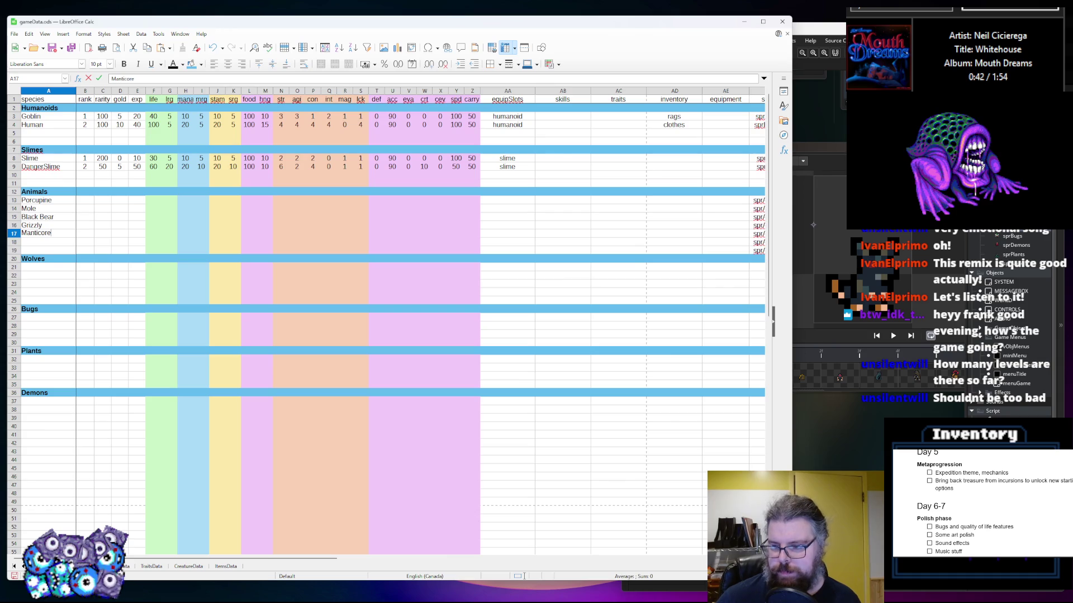
pyautogui.hotkey('alt', 'Tab')
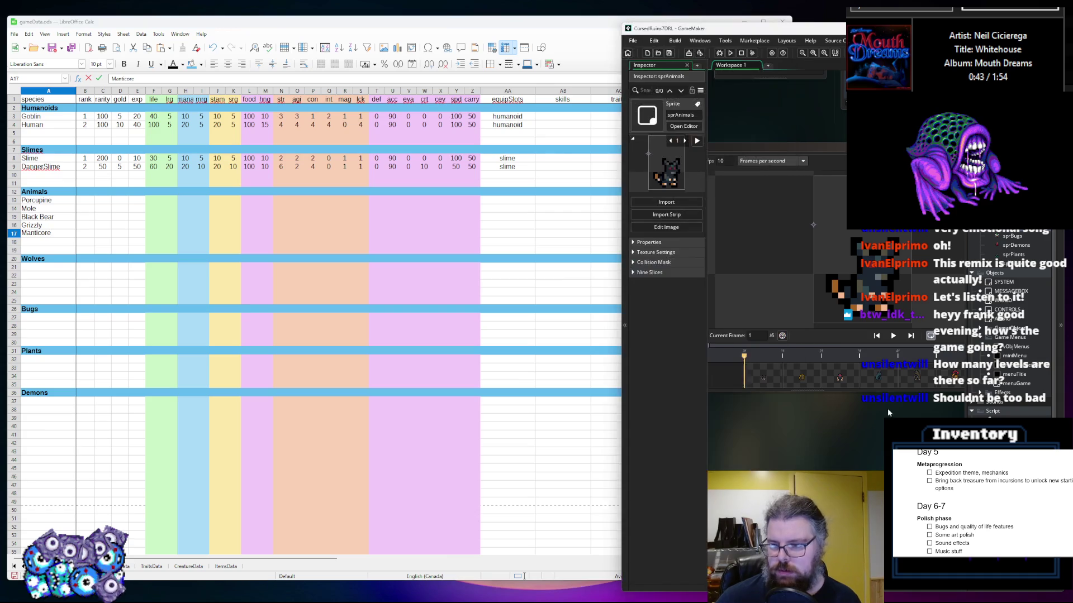
# Close the sprAnimals sprite editor in GameMaker, then select spreadsheet rows 10 and 11
pyautogui.moveTo(893, 409)
pyautogui.mouseDown()
pyautogui.moveTo(803, 413)
pyautogui.moveTo(805, 433)
pyautogui.mouseUp()
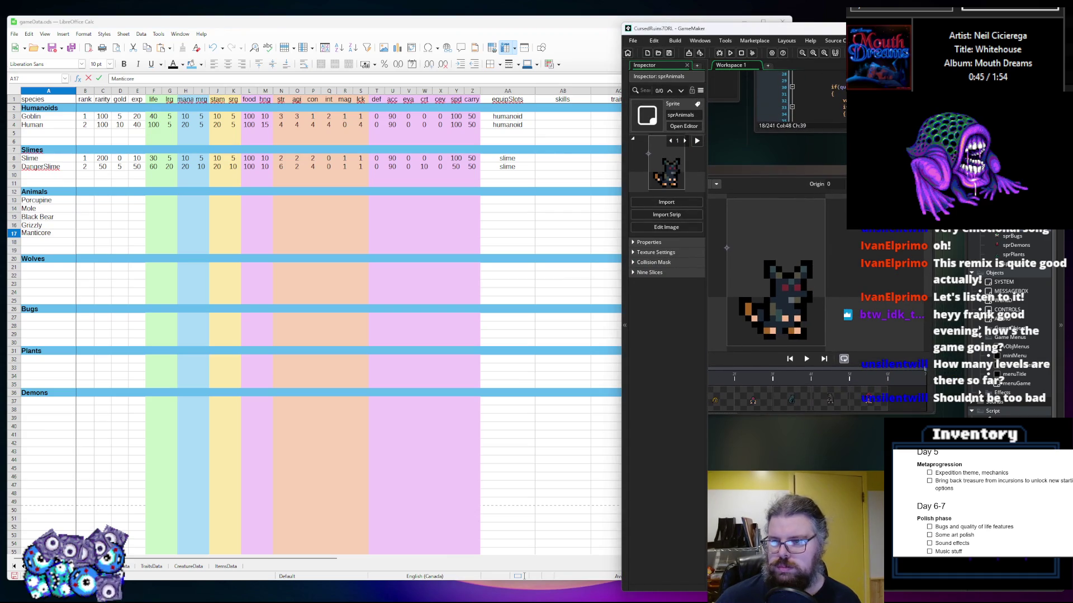
pyautogui.hotkey('ctrl', 'w')
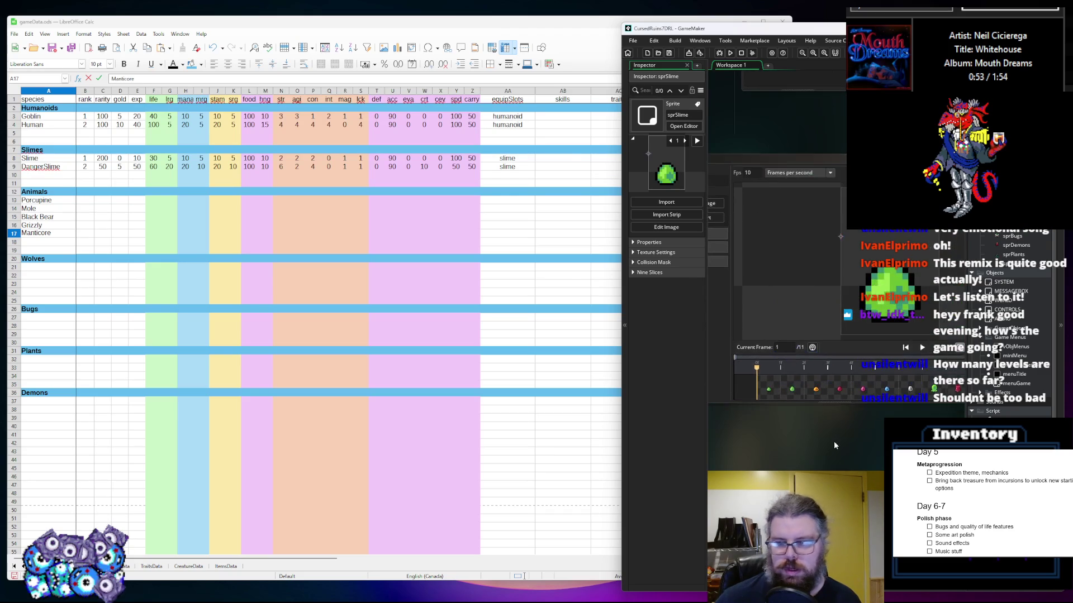
pyautogui.moveTo(14, 175); pyautogui.dragTo(18, 184)
pyautogui.rightClick(18, 184)
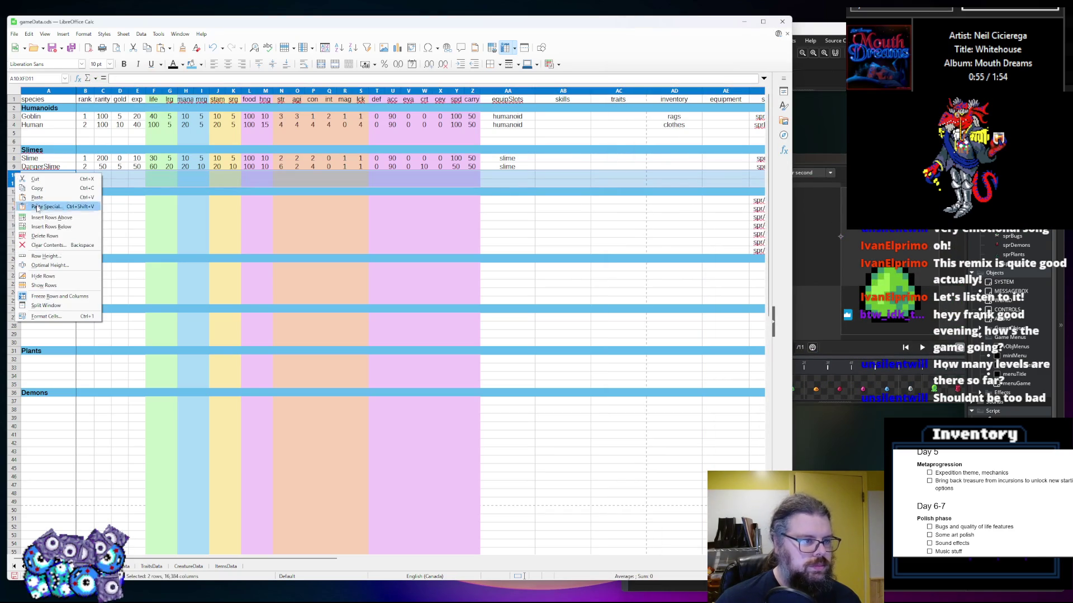
# Insert eight blank rows into the Slimes section: four above row 10 and four above row 11
pyautogui.click(42, 216)
pyautogui.rightClick(19, 185)
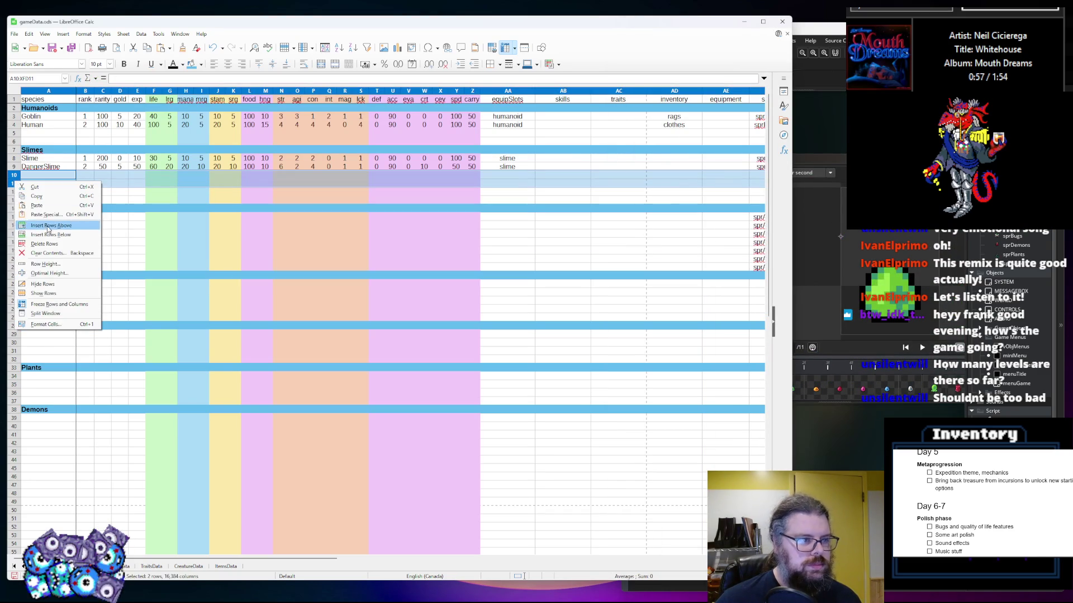
pyautogui.click(42, 224)
pyautogui.click(39, 174)
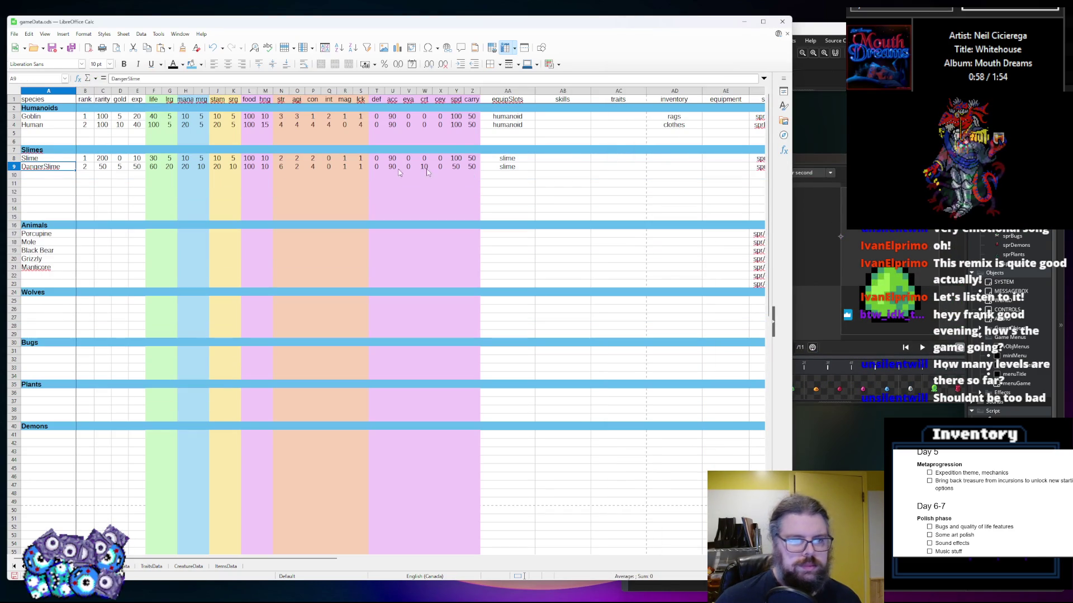
pyautogui.click(511, 168)
pyautogui.moveTo(510, 168); pyautogui.dragTo(48, 168)
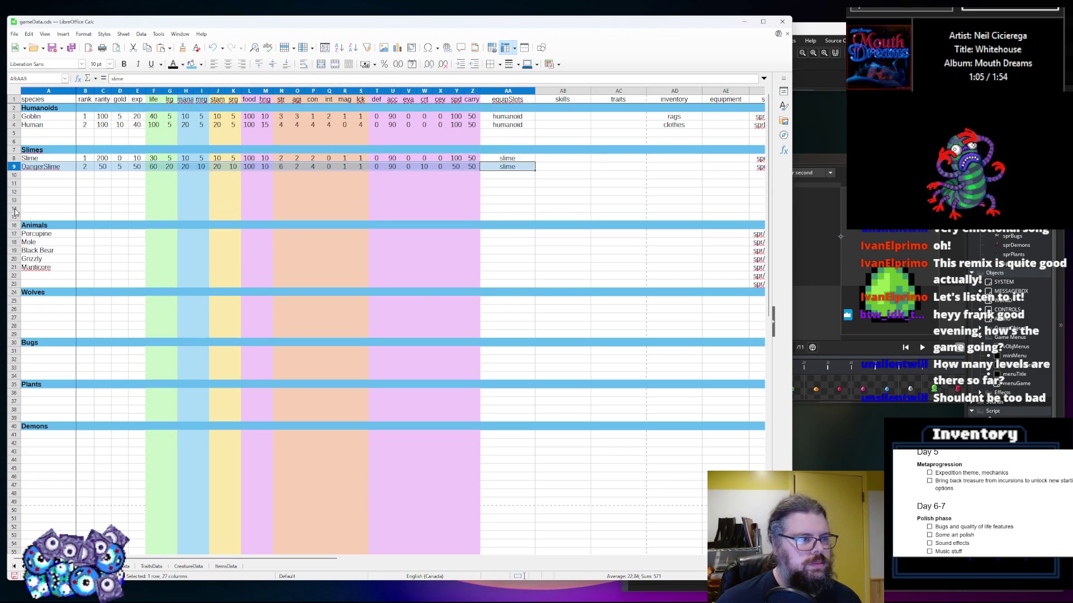
pyautogui.moveTo(14, 208); pyautogui.dragTo(14, 183)
pyautogui.rightClick(17, 188)
pyautogui.click(44, 232)
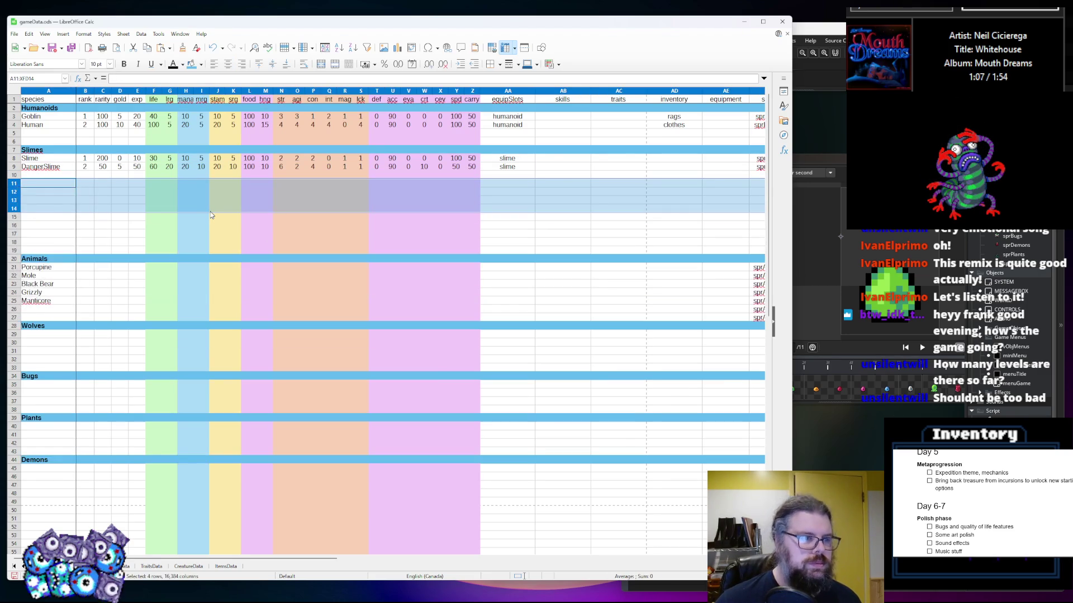
# Cut the DangerSlime row from row 9 and paste it into row 17
pyautogui.click(218, 209)
pyautogui.click(517, 169)
pyautogui.moveTo(517, 169); pyautogui.dragTo(123, 172)
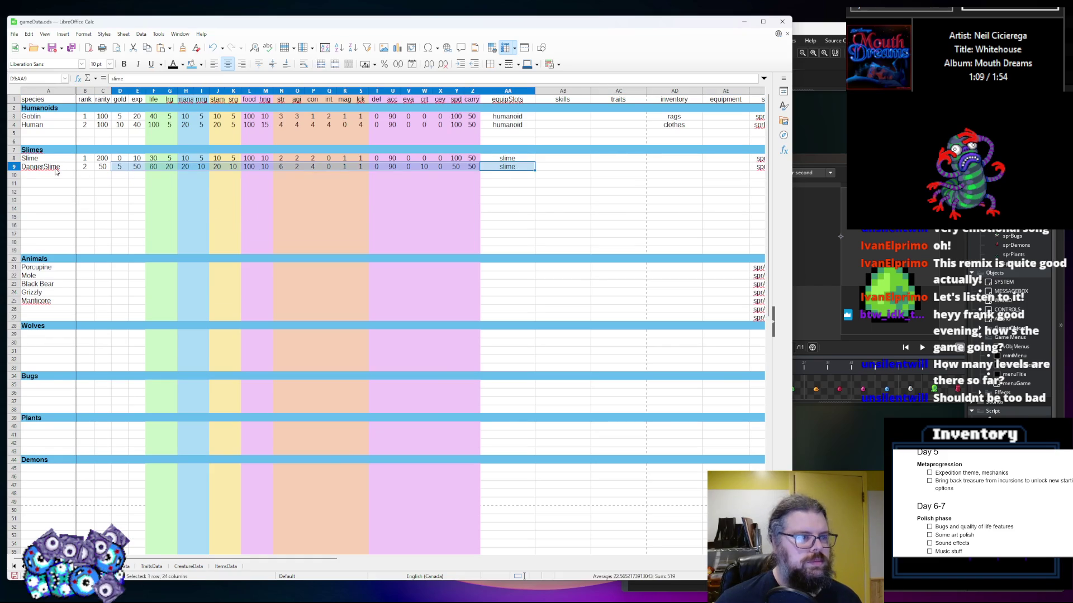
pyautogui.moveTo(55, 172); pyautogui.dragTo(40, 169)
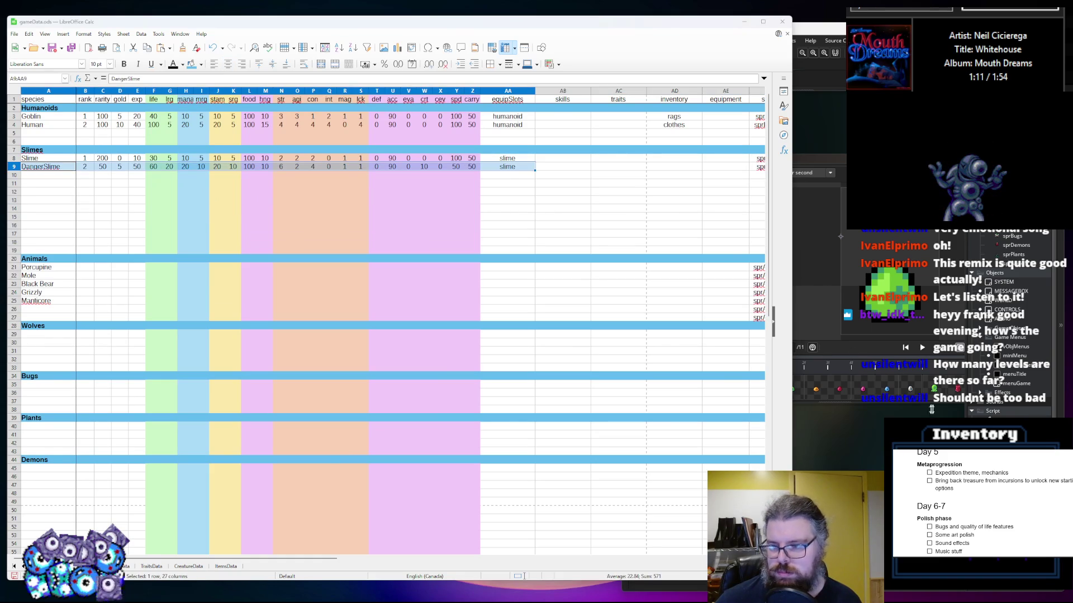
pyautogui.click(933, 408)
pyautogui.click(429, 227)
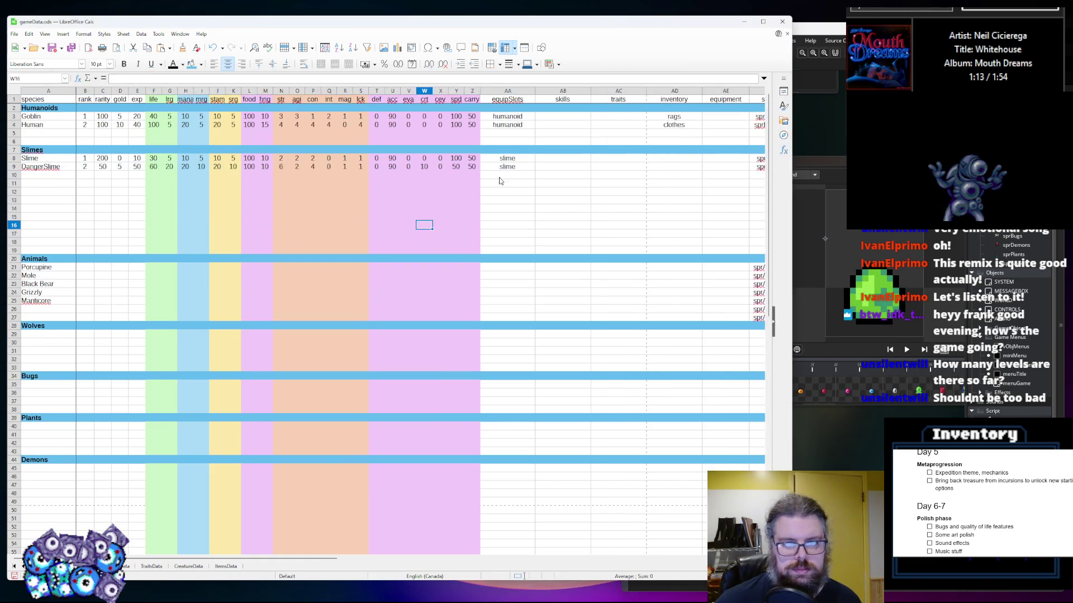
pyautogui.click(15, 168)
pyautogui.hotkey('ctrl', 'x')
pyautogui.click(15, 235)
pyautogui.hotkey('ctrl', 'v')
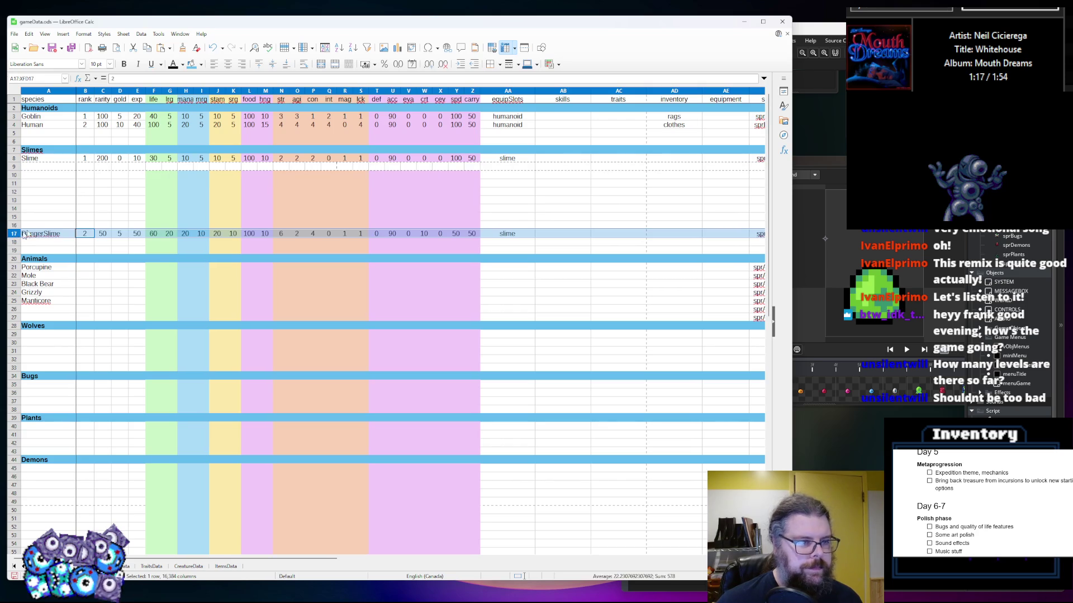
pyautogui.click(98, 199)
pyautogui.click(56, 167)
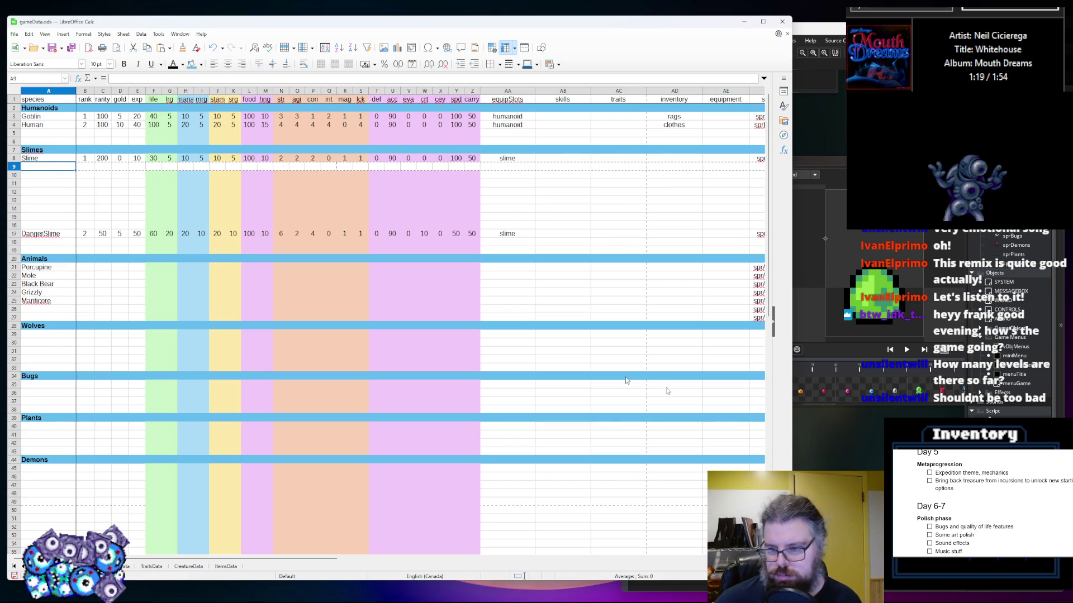
pyautogui.click(875, 444)
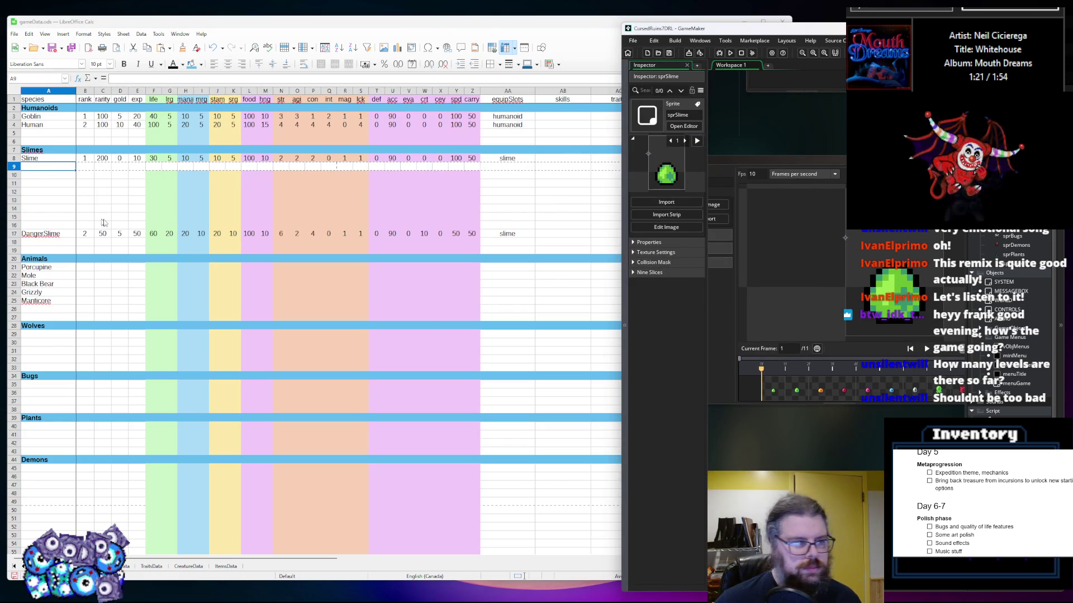
# Rename the Slime entry in A8 to Small Slime and enter Slime in A9
pyautogui.click(59, 158)
pyautogui.write('Small Slime')
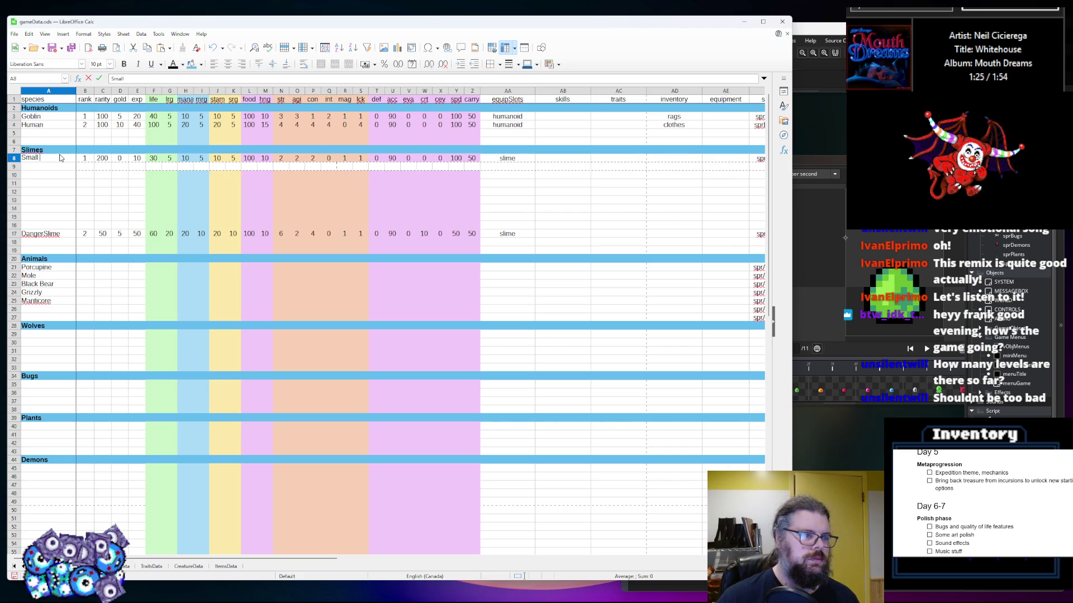
pyautogui.press('Return')
pyautogui.write('Slime')
pyautogui.press('Delete')
pyautogui.click(44, 178)
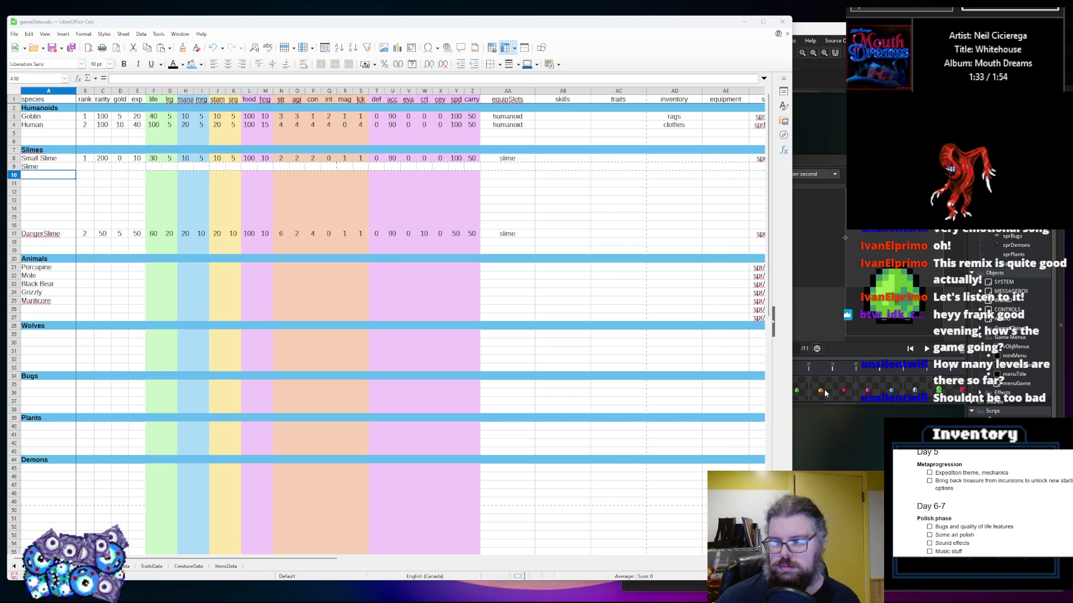
# Enter Orange Slime in A10 and Blood Slime in A11, checking the matching sprite frames
pyautogui.click(847, 317)
pyautogui.hotkey('alt', 'Tab')
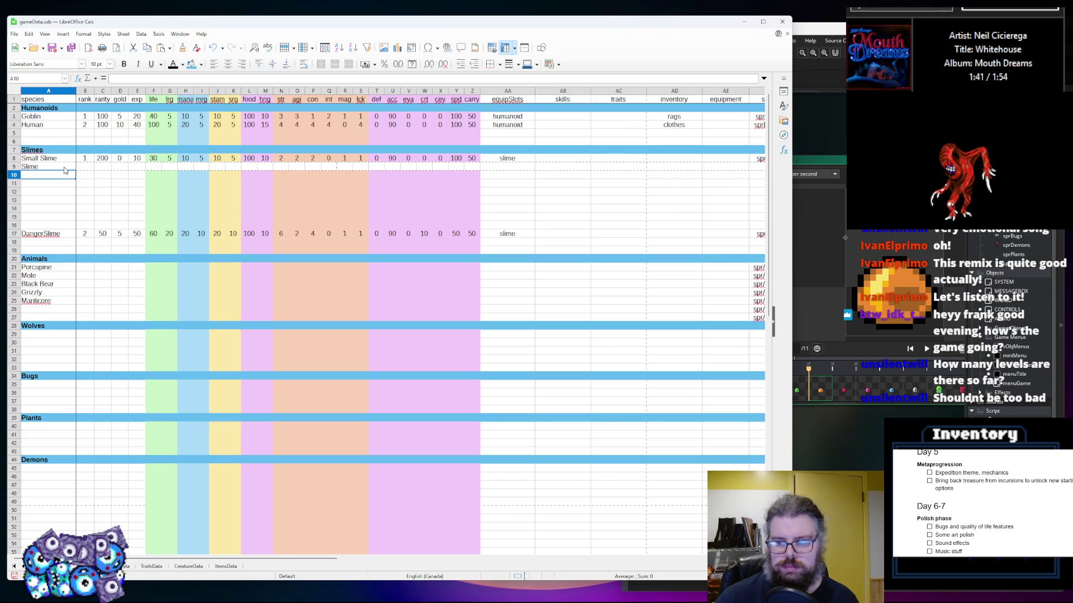
pyautogui.write('Oran')
pyautogui.write('ge Slime')
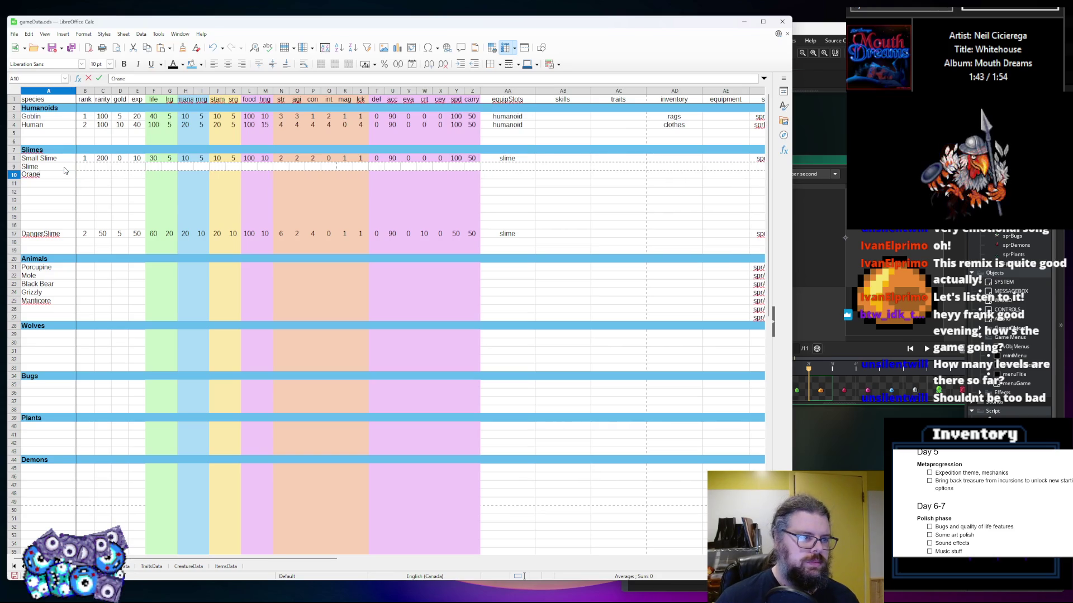
pyautogui.click(61, 185)
pyautogui.write('Blood Slime')
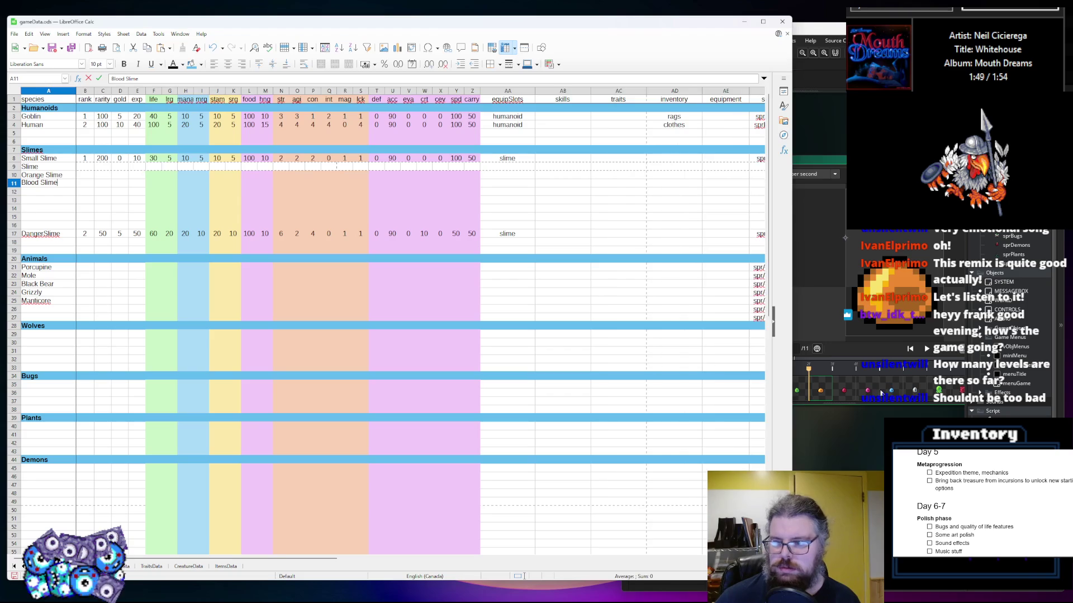
pyautogui.hotkey('alt', 'Tab')
pyautogui.click(40, 186)
pyautogui.press('Return')
# Enter Pink Slime, Blue Slime and Steel Slime in A12–A14
pyautogui.write('Pink Slime')
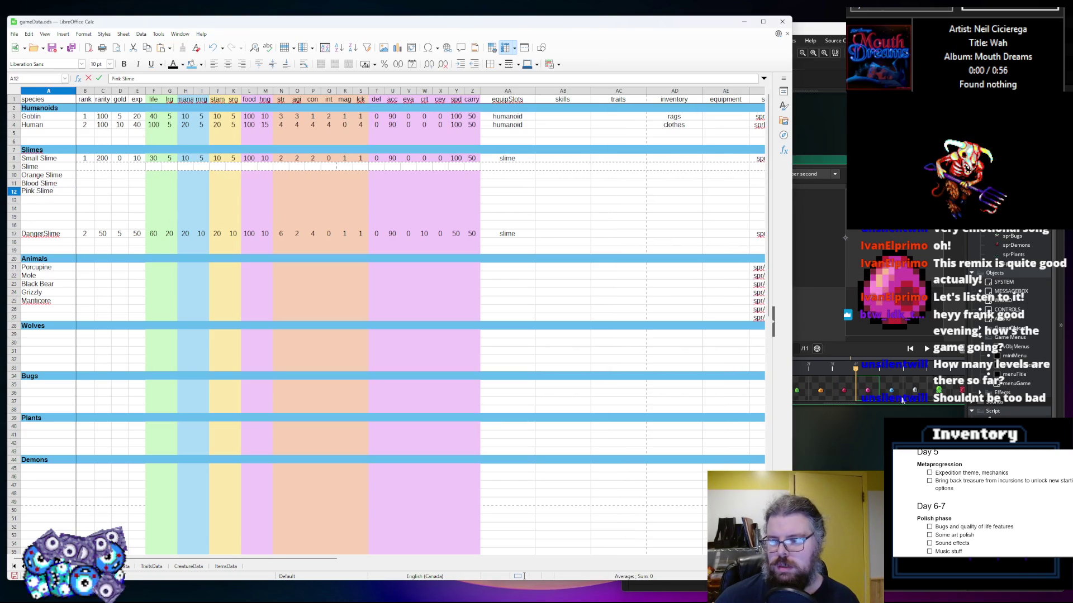
pyautogui.click(1001, 413)
pyautogui.click(38, 202)
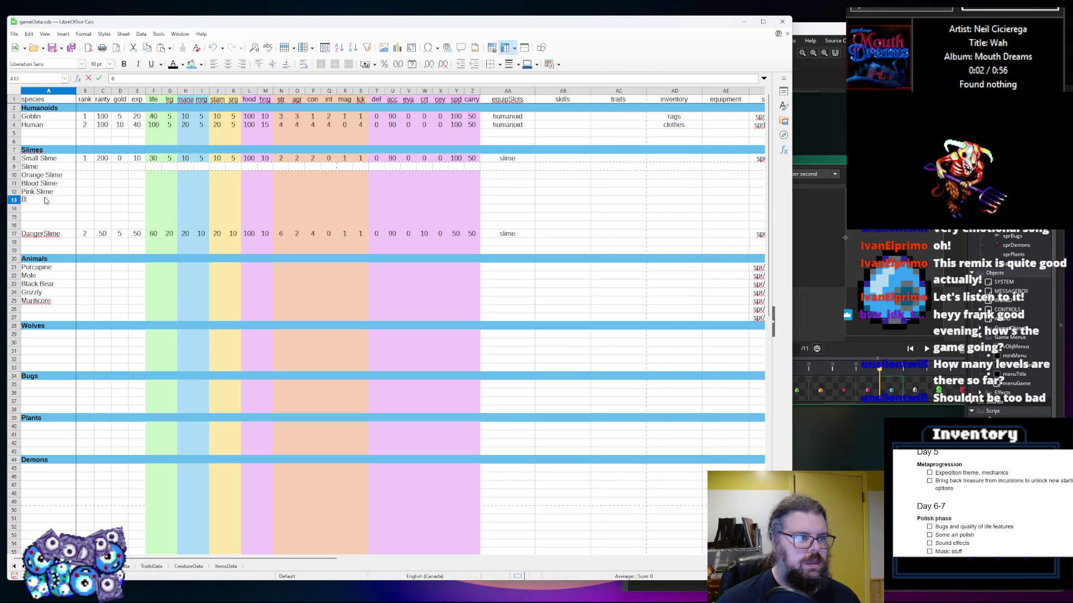
pyautogui.write('Blue Slime')
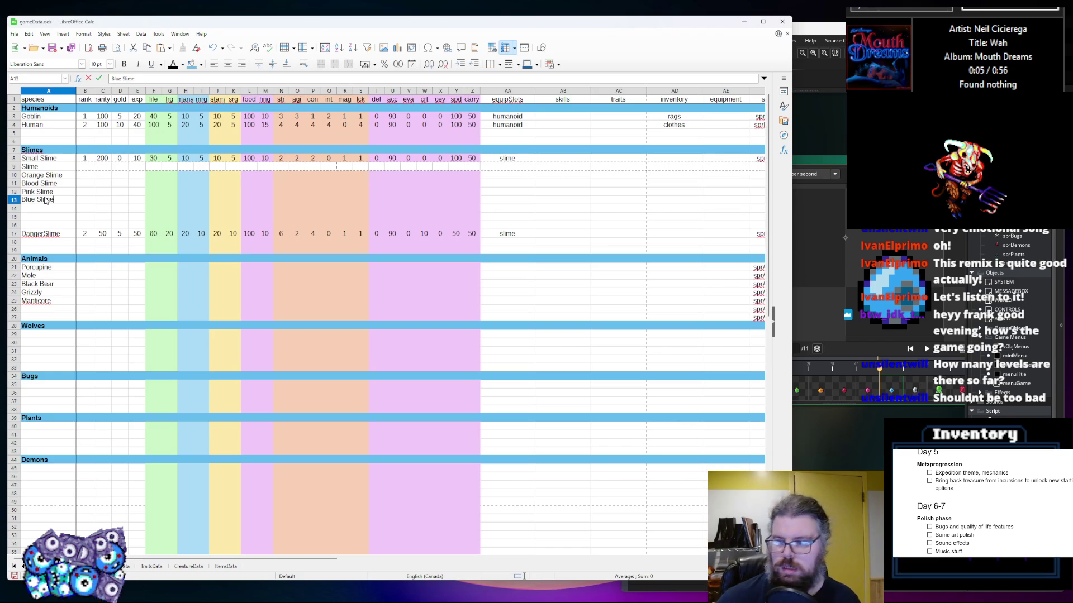
pyautogui.press('Return')
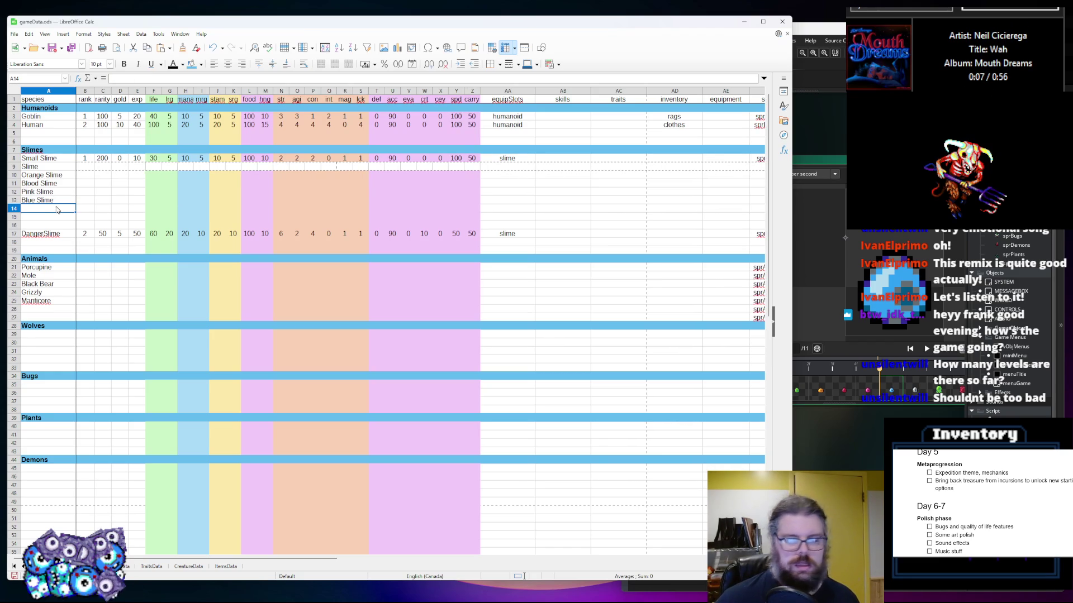
pyautogui.write('Steel Slime')
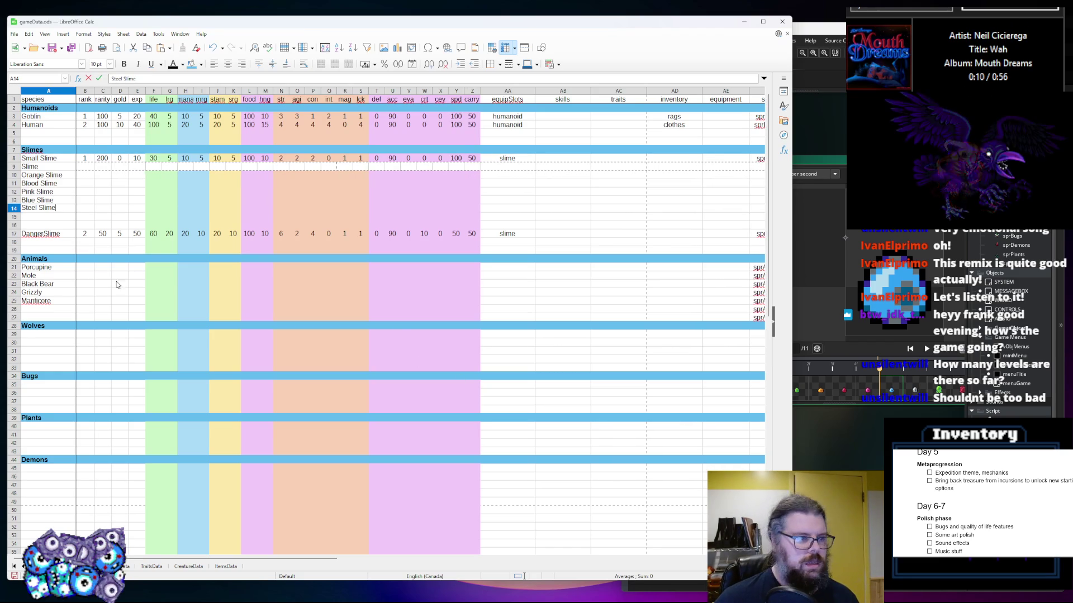
# Move the DangerSlime row from row 17 up to row 15
pyautogui.click(16, 234)
pyautogui.hotkey('ctrl', 'x')
pyautogui.click(15, 217)
pyautogui.hotkey('ctrl', 'v')
pyautogui.click(35, 225)
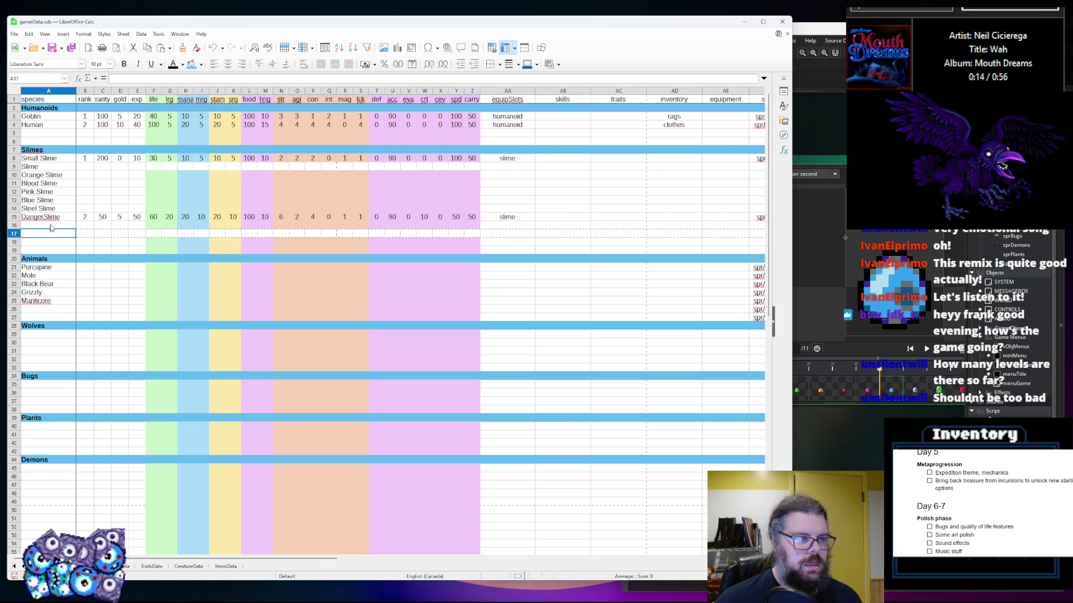
# Enter Sludge Pillar in A16, replacing a half-typed Crimson entry
pyautogui.click(809, 457)
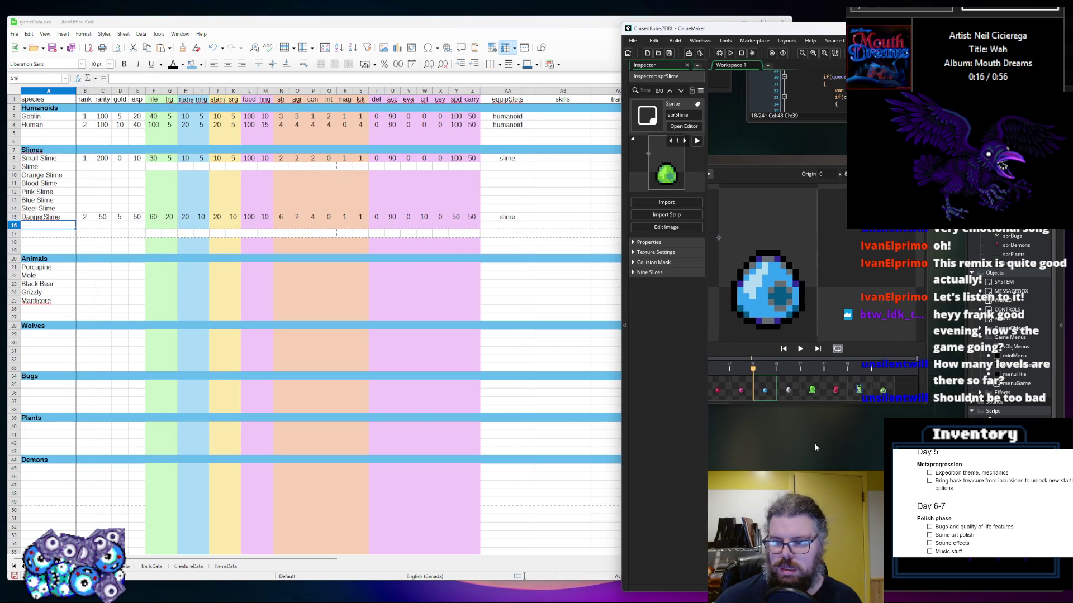
pyautogui.click(60, 229)
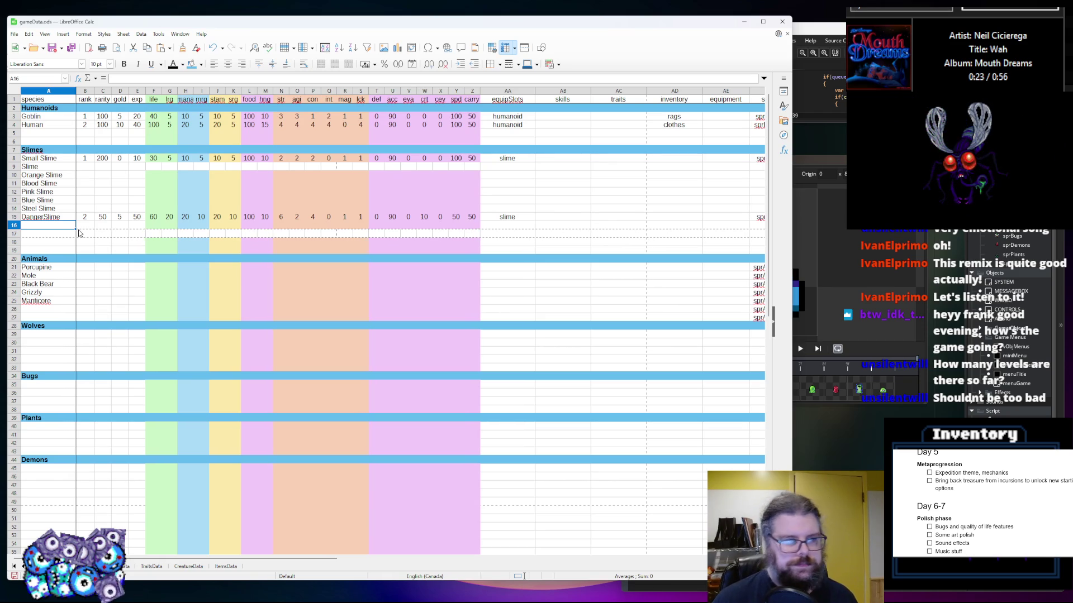
pyautogui.write('Crimson')
pyautogui.press('BackSpace')
pyautogui.press('BackSpace')
pyautogui.press('BackSpace')
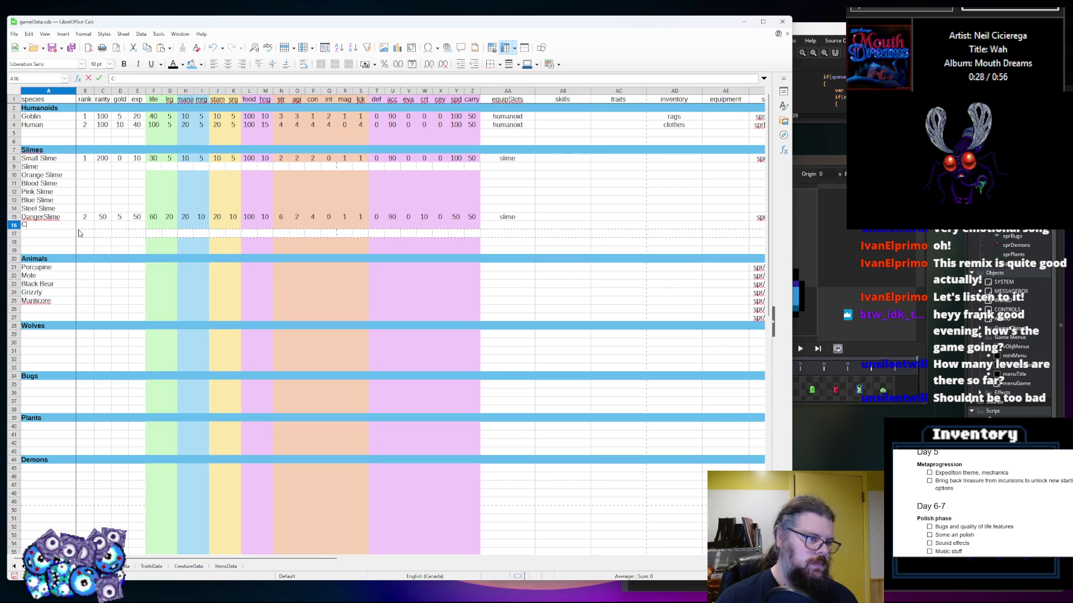
pyautogui.write('Sludge Pillar')
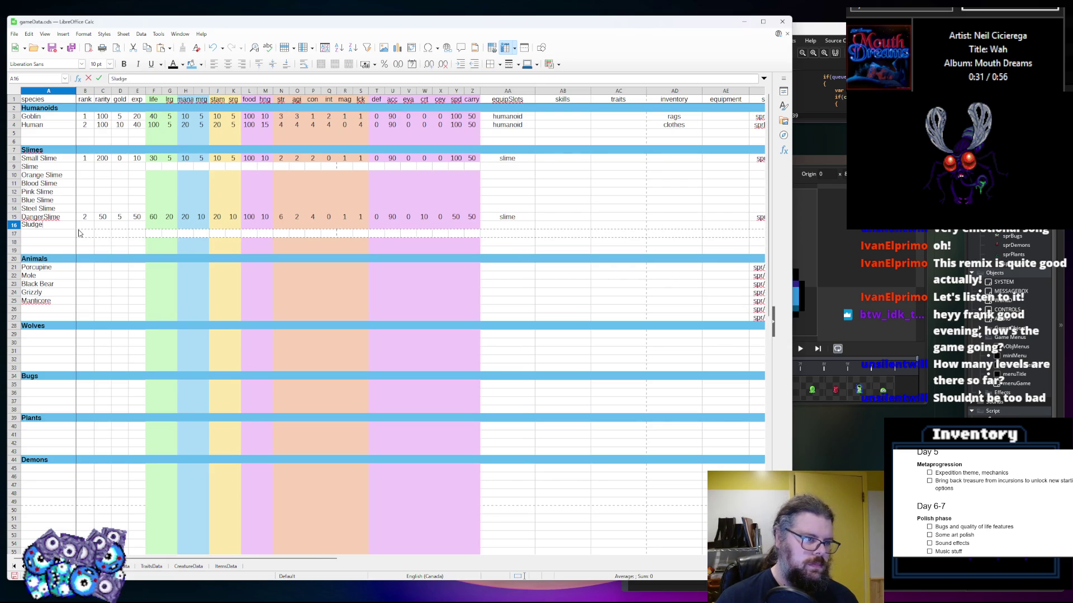
pyautogui.click(59, 235)
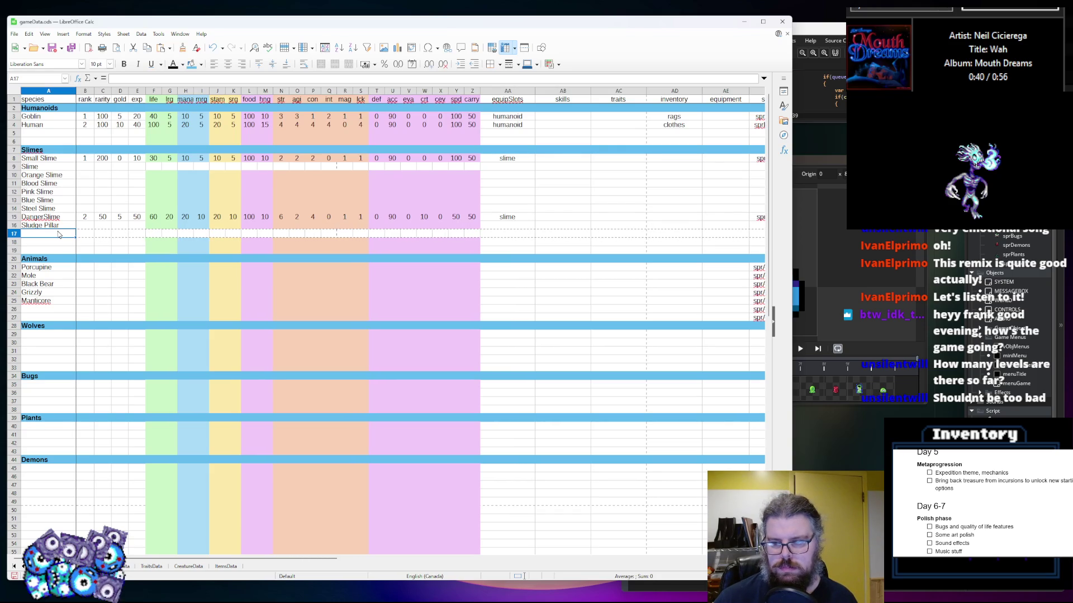
# Enter Roper in A17 and Sluggy in A18, clearing the wrong autocompleted text
pyautogui.write('Sli')
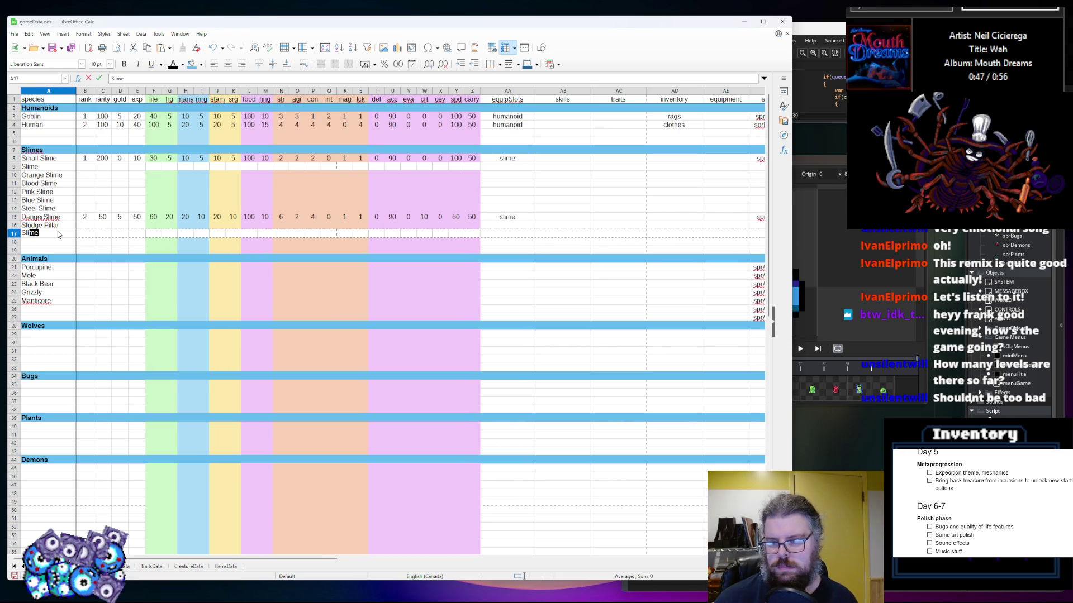
pyautogui.press('BackSpace')
pyautogui.press('BackSpace')
pyautogui.press('BackSpace')
pyautogui.write('o')
pyautogui.press('BackSpace')
pyautogui.press('BackSpace')
pyautogui.write('Roper')
pyautogui.press('Return')
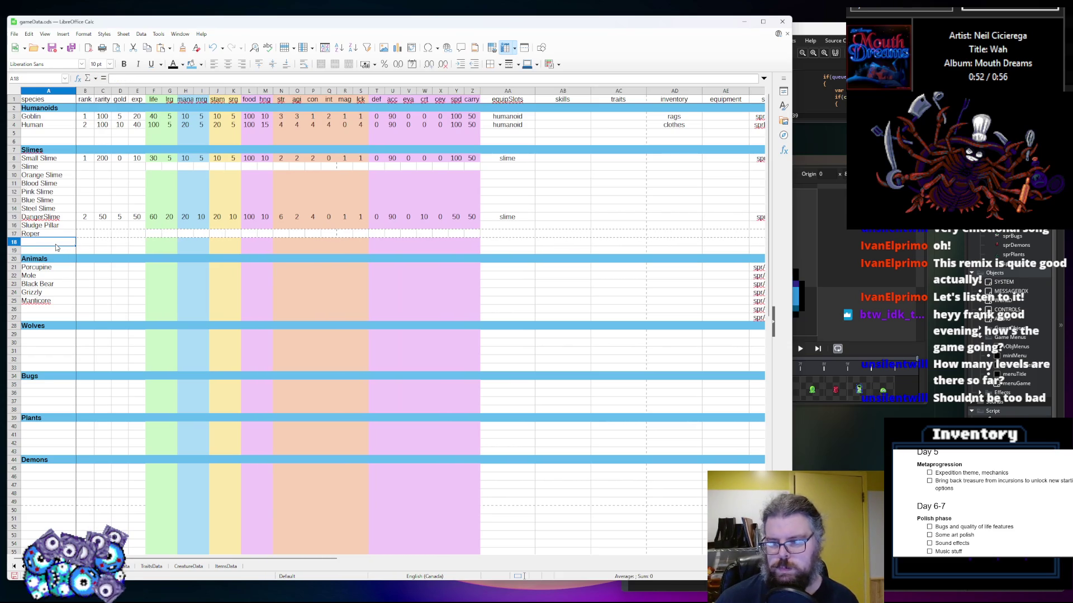
pyautogui.write('S')
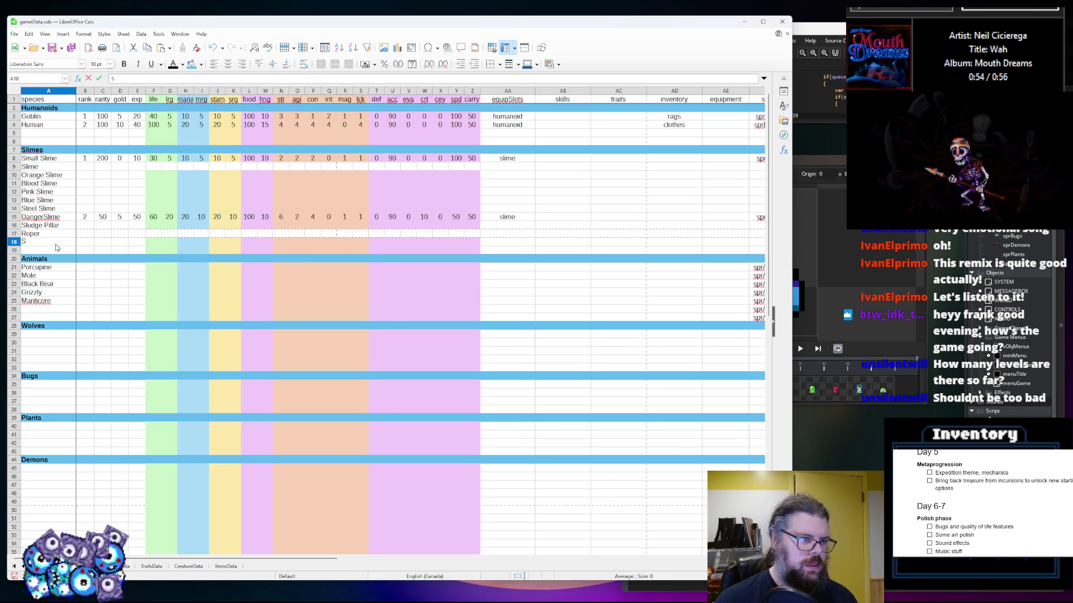
pyautogui.write('luggy')
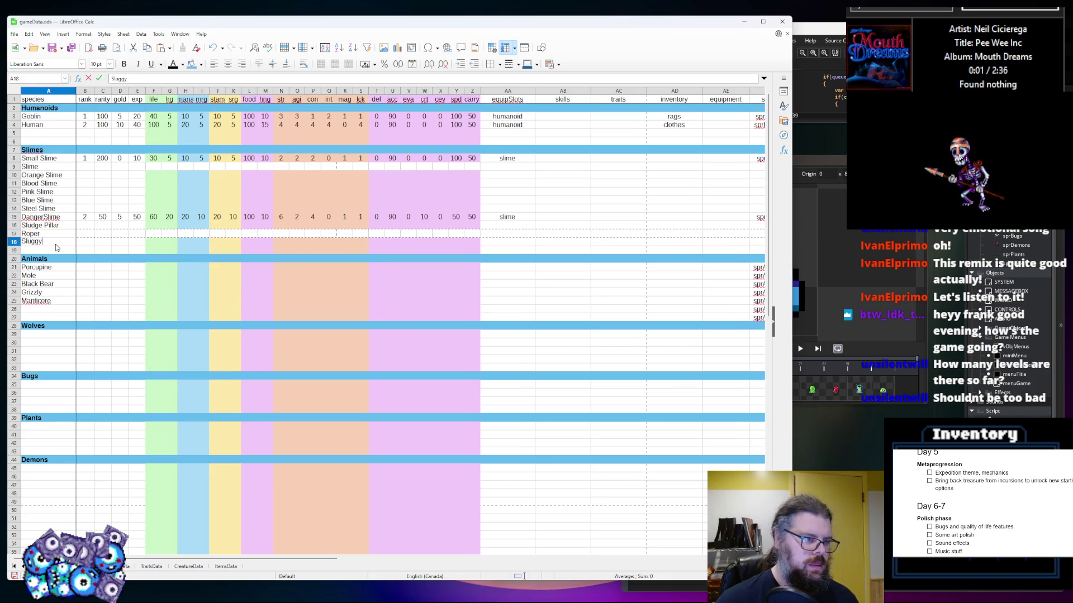
pyautogui.click(140, 175)
pyautogui.hotkey('alt', 'Tab')
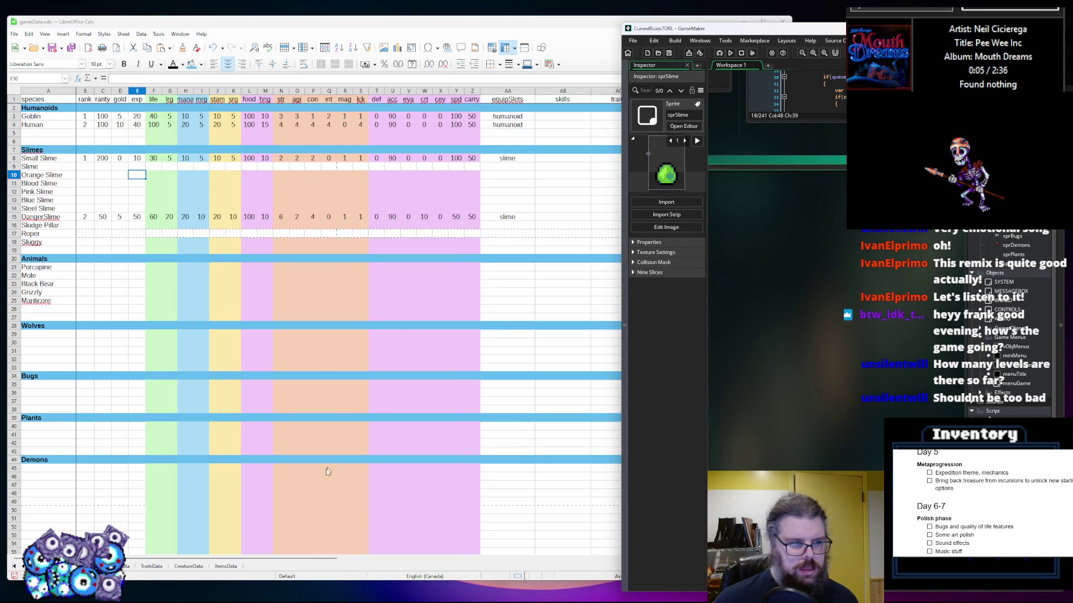
# Paste the sprSlime sprite name into the empty slime sprite cells
pyautogui.click(315, 359)
pyautogui.moveTo(472, 175); pyautogui.dragTo(383, 179)
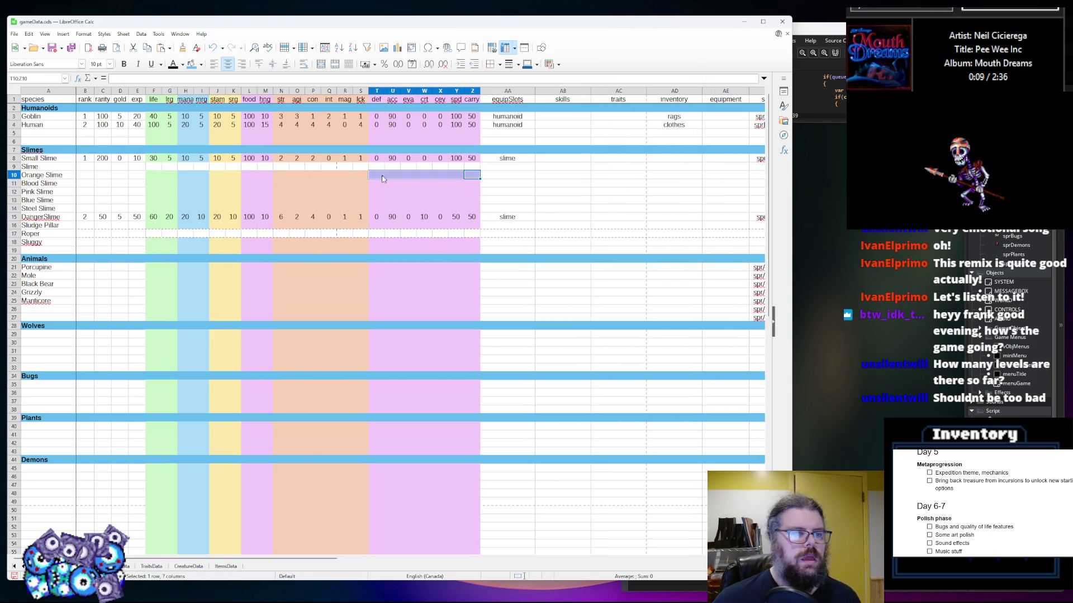
pyautogui.click(170, 183)
pyautogui.moveTo(215, 561); pyautogui.dragTo(514, 560)
pyautogui.click(262, 217)
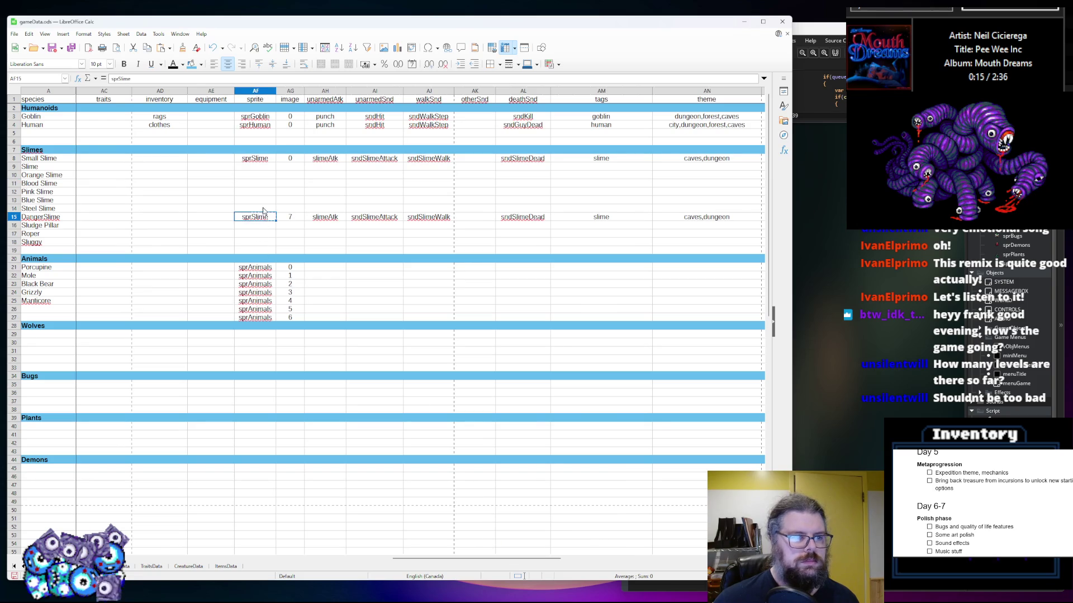
pyautogui.click(261, 209)
pyautogui.hotkey('ctrl', 'v')
pyautogui.click(264, 187)
pyautogui.click(266, 193)
pyautogui.hotkey('ctrl', 'v')
pyautogui.click(261, 174)
pyautogui.hotkey('ctrl', 'v')
pyautogui.click(262, 166)
pyautogui.hotkey('ctrl', 'v')
# Fill the empty slime attack cells with slimeAtk and give Roper and Sluggy sprSlime
pyautogui.click(324, 159)
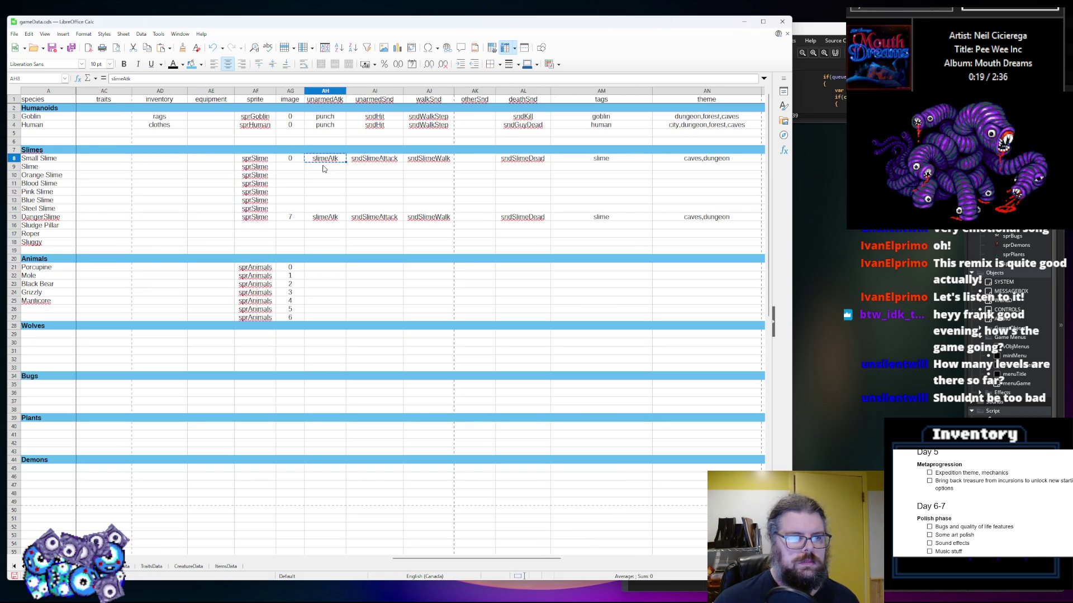
pyautogui.moveTo(323, 183); pyautogui.dragTo(324, 208)
pyautogui.hotkey('ctrl', 'v')
pyautogui.click(327, 226)
pyautogui.hotkey('ctrl', 'v')
pyautogui.click(325, 243)
pyautogui.hotkey('ctrl', 'v')
pyautogui.click(325, 235)
pyautogui.hotkey('ctrl', 'v')
pyautogui.click(259, 220)
pyautogui.click(257, 233)
pyautogui.hotkey('ctrl', 'v')
pyautogui.click(257, 242)
pyautogui.hotkey('ctrl', 'v')
# Enter the slime image numbers in column AG, ending with 10
pyautogui.click(294, 168)
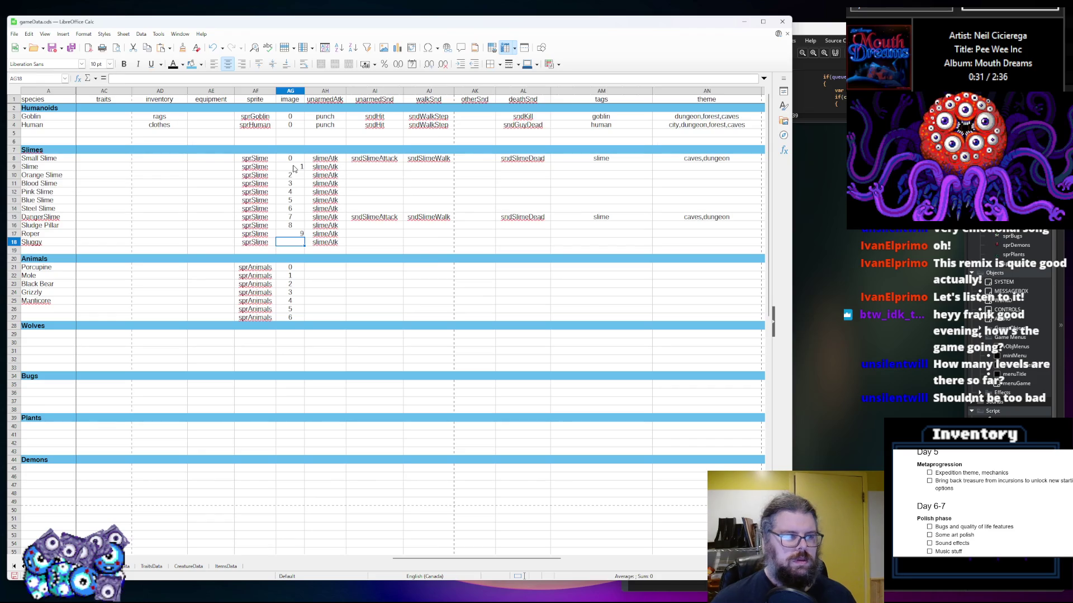
pyautogui.write('10')
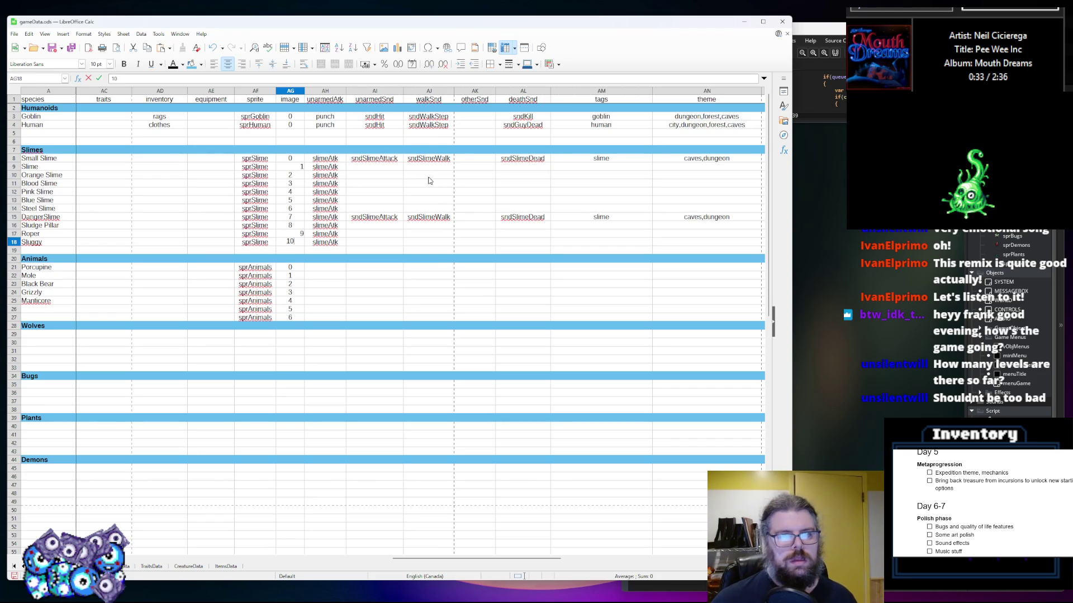
pyautogui.click(444, 176)
# Copy row 8's slime sound entries into every other slime row through Sluggy
pyautogui.moveTo(516, 161); pyautogui.dragTo(374, 160)
pyautogui.hotkey('ctrl', 'c')
pyautogui.click(379, 168)
pyautogui.hotkey('ctrl', 'v')
pyautogui.click(377, 176)
pyautogui.hotkey('ctrl', 'v')
pyautogui.click(377, 185)
pyautogui.hotkey('ctrl', 'v')
pyautogui.click(377, 192)
pyautogui.hotkey('ctrl', 'v')
pyautogui.click(378, 209)
pyautogui.hotkey('ctrl', 'v')
pyautogui.click(378, 200)
pyautogui.hotkey('ctrl', 'v')
pyautogui.click(378, 226)
pyautogui.hotkey('ctrl', 'v')
pyautogui.click(378, 234)
pyautogui.hotkey('ctrl', 'v')
pyautogui.click(377, 243)
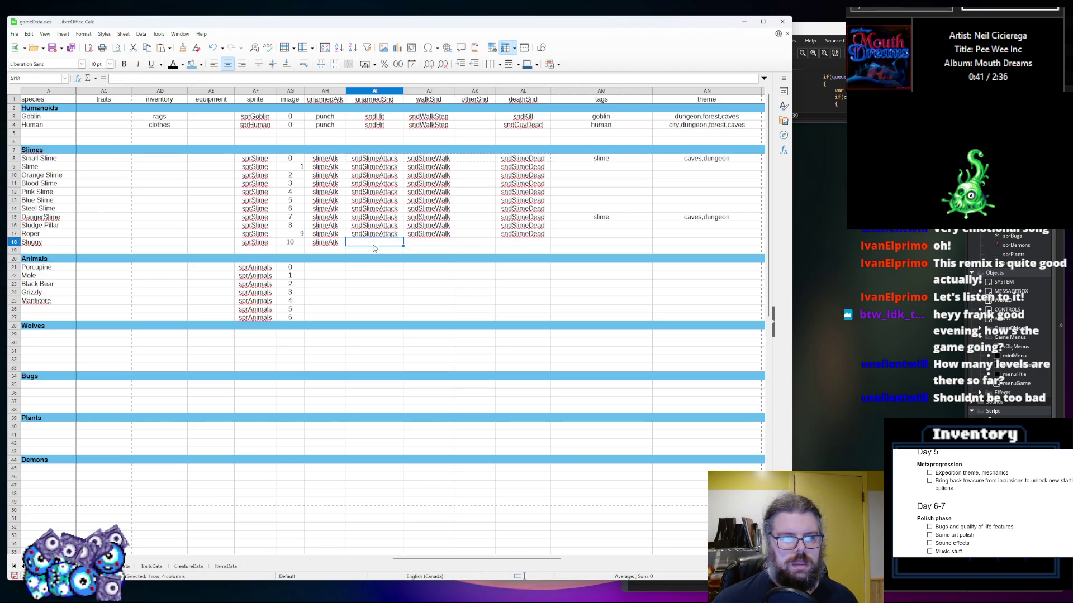
pyautogui.hotkey('ctrl', 'v')
# Copy row 8's slime tag and caves,dungeon theme into every other slime row
pyautogui.moveTo(730, 161); pyautogui.dragTo(606, 159)
pyautogui.hotkey('ctrl', 'c')
pyautogui.click(614, 168)
pyautogui.hotkey('ctrl', 'v')
pyautogui.click(613, 176)
pyautogui.hotkey('ctrl', 'v')
pyautogui.click(606, 183)
pyautogui.hotkey('ctrl', 'v')
pyautogui.click(604, 192)
pyautogui.hotkey('ctrl', 'v')
pyautogui.click(602, 200)
pyautogui.hotkey('ctrl', 'v')
pyautogui.click(600, 208)
pyautogui.hotkey('ctrl', 'v')
pyautogui.click(597, 225)
pyautogui.hotkey('ctrl', 'v')
pyautogui.click(600, 233)
pyautogui.hotkey('ctrl', 'v')
pyautogui.click(604, 242)
pyautogui.hotkey('ctrl', 'v')
pyautogui.click(614, 210)
pyautogui.moveTo(548, 558)
pyautogui.mouseDown()
pyautogui.moveTo(494, 554)
pyautogui.moveTo(558, 555)
pyautogui.moveTo(188, 556)
pyautogui.mouseUp()
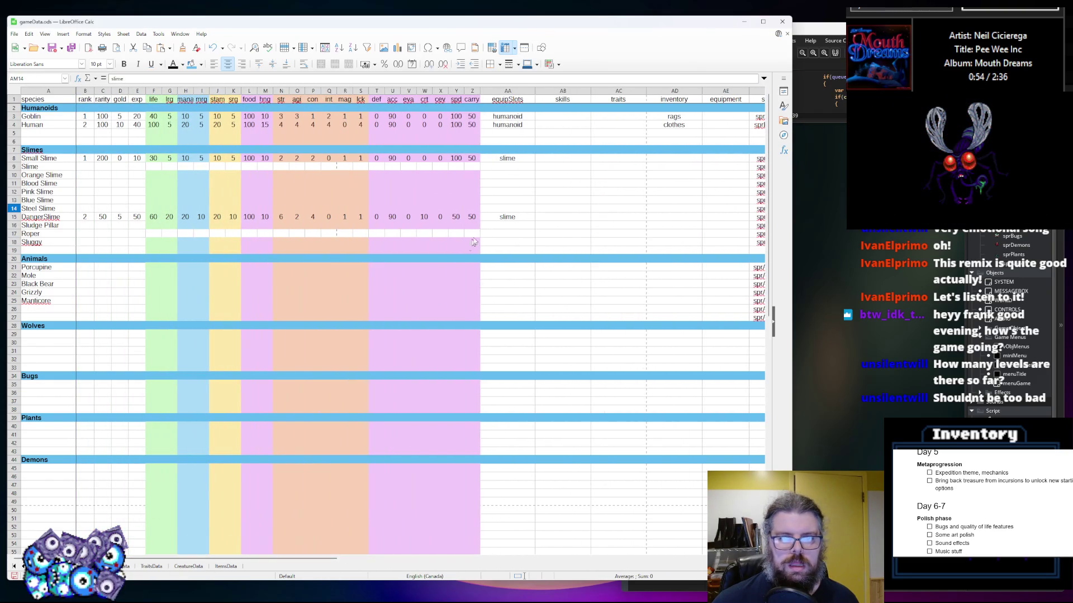
# Copy the slime equipSlots value from AA8 into every slime row down to Sluggy
pyautogui.click(514, 158)
pyautogui.hotkey('ctrl', 'c')
pyautogui.click(514, 167)
pyautogui.hotkey('ctrl', 'v')
pyautogui.click(514, 175)
pyautogui.hotkey('ctrl', 'v')
pyautogui.hotkey('ctrl', 'v')
pyautogui.click(510, 200)
pyautogui.hotkey('ctrl', 'v')
pyautogui.click(509, 192)
pyautogui.hotkey('ctrl', 'v')
pyautogui.click(509, 208)
pyautogui.hotkey('ctrl', 'v')
pyautogui.click(508, 225)
pyautogui.hotkey('ctrl', 'v')
pyautogui.click(508, 233)
pyautogui.hotkey('ctrl', 'v')
pyautogui.click(509, 242)
pyautogui.hotkey('ctrl', 'v')
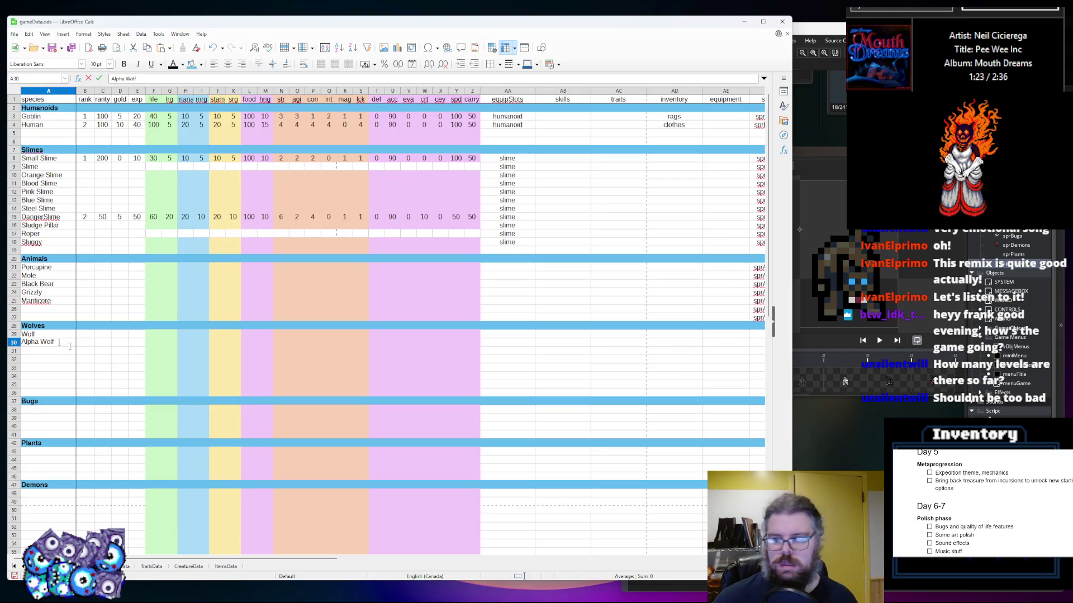
# Enter Alpha Wolf, Winter Wolf, Dire Wolf and Hell Hound in the Wolves list
pyautogui.press('Return')
pyautogui.write('Winter W')
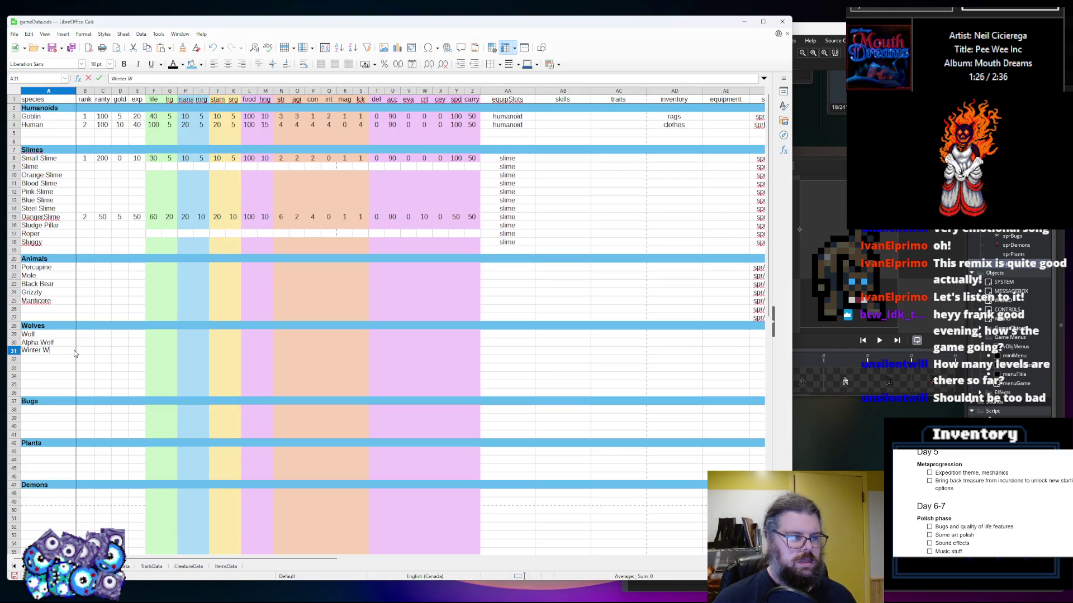
pyautogui.write('olf')
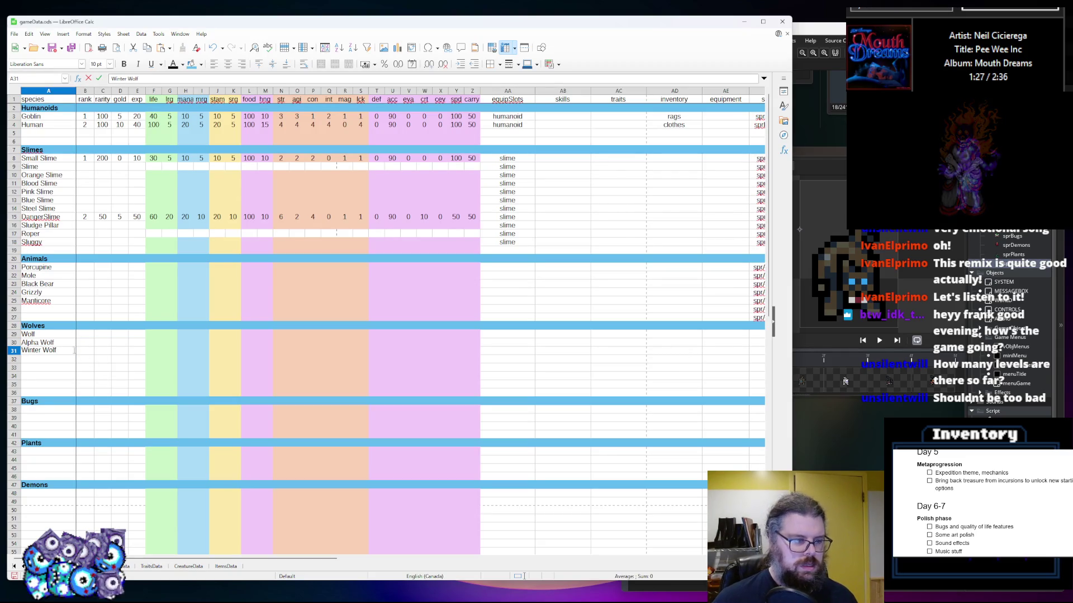
pyautogui.press('Return')
pyautogui.write('Dire Wolf')
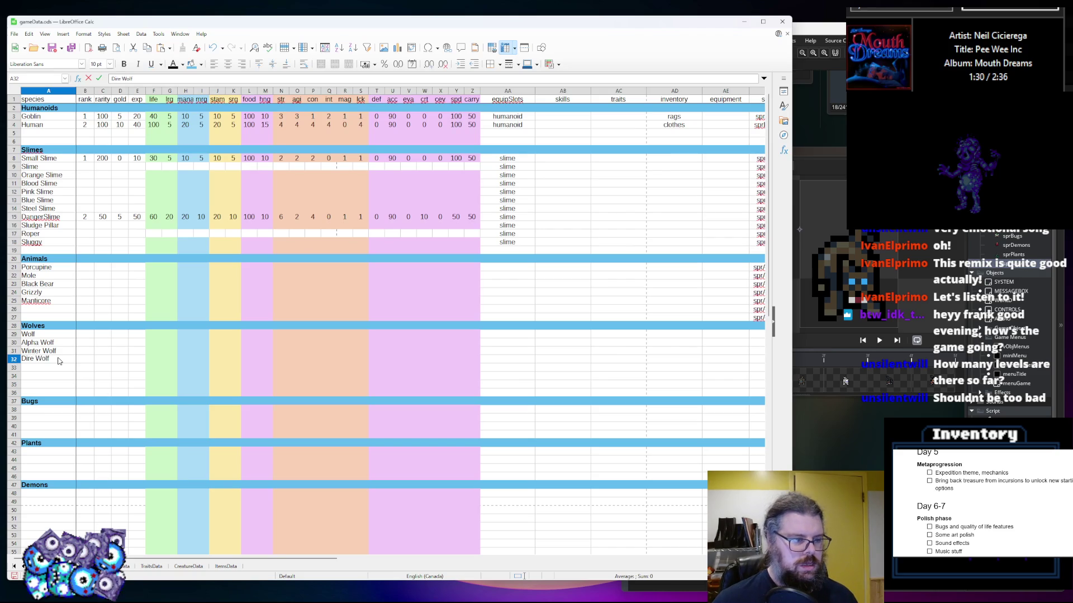
pyautogui.press('Return')
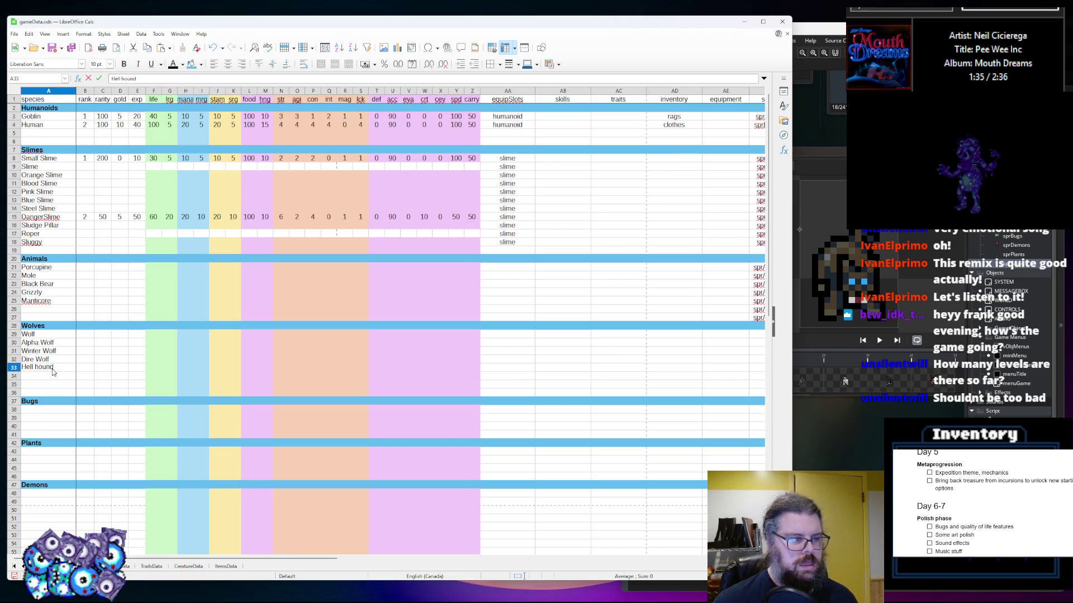
pyautogui.write('und')
pyautogui.click(169, 372)
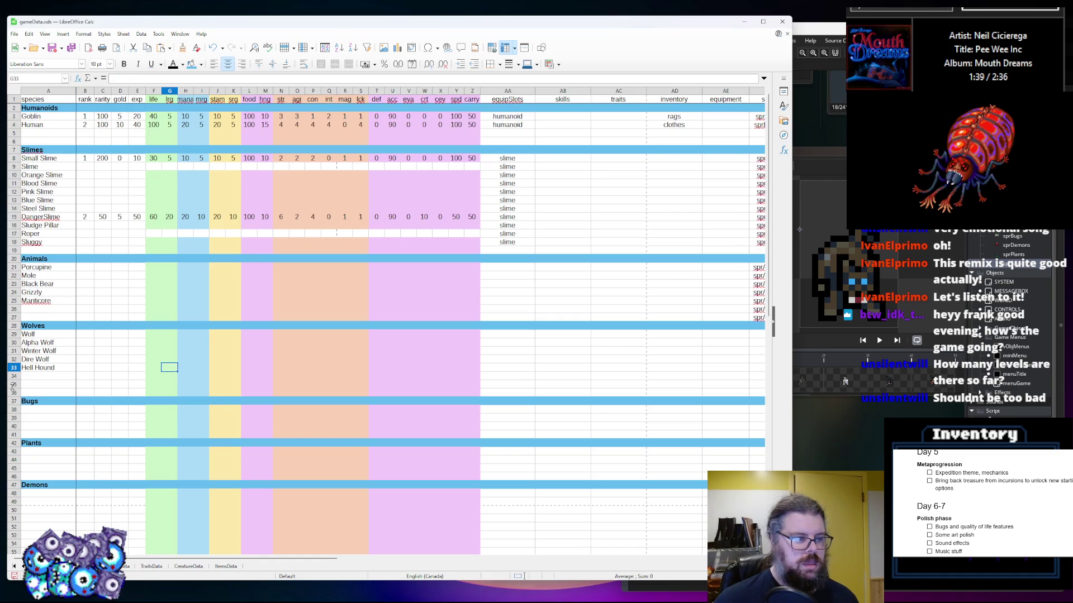
# Delete the two empty rows beneath the wolves
pyautogui.moveTo(17, 386); pyautogui.dragTo(15, 377)
pyautogui.rightClick(15, 376)
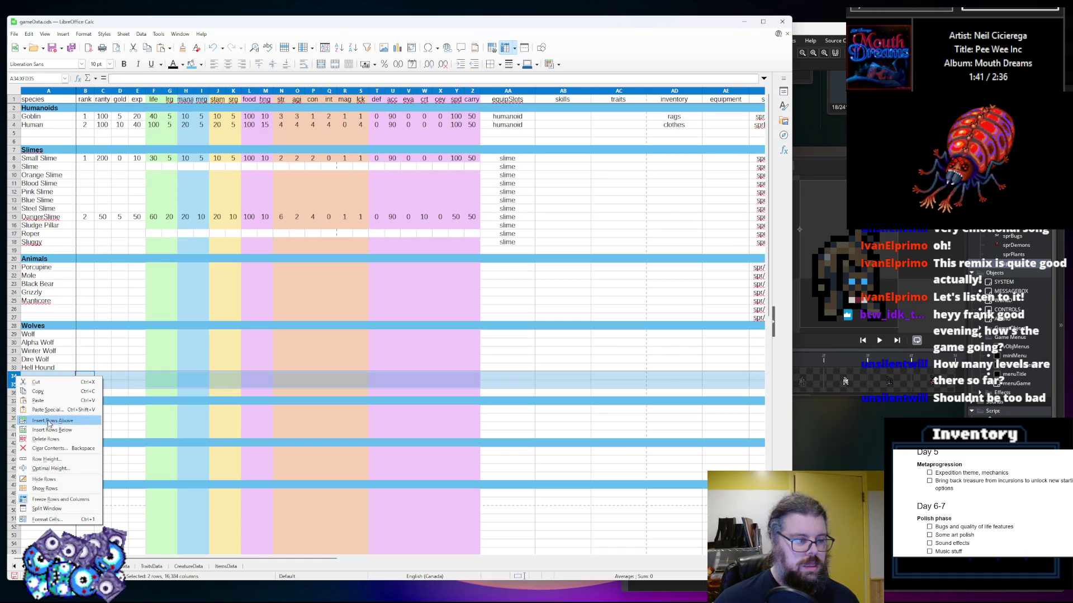
pyautogui.click(46, 440)
pyautogui.click(152, 351)
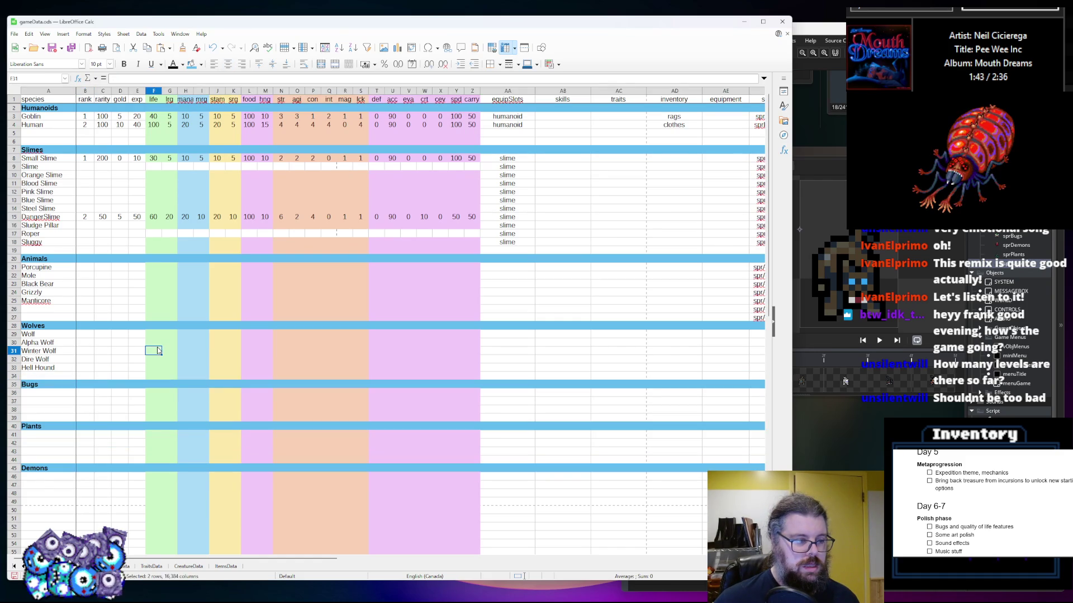
pyautogui.moveTo(313, 559); pyautogui.dragTo(442, 560)
# Set the sprite of all five wolf rows to sprWolves
pyautogui.click(515, 344)
pyautogui.click(515, 337)
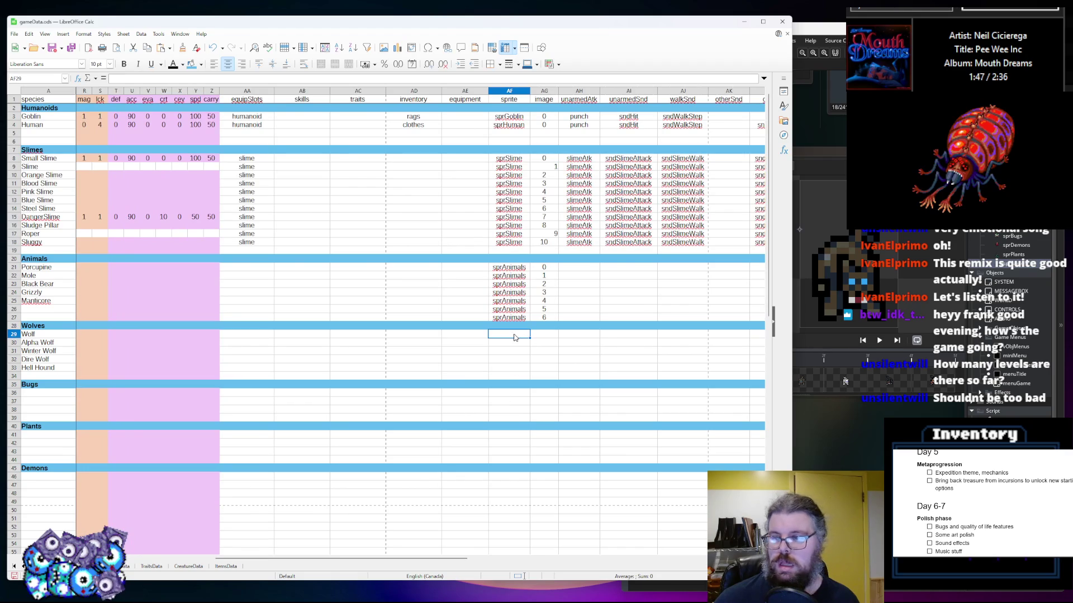
pyautogui.write('sprWolves')
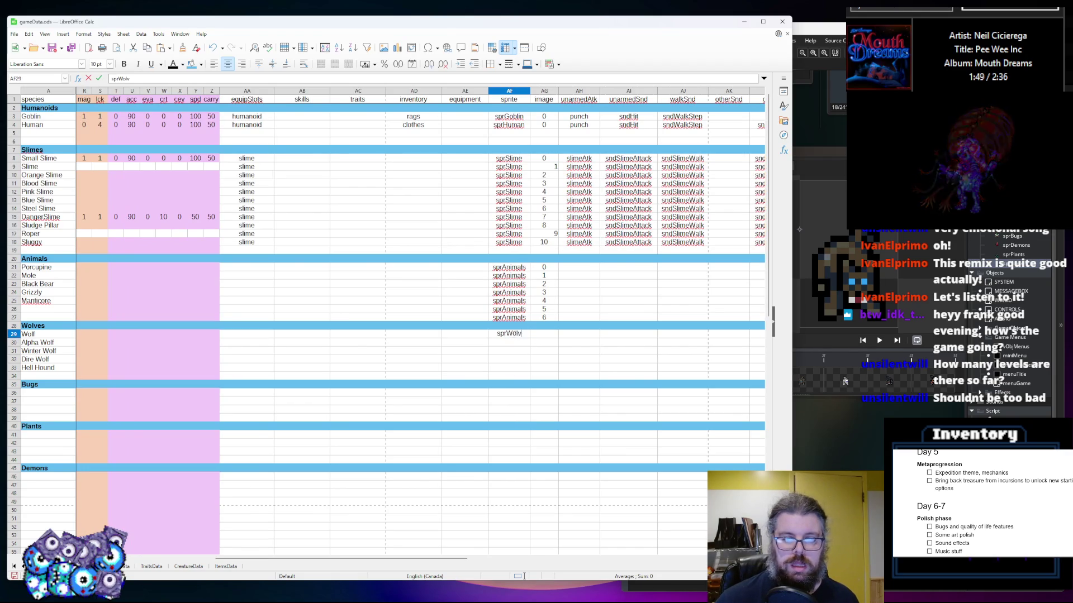
pyautogui.press('Return')
pyautogui.click(515, 334)
pyautogui.hotkey('ctrl', 'c')
pyautogui.click(509, 351)
pyautogui.hotkey('ctrl', 'v')
pyautogui.click(510, 342)
pyautogui.hotkey('ctrl', 'v')
pyautogui.click(509, 359)
pyautogui.hotkey('ctrl', 'v')
pyautogui.click(509, 368)
pyautogui.hotkey('ctrl', 'v')
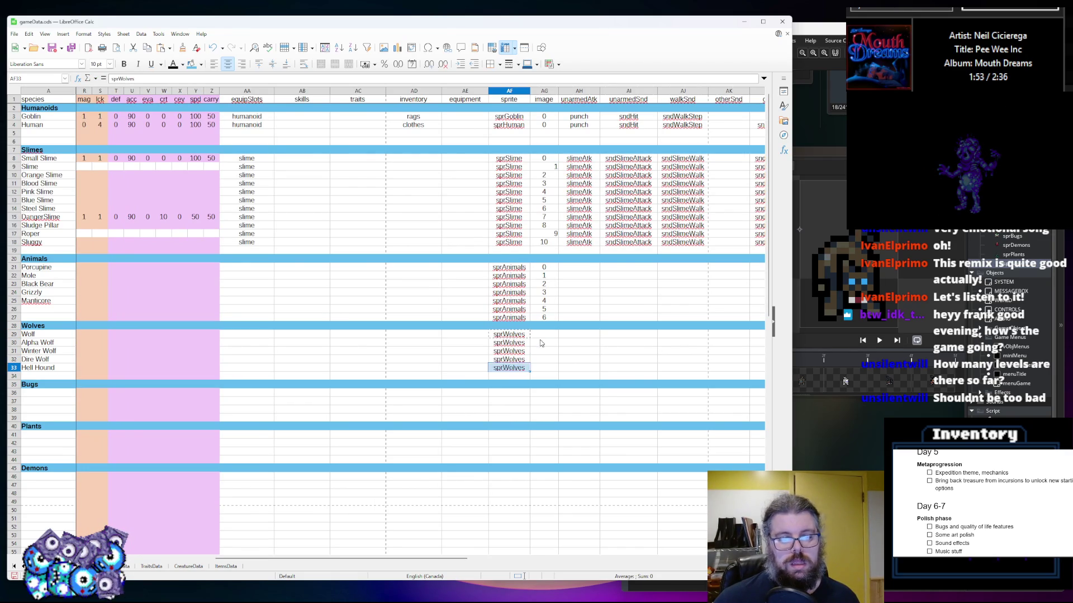
# Number the wolf images 0, 1, 2, 3 and 4 down the image column
pyautogui.click(541, 336)
pyautogui.write('0')
pyautogui.press('Return')
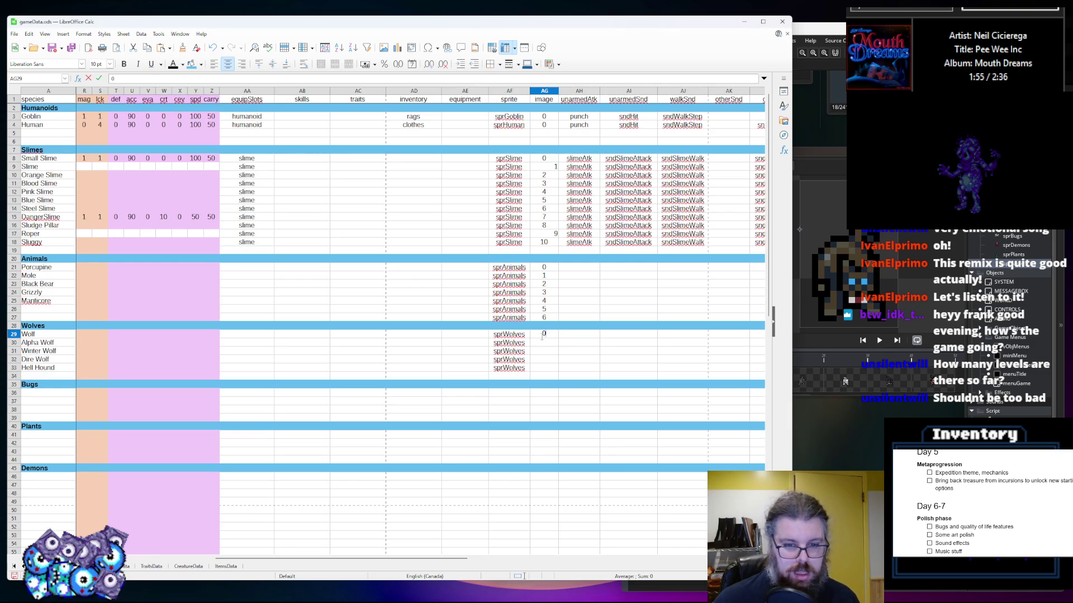
pyautogui.write('1')
pyautogui.press('Return')
pyautogui.write('2')
pyautogui.press('Return')
pyautogui.write('3')
pyautogui.press('Return')
pyautogui.write('4')
pyautogui.click(503, 360)
pyautogui.moveTo(382, 558); pyautogui.dragTo(185, 574)
# In GameMaker, close the sprWolves sprite and open sprBugs
pyautogui.click(853, 457)
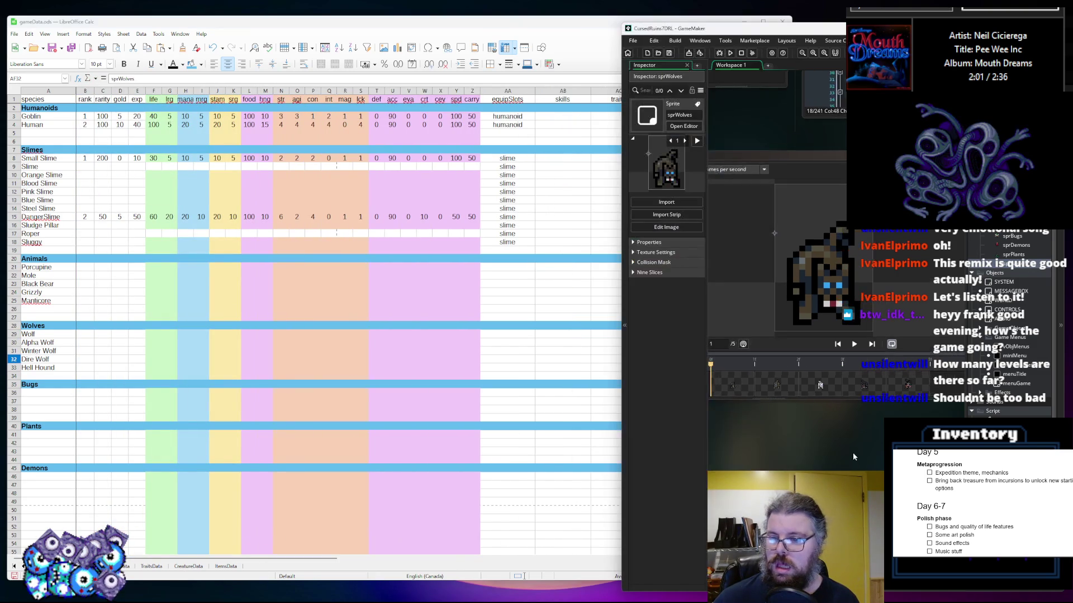
pyautogui.click(836, 191)
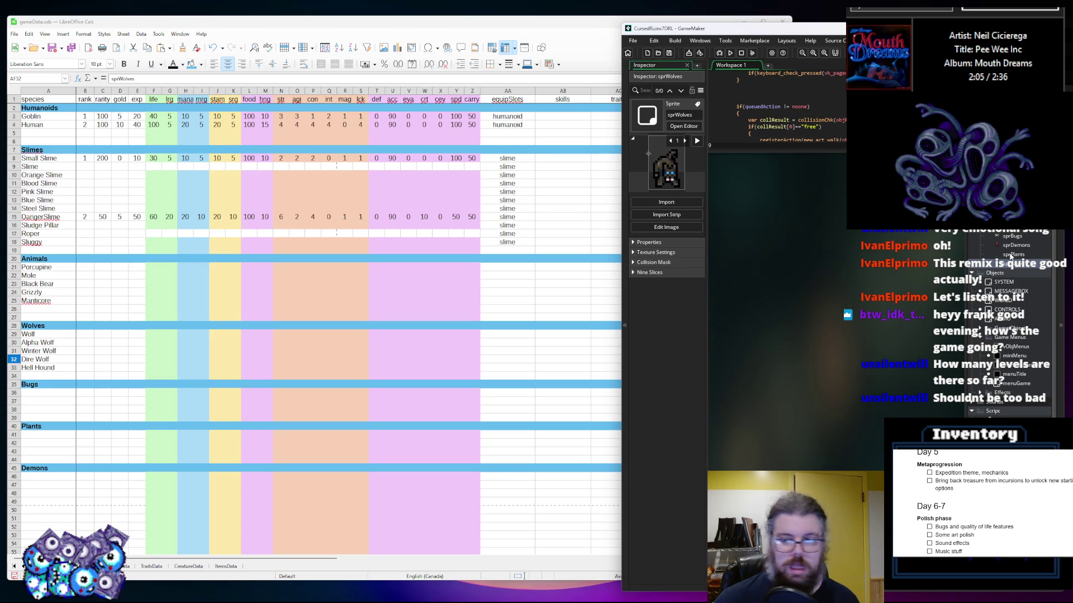
pyautogui.doubleClick(1018, 236)
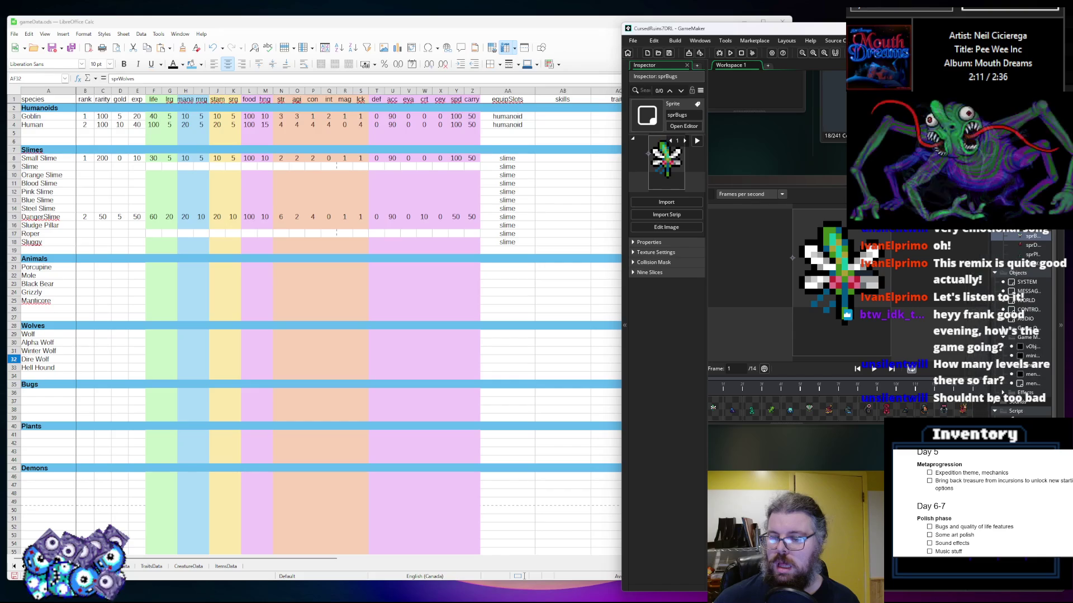
# Back in the spreadsheet, select rows 37–39 under Bugs and bring up their row menu
pyautogui.click(233, 418)
pyautogui.scroll(-1, 233, 417)
pyautogui.moveTo(14, 393); pyautogui.dragTo(14, 382)
pyautogui.rightClick(11, 367)
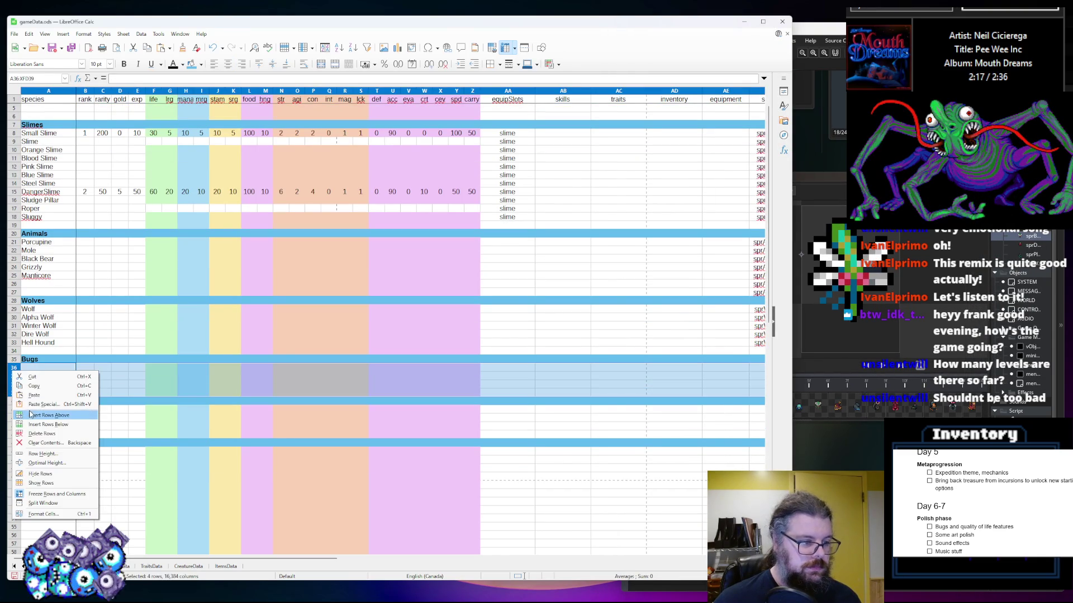
# Try inserting blank rows under the Bugs heading, then undo the attempt
pyautogui.click(32, 414)
pyautogui.moveTo(14, 426); pyautogui.dragTo(14, 384)
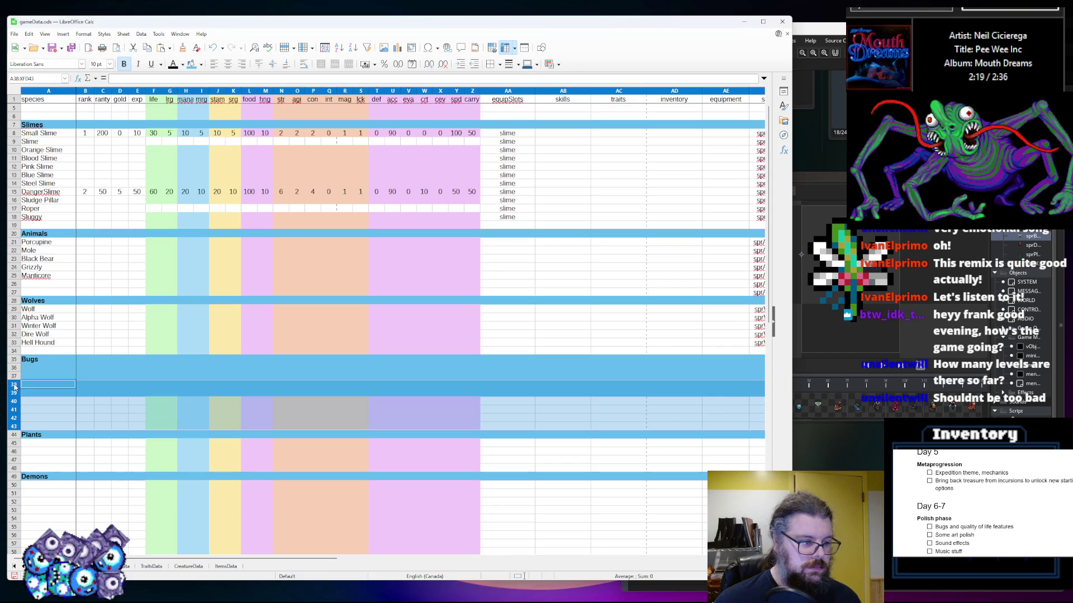
pyautogui.click(40, 418)
pyautogui.hotkey('ctrl', 'z')
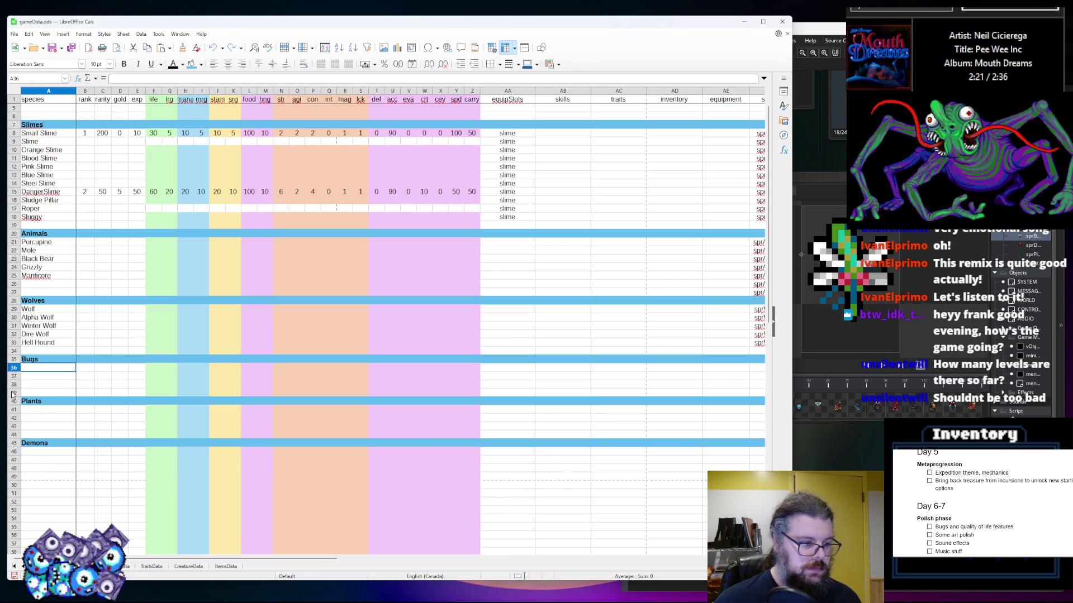
# Insert two, then four more blank rows beneath the Bugs heading
pyautogui.moveTo(13, 384); pyautogui.dragTo(13, 376)
pyautogui.rightClick(13, 375)
pyautogui.click(39, 420)
pyautogui.press('Right')
pyautogui.rightClick(20, 382)
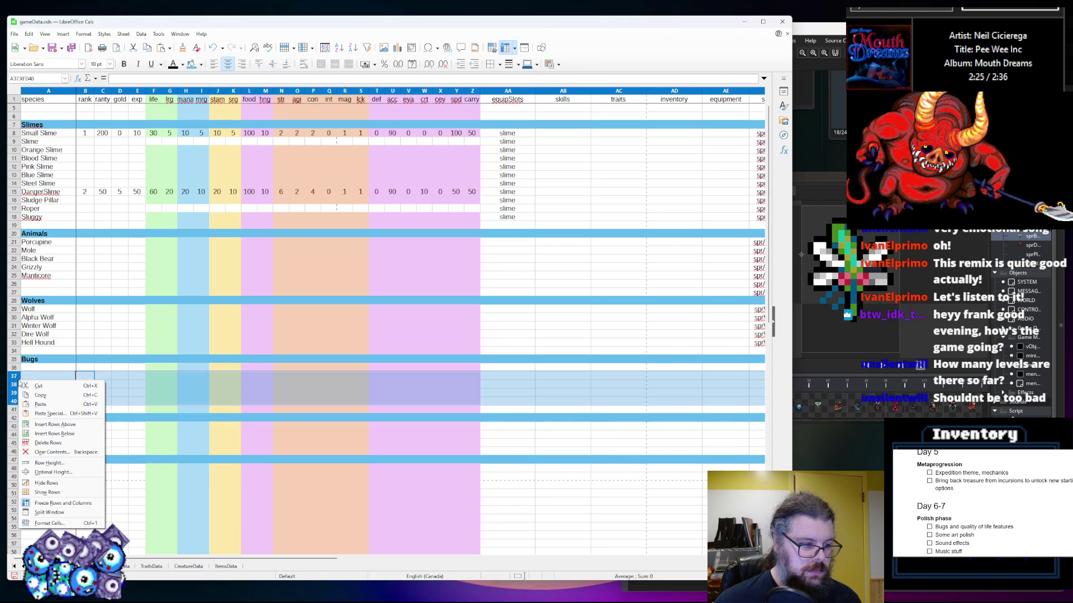
pyautogui.click(50, 425)
# Insert eight more blank rows so Plants starts at row 54, then bring up GameMaker's sprBugs
pyautogui.moveTo(14, 439); pyautogui.dragTo(13, 376)
pyautogui.rightClick(14, 384)
pyautogui.click(32, 430)
pyautogui.click(90, 376)
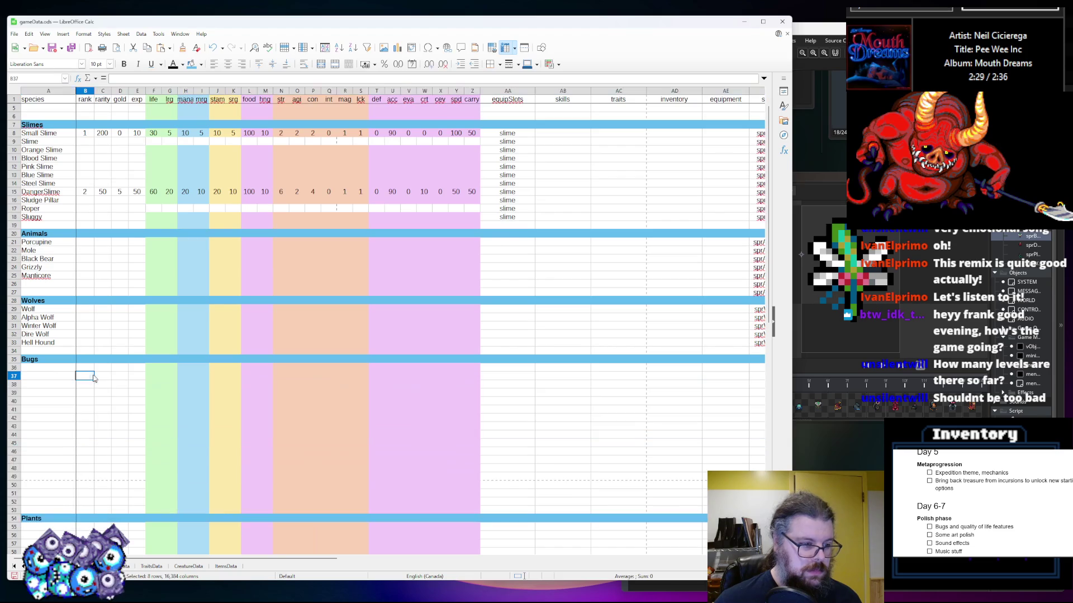
pyautogui.click(62, 369)
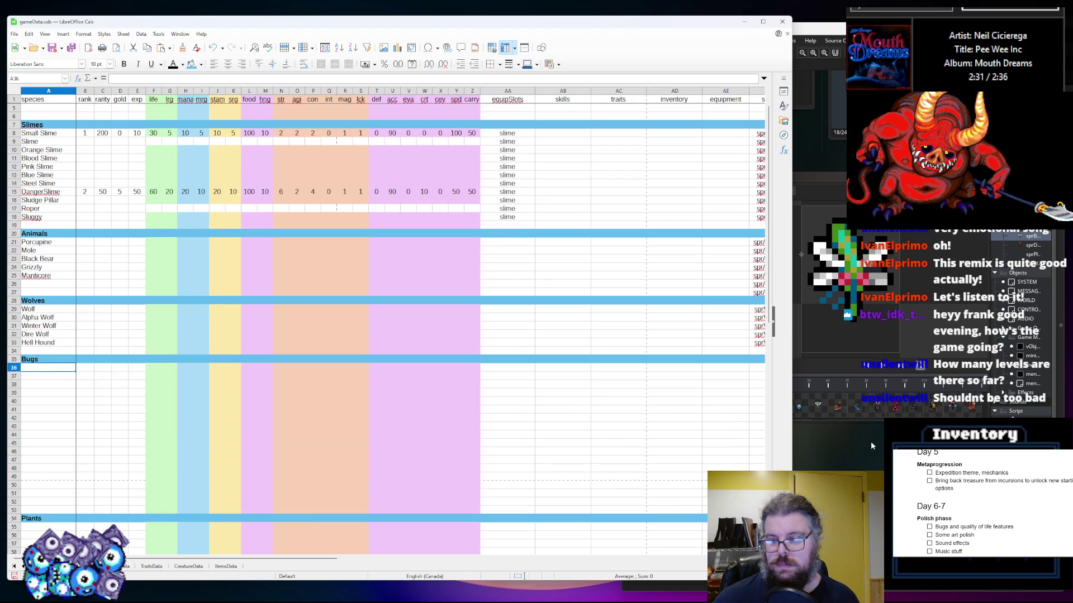
pyautogui.click(891, 409)
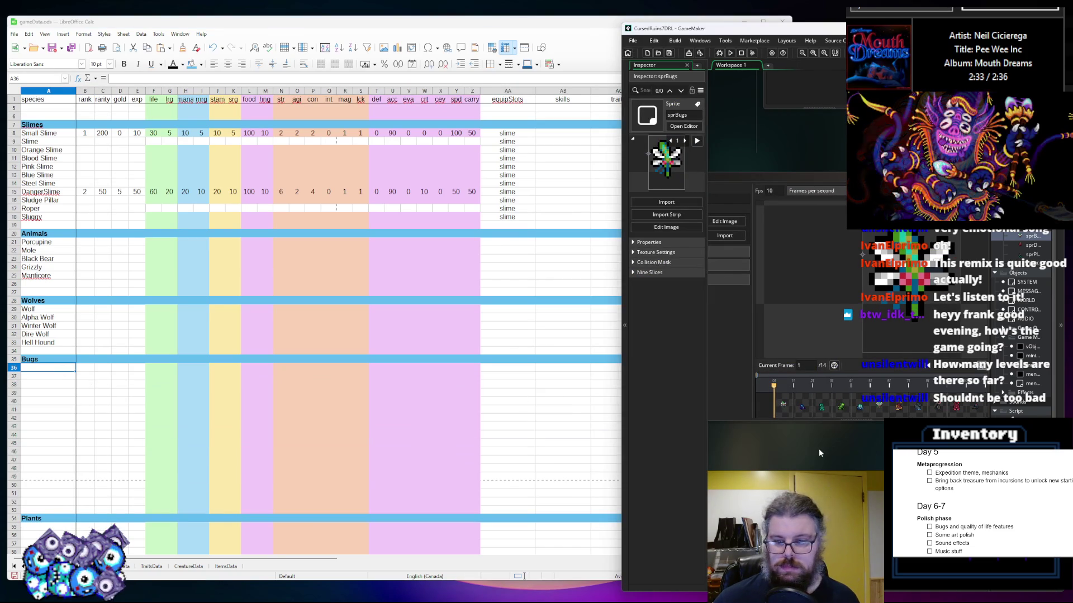
# Enter Mosquito and Giant Spider in A36 and A37, checking the sprBugs sprite
pyautogui.hotkey('alt', 'Tab')
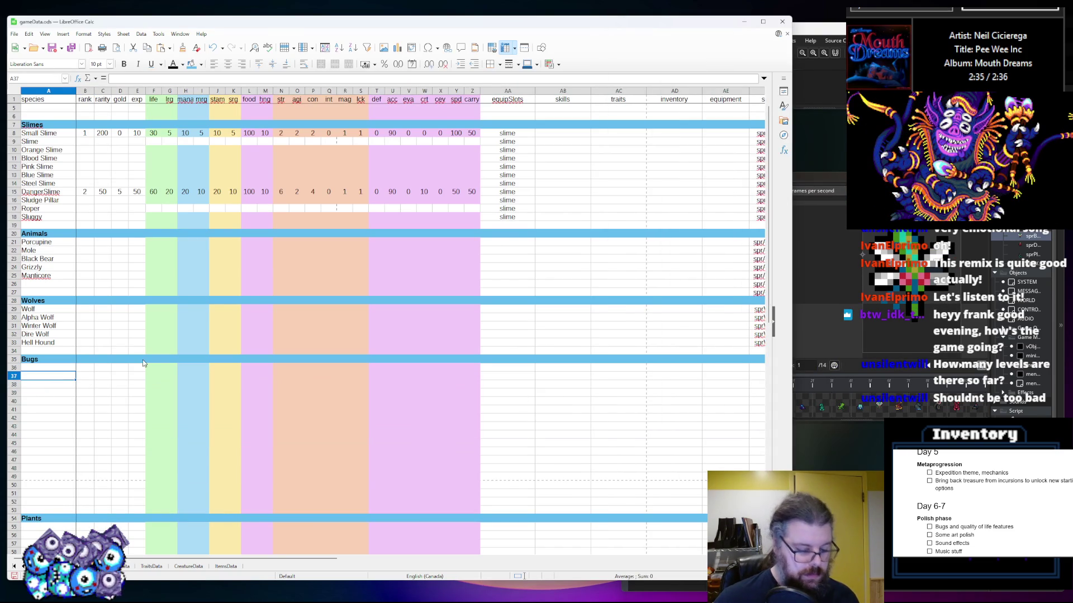
pyautogui.write('Mosquito')
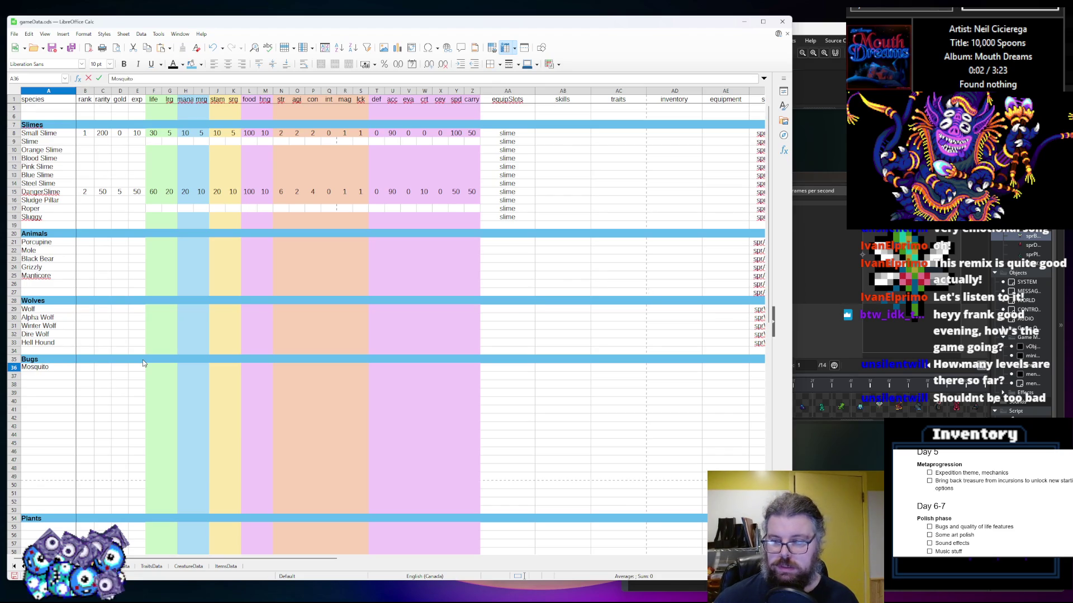
pyautogui.press('Return')
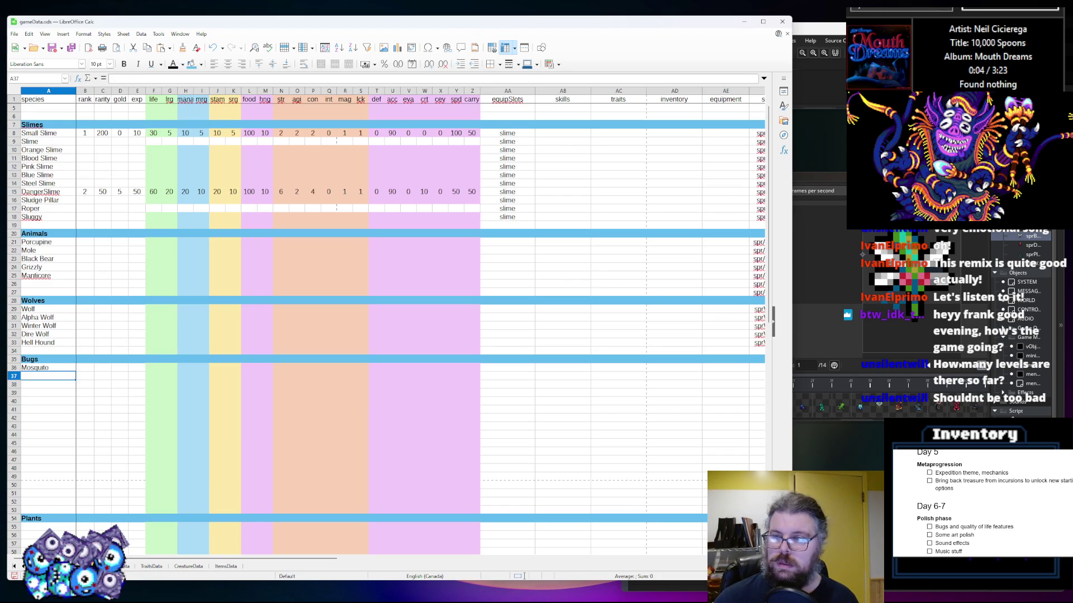
pyautogui.hotkey('alt', 'Tab')
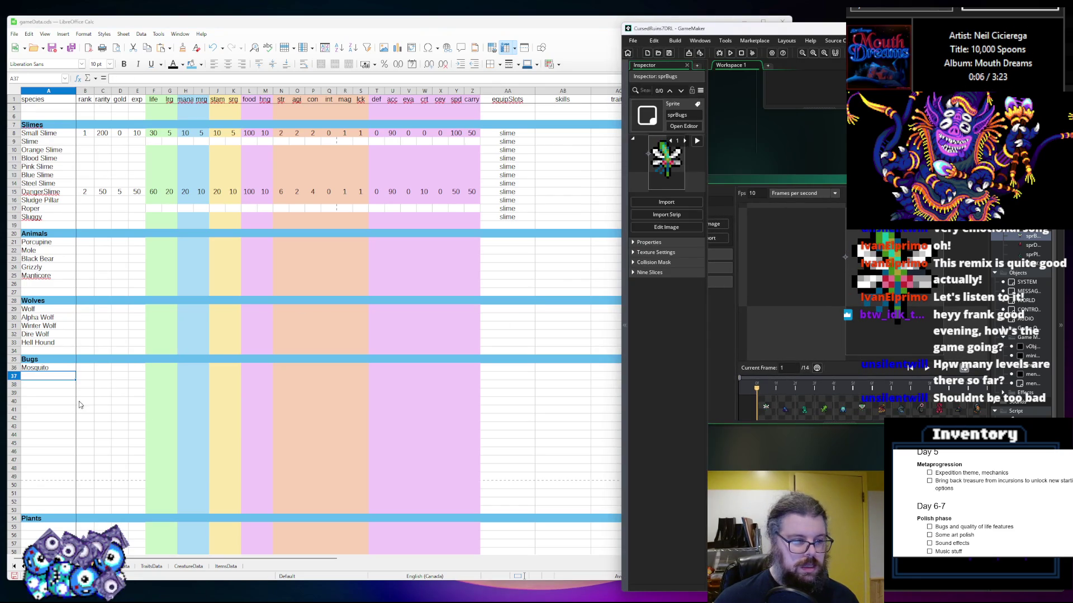
pyautogui.click(56, 401)
pyautogui.click(56, 376)
pyautogui.write('Gi')
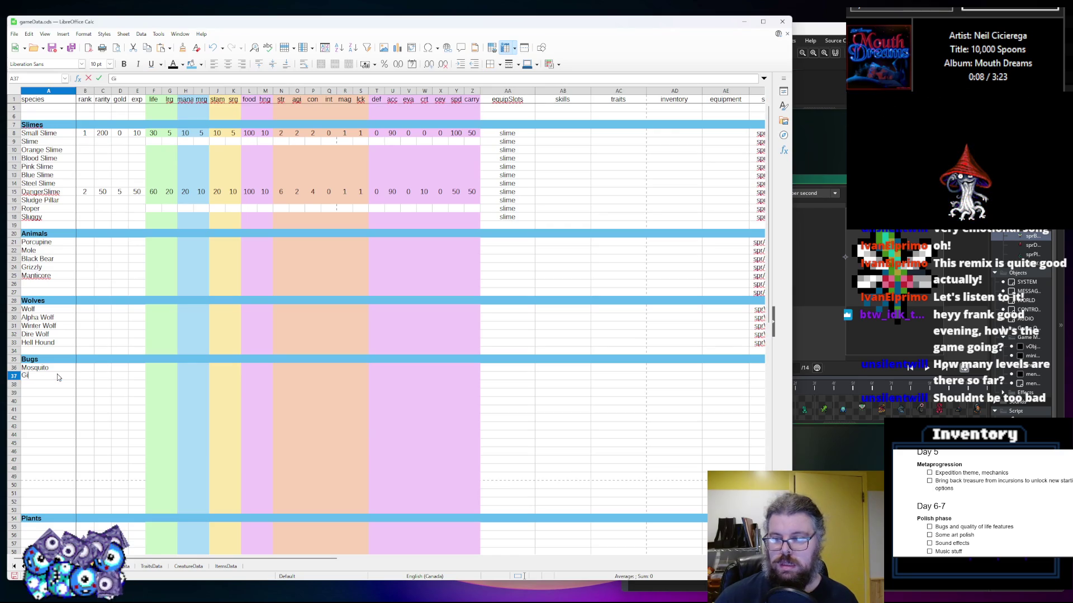
pyautogui.write('ant Spider')
pyautogui.press('Return')
# Fill A38–A46 with Scorpion, Grasshopper, Beetle, Fly, Centipede, Millipede, Worm, Giant Scorpion and Black Widow
pyautogui.write('Scorpion')
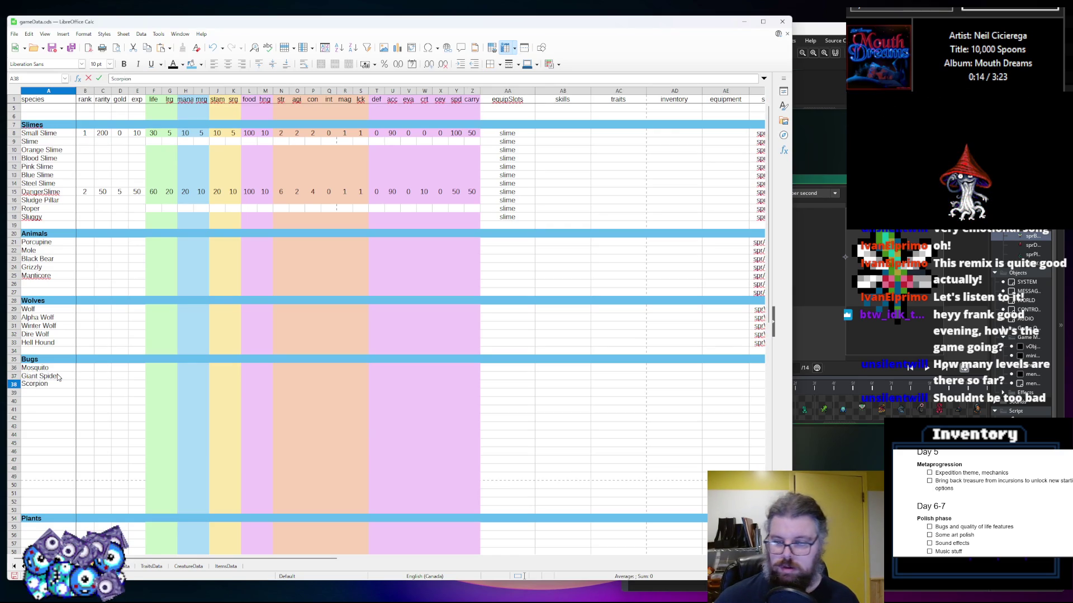
pyautogui.press('Return')
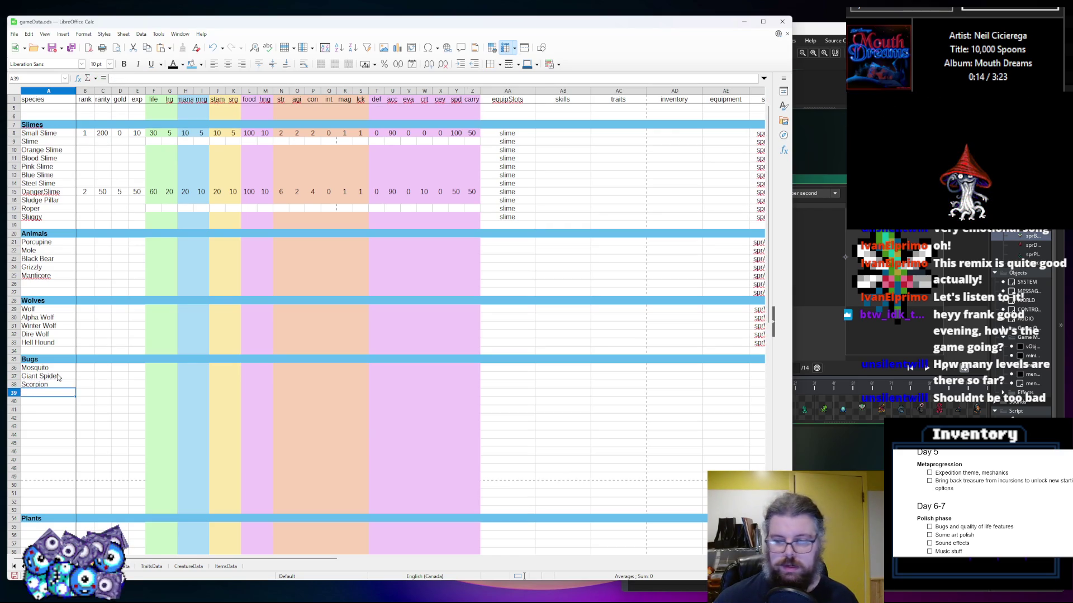
pyautogui.write('Grasshopper')
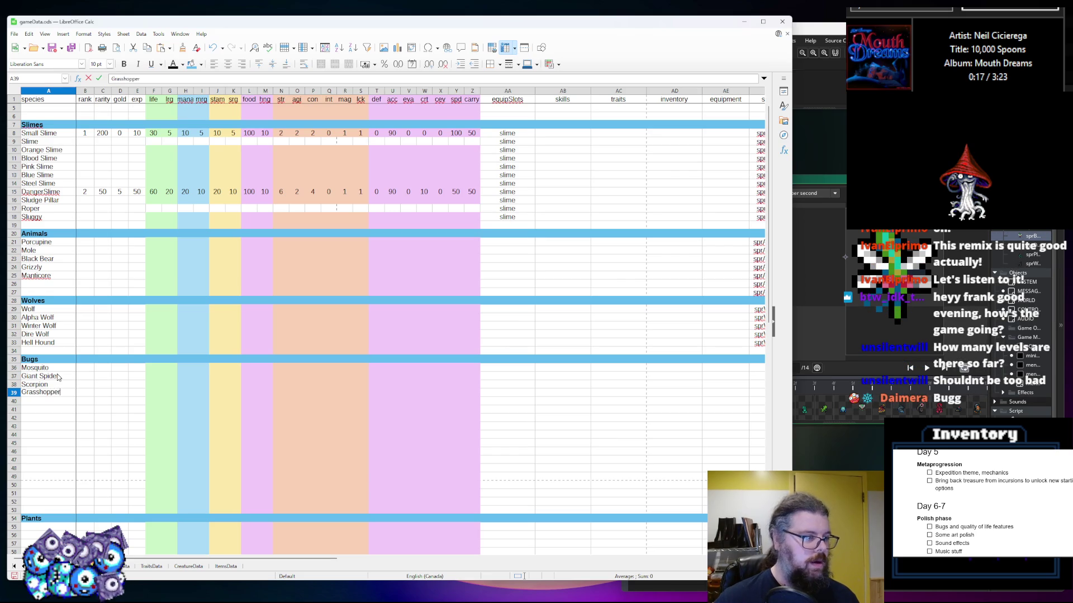
pyautogui.press('Return')
pyautogui.write('Beetle')
pyautogui.press('Return')
pyautogui.write('Fly')
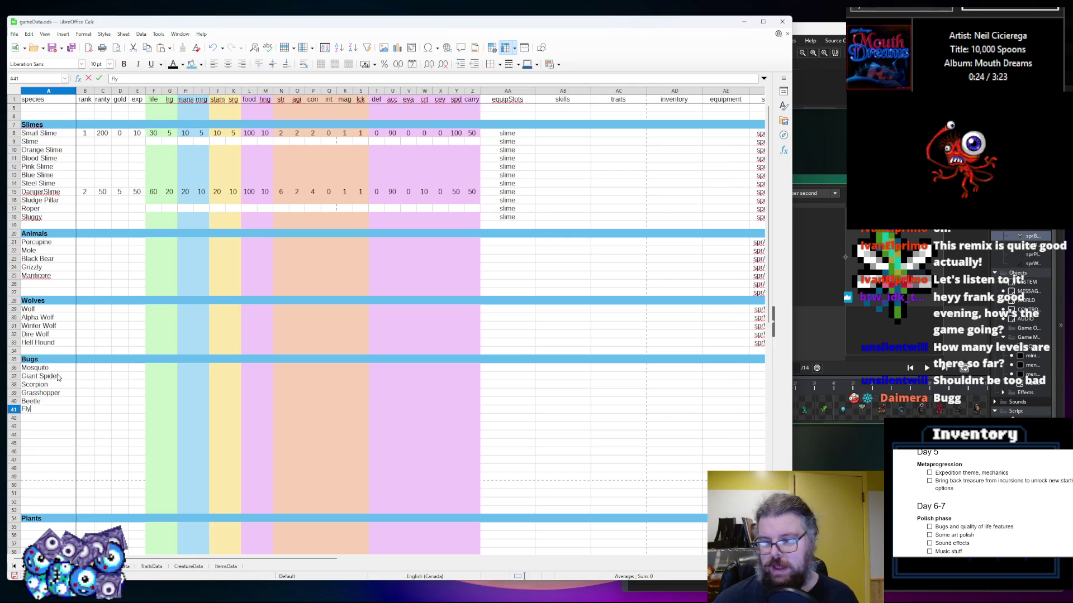
pyautogui.press('Return')
pyautogui.write('Centipede')
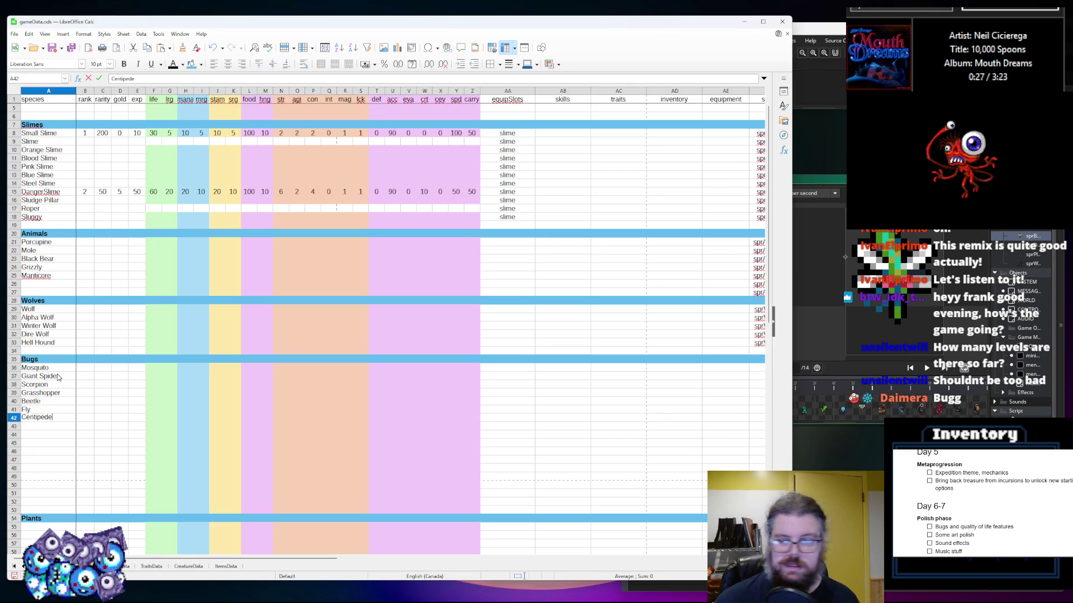
pyautogui.press('Return')
pyautogui.write('Millipede')
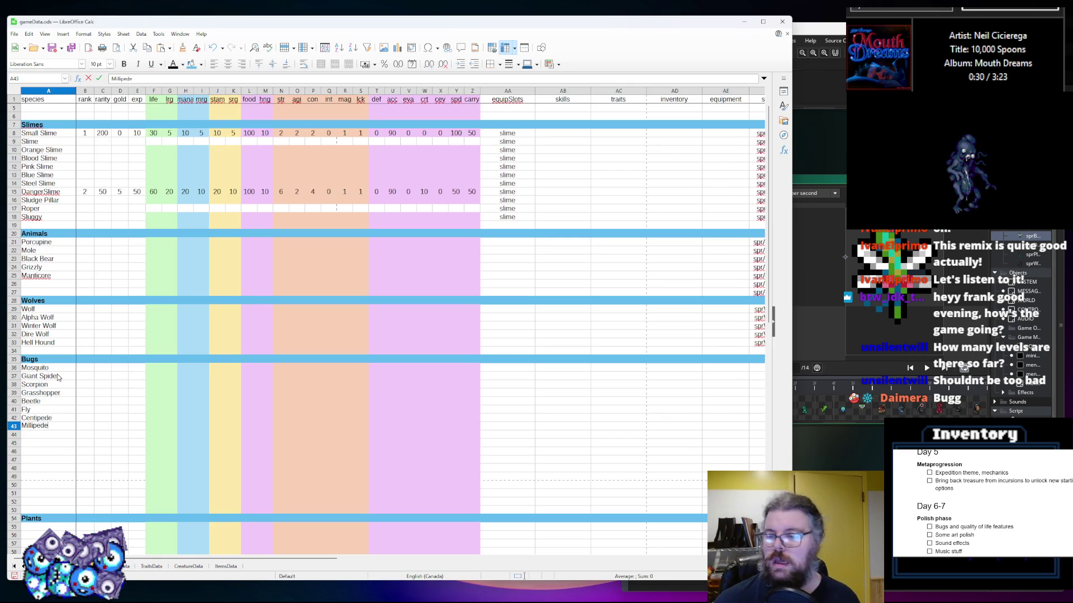
pyautogui.press('Return')
pyautogui.write('Worm')
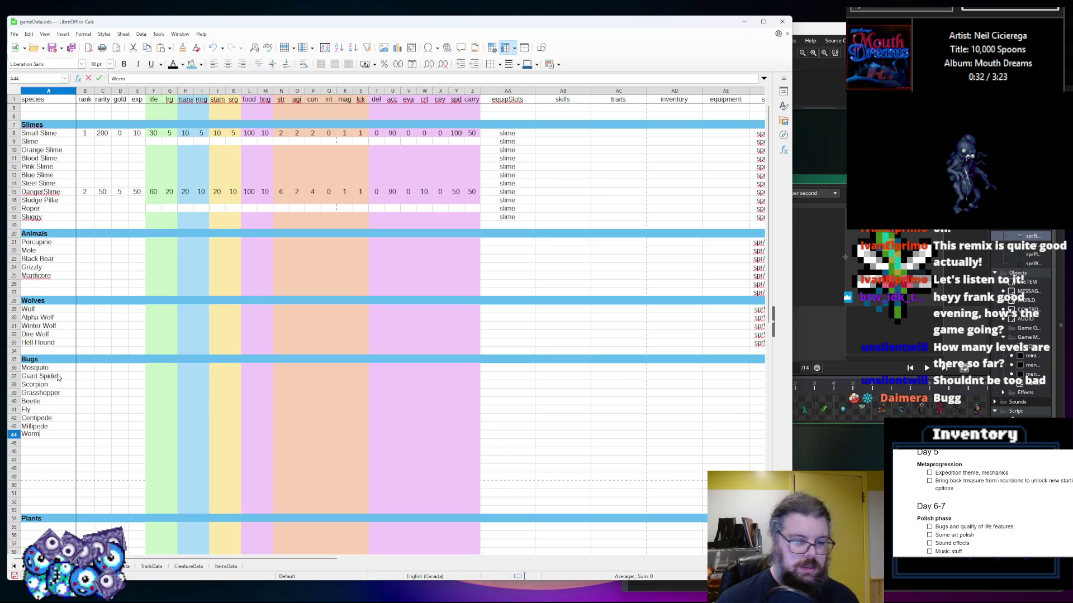
pyautogui.press('Return')
pyautogui.write('Giant Scorpion')
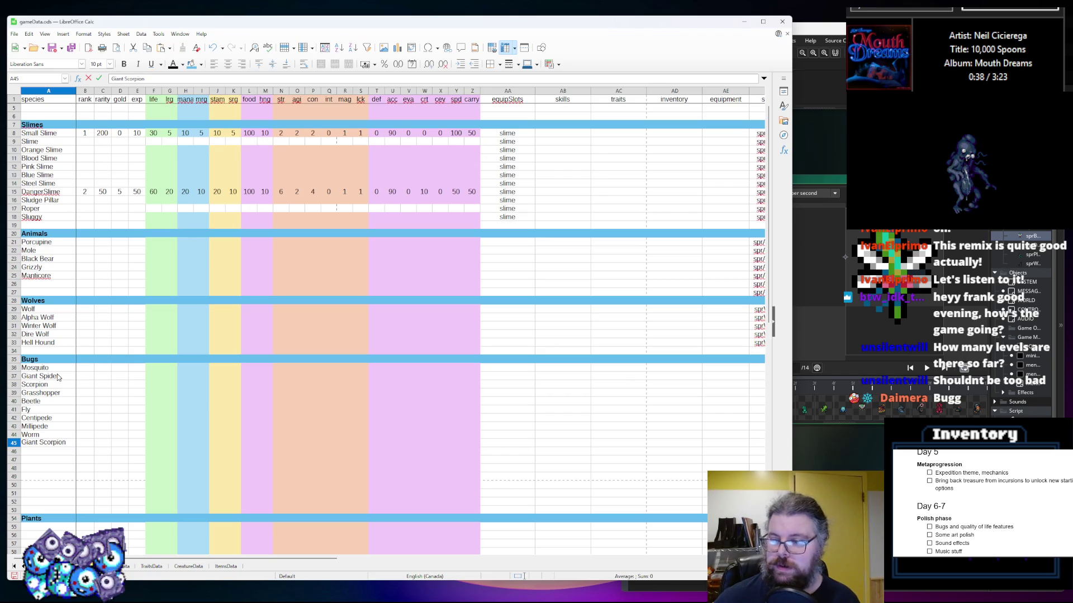
pyautogui.press('Return')
pyautogui.write('Black Widow')
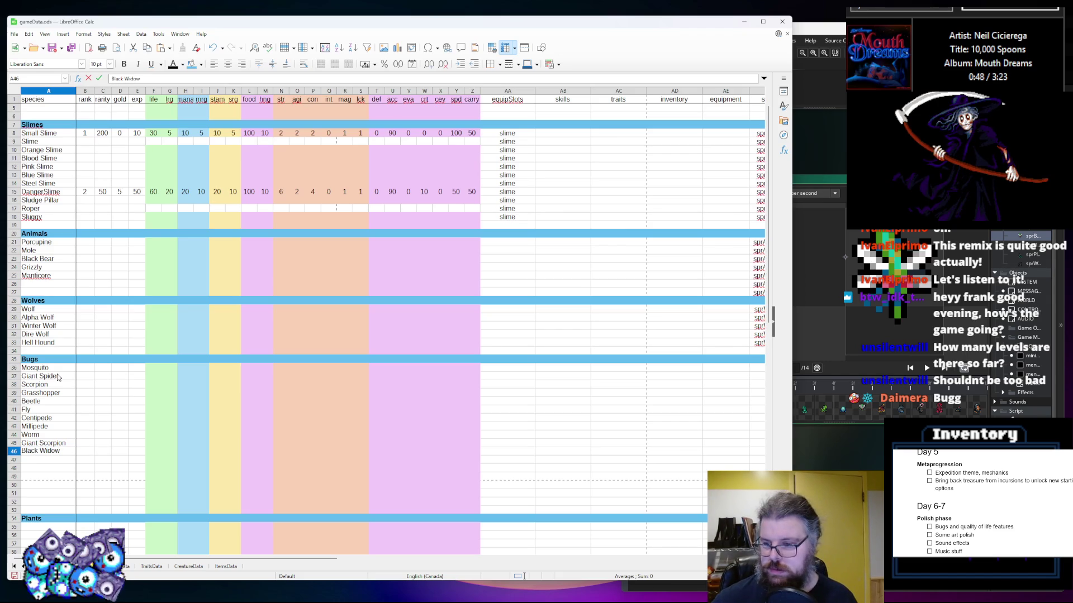
pyautogui.press('Return')
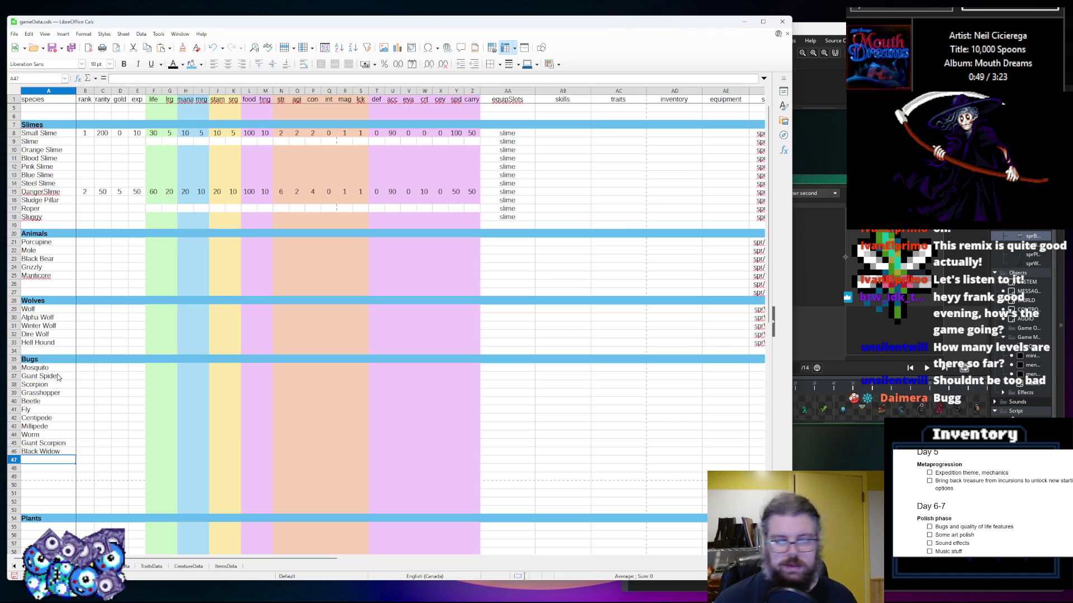
pyautogui.write('Spi')
# Add Arachnid, Fly Monster and Centipede Man in A47–A49
pyautogui.press('BackSpace')
pyautogui.write('i')
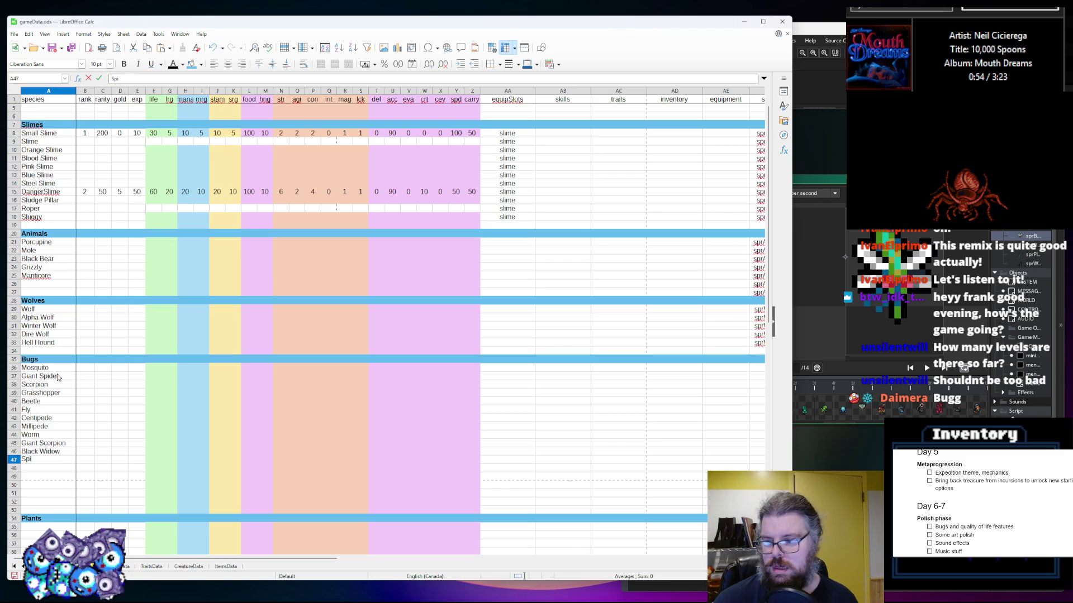
pyautogui.write('d')
pyautogui.press('BackSpace')
pyautogui.press('BackSpace')
pyautogui.press('BackSpace')
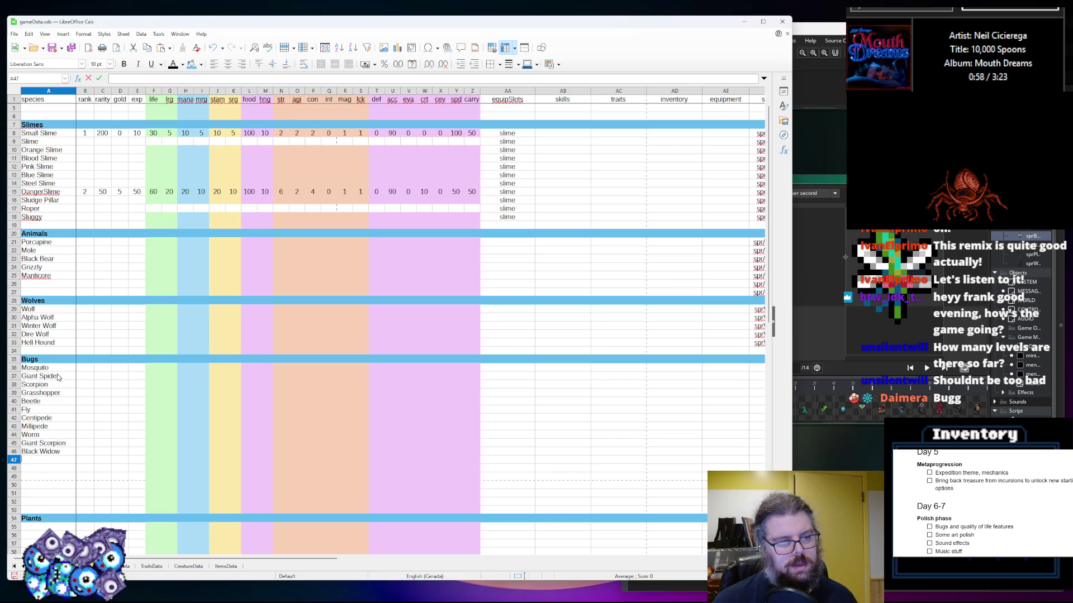
pyautogui.write('Ara')
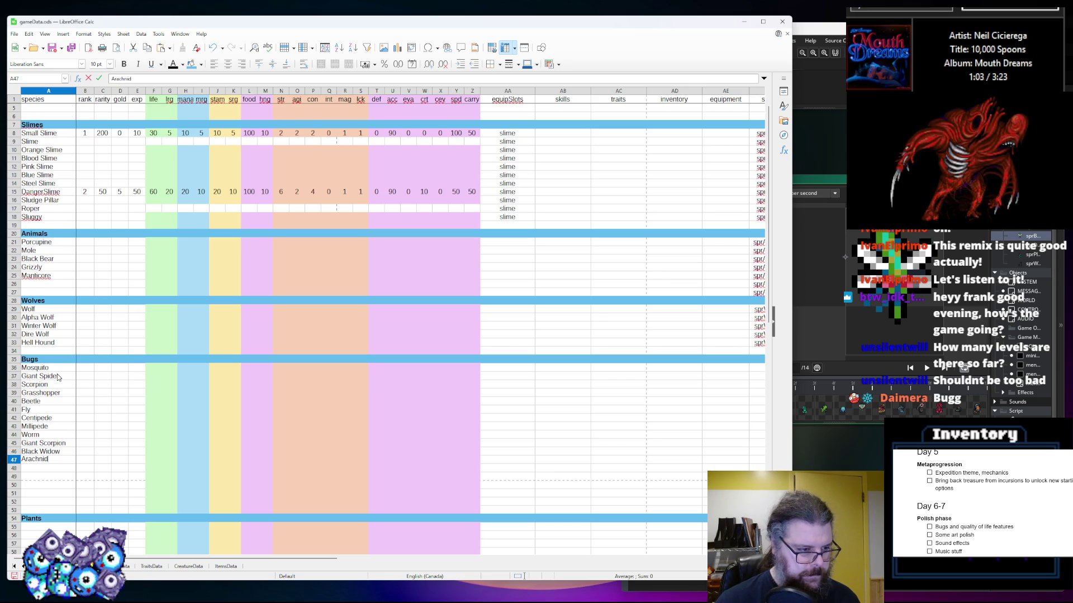
pyautogui.write('chnid')
pyautogui.press('Return')
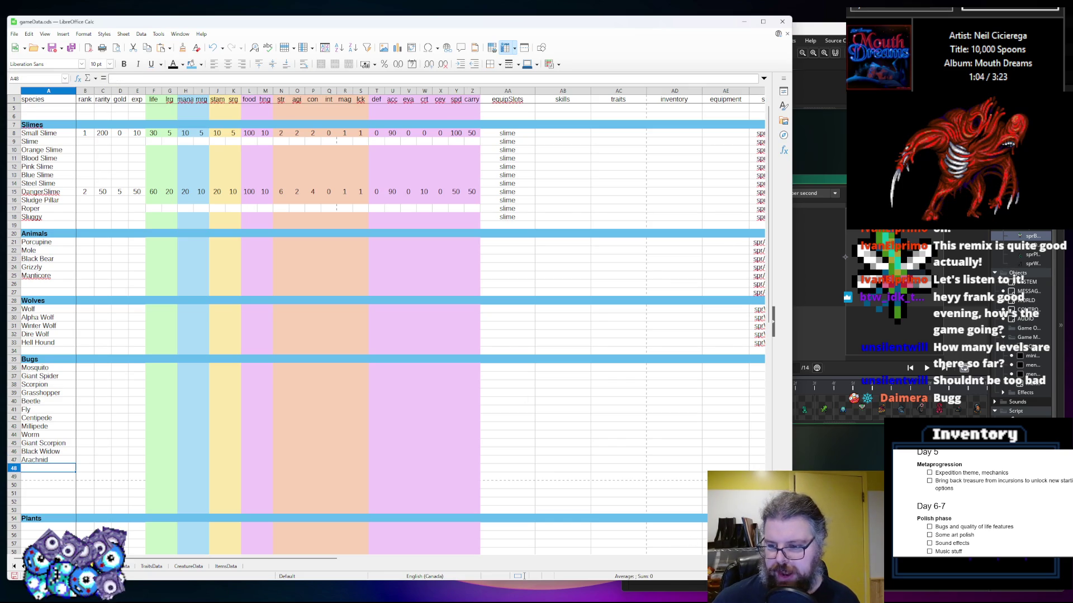
pyautogui.click(822, 462)
pyautogui.click(60, 467)
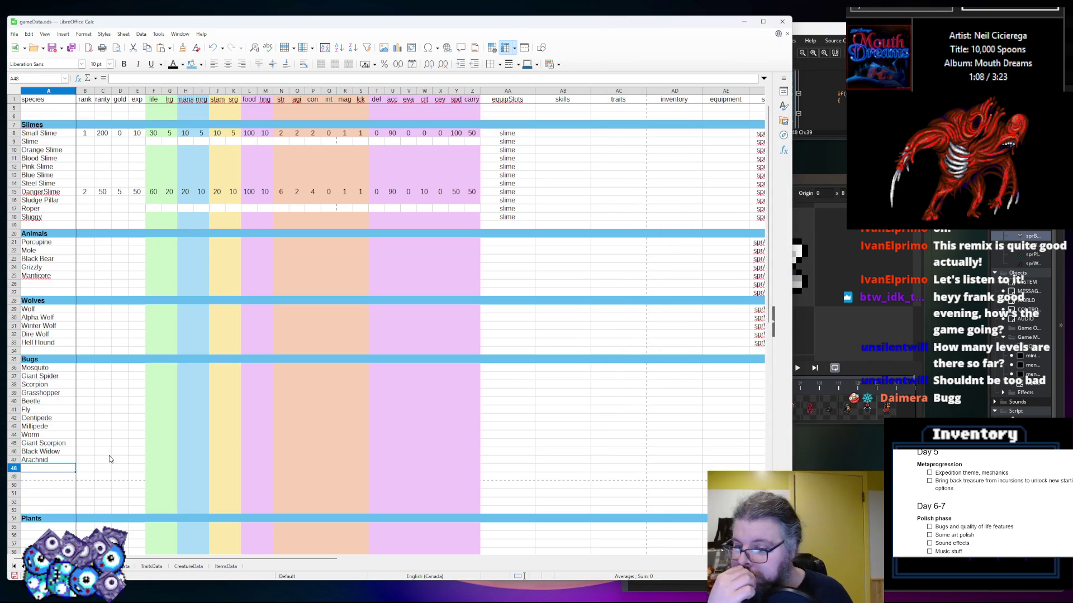
pyautogui.write('Fly')
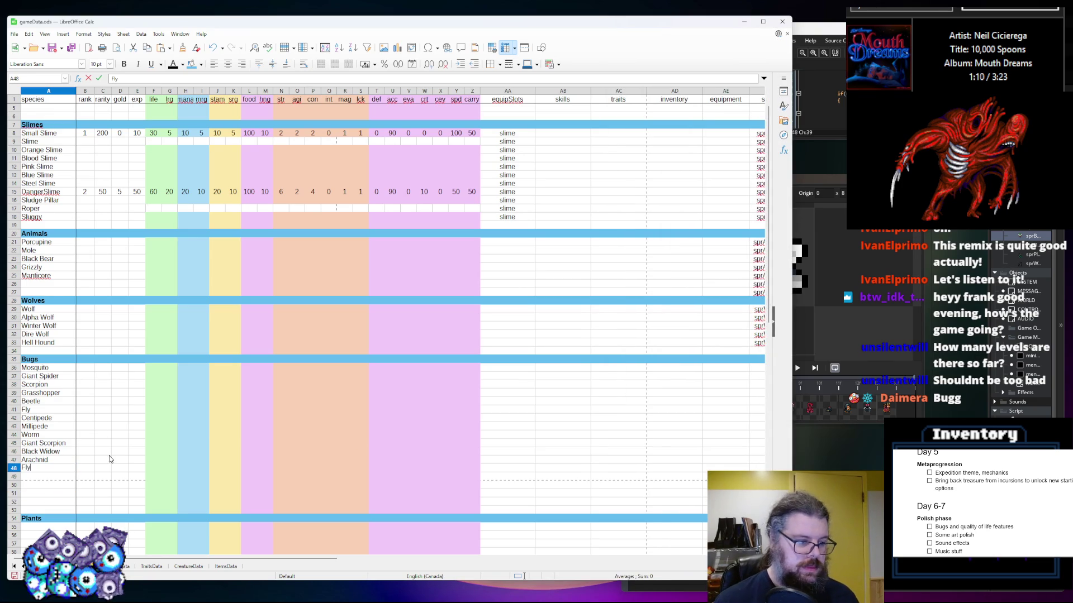
pyautogui.write(' M')
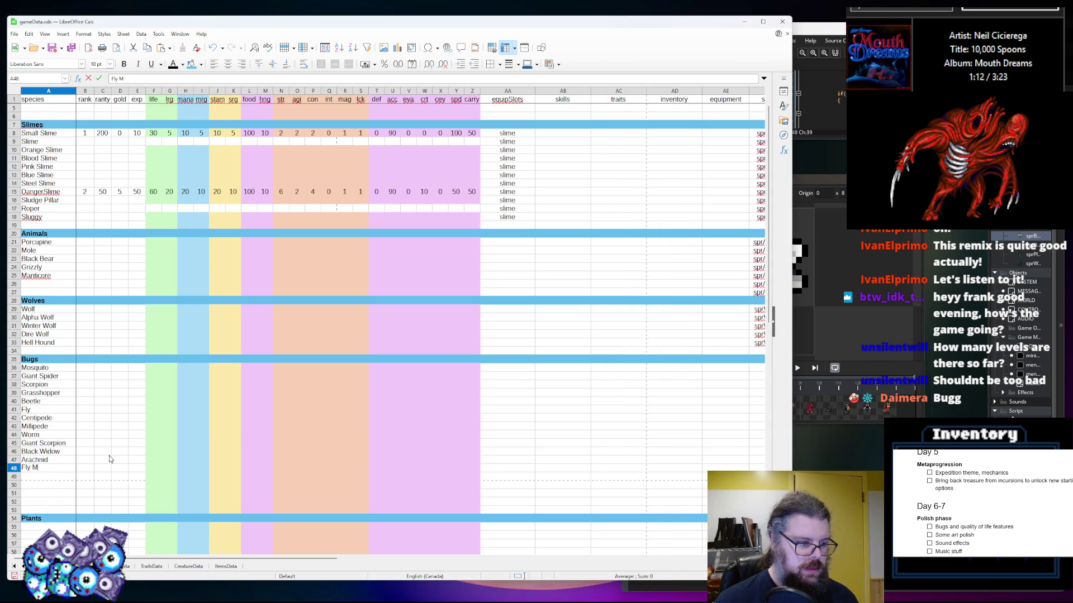
pyautogui.write('onster')
pyautogui.press('Return')
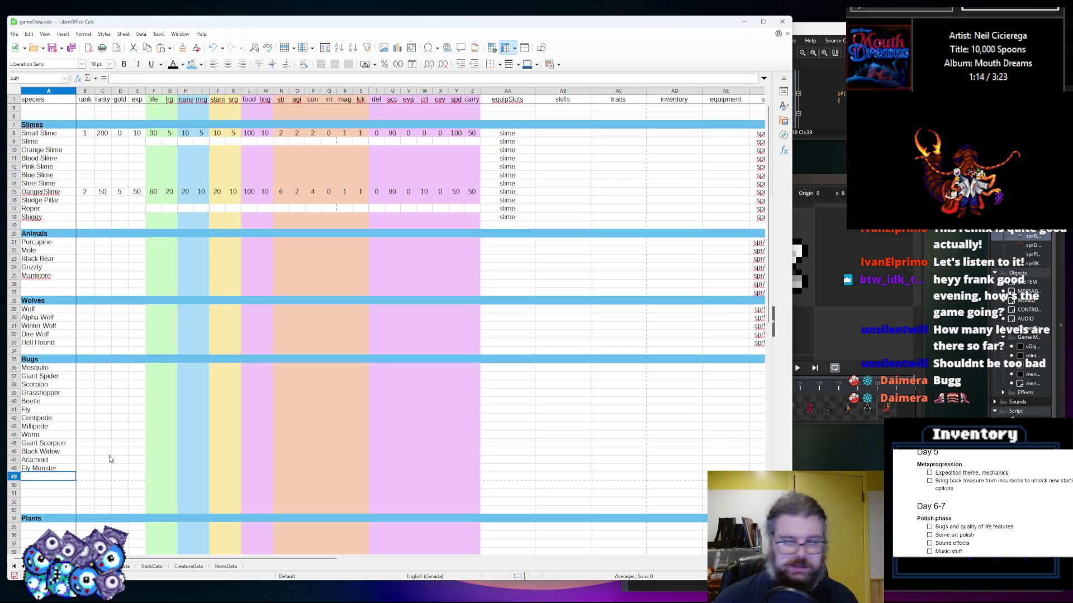
pyautogui.write('Centi')
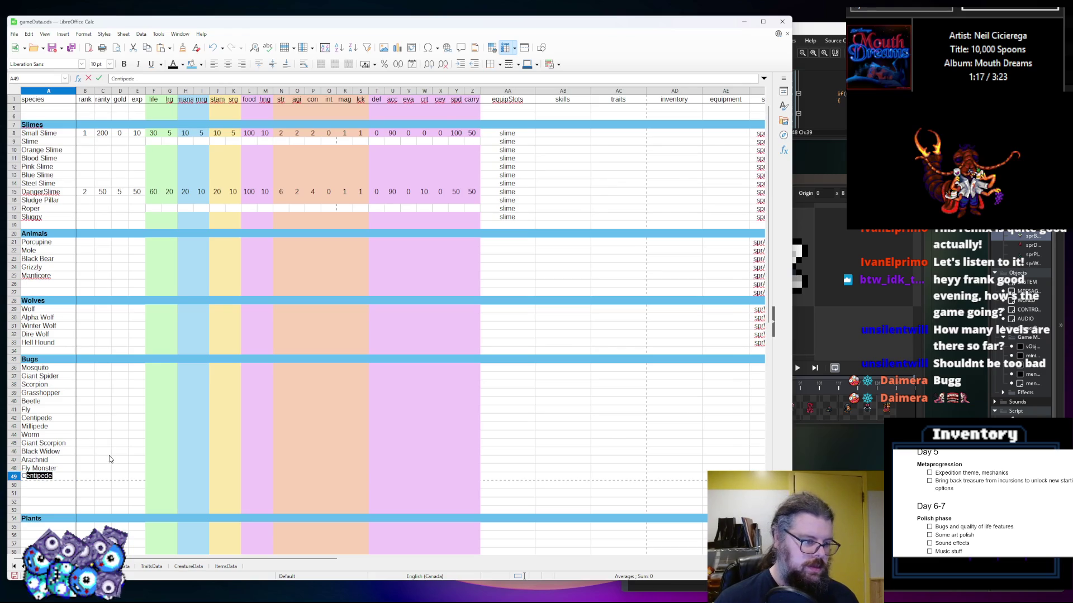
pyautogui.write('pede Man')
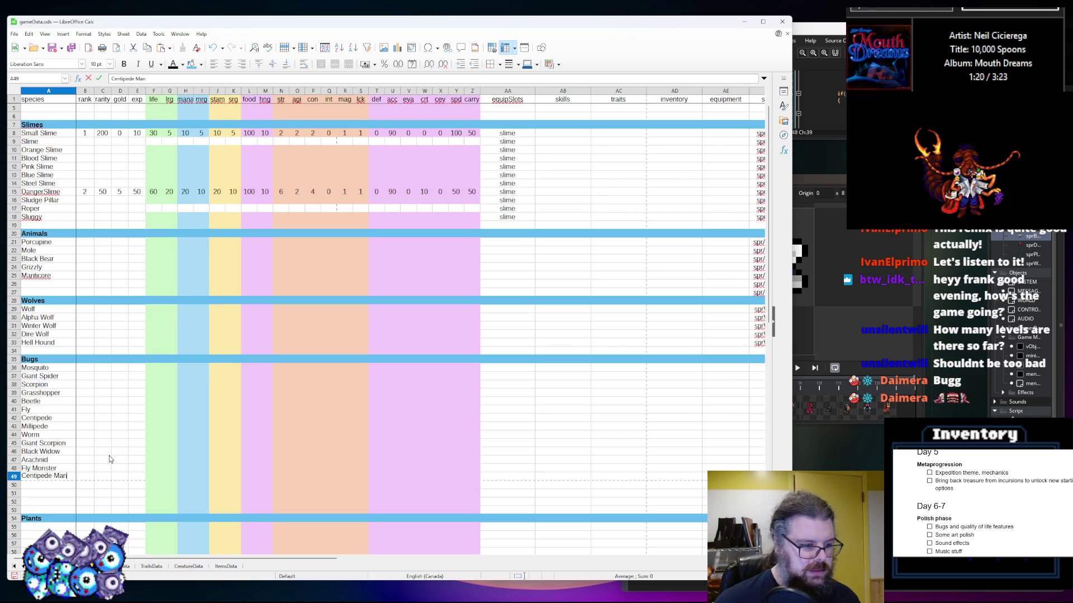
pyautogui.click(119, 451)
pyautogui.moveTo(19, 505); pyautogui.dragTo(16, 485)
# Delete the three empty rows below the Bugs list
pyautogui.rightClick(16, 485)
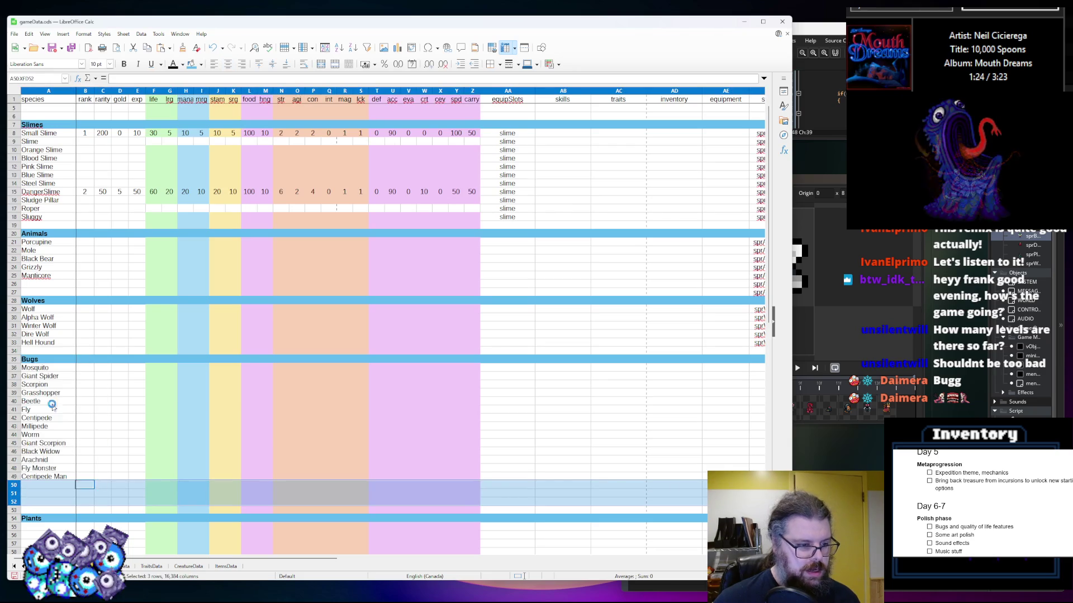
pyautogui.click(48, 402)
pyautogui.click(132, 437)
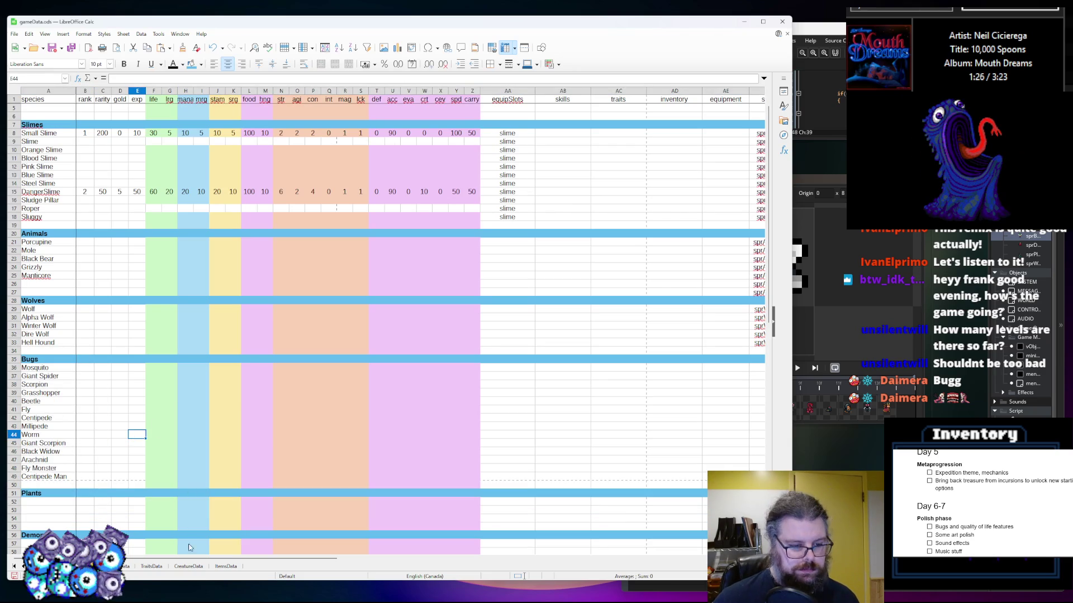
# Number the Bugs image column AG from 0 to 13
pyautogui.moveTo(190, 558)
pyautogui.mouseDown()
pyautogui.moveTo(363, 520)
pyautogui.moveTo(435, 489)
pyautogui.mouseUp()
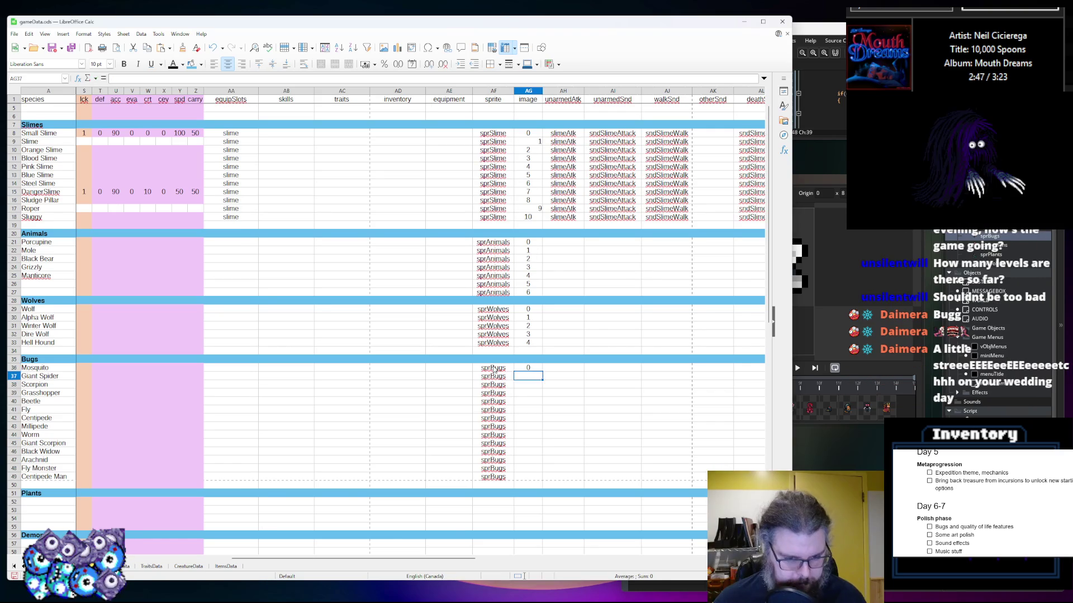
pyautogui.press('Return')
pyautogui.write('7 8 9 0')
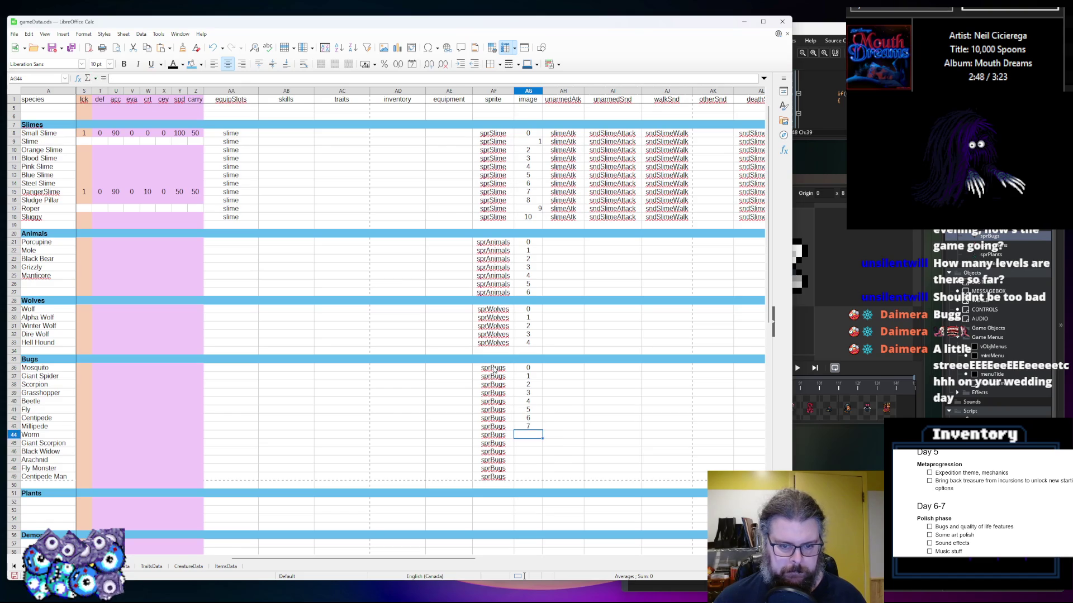
pyautogui.press('Up')
pyautogui.write('1')
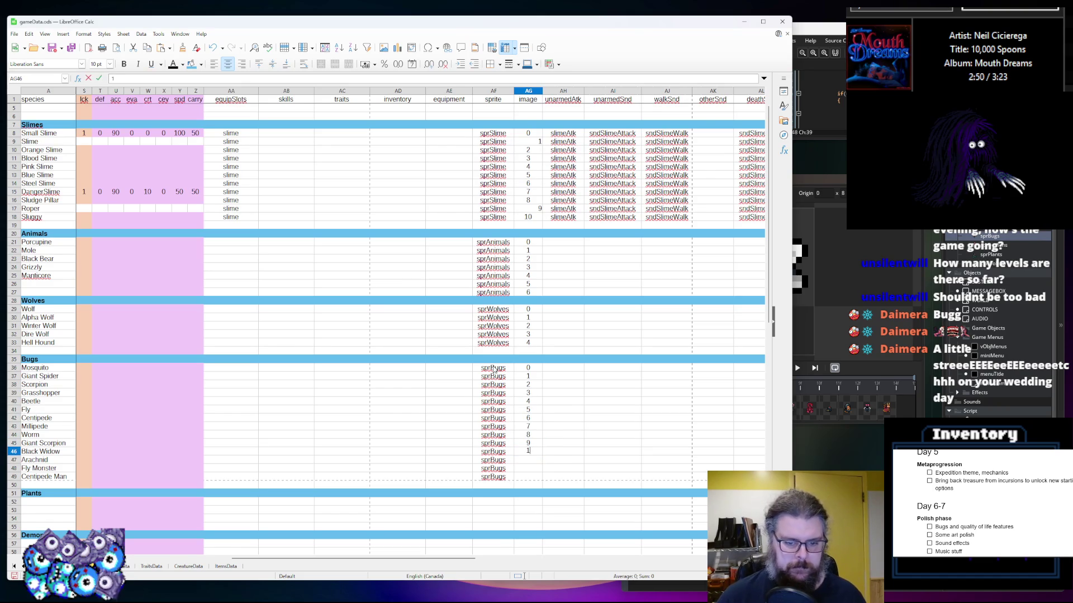
pyautogui.write('0 11 12 13')
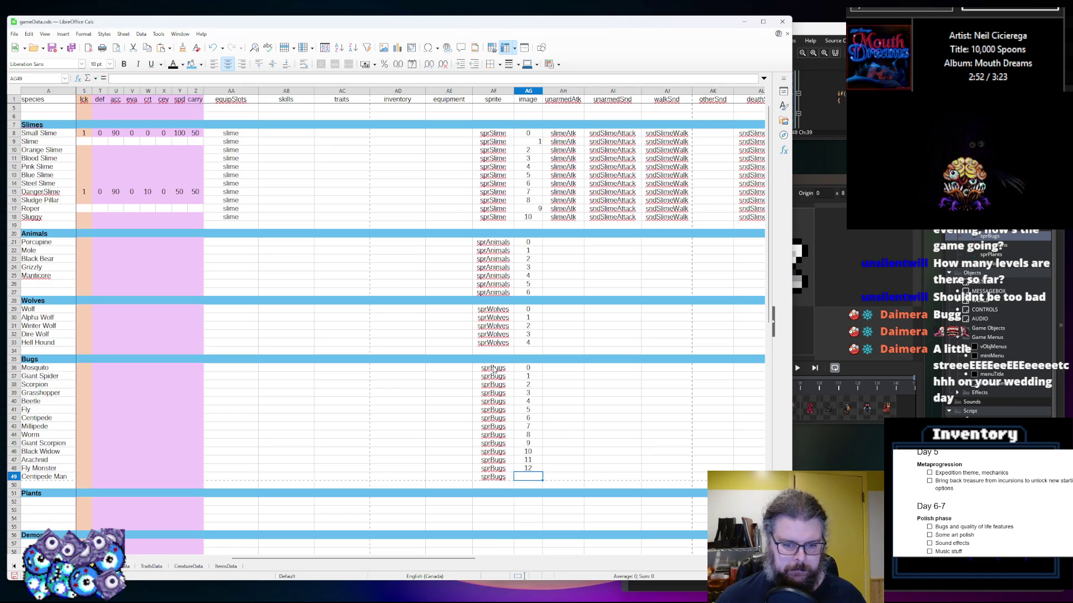
pyautogui.click(562, 393)
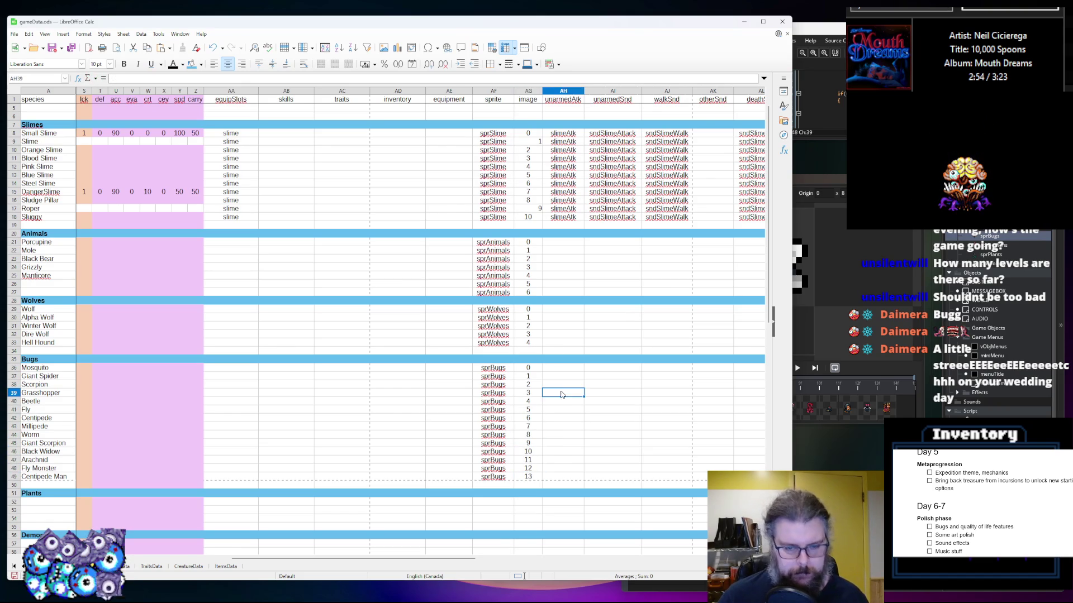
# Open the sprPlants sprite from GameMaker's asset browser
pyautogui.click(859, 447)
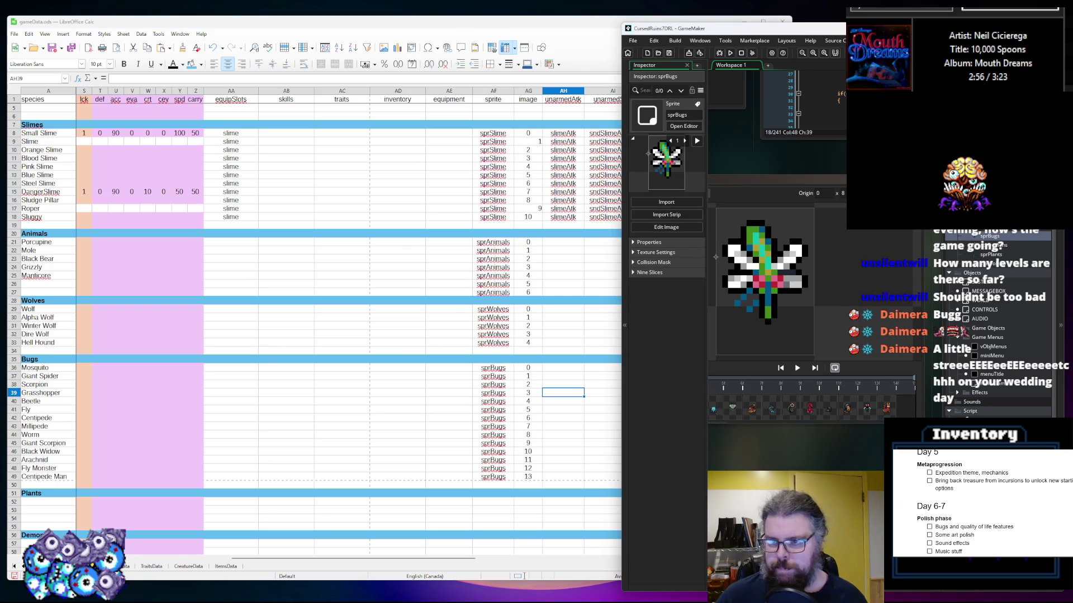
pyautogui.scroll(-3, 321, 280)
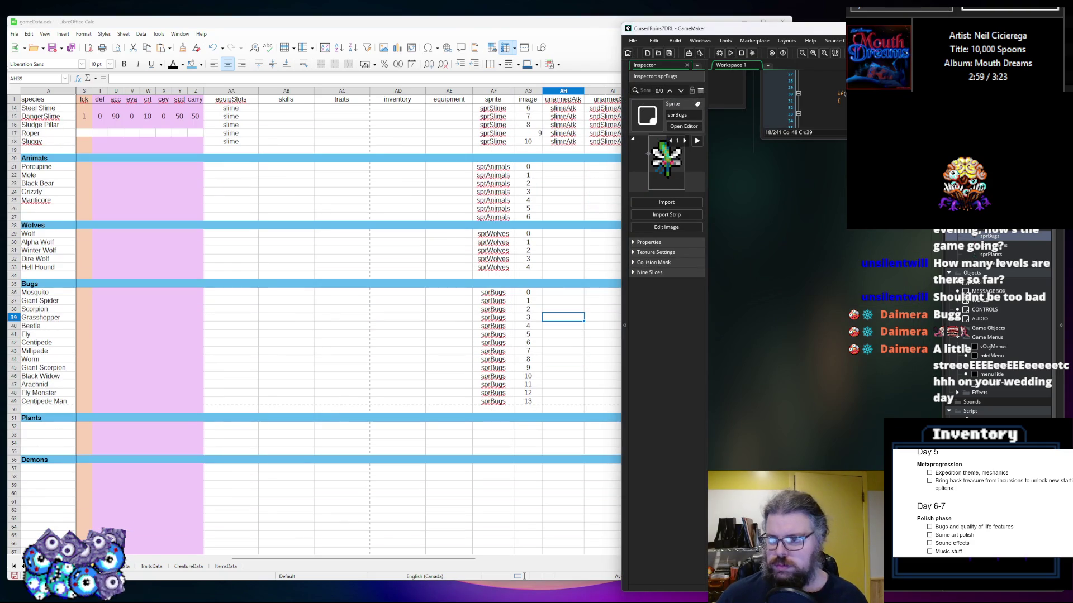
pyautogui.doubleClick(990, 255)
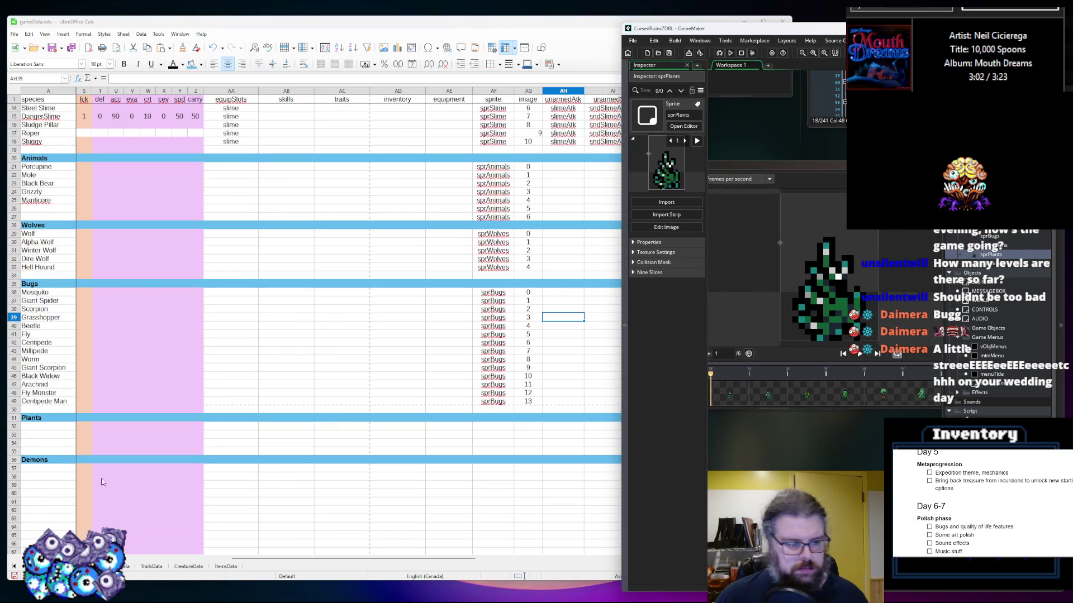
# Insert two, then two more blank rows into the Plants section, pushing Demons to row 60
pyautogui.click(14, 443)
pyautogui.moveTo(14, 444); pyautogui.dragTo(14, 435)
pyautogui.rightClick(14, 435)
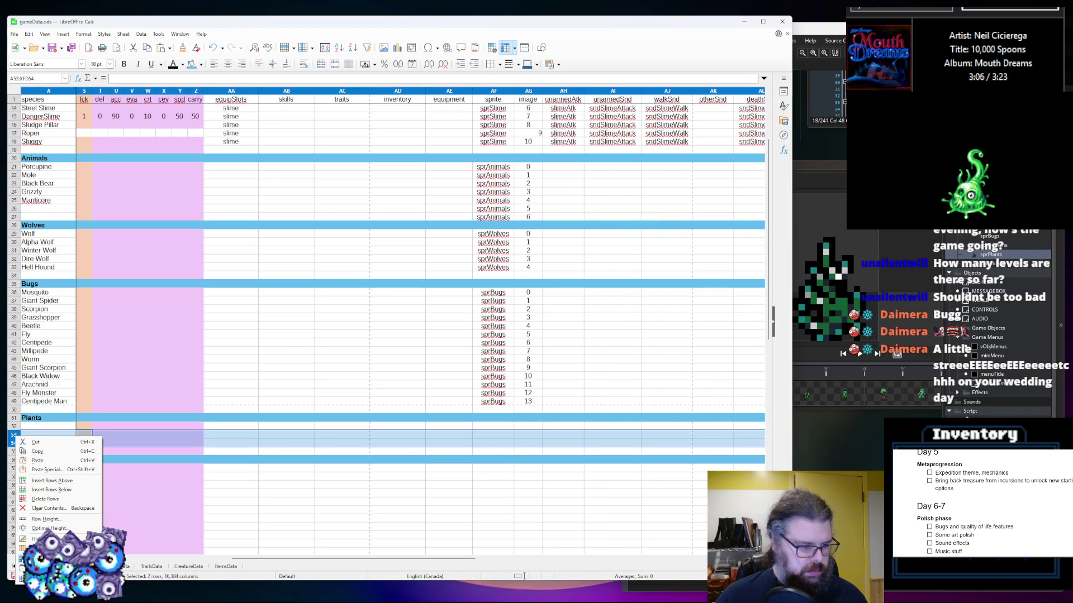
pyautogui.click(50, 480)
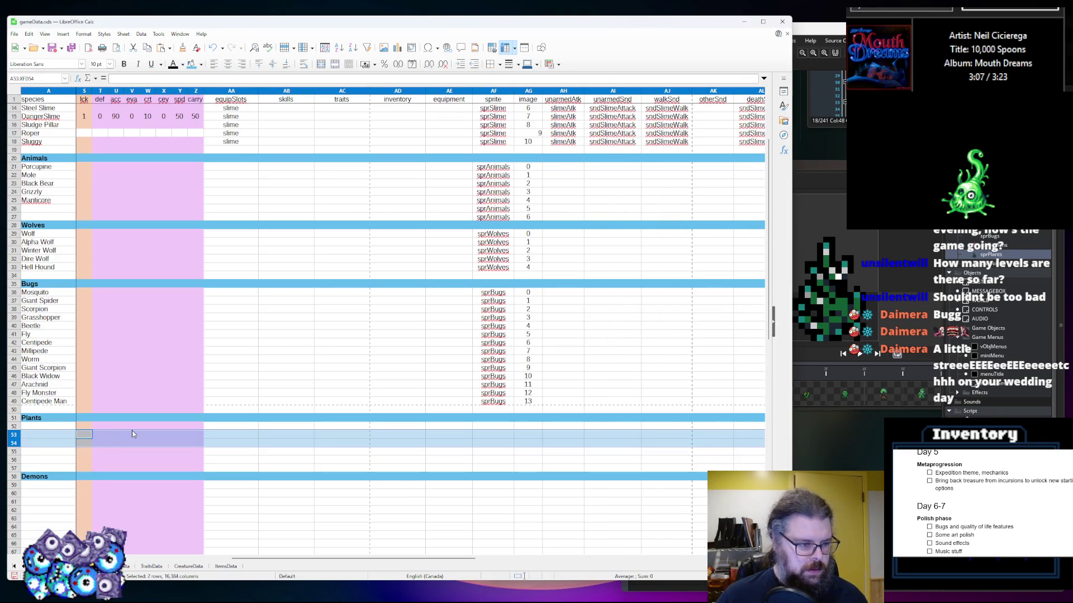
pyautogui.moveTo(14, 444); pyautogui.dragTo(16, 449)
pyautogui.rightClick(15, 448)
pyautogui.click(50, 493)
pyautogui.click(44, 427)
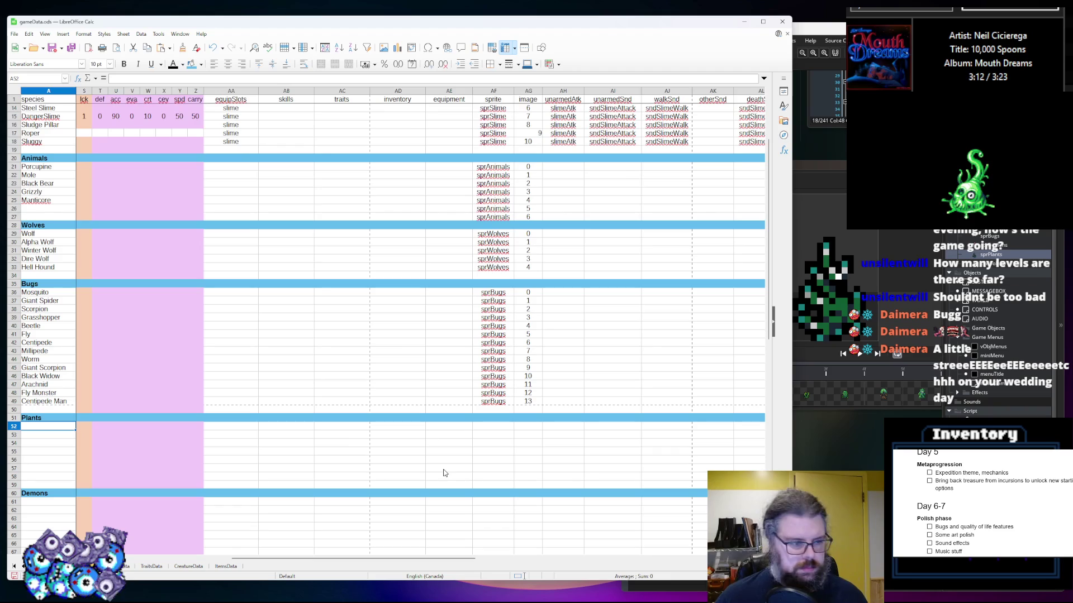
# Enter Thornvine in A52 while checking the sprPlants frames
pyautogui.click(879, 457)
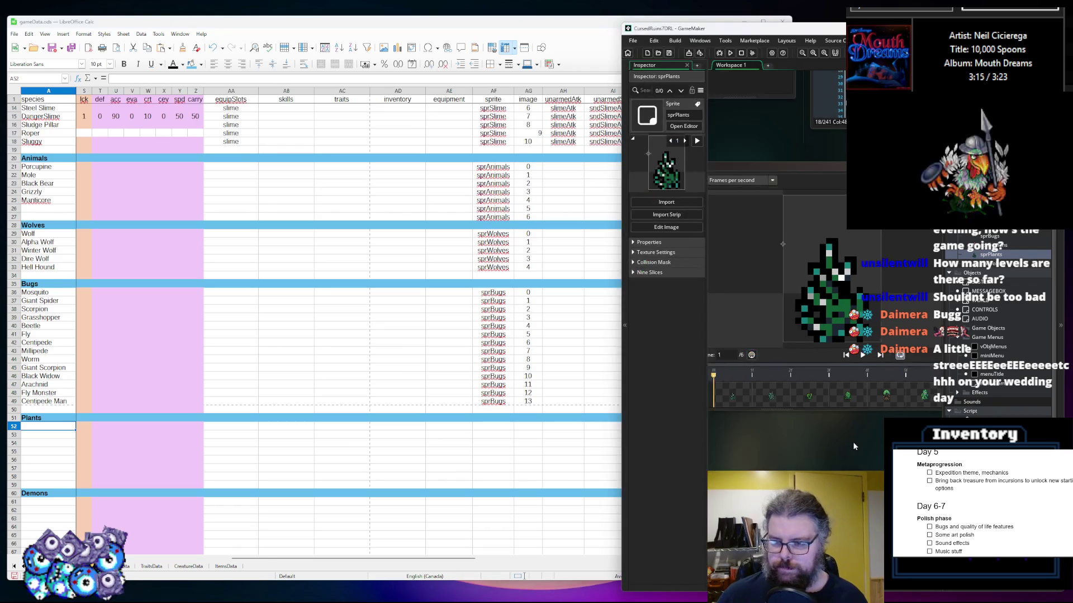
pyautogui.click(66, 427)
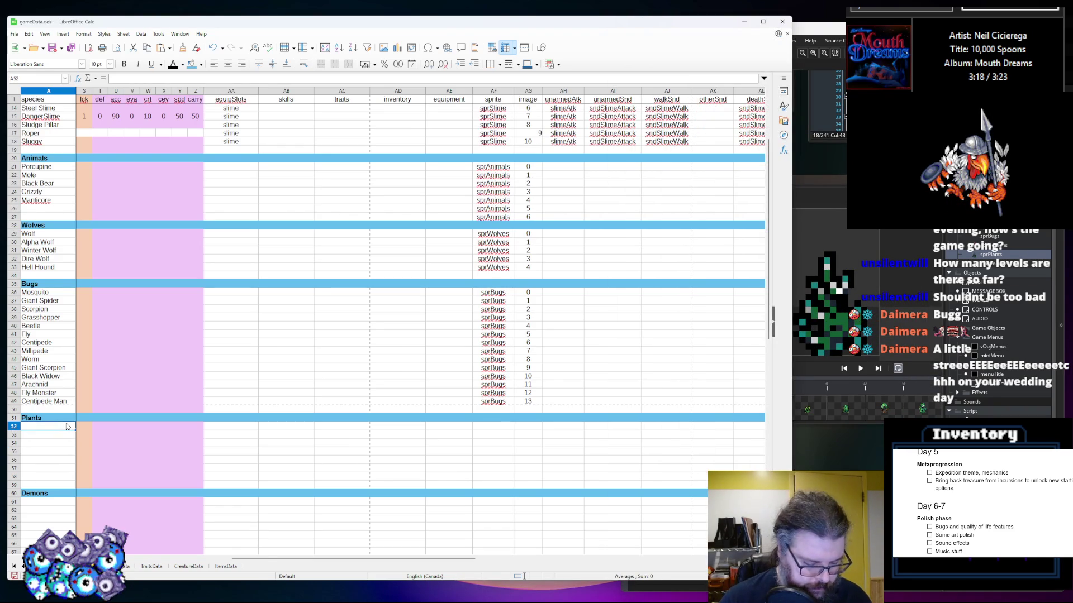
pyautogui.write('N')
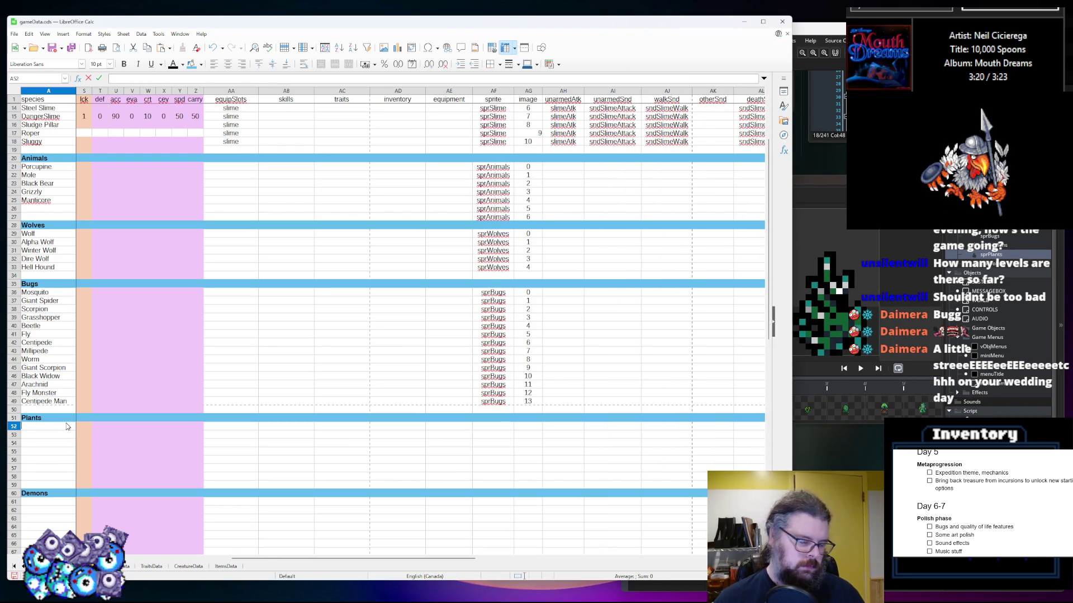
pyautogui.write('t')
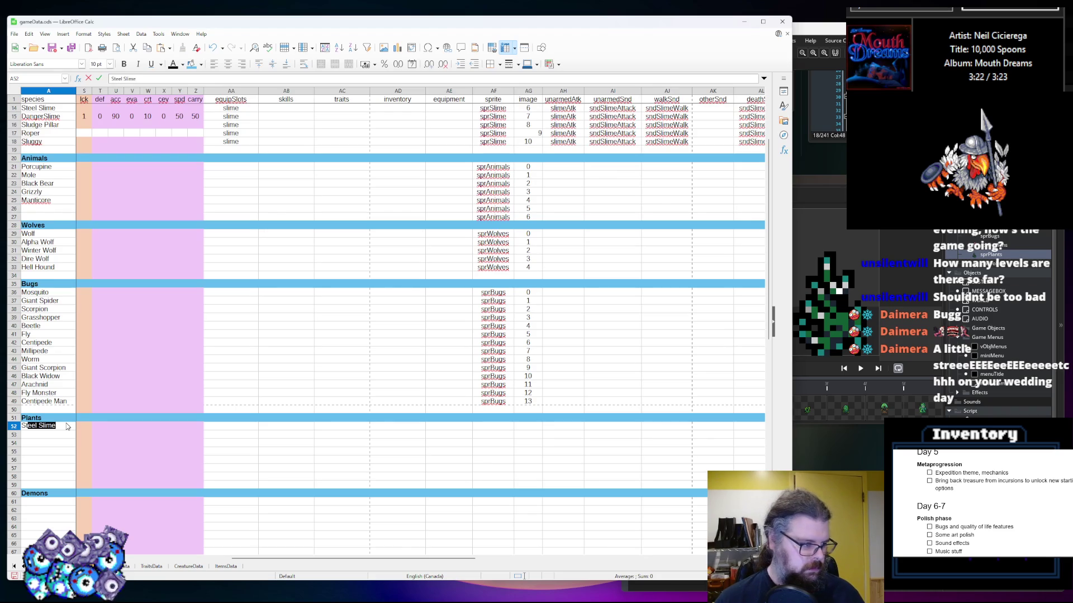
pyautogui.press('BackSpace')
pyautogui.write('Thornvine')
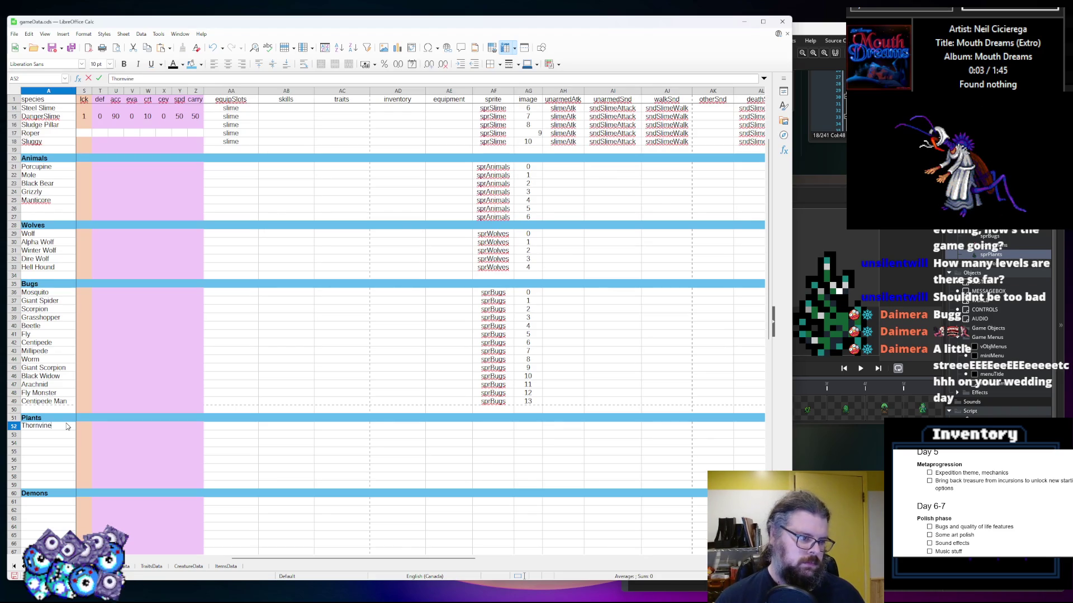
pyautogui.click(819, 418)
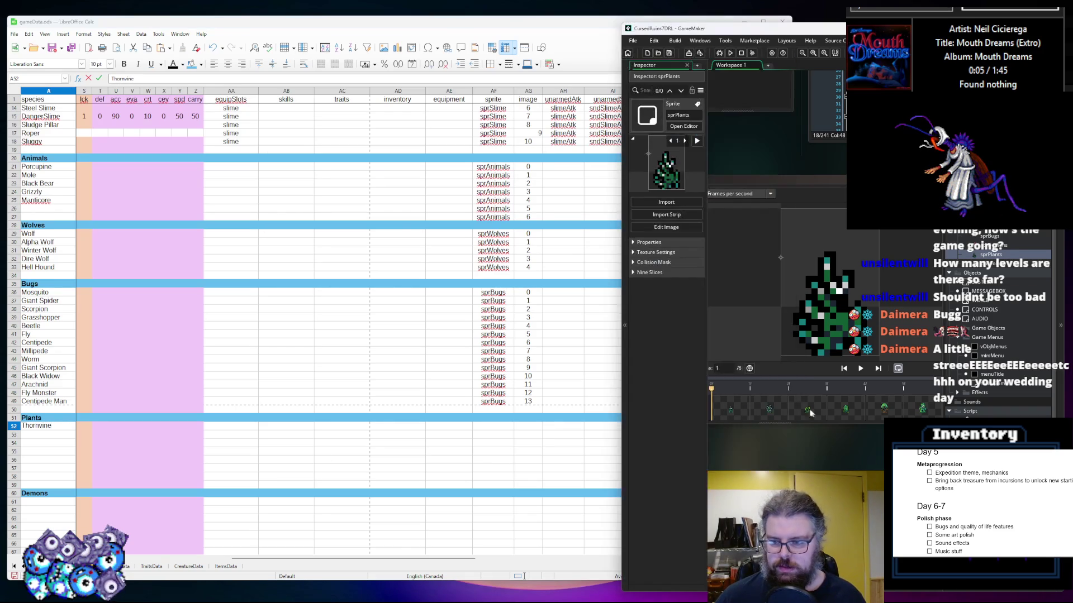
pyautogui.click(760, 408)
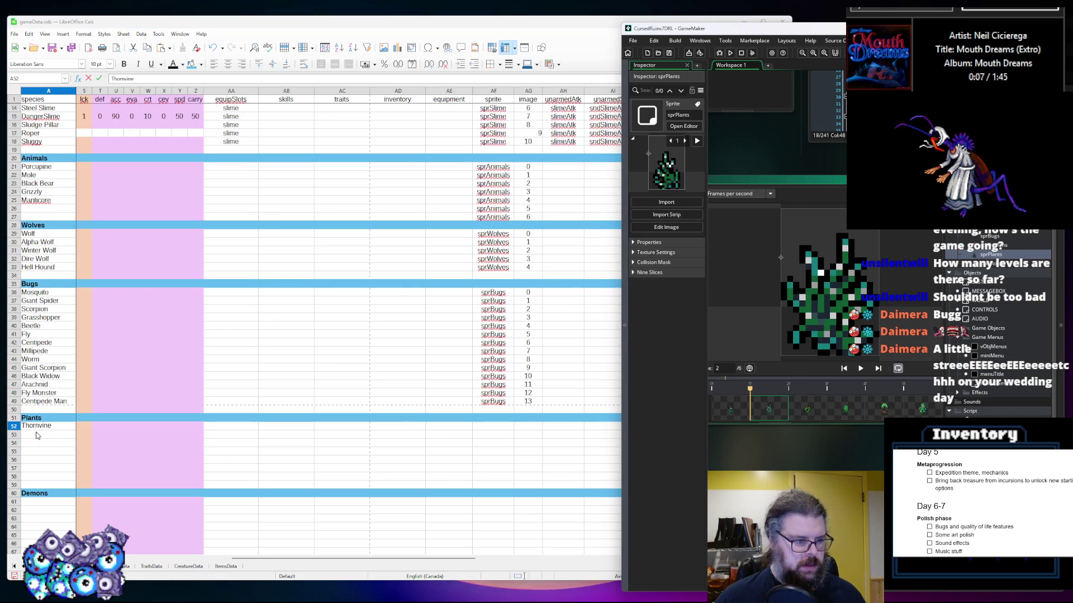
pyautogui.click(36, 435)
# Add Giant Thornvine, Venus Flytrap and Giant Flytrap in A53–A55
pyautogui.write('Giant Thornvine')
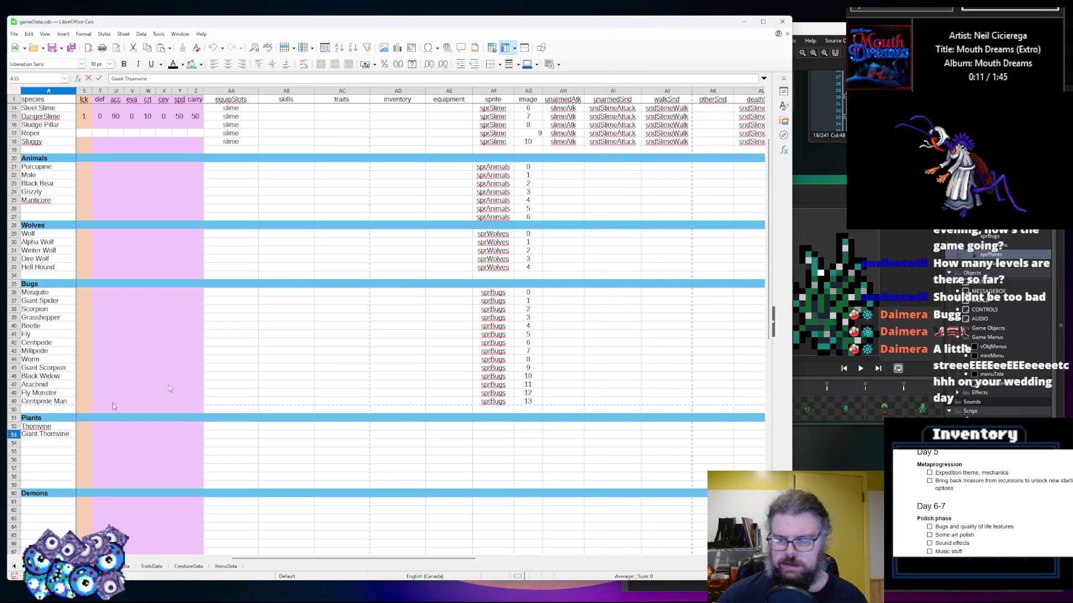
pyautogui.click(868, 381)
pyautogui.click(807, 412)
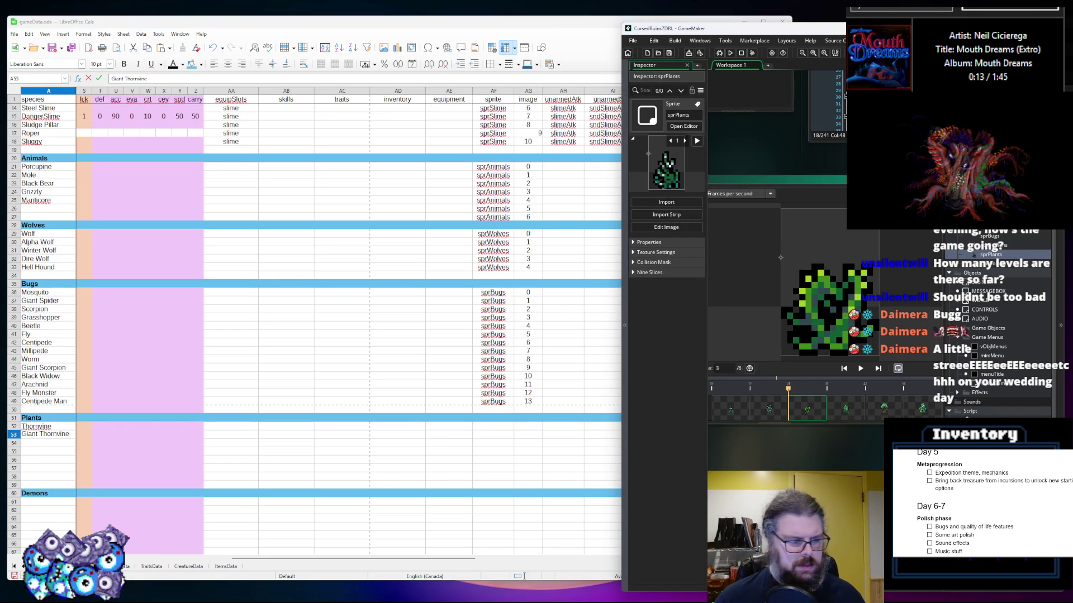
pyautogui.click(63, 442)
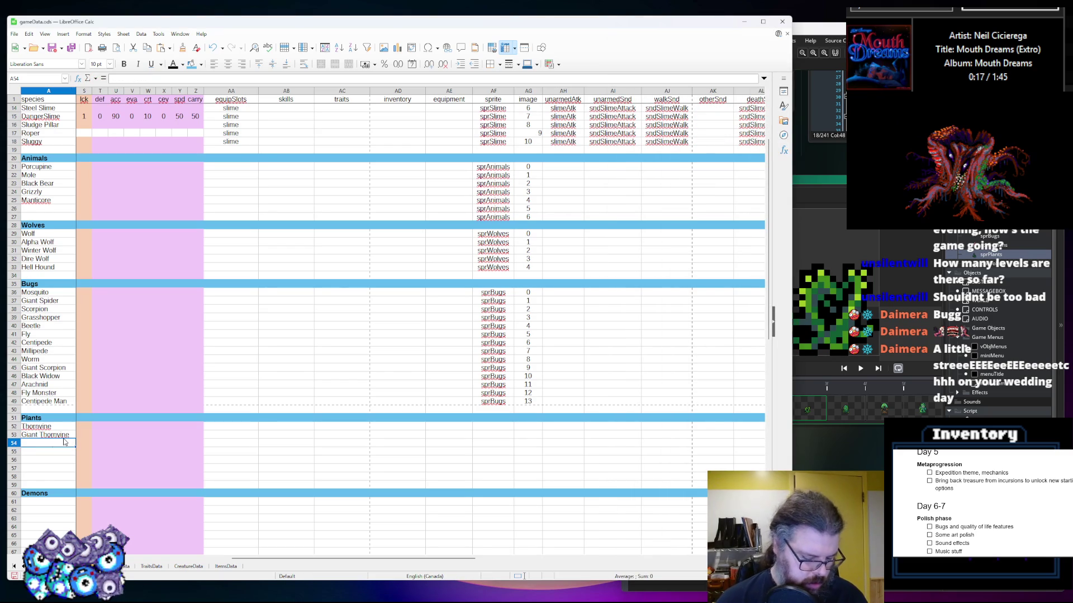
pyautogui.write('Venus Flytrap')
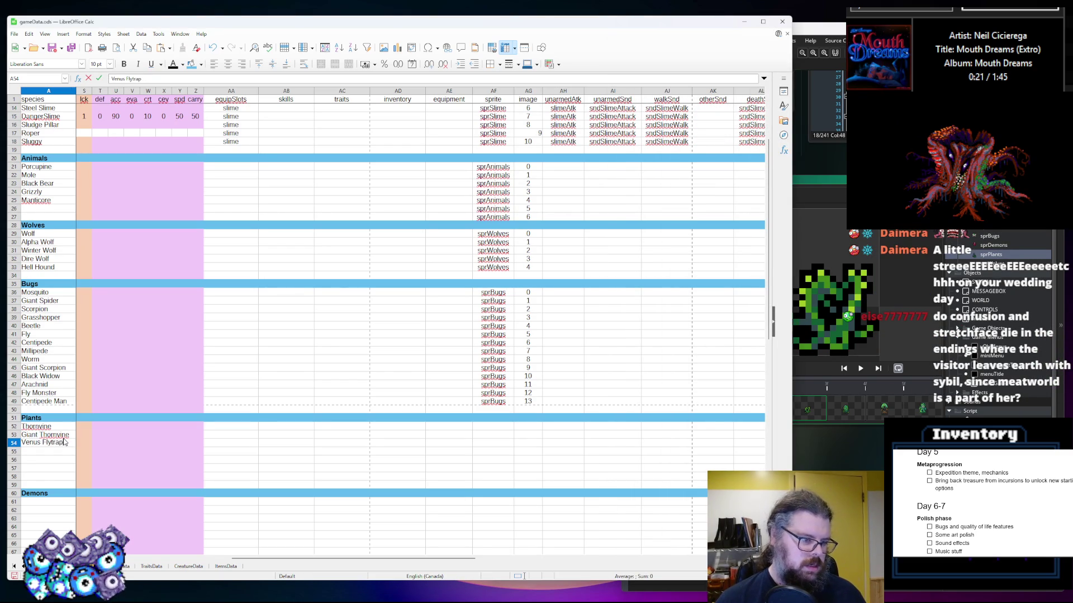
pyautogui.click(62, 451)
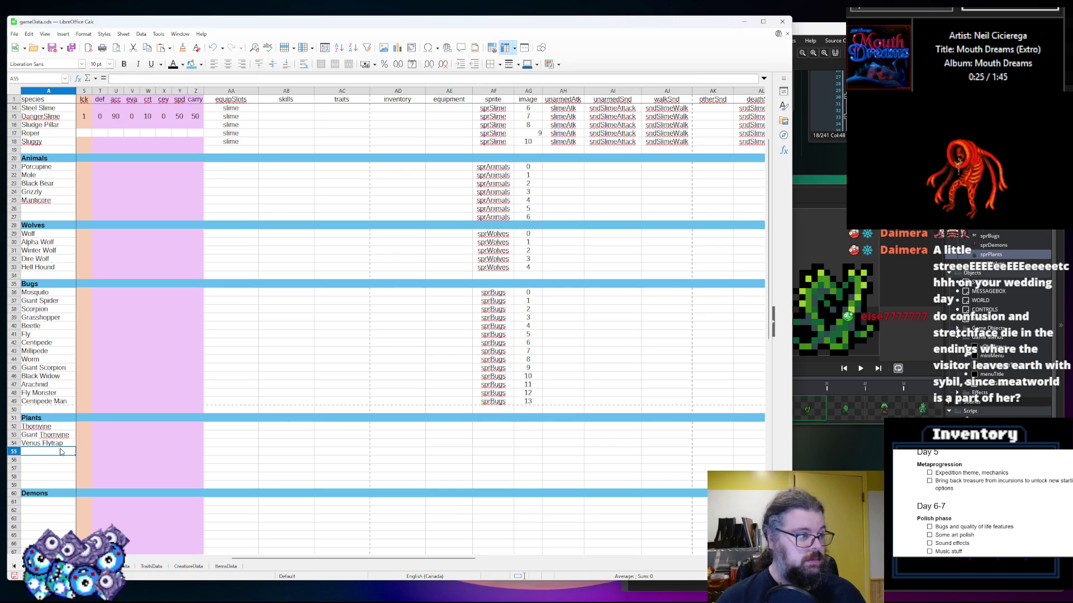
pyautogui.write('Giant Flytrap')
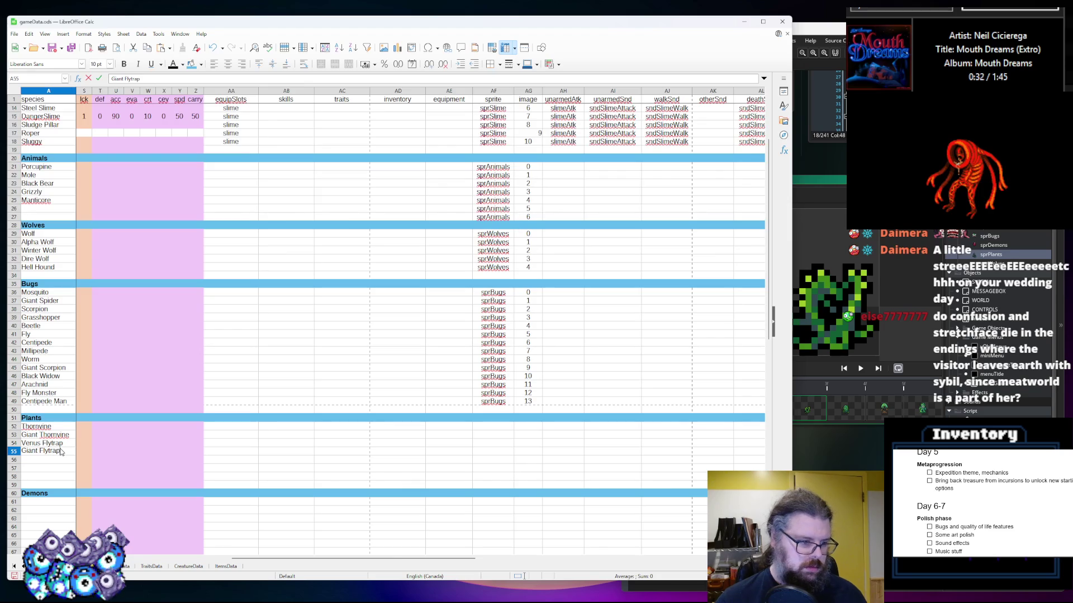
pyautogui.press('Return')
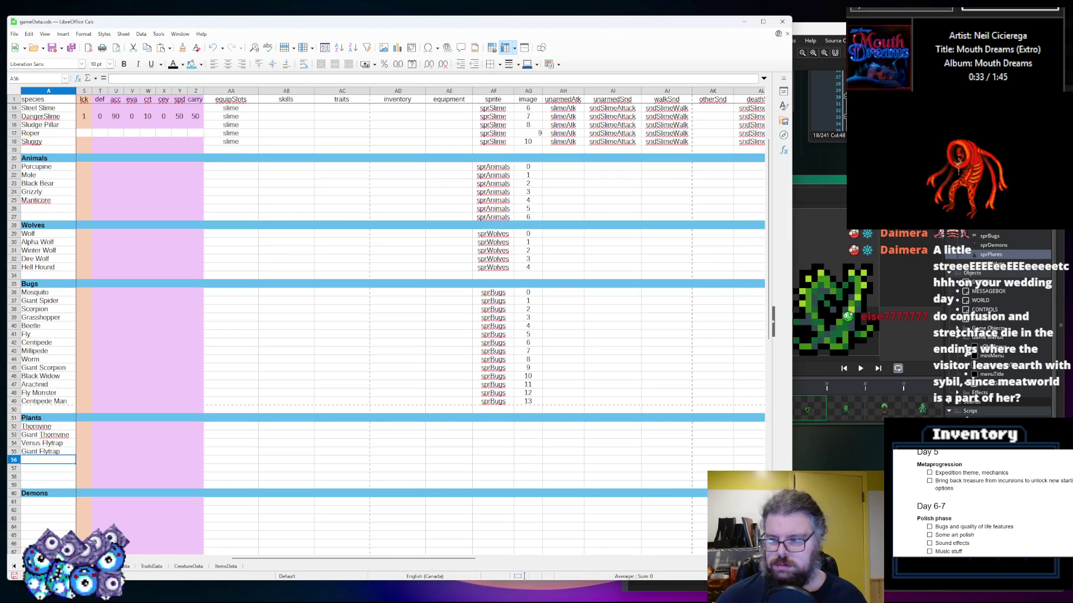
pyautogui.click(881, 435)
pyautogui.click(45, 484)
pyautogui.click(44, 462)
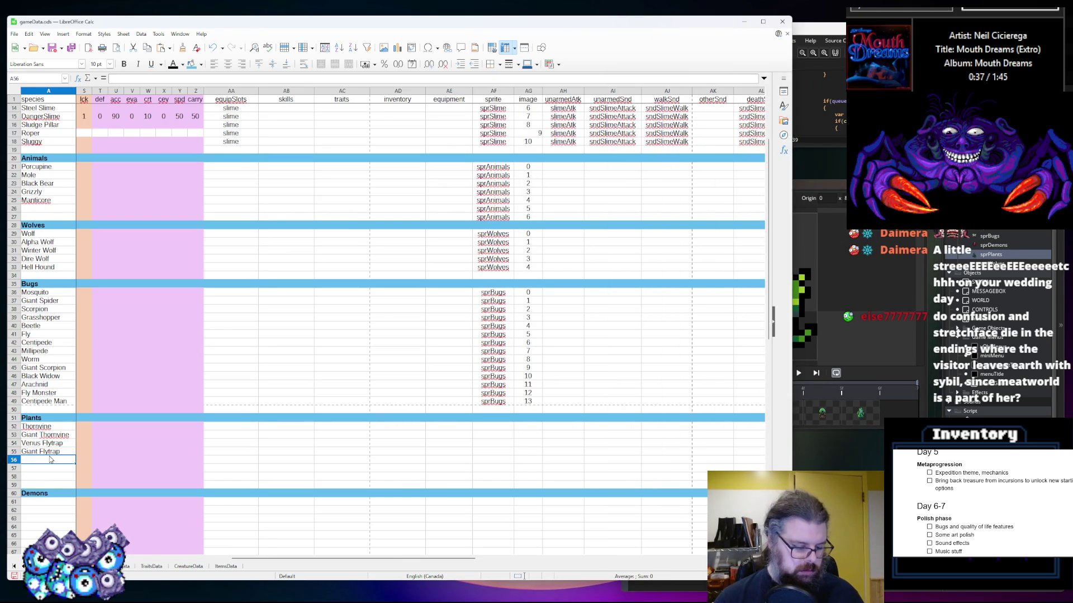
# Enter Treant in A56 and Kelp Man in A57
pyautogui.press('BackSpace')
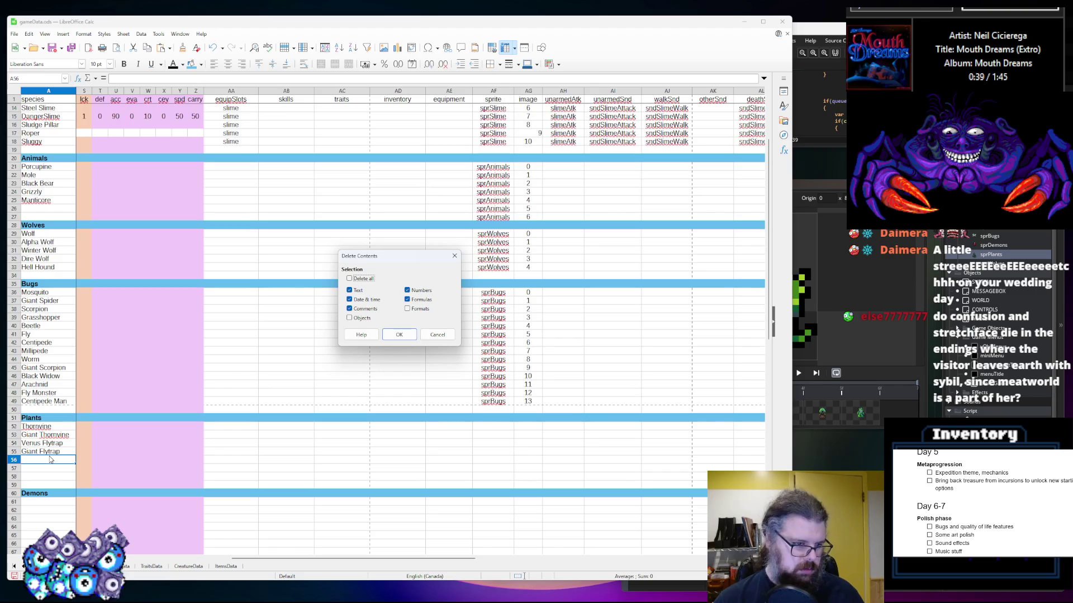
pyautogui.click(435, 334)
pyautogui.click(59, 467)
pyautogui.click(61, 458)
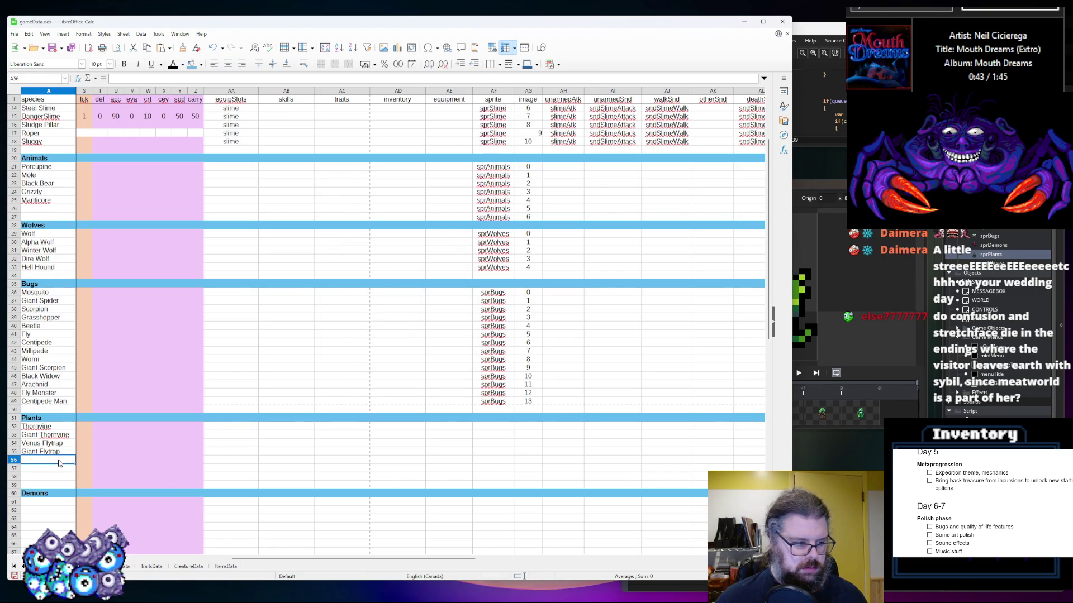
pyautogui.write('Treant')
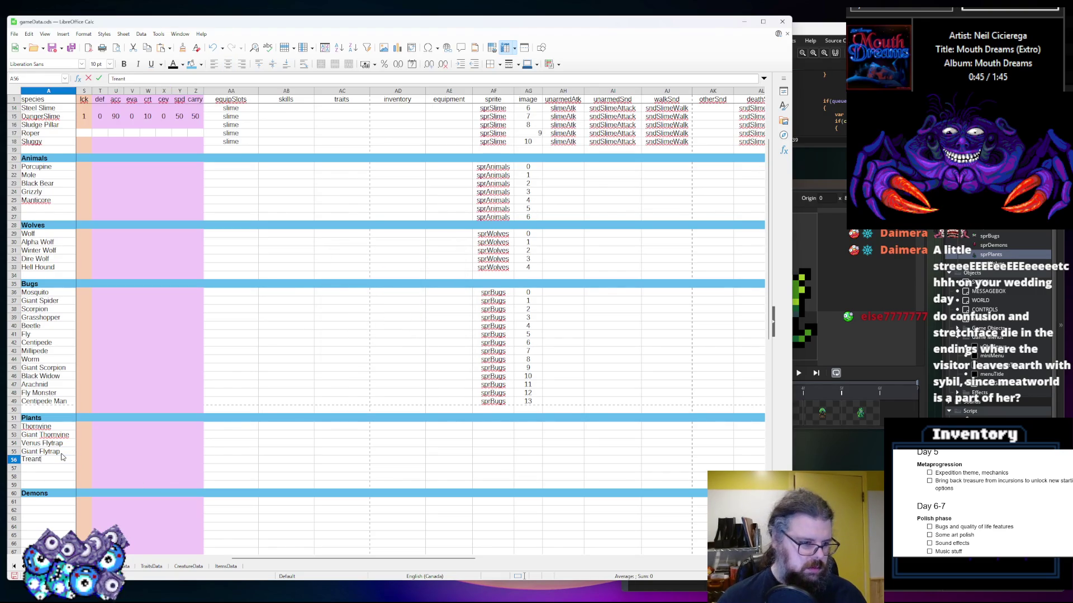
pyautogui.click(58, 469)
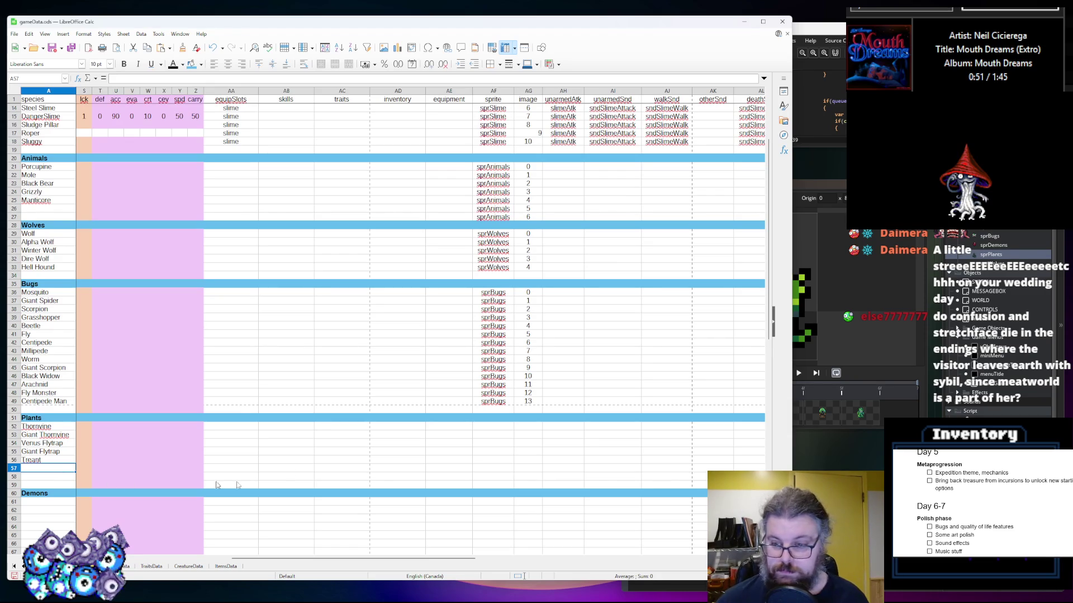
pyautogui.click(864, 452)
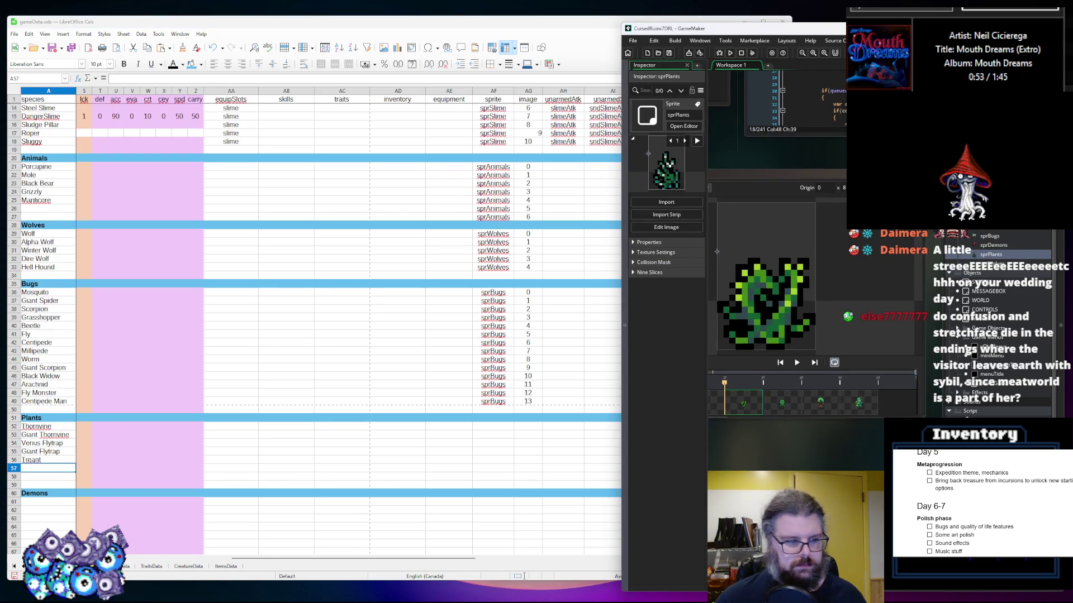
pyautogui.click(50, 468)
pyautogui.write('K')
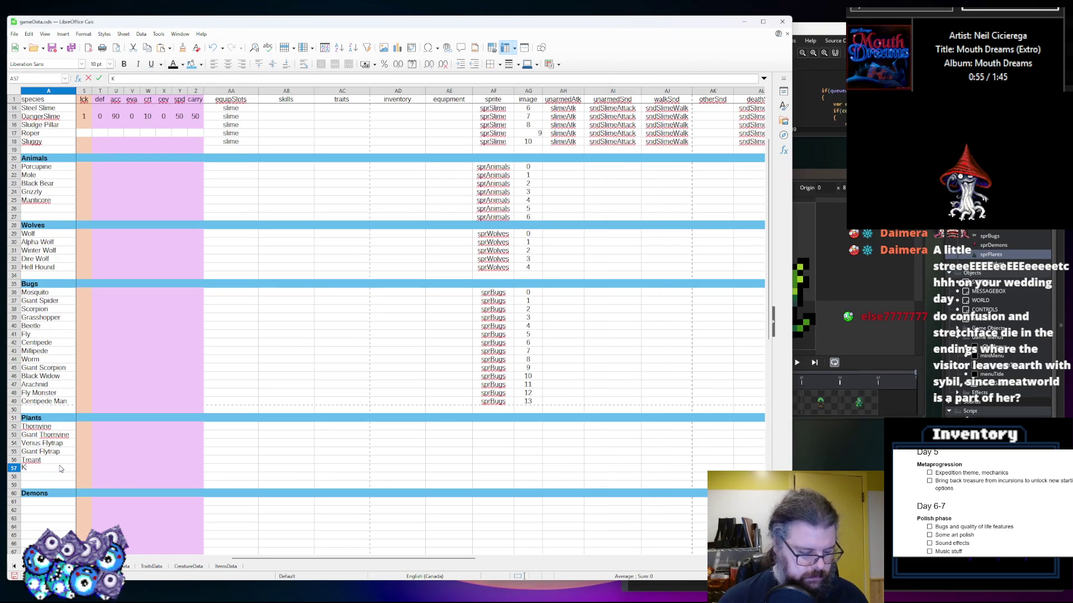
pyautogui.write('elp Man')
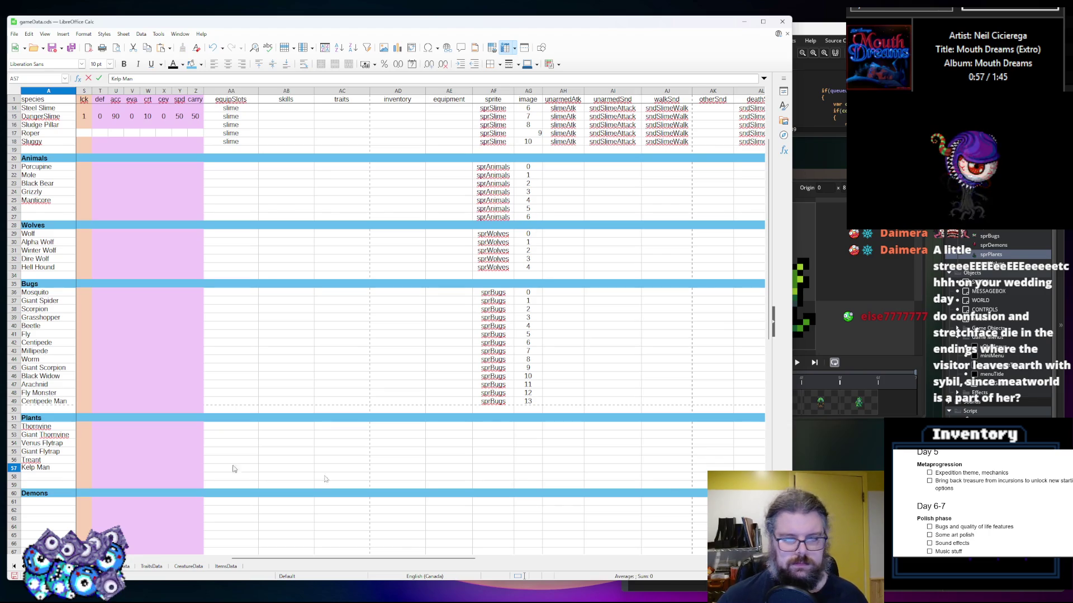
# Put sprPlants in AF52 and paste it down through AF57 for all six plants
pyautogui.click(486, 427)
pyautogui.write('spr')
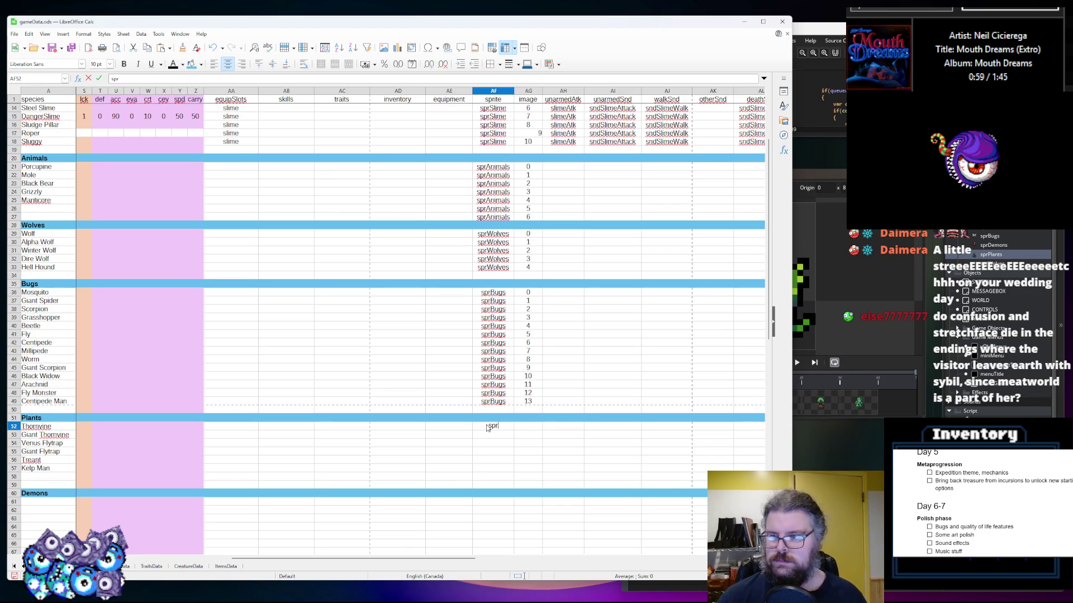
pyautogui.write('Plants')
pyautogui.click(489, 443)
pyautogui.click(489, 427)
pyautogui.hotkey('ctrl', 'c')
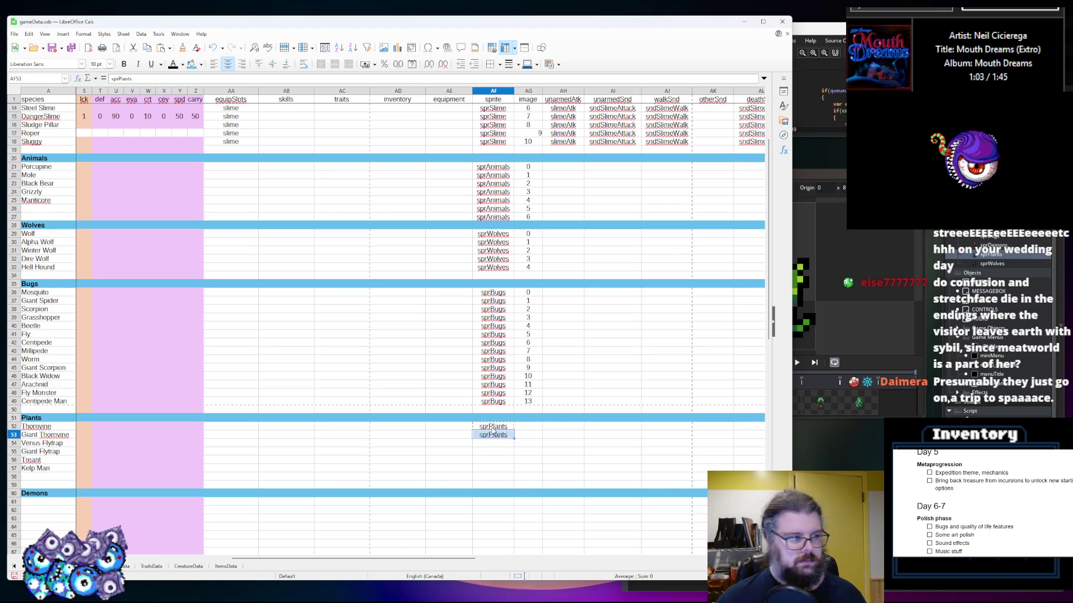
pyautogui.click(494, 435)
pyautogui.hotkey('ctrl', 'v')
pyautogui.press('Return')
pyautogui.hotkey('ctrl', 'v')
pyautogui.press('Return')
pyautogui.hotkey('ctrl', 'v')
pyautogui.press('Return')
pyautogui.hotkey('ctrl', 'v')
pyautogui.press('Return')
pyautogui.hotkey('ctrl', 'v')
# Number the plants' image column AG 0 through 5, fixing a repeated 2
pyautogui.press('Right')
pyautogui.press('Up')
pyautogui.press('Up')
pyautogui.press('Up')
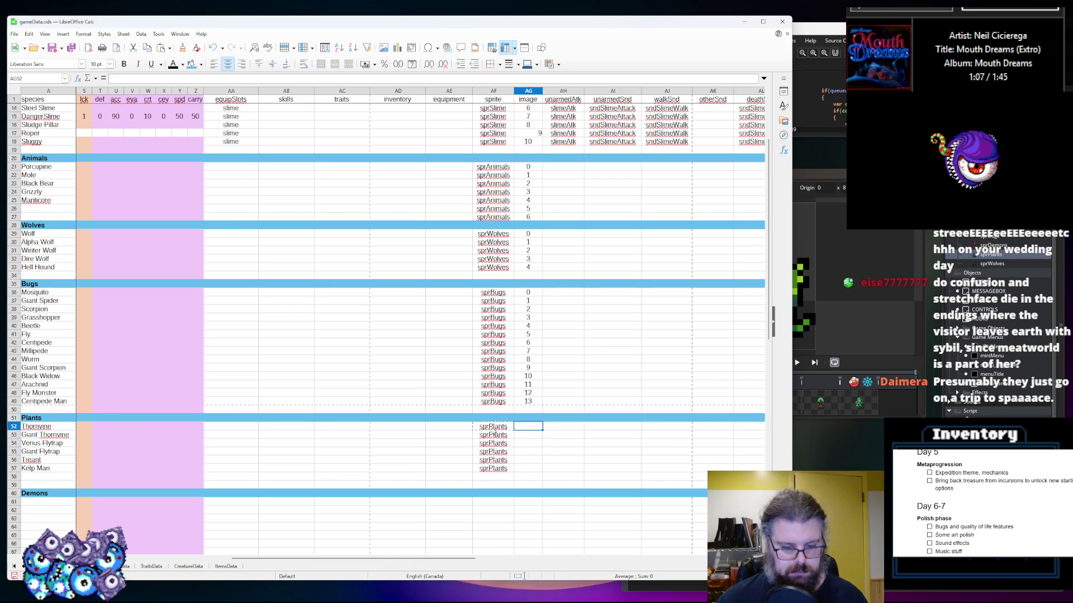
pyautogui.write('0 1 2 2')
pyautogui.press('Up')
pyautogui.write('2')
pyautogui.press('Return')
pyautogui.write('3 4 5')
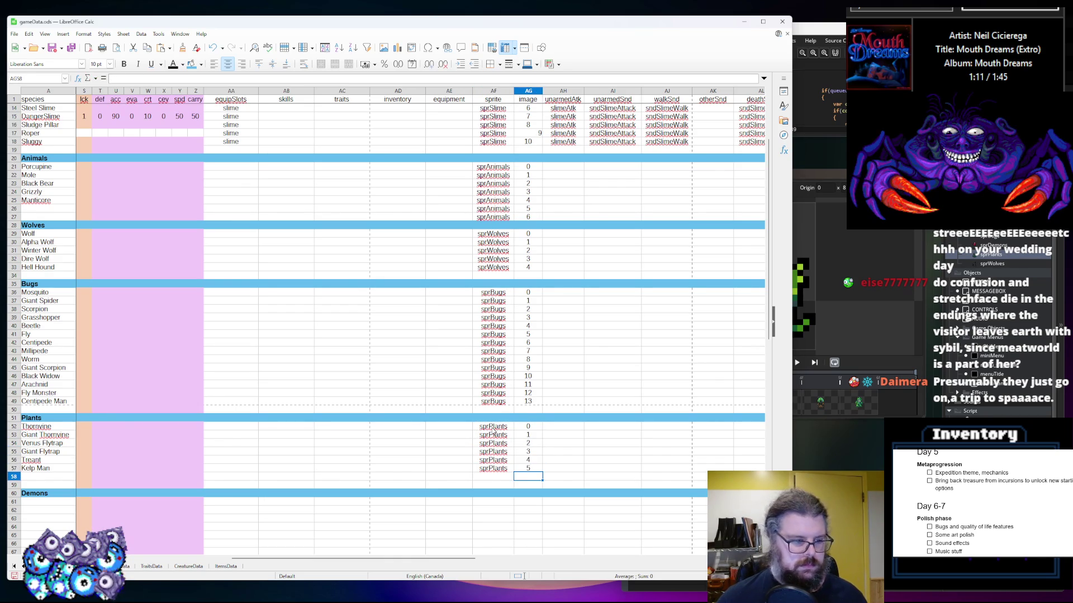
# Centre column AG and autofit its width
pyautogui.click(425, 501)
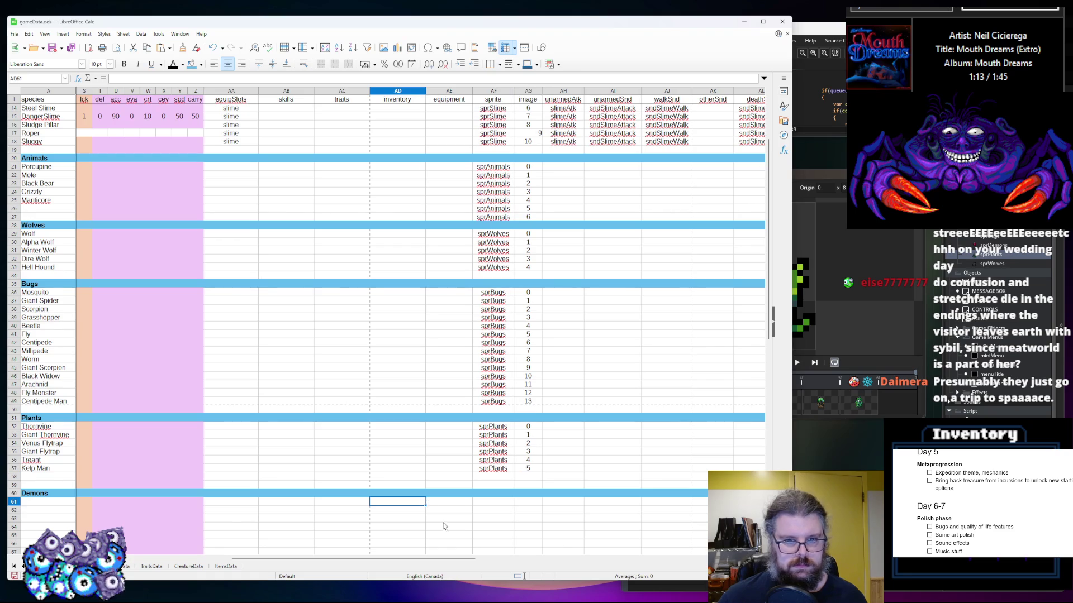
pyautogui.click(528, 93)
pyautogui.click(232, 68)
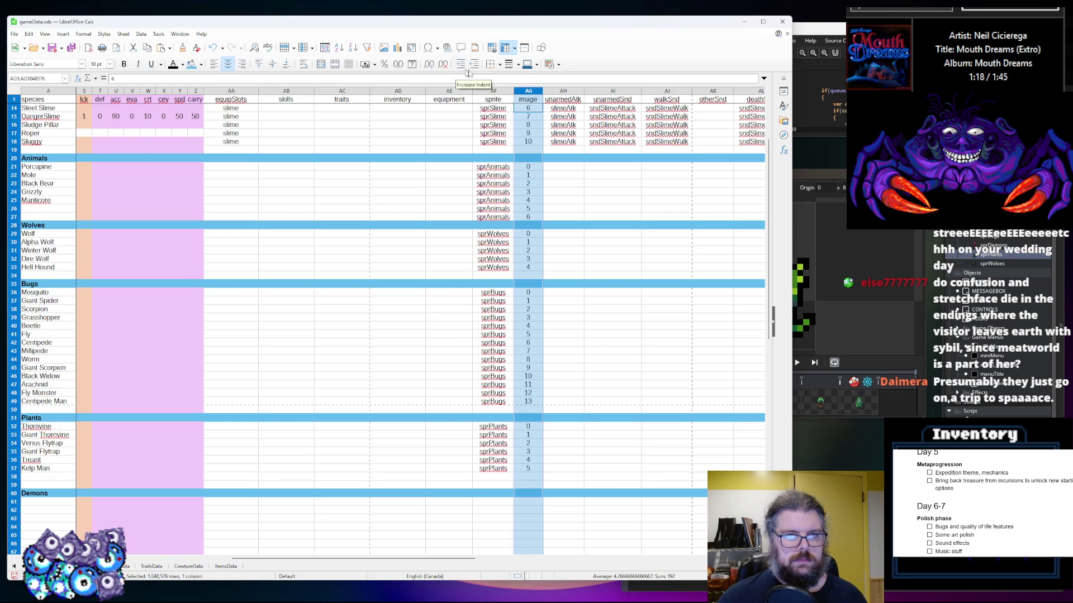
pyautogui.doubleClick(541, 90)
pyautogui.click(607, 225)
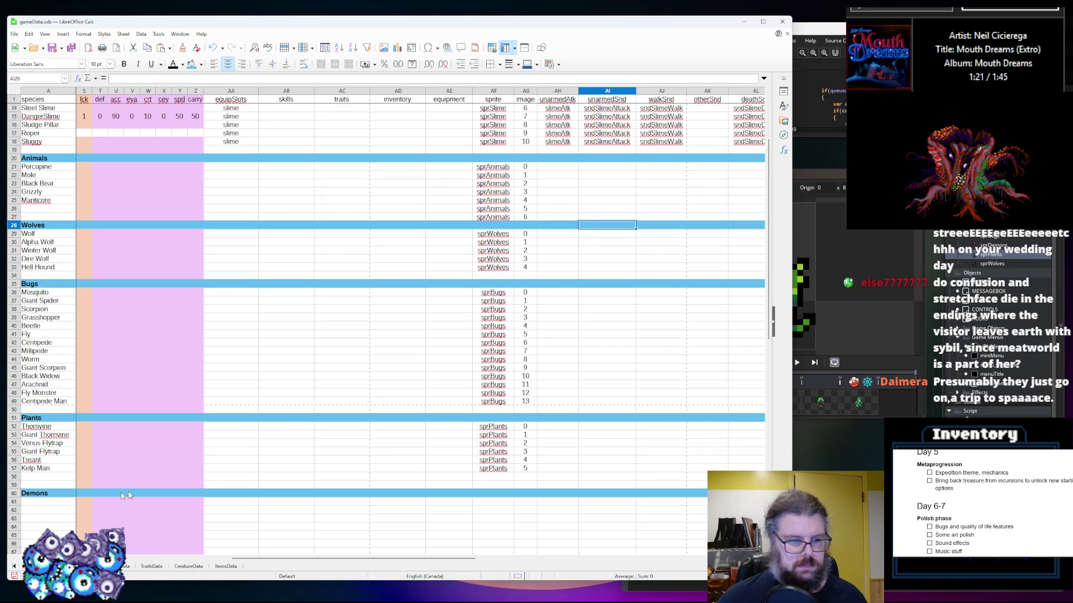
pyautogui.scroll(-3, 60, 484)
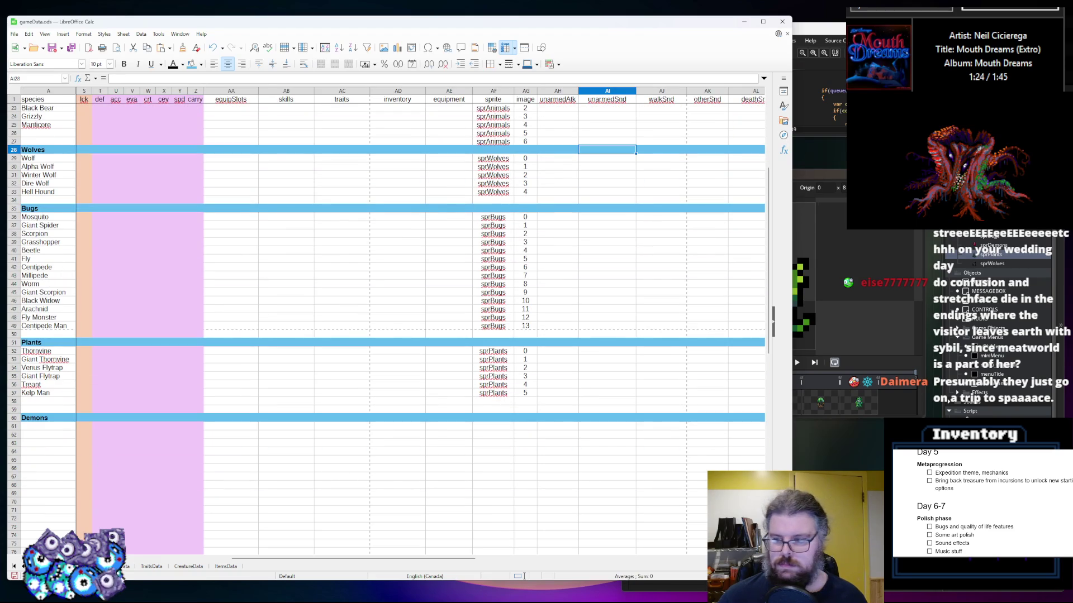
pyautogui.click(878, 237)
# Enter Imp, Demon, Pit Fiend, Eyeball and Great Eyeball in A61–A65, referencing sprDemons frames
pyautogui.doubleClick(993, 244)
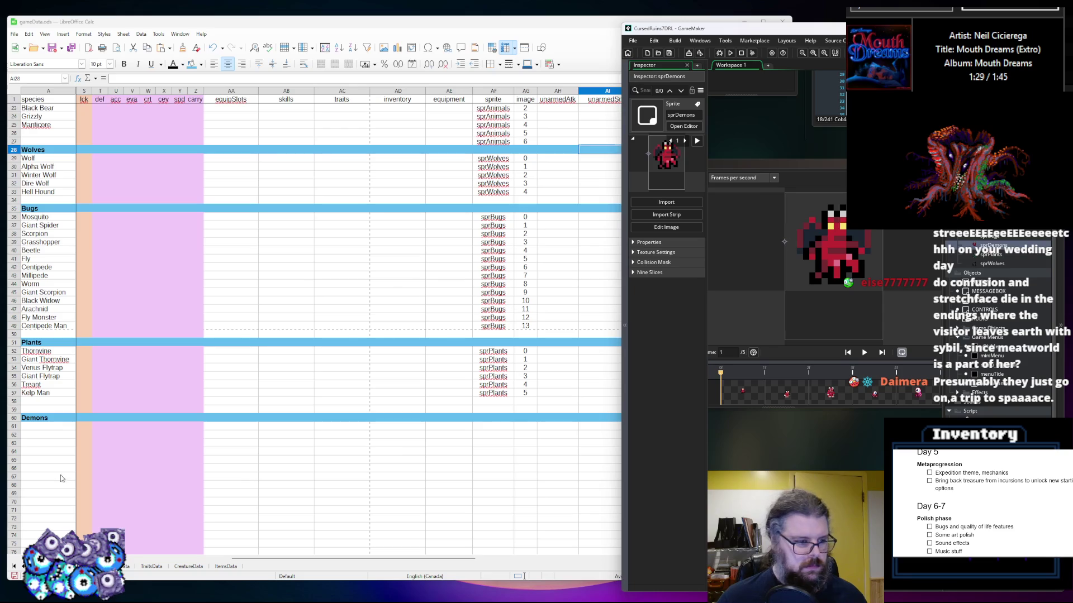
pyautogui.click(56, 432)
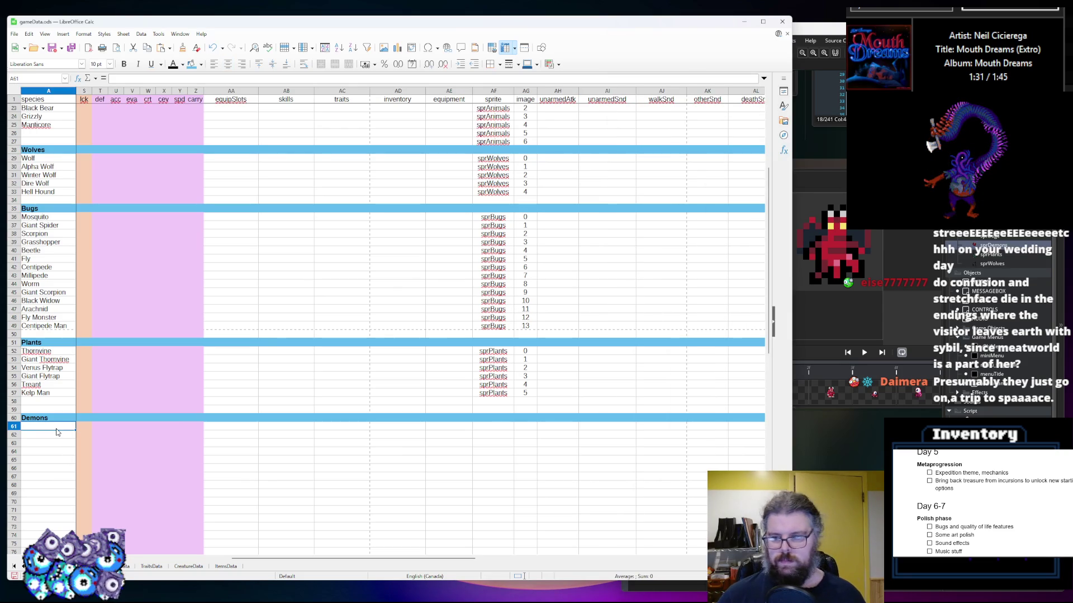
pyautogui.write('Imp')
pyautogui.press('Return')
pyautogui.write('Demon')
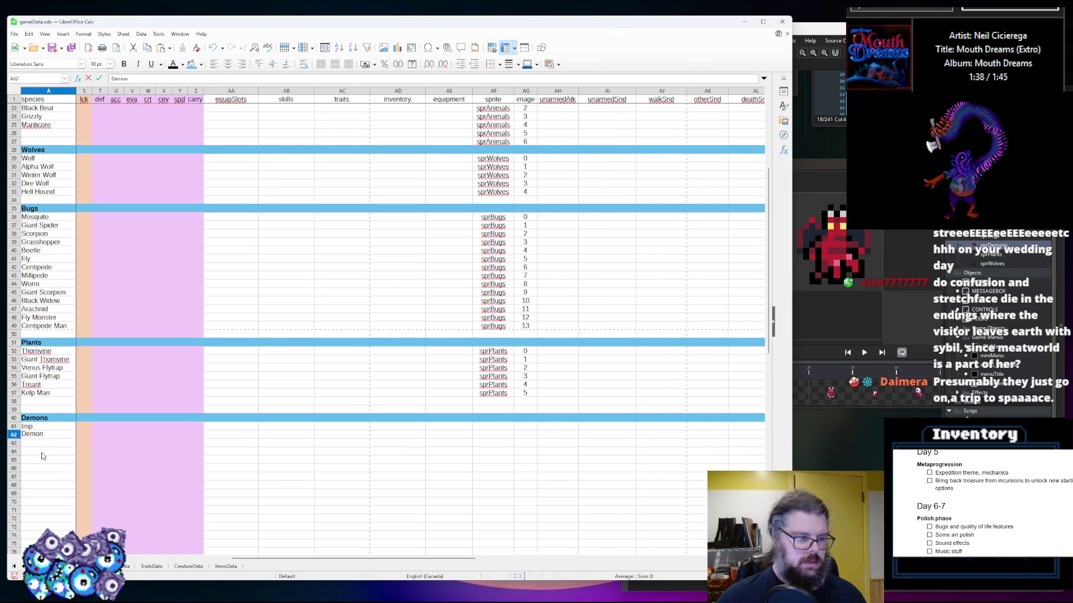
pyautogui.press('Return')
pyautogui.write('P')
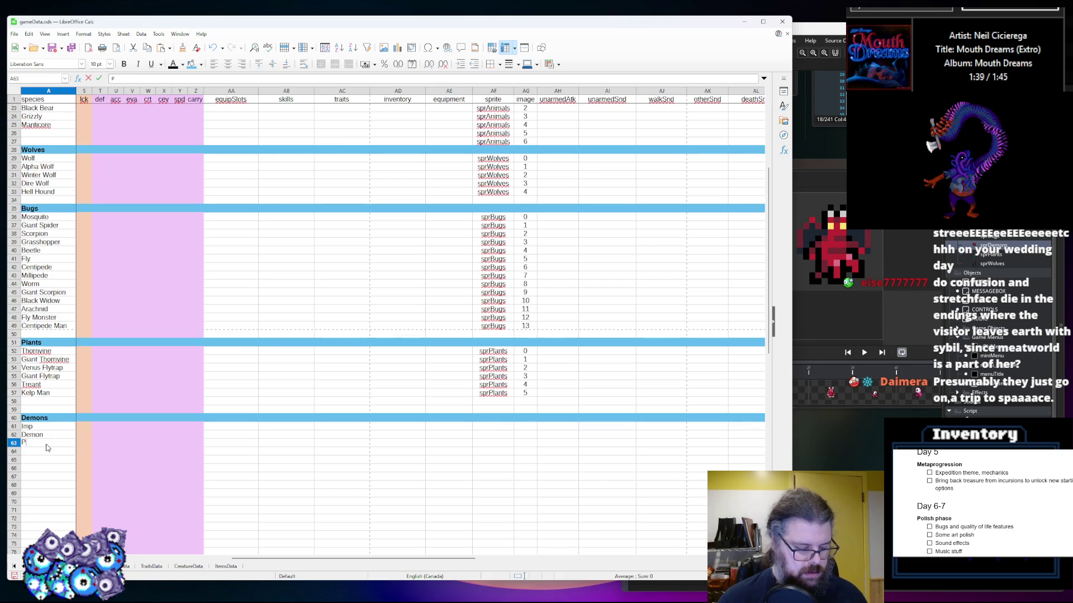
pyautogui.write('it Fiend')
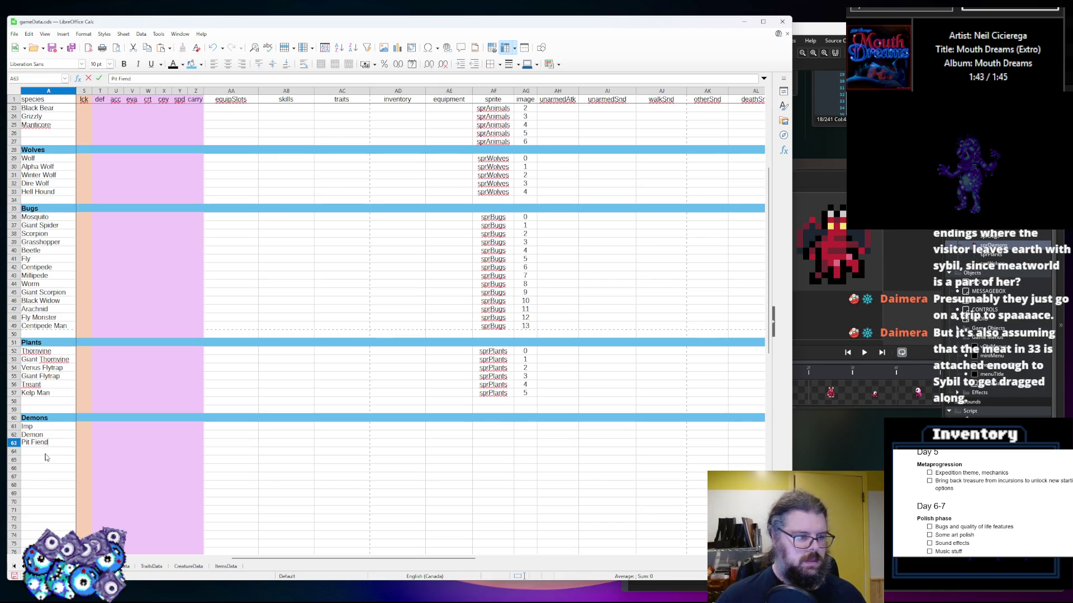
pyautogui.press('Return')
pyautogui.write('Eyeball')
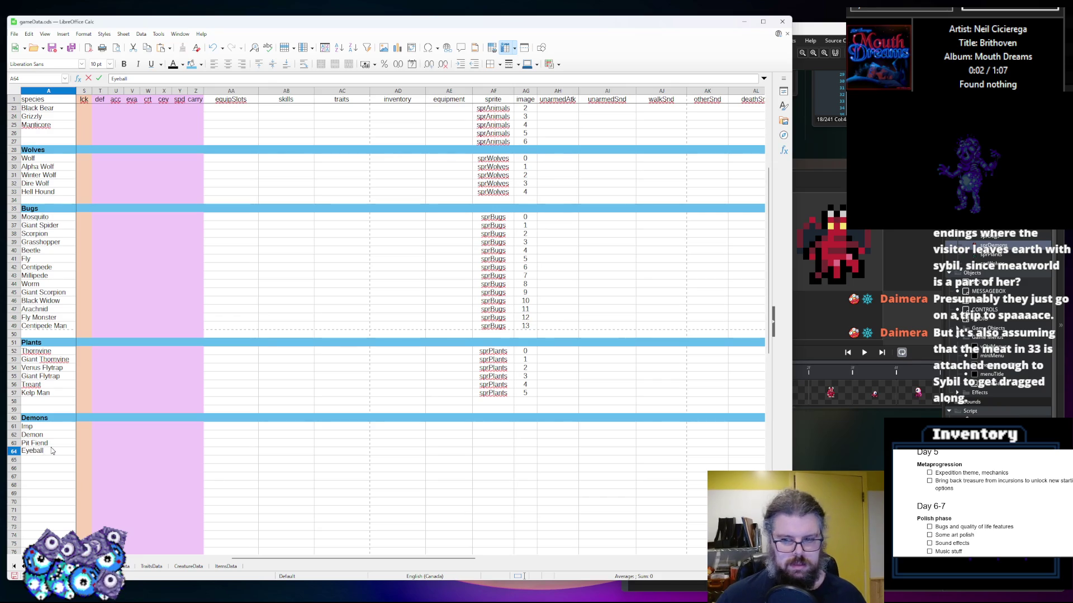
pyautogui.press('Return')
pyautogui.write('Great')
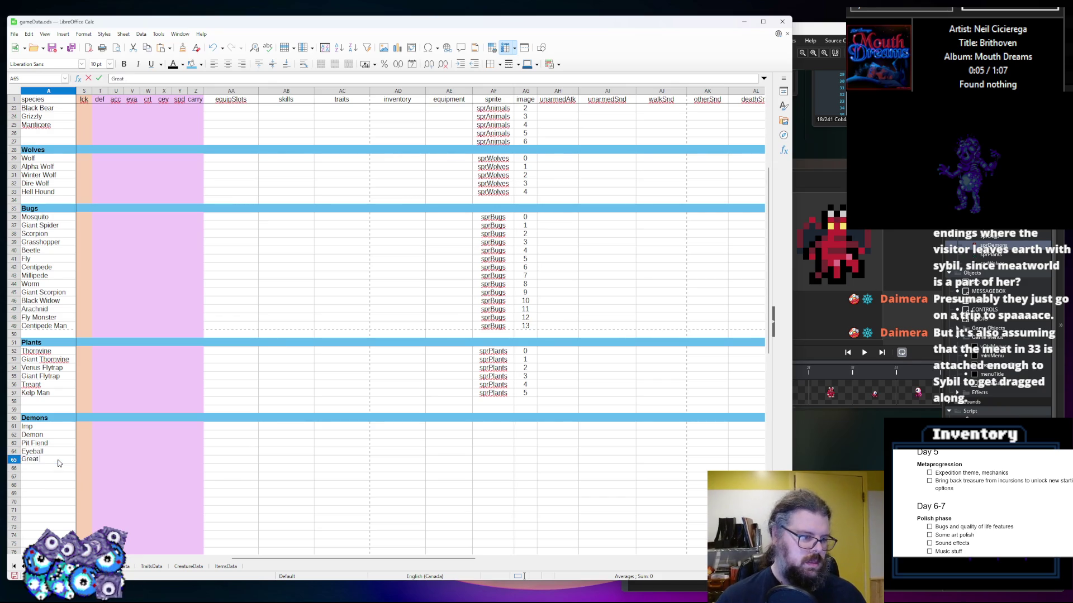
pyautogui.write('Eyeball')
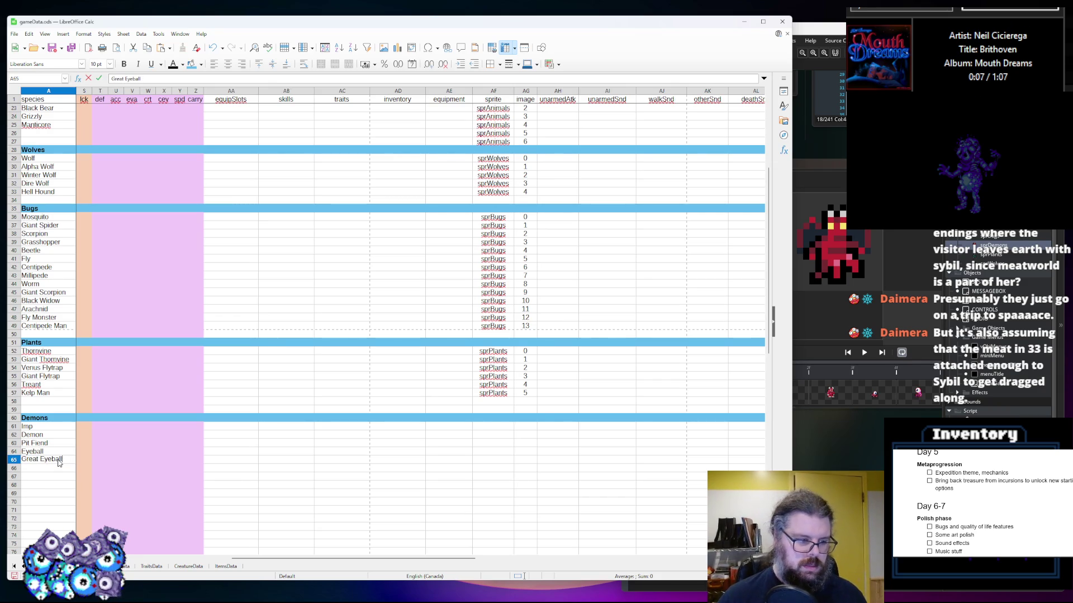
pyautogui.click(484, 427)
pyautogui.write('sprDemons')
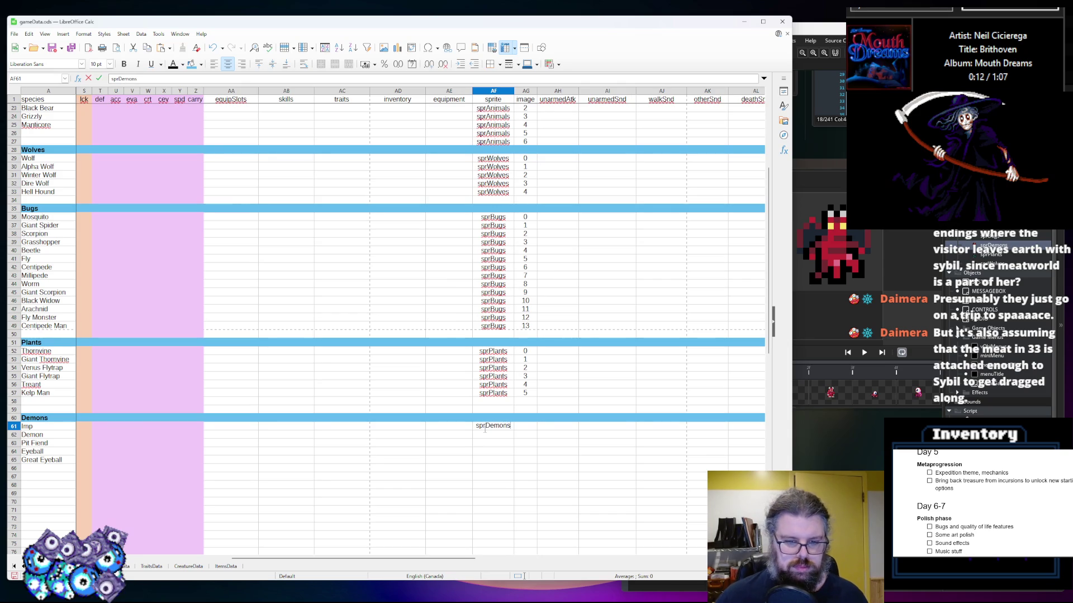
# Enter sprDemons for the first demon and copy it down AF61:AF65 for all five demons
pyautogui.click(500, 476)
pyautogui.click(500, 430)
pyautogui.hotkey('ctrl', 'c')
pyautogui.press('Down')
pyautogui.hotkey('ctrl', 'v')
pyautogui.press('Down')
pyautogui.hotkey('ctrl', 'v')
pyautogui.press('Down')
pyautogui.hotkey('ctrl', 'v')
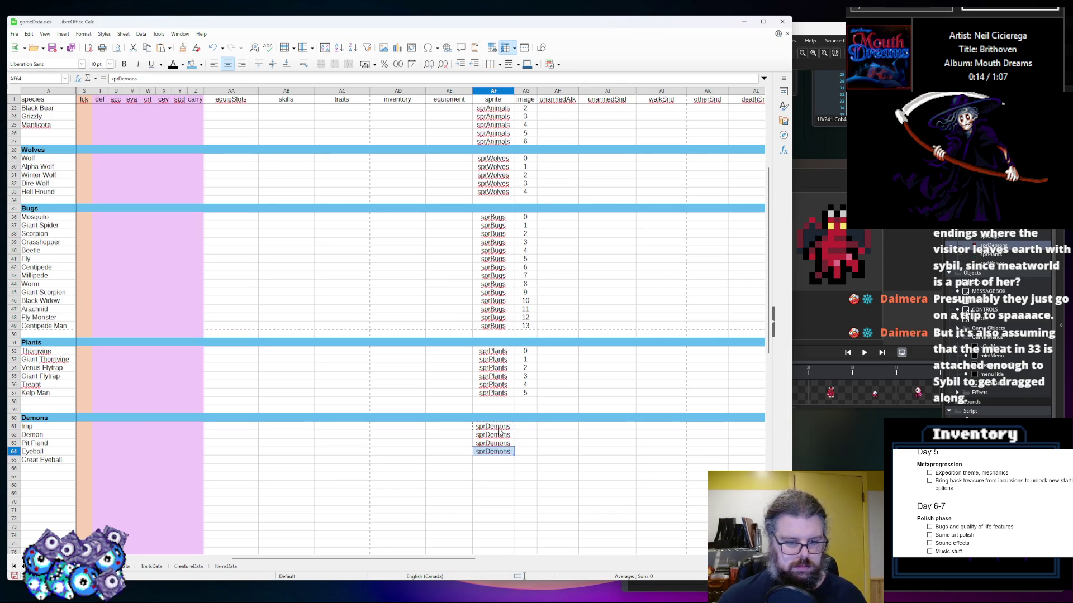
pyautogui.press('Down')
pyautogui.hotkey('ctrl', 'v')
pyautogui.press('Right')
# Number the demons' image cells 0, 1, 2, 3 and 4 down AG61:AG65
pyautogui.press('Up')
pyautogui.press('Up')
pyautogui.press('Up')
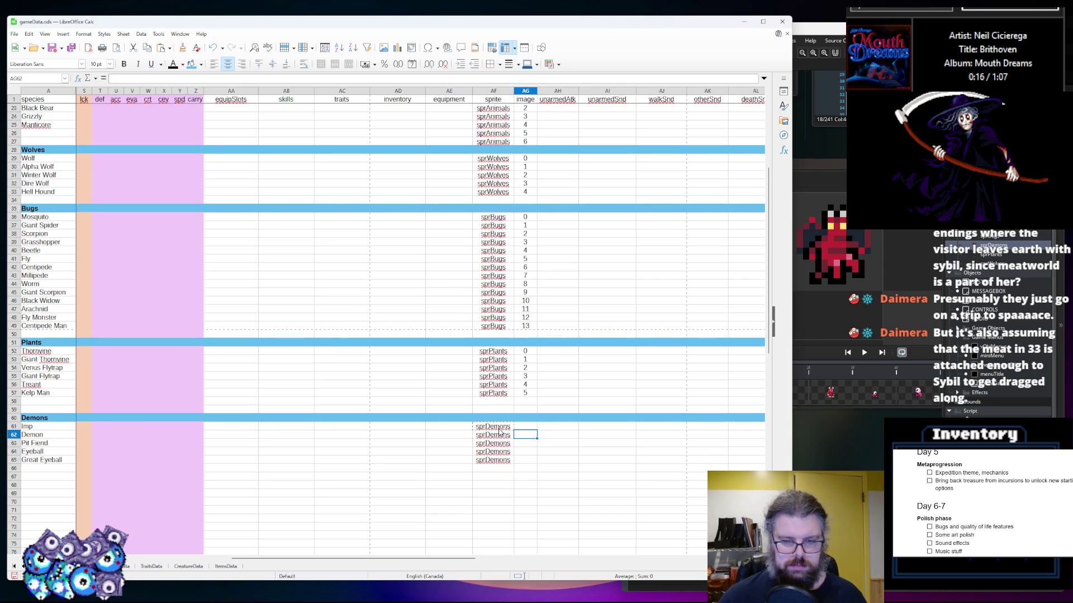
pyautogui.press('Up')
pyautogui.write('0')
pyautogui.press('Return')
pyautogui.write('1')
pyautogui.press('Return')
pyautogui.write('2')
pyautogui.press('Return')
pyautogui.write('3')
pyautogui.press('Return')
pyautogui.write('4')
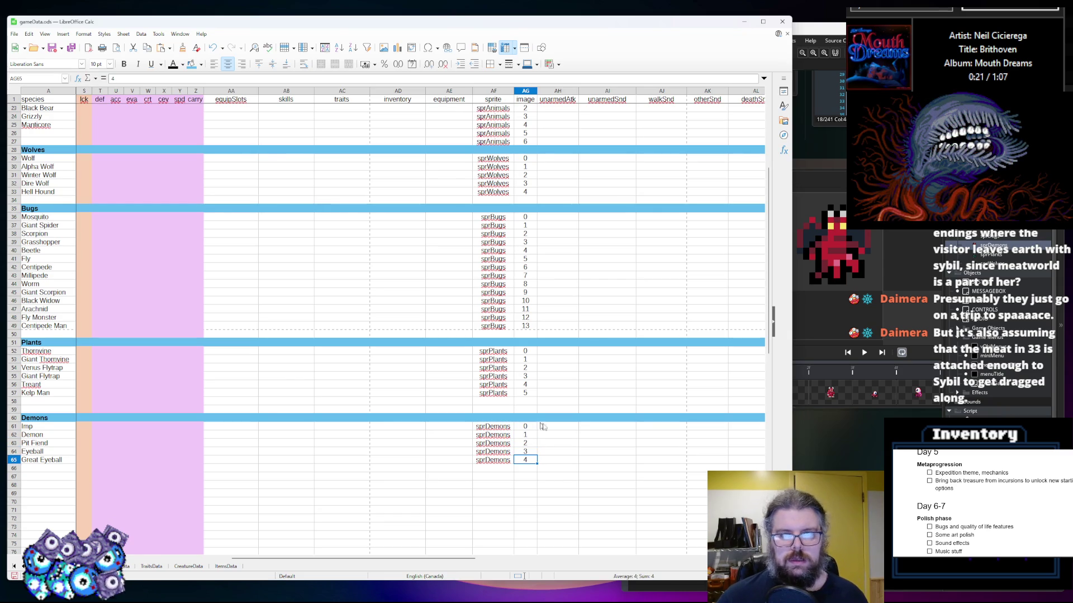
pyautogui.click(407, 453)
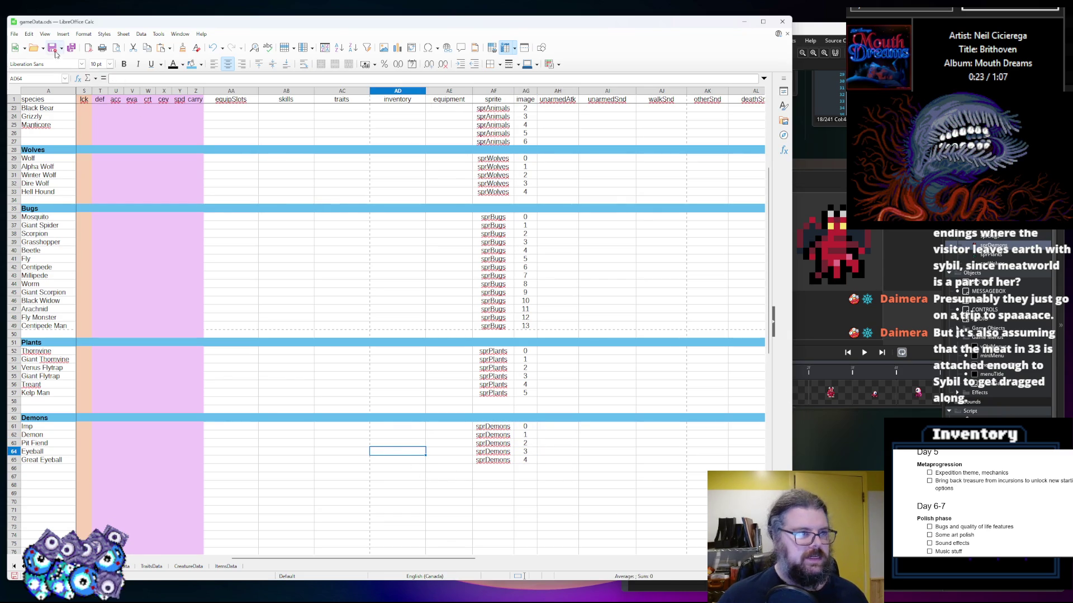
pyautogui.moveTo(300, 555); pyautogui.dragTo(193, 555)
# Set Goblin's rank to 2 and Human's to 3, and center columns B through Y
pyautogui.scroll(7, 227, 395)
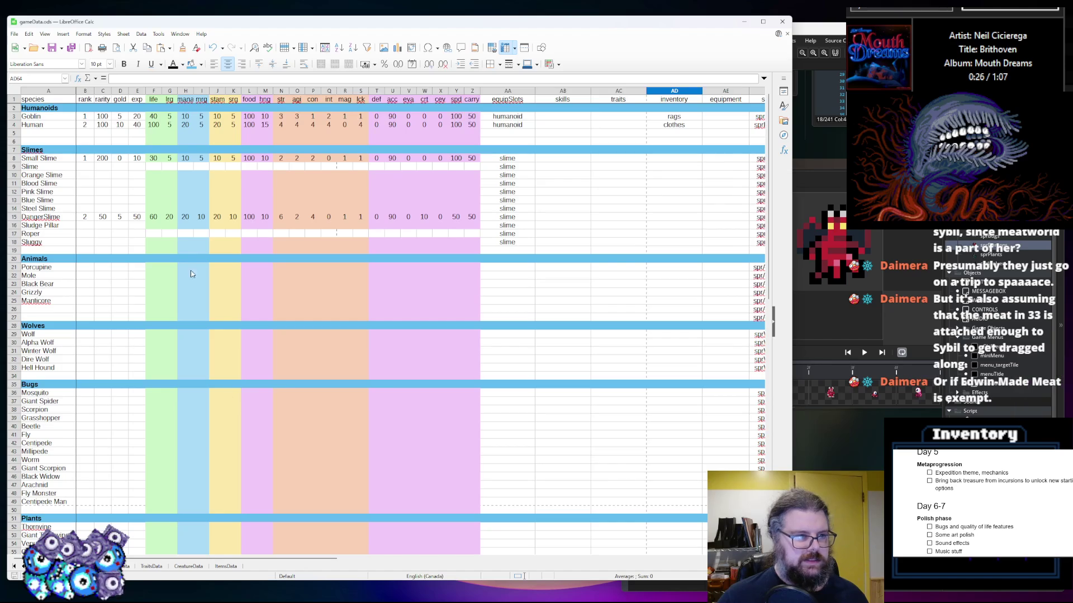
pyautogui.click(89, 134)
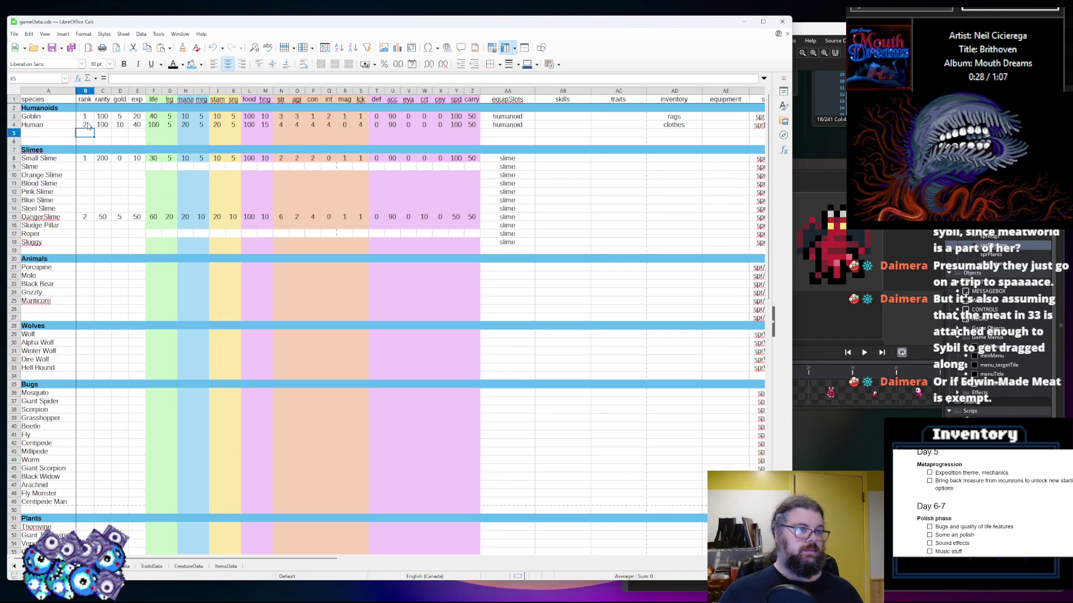
pyautogui.click(87, 117)
pyautogui.write('2')
pyautogui.press('Return')
pyautogui.click(90, 168)
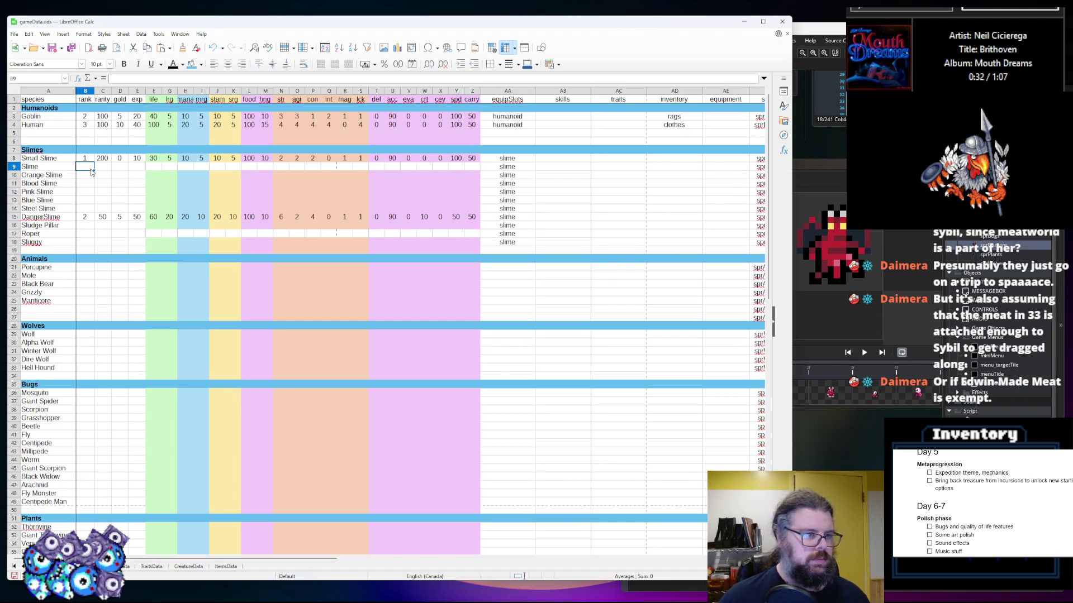
pyautogui.write('2')
pyautogui.press('Return')
pyautogui.click(91, 170)
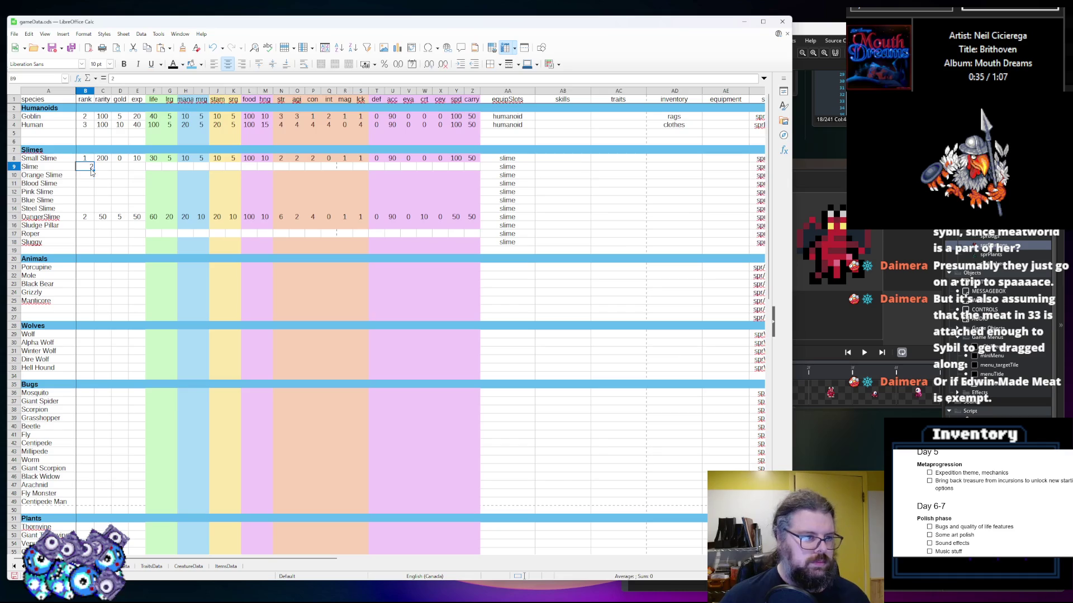
pyautogui.moveTo(86, 92); pyautogui.dragTo(504, 89)
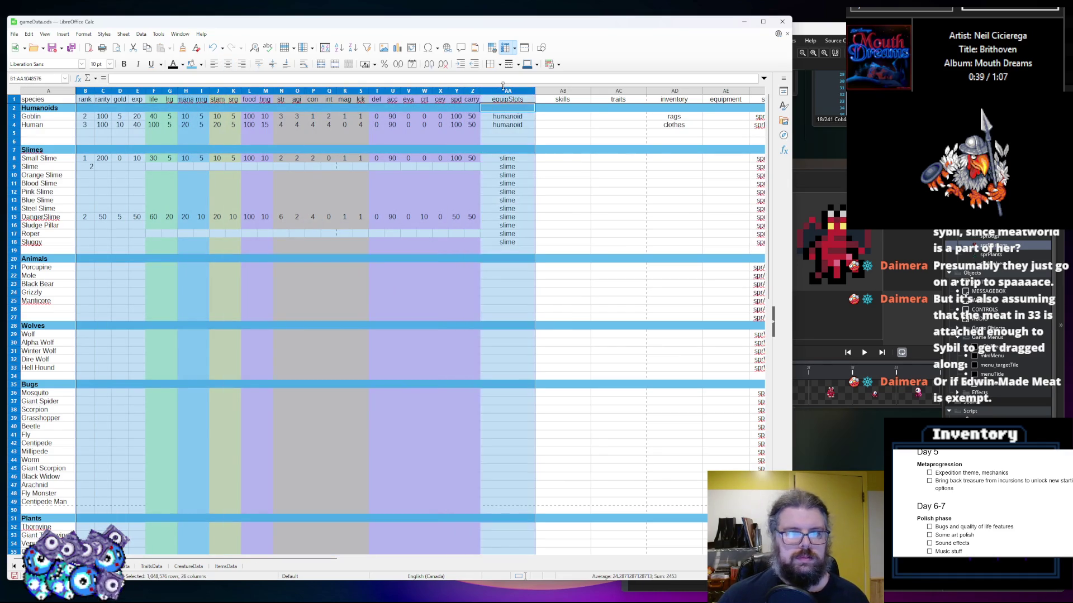
pyautogui.click(227, 65)
pyautogui.click(185, 300)
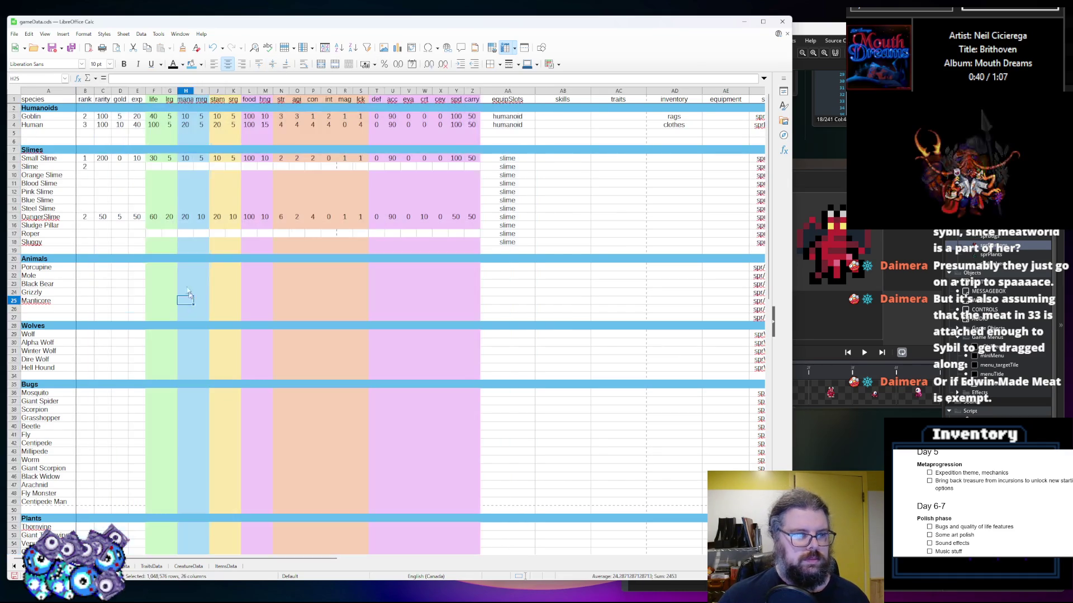
# Copy Orange Slime's stat cells F10:Z10 onto Slime's row F9:Z9
pyautogui.moveTo(479, 176); pyautogui.dragTo(148, 176)
pyautogui.hotkey('ctrl', 'c')
pyautogui.press('Up')
pyautogui.hotkey('ctrl', 'v')
pyautogui.click(153, 233)
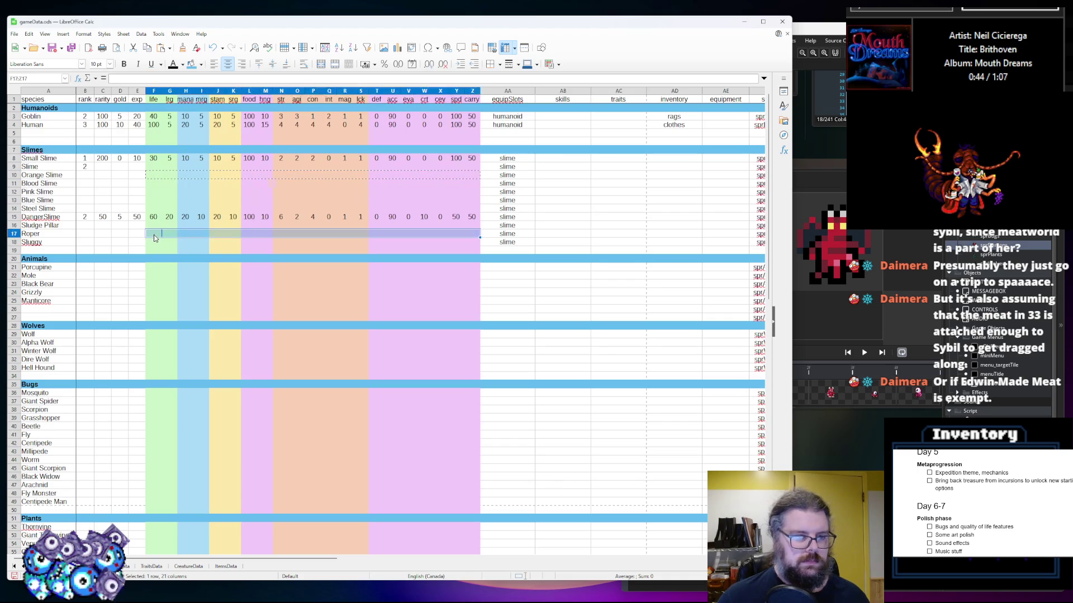
pyautogui.click(253, 287)
pyautogui.scroll(-4, 253, 287)
pyautogui.scroll(1, 89, 167)
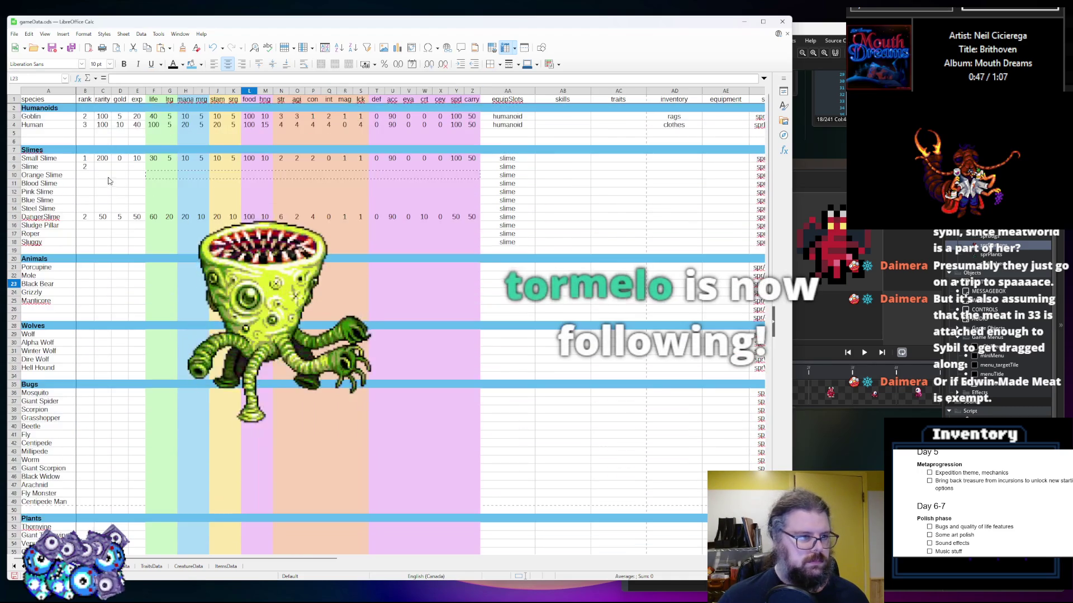
# Rank Orange Slime 3, Blood, Pink and Blue Slime 4, and Steel Slime 5
pyautogui.click(85, 175)
pyautogui.write('3')
pyautogui.press('Return')
pyautogui.write('4')
pyautogui.press('Return')
pyautogui.write('4')
pyautogui.press('Return')
pyautogui.write('4')
pyautogui.press('Return')
pyautogui.write('5')
pyautogui.press('Return')
# Rank DangerSlime 7, Sludge Pillar 3, Roper 5 and Sluggy 2, with Sluggy's rarity 10
pyautogui.write('7')
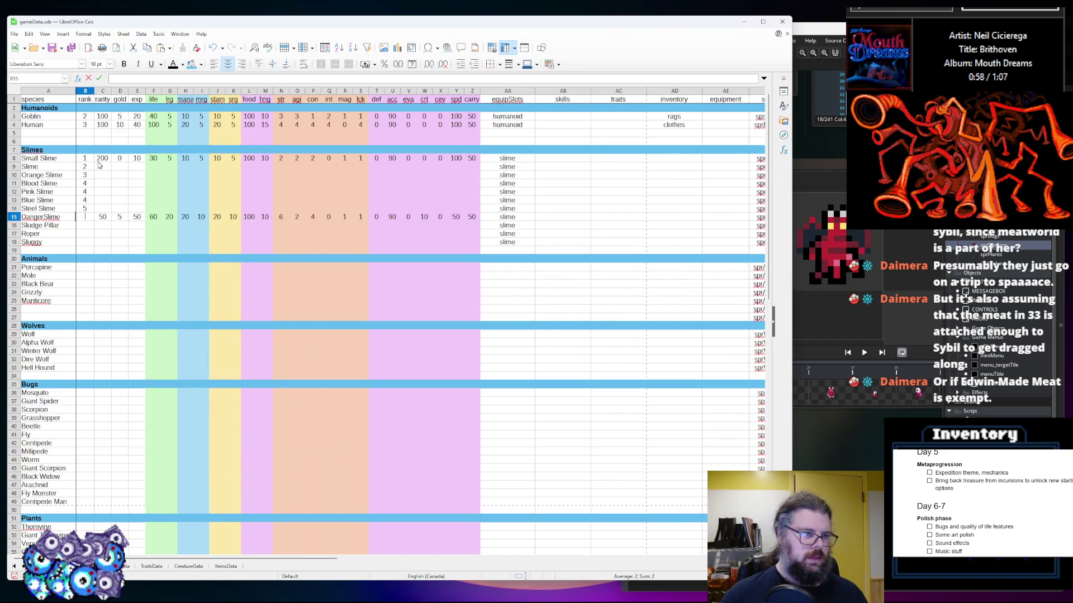
pyautogui.write('2')
pyautogui.press('Return')
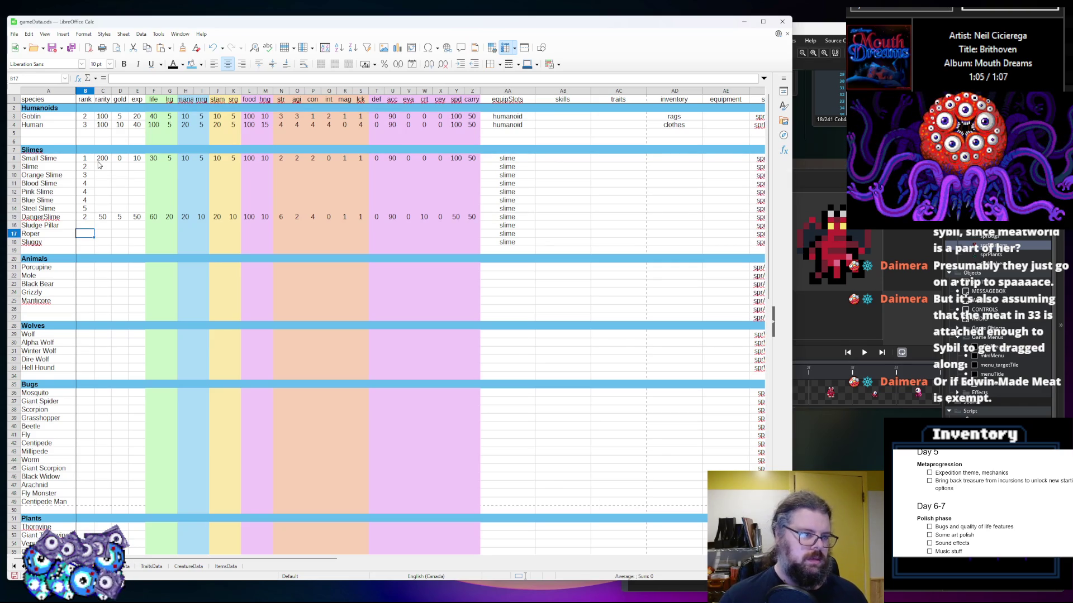
pyautogui.write('3')
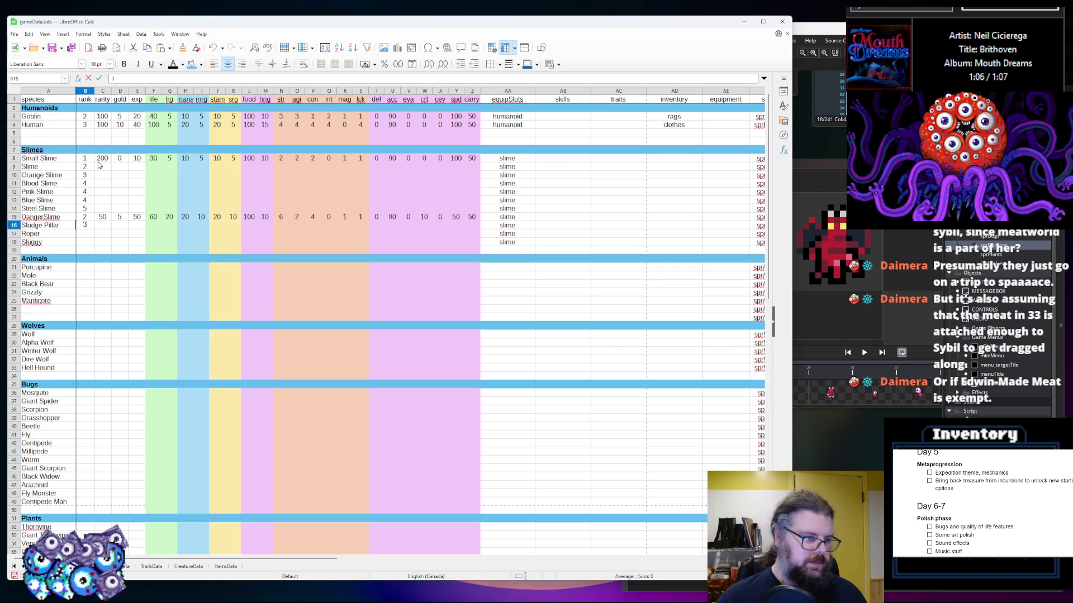
pyautogui.press('Return')
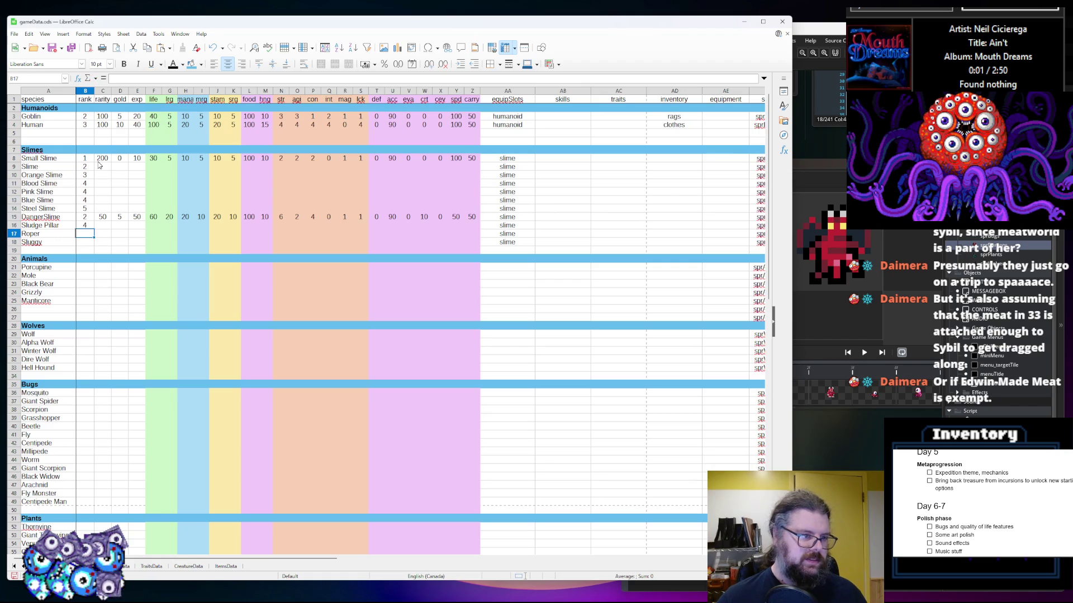
pyautogui.write('5')
pyautogui.press('Return')
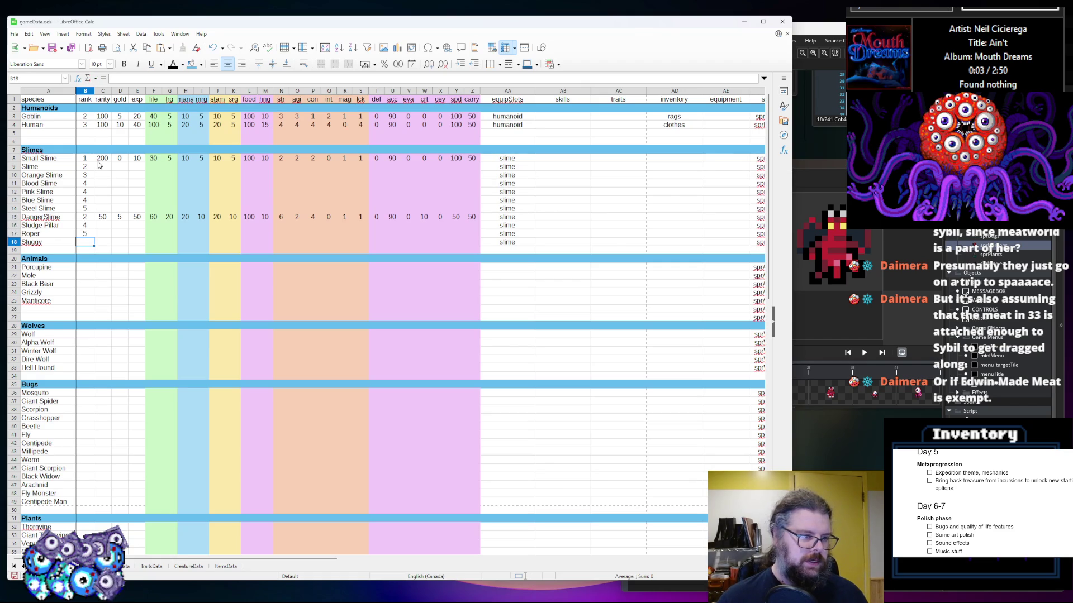
pyautogui.write('2')
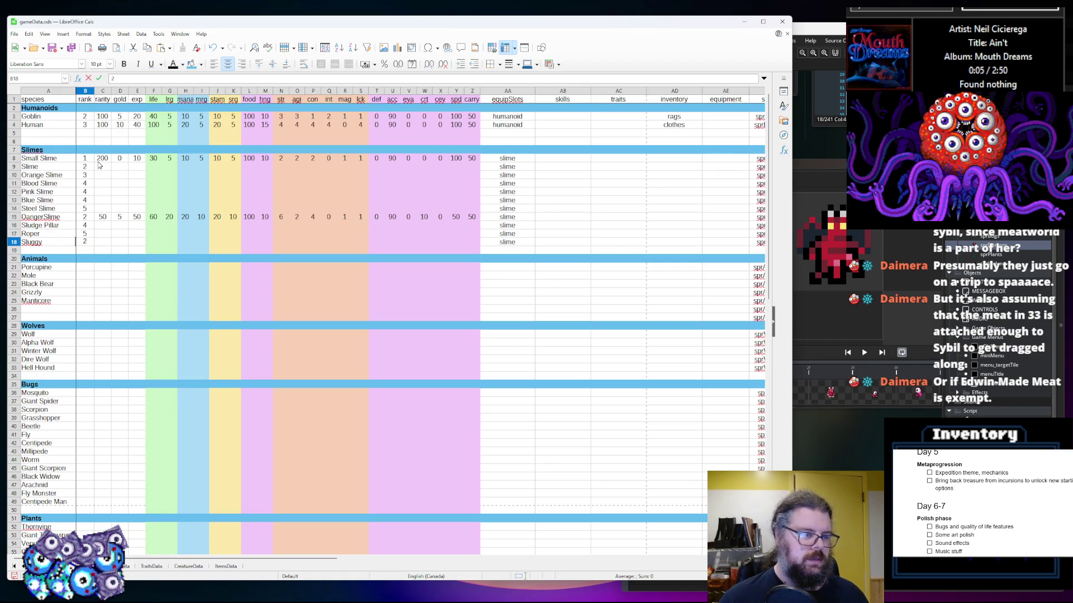
pyautogui.press('Tab')
pyautogui.write('1')
pyautogui.press('Tab')
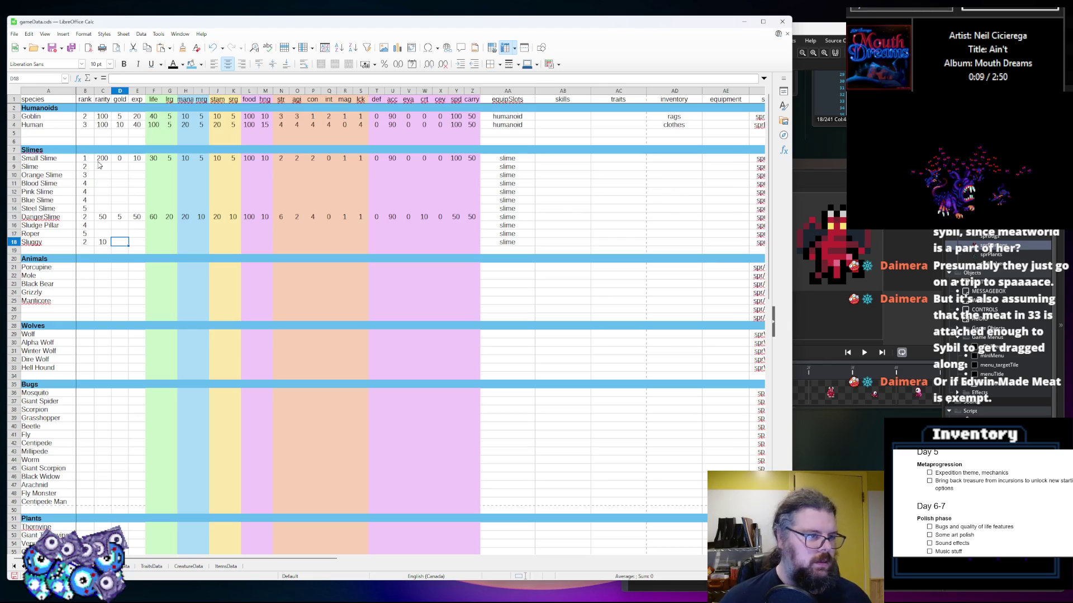
pyautogui.press('Left')
# Change Sluggy's rank in B18 to 3
pyautogui.press('Left')
pyautogui.press('Right')
pyautogui.press('Left')
pyautogui.write('3')
pyautogui.press('Tab')
pyautogui.press('Tab')
pyautogui.press('Left')
pyautogui.press('Right')
pyautogui.press('Left')
# Enter rarity 200 for Slime, 100 for Orange and Blood Slime, 50 for Pink and Blue Slime
pyautogui.press('Up')
pyautogui.press('Up')
pyautogui.press('Up')
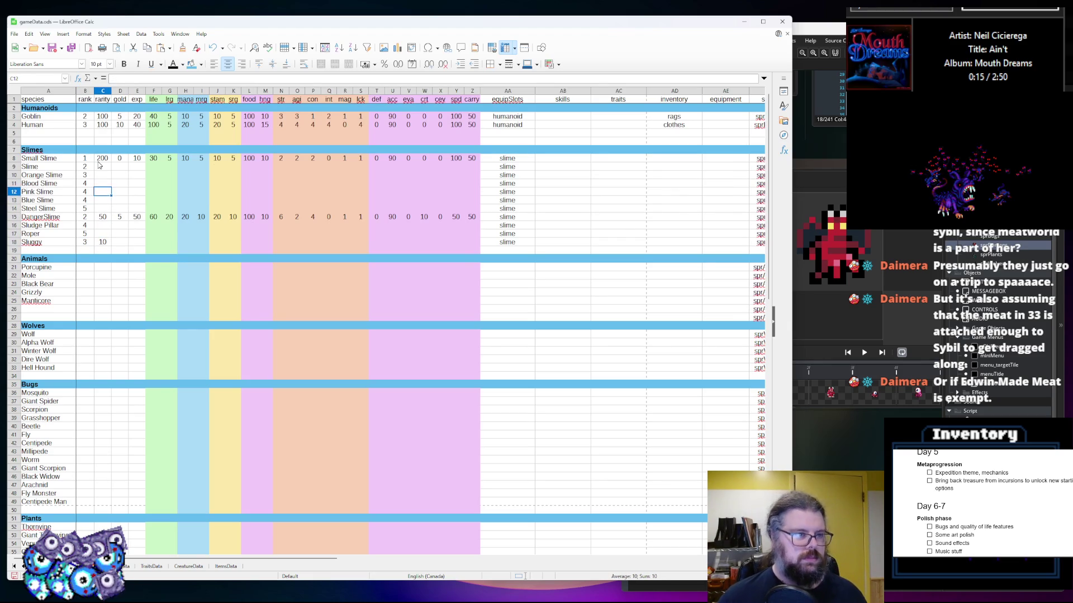
pyautogui.write('200')
pyautogui.press('Return')
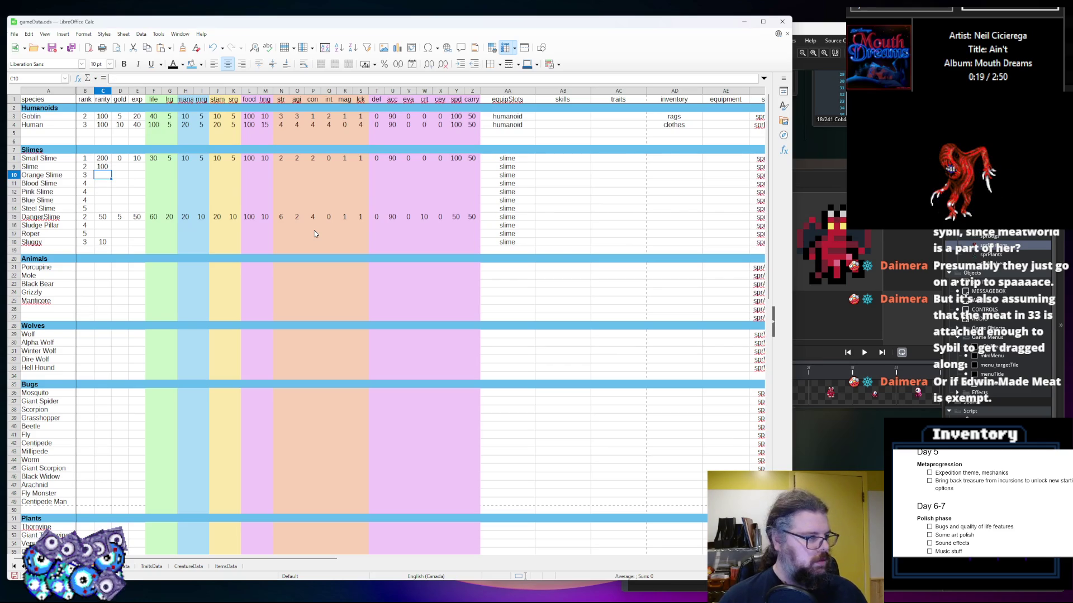
pyautogui.write('1')
pyautogui.press('Return')
pyautogui.write('100')
pyautogui.press('Return')
pyautogui.write('50')
pyautogui.press('Return')
pyautogui.write('5')
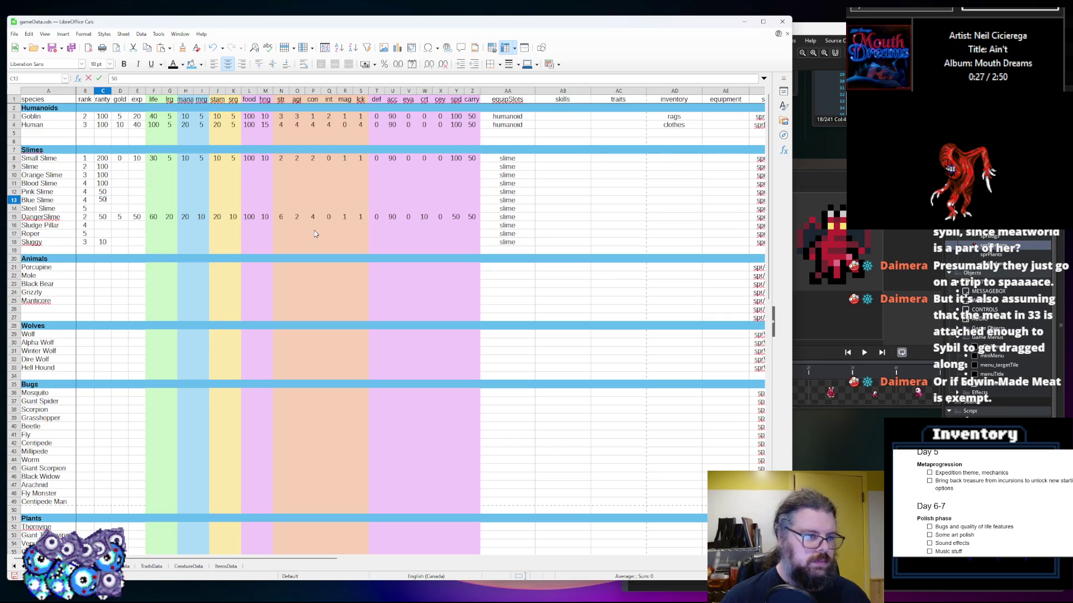
pyautogui.write('0')
pyautogui.press('Return')
pyautogui.write('50')
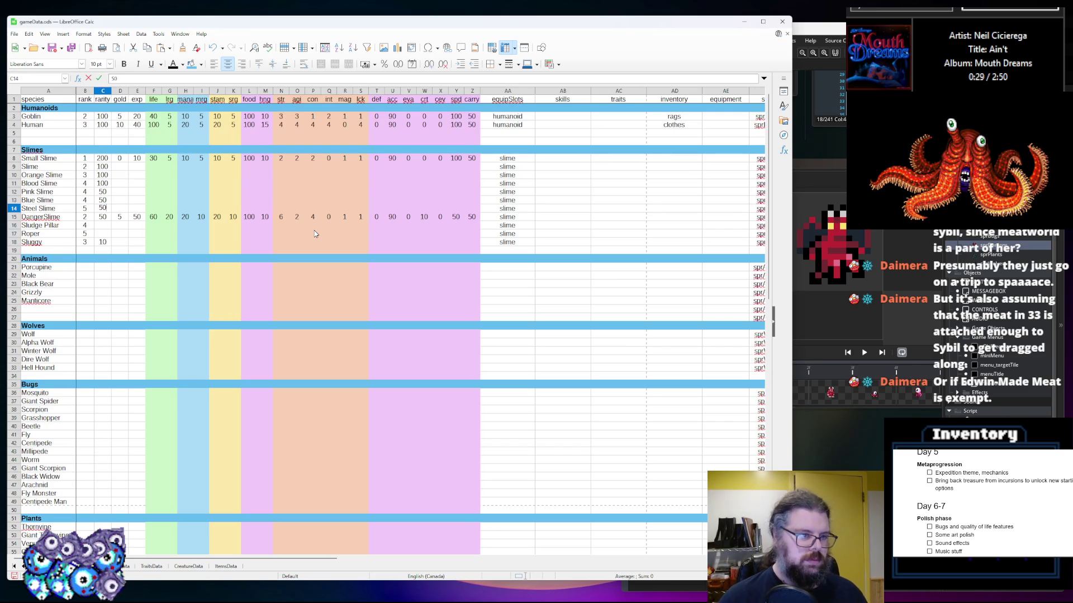
# Keep Steel Slime's rarity at 50 and give Sludge Pillar and Roper rarity 30
pyautogui.press('Return')
pyautogui.press('Return')
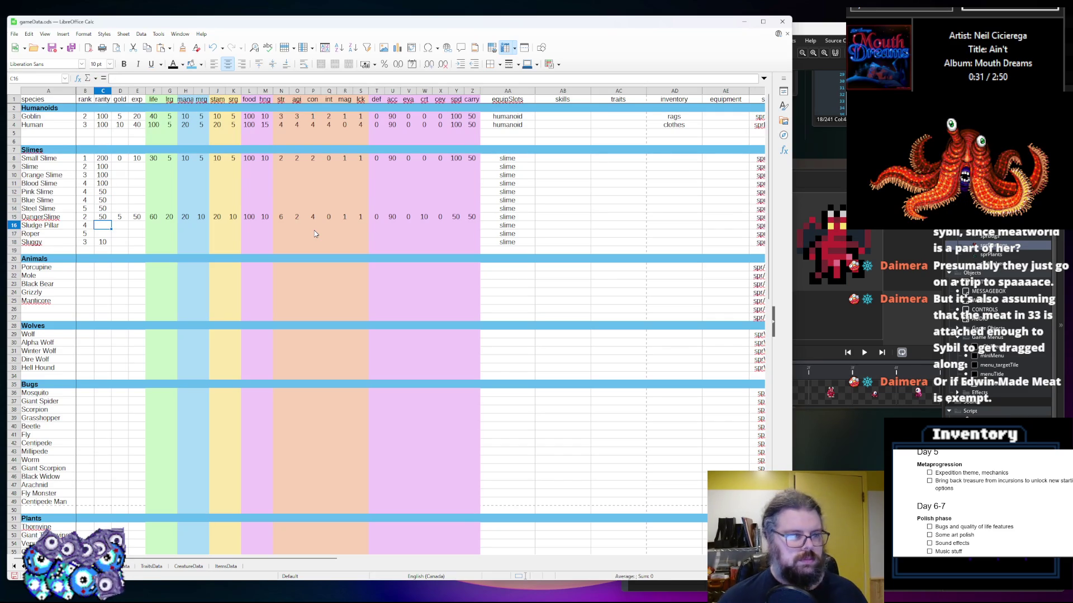
pyautogui.write('40')
pyautogui.press('Return')
pyautogui.write('4')
pyautogui.press('Up')
pyautogui.write('30')
pyautogui.press('Return')
pyautogui.write('3')
pyautogui.press('Tab')
# Enter exp 20 for Slime, 30 Orange Slime, 40 Blood Slime and 60 Pink Slime
pyautogui.press('Up')
pyautogui.press('Up')
pyautogui.press('Up')
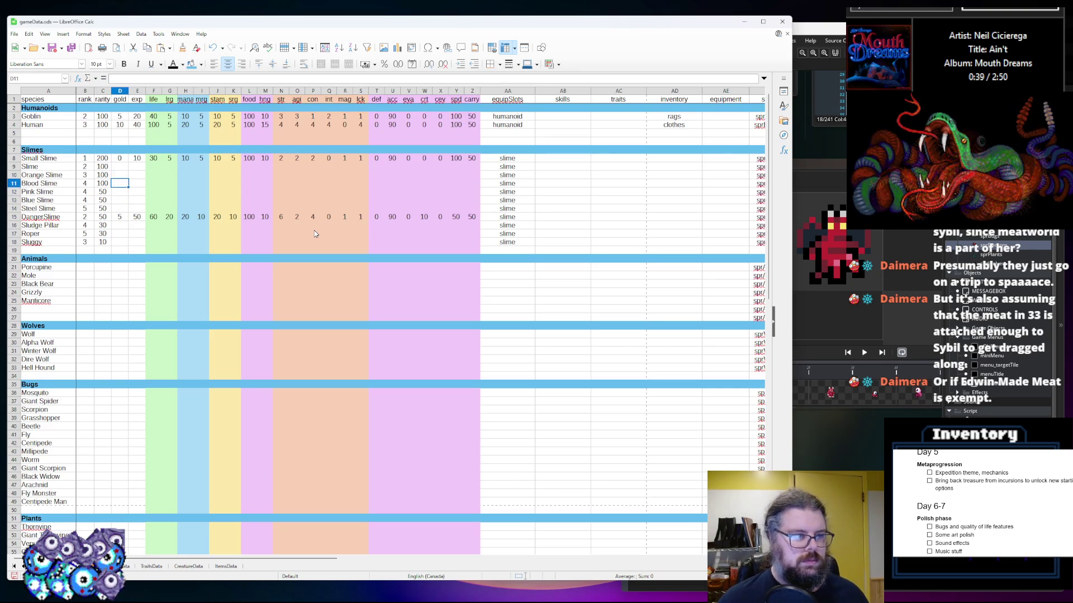
pyautogui.press('Right')
pyautogui.press('Up')
pyautogui.press('Up')
pyautogui.write('20')
pyautogui.press('Return')
pyautogui.write('30')
pyautogui.press('Return')
pyautogui.write('40')
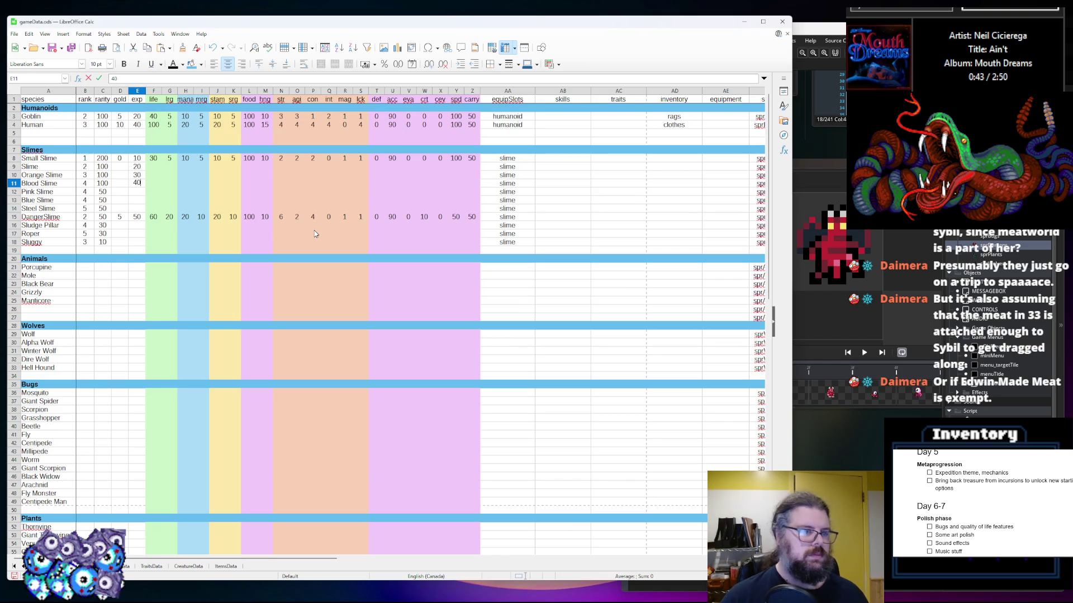
pyautogui.press('Return')
pyautogui.write('40')
pyautogui.press('Return')
pyautogui.write('4')
pyautogui.press('Up')
pyautogui.write('60')
pyautogui.press('Return')
# Enter exp 60, 80, 100, 150, 200 and 300 for Blue Slime through Sluggy
pyautogui.write('60')
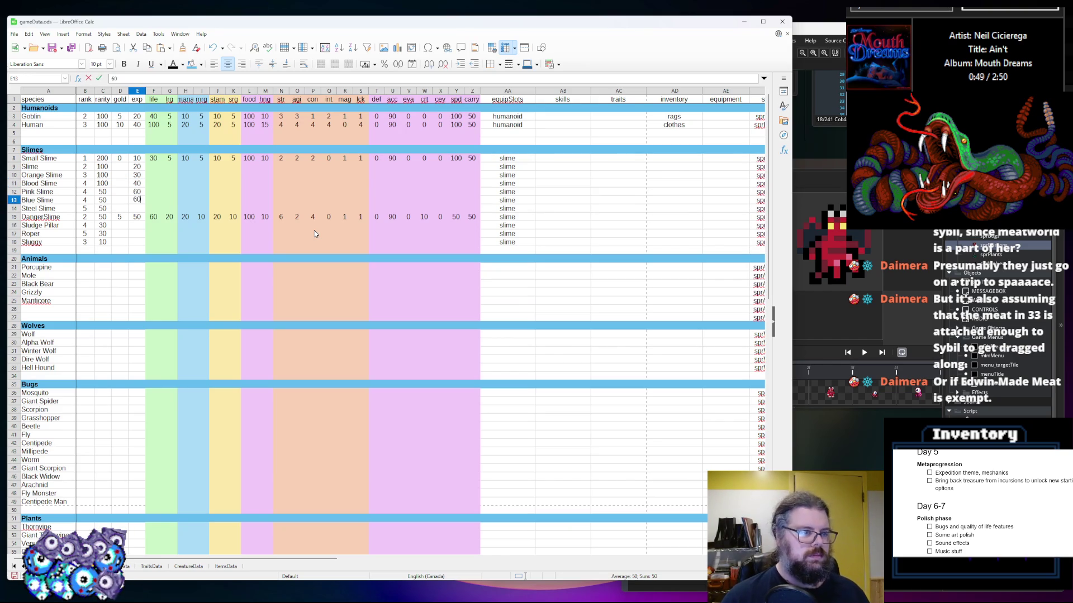
pyautogui.press('Return')
pyautogui.write('80')
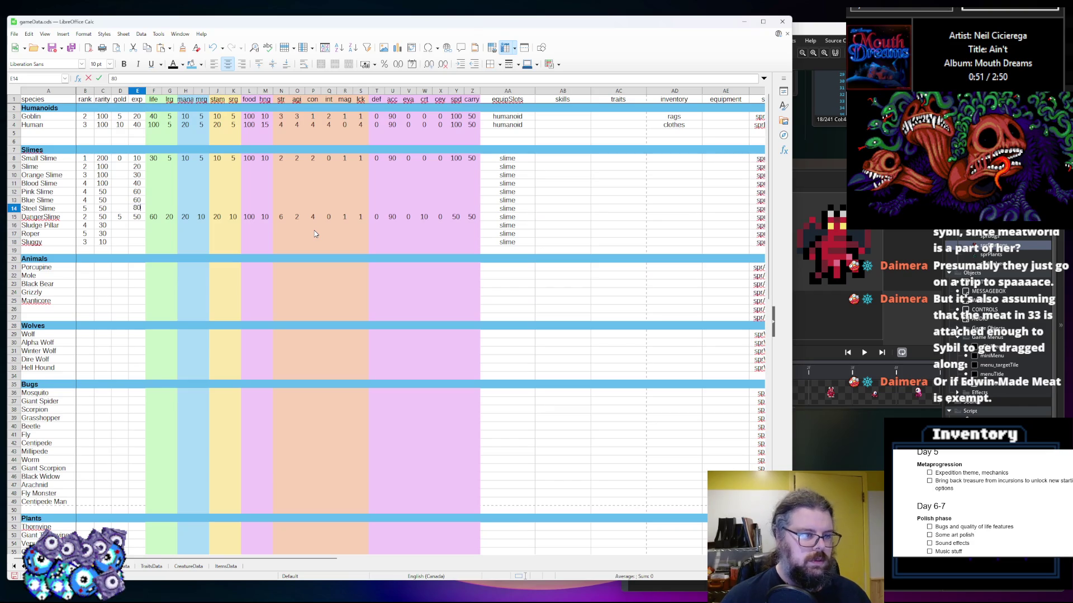
pyautogui.press('Return')
pyautogui.write('100')
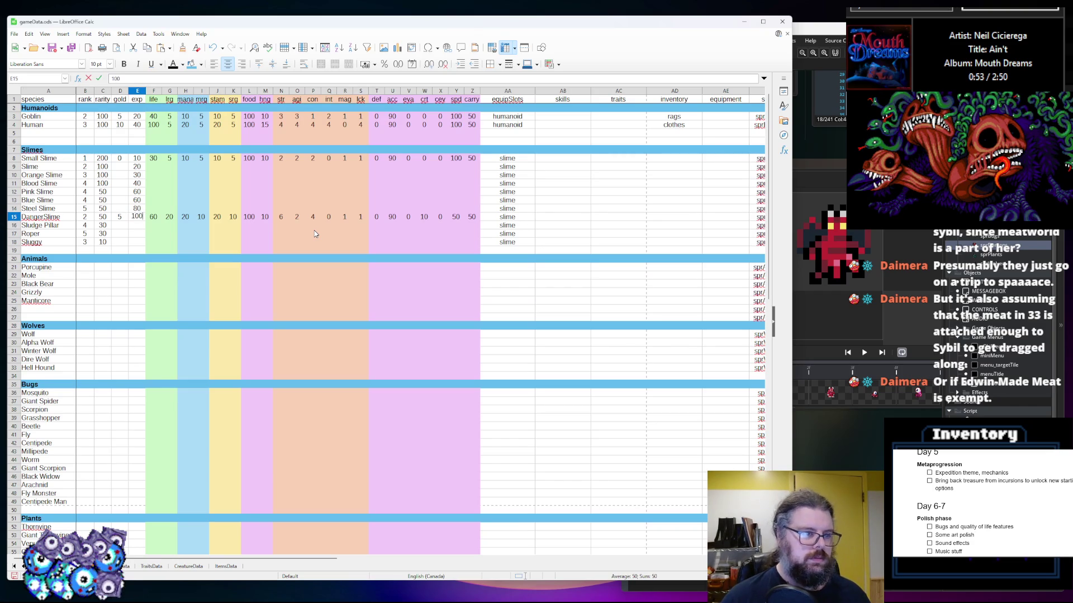
pyautogui.press('Return')
pyautogui.write('150')
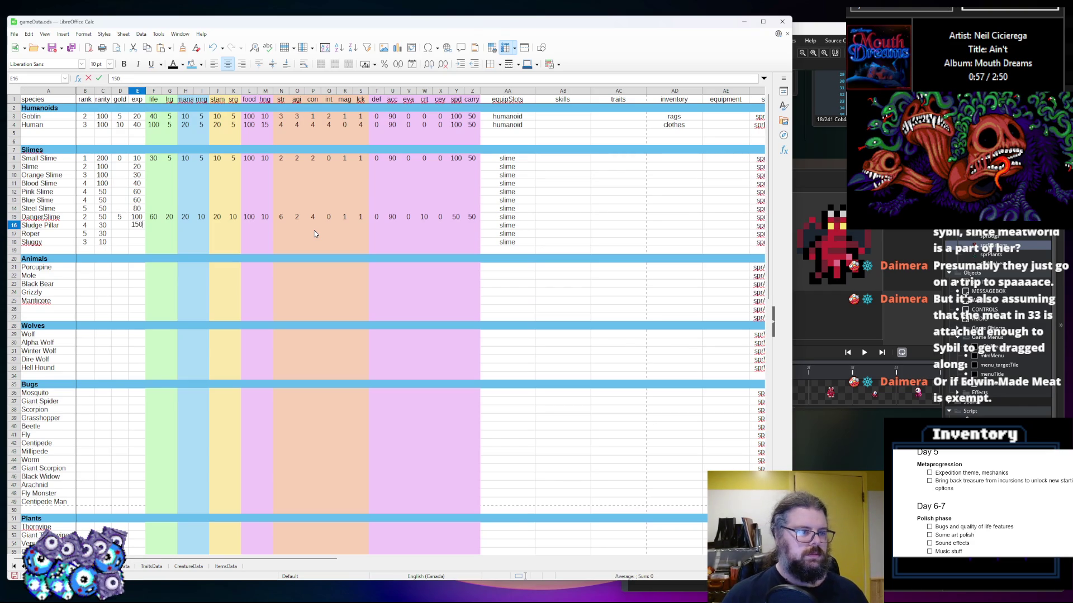
pyautogui.press('Return')
pyautogui.write('200')
pyautogui.press('Return')
pyautogui.write('300')
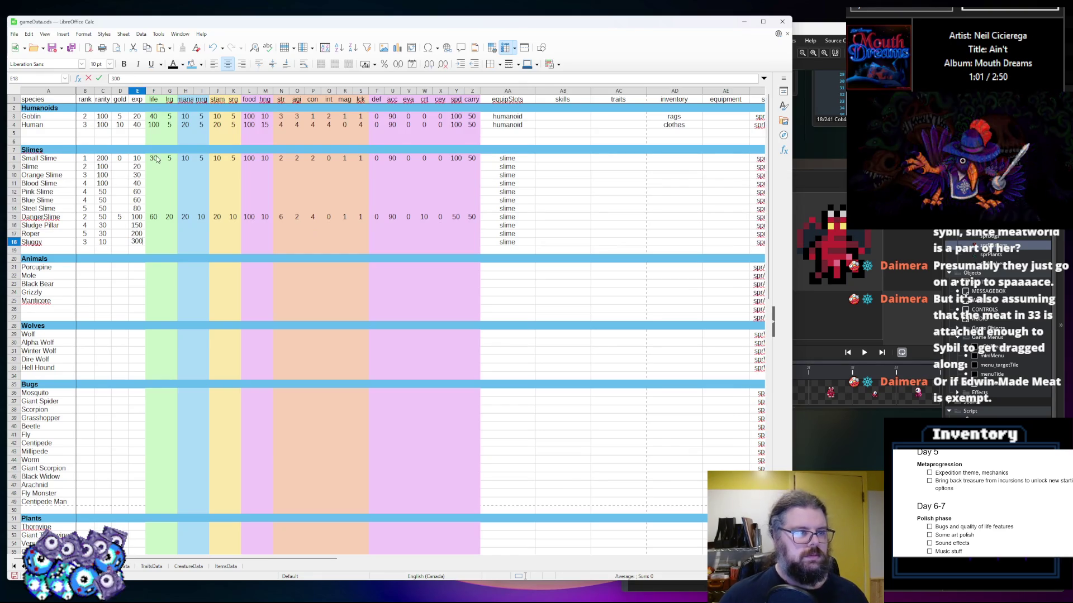
pyautogui.click(114, 166)
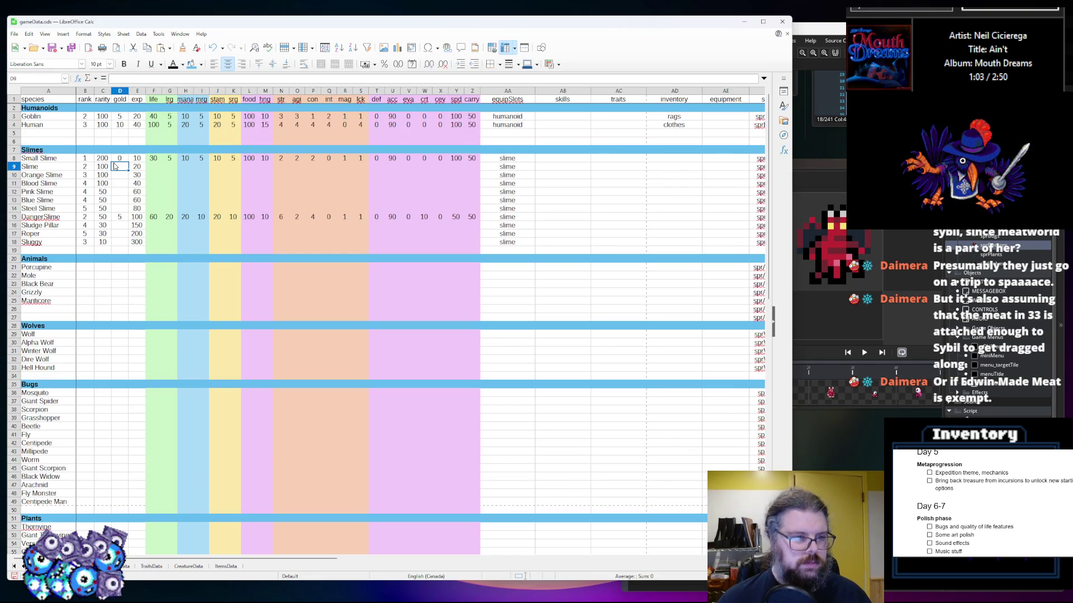
# Enter a gold value of 0 for each of the remaining slime rows
pyautogui.write('0')
pyautogui.press('Return')
pyautogui.write('0')
pyautogui.press('Return')
pyautogui.write('0')
pyautogui.press('Return')
pyautogui.write('0')
pyautogui.press('Return')
pyautogui.write('0 0')
pyautogui.press('Return')
pyautogui.write('0 0')
pyautogui.press('Return')
pyautogui.write('0')
pyautogui.press('Return')
pyautogui.write('0')
pyautogui.press('Right')
pyautogui.press('Right')
# Correct Slime's life value to 60 in column F
pyautogui.press('Up')
pyautogui.press('Up')
pyautogui.press('Up')
pyautogui.press('Up')
pyautogui.press('Up')
pyautogui.press('Up')
pyautogui.write('4')
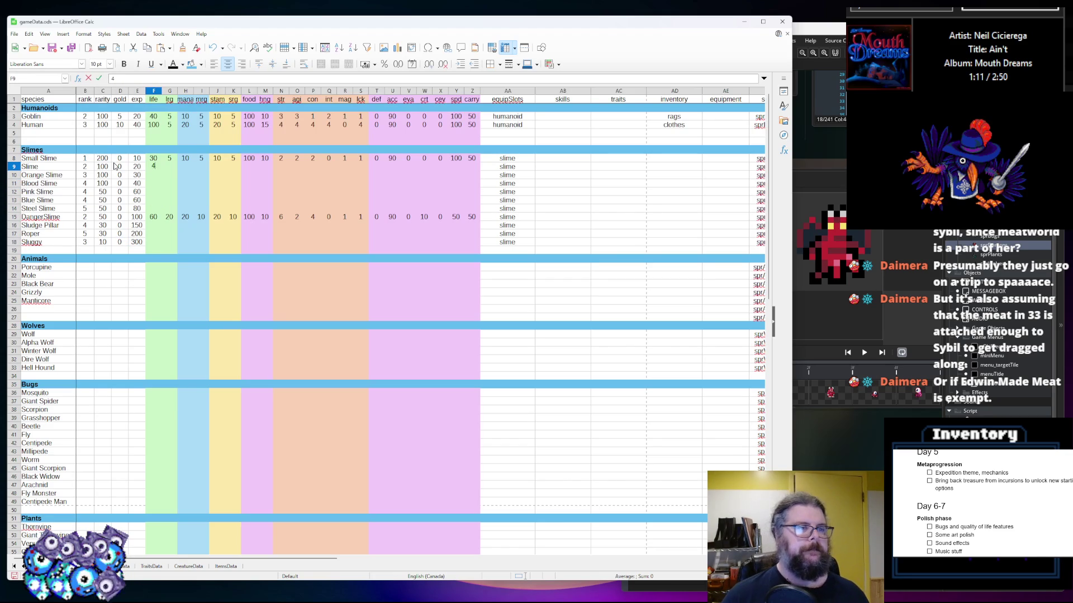
pyautogui.press('BackSpace')
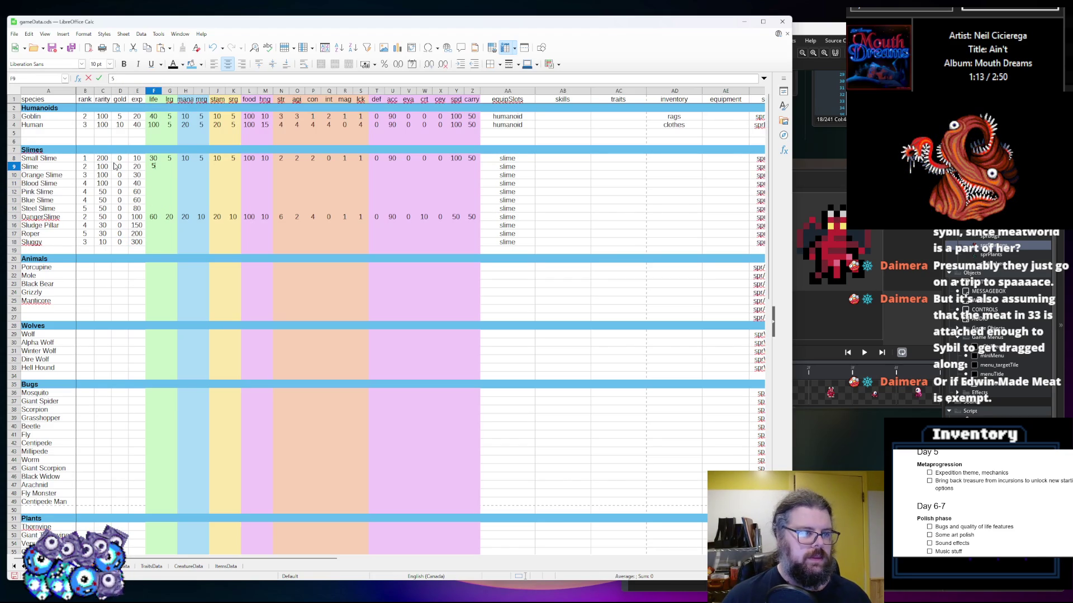
pyautogui.write('0')
pyautogui.press('Return')
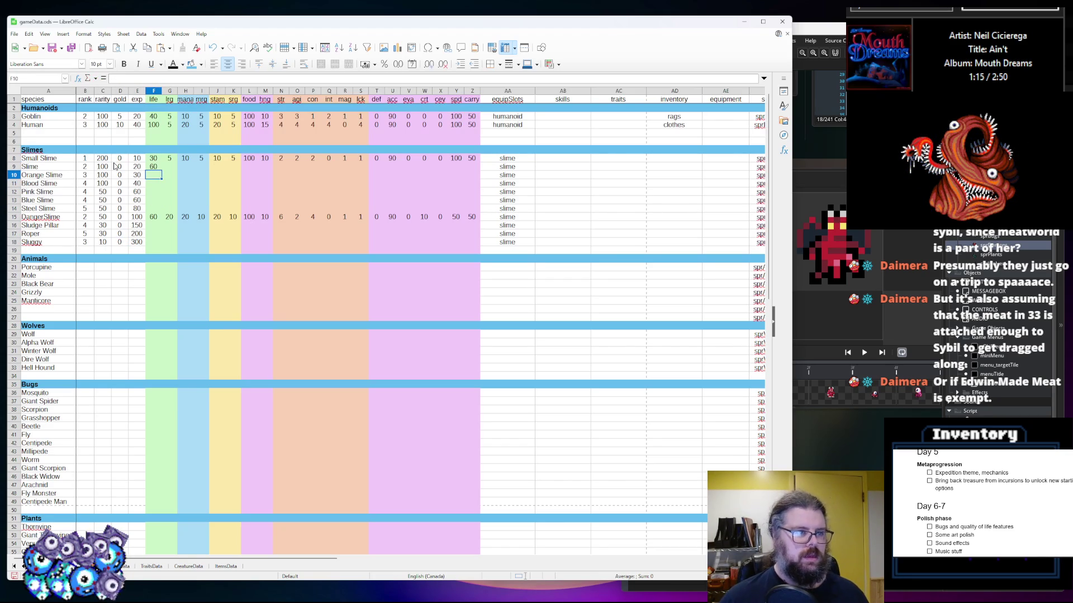
pyautogui.press('Up')
pyautogui.press('Left')
pyautogui.press('Left')
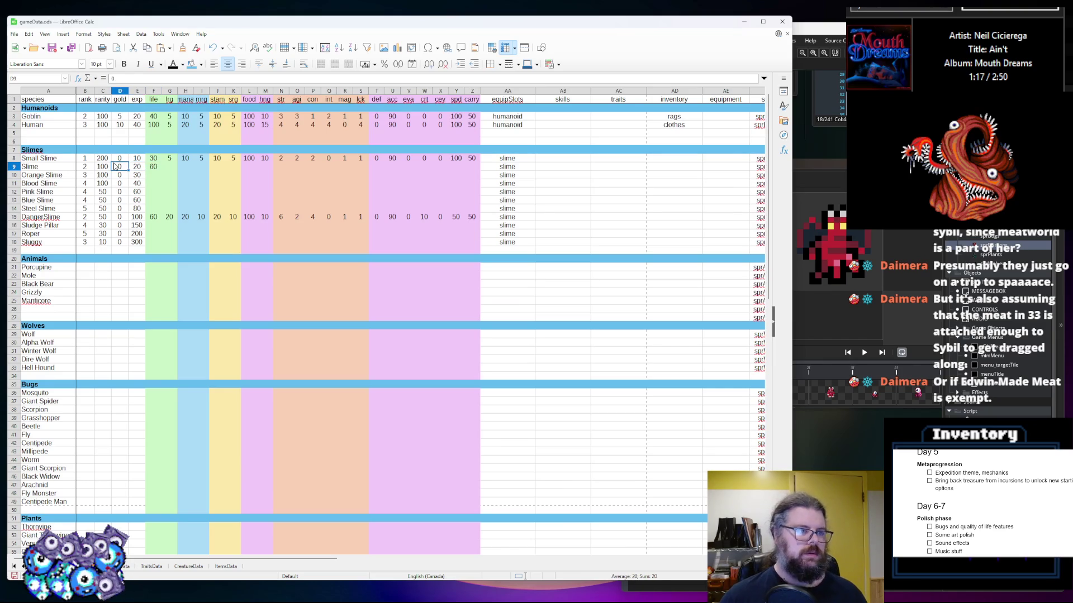
pyautogui.press('Right')
pyautogui.press('Right')
pyautogui.press('Down')
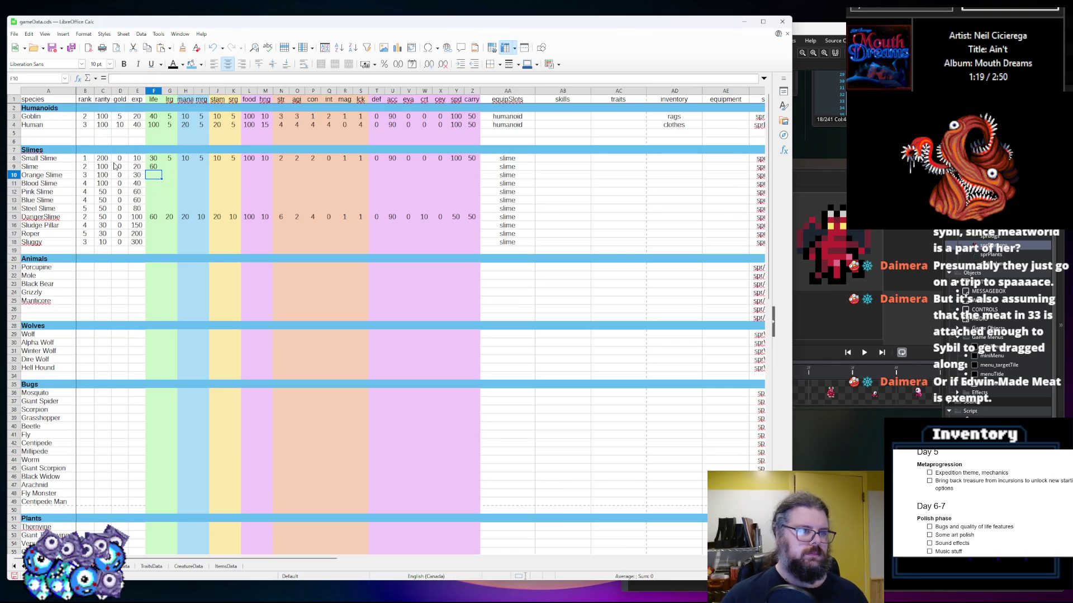
# Enter life values 120 for Orange Slime, 160 for Blood Slime and 200 for Pink Slime
pyautogui.write('120')
pyautogui.press('Return')
pyautogui.write('12')
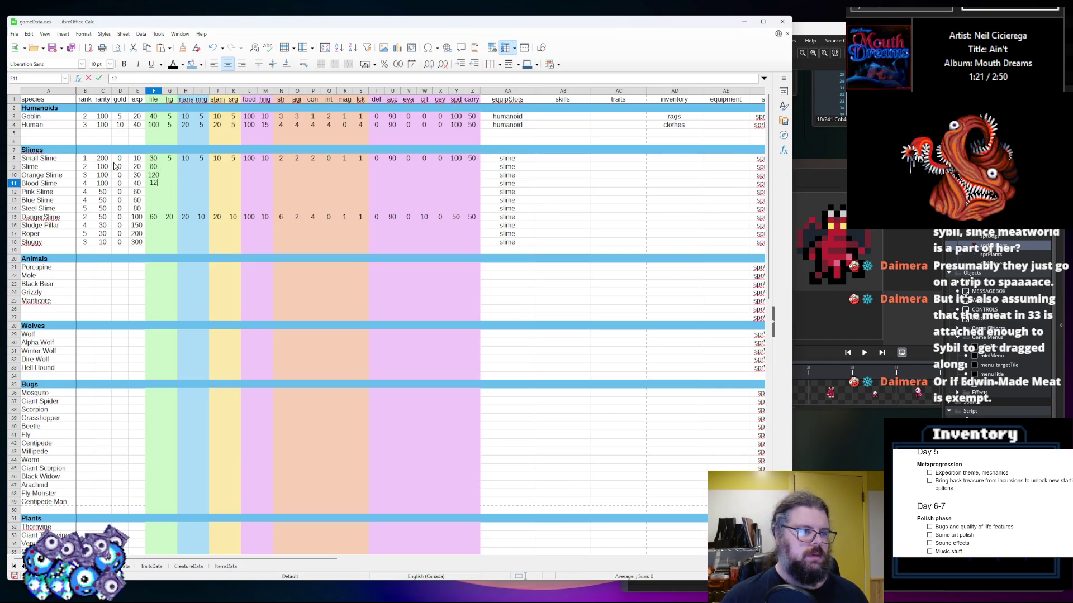
pyautogui.press('Return')
pyautogui.press('Up')
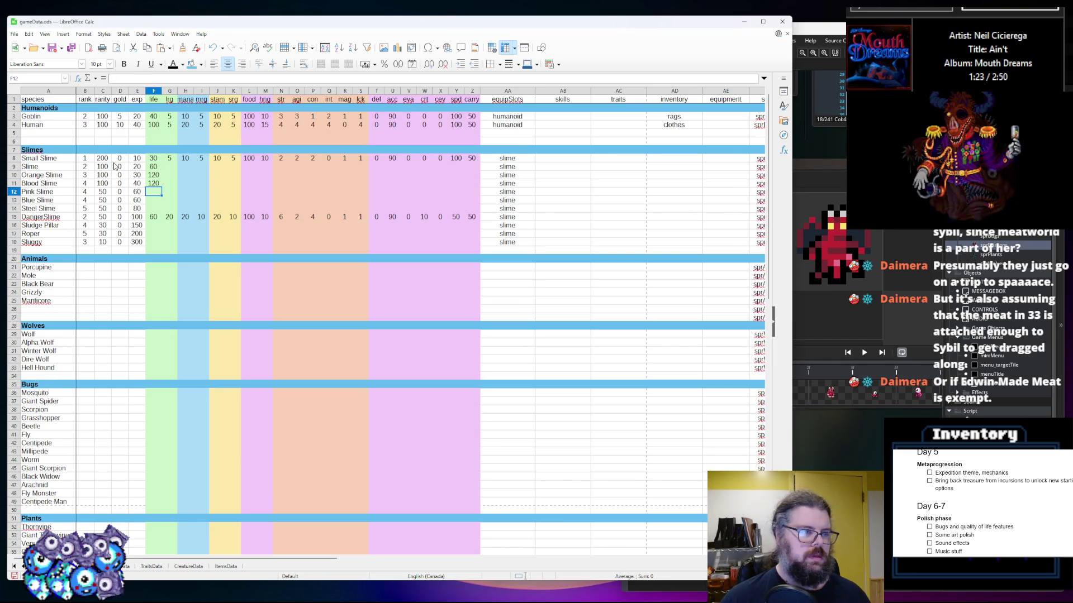
pyautogui.write('14')
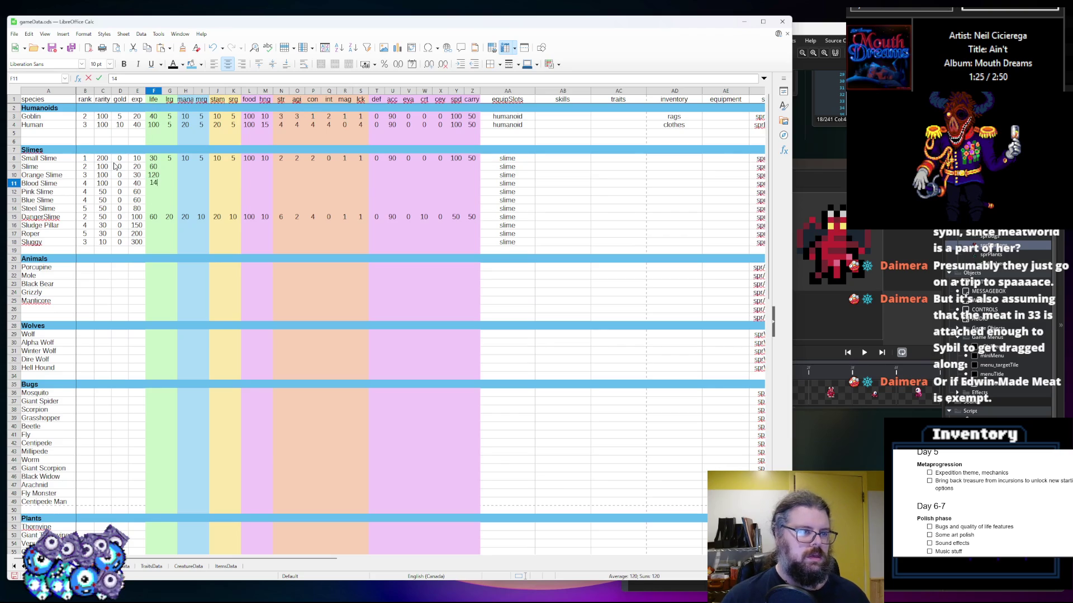
pyautogui.write('160')
pyautogui.press('Return')
pyautogui.write('200')
pyautogui.press('Return')
# Enter life values 220 for Blue Slime, 200 for Steel Slime, 500 for Roper and 200 for Sluggy
pyautogui.write('220')
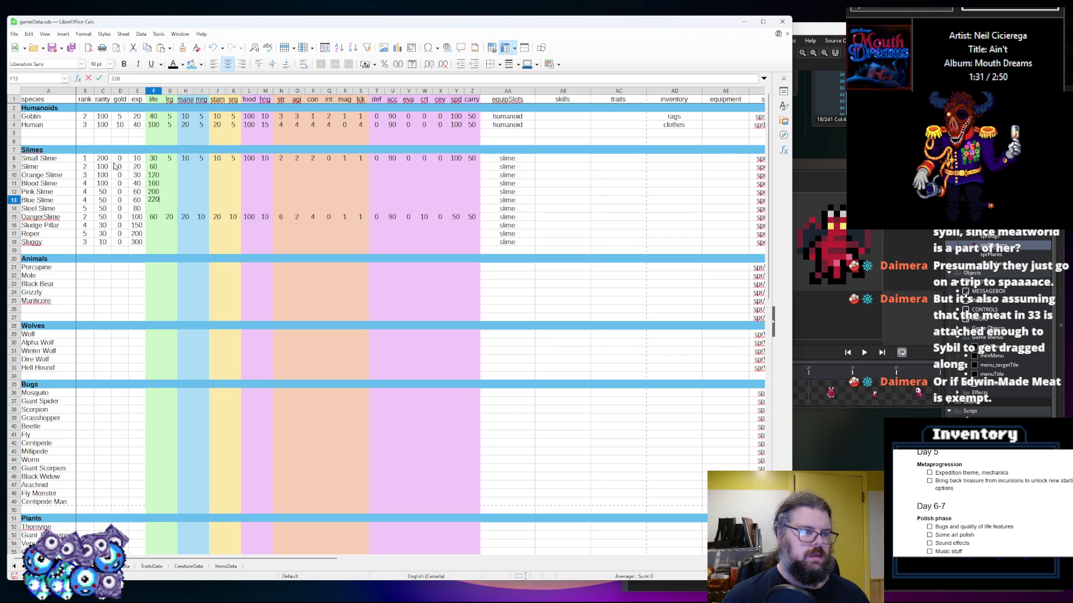
pyautogui.press('Return')
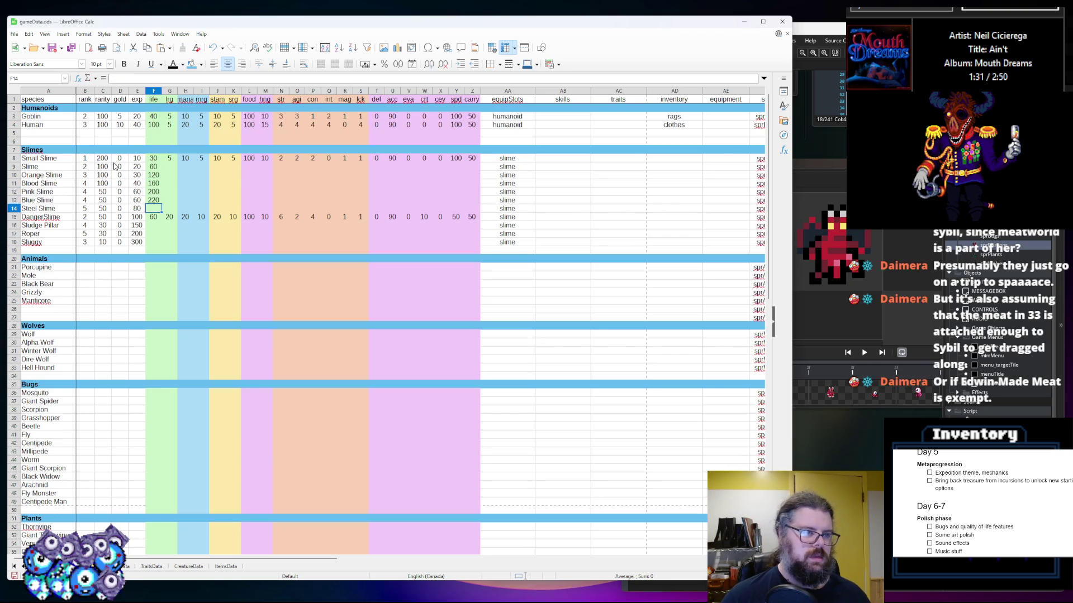
pyautogui.write('3')
pyautogui.write('200')
pyautogui.press('Return')
pyautogui.press('Return')
pyautogui.write('400')
pyautogui.press('Return')
pyautogui.write('6')
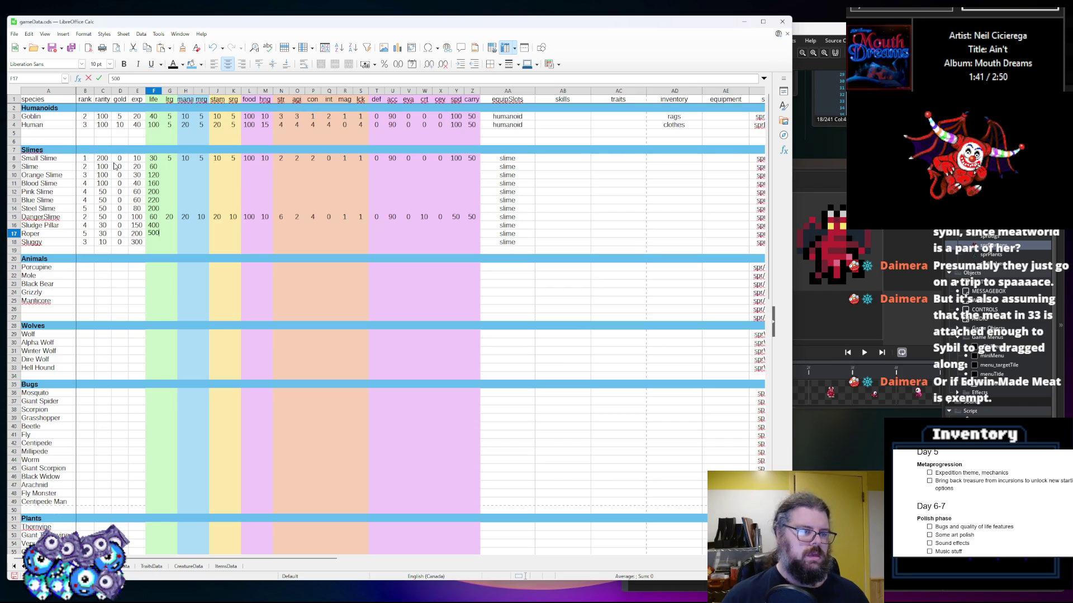
pyautogui.press('Return')
pyautogui.write('200')
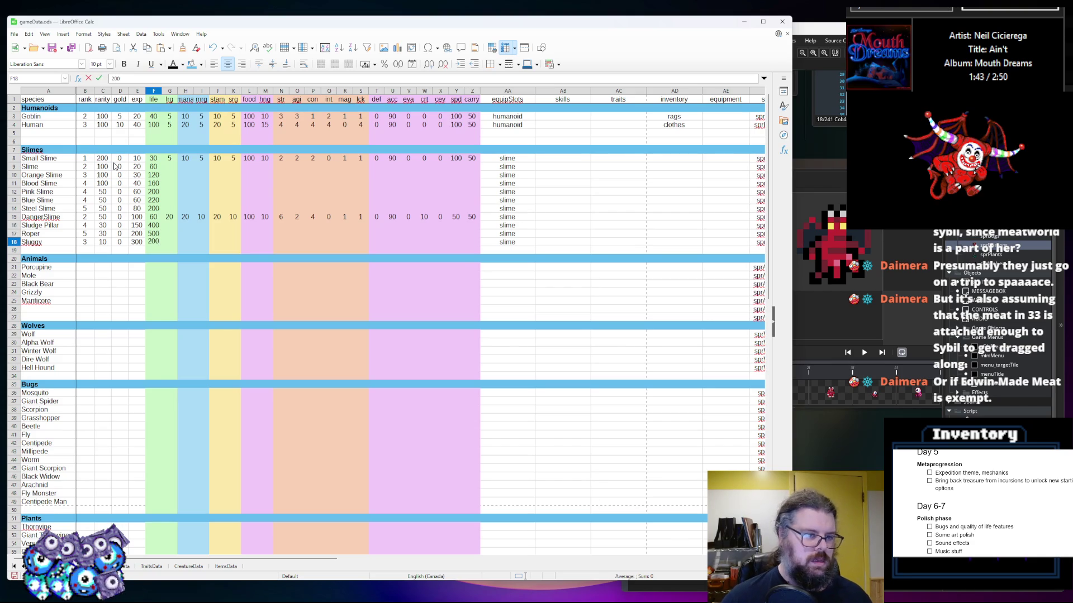
pyautogui.press('Tab')
pyautogui.press('Up')
pyautogui.press('Up')
pyautogui.press('Up')
# In column G, enter 10 for Slime and 20 for Orange, Blood, Pink and Blue Slime
pyautogui.write('10')
pyautogui.press('Return')
pyautogui.write('1020')
pyautogui.press('Return')
pyautogui.write('20')
pyautogui.press('Return')
pyautogui.write('20')
pyautogui.press('Left')
pyautogui.press('Down')
pyautogui.press('Right')
pyautogui.write('20')
pyautogui.press('Return')
pyautogui.write('20')
# In column G, enter 20 for Steel Slime, Sludge Pillar and Roper, and 30 for Sluggy and DungeonSlime
pyautogui.press('Return')
pyautogui.press('Return')
pyautogui.write('20')
pyautogui.press('Return')
pyautogui.write('20')
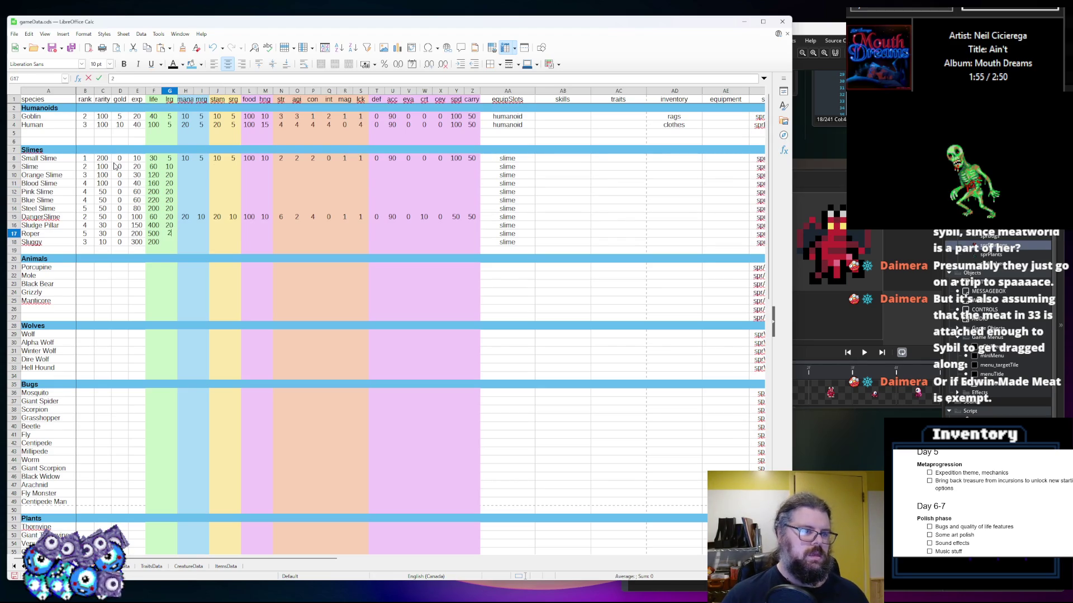
pyautogui.press('Return')
pyautogui.write('20')
pyautogui.press('Up')
pyautogui.write('30')
pyautogui.press('Return')
pyautogui.write('30')
pyautogui.press('Up')
pyautogui.press('Up')
pyautogui.press('Up')
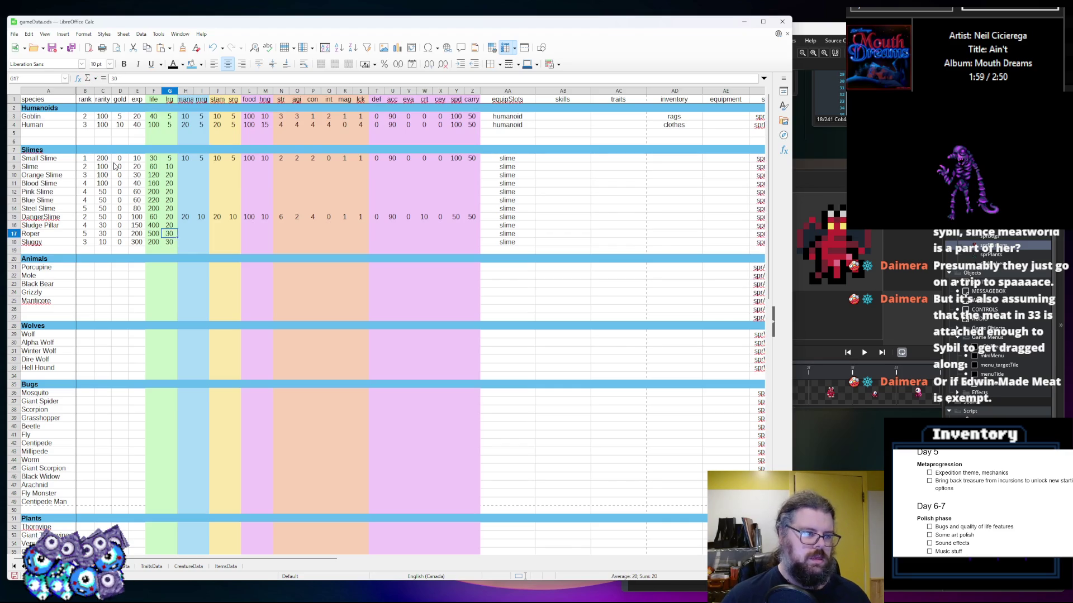
pyautogui.write('30')
pyautogui.press('Tab')
# Set mana to 20 for Slime and 40 for Orange, Blood, Pink and Blue Slime
pyautogui.press('Up')
pyautogui.press('Up')
pyautogui.press('Up')
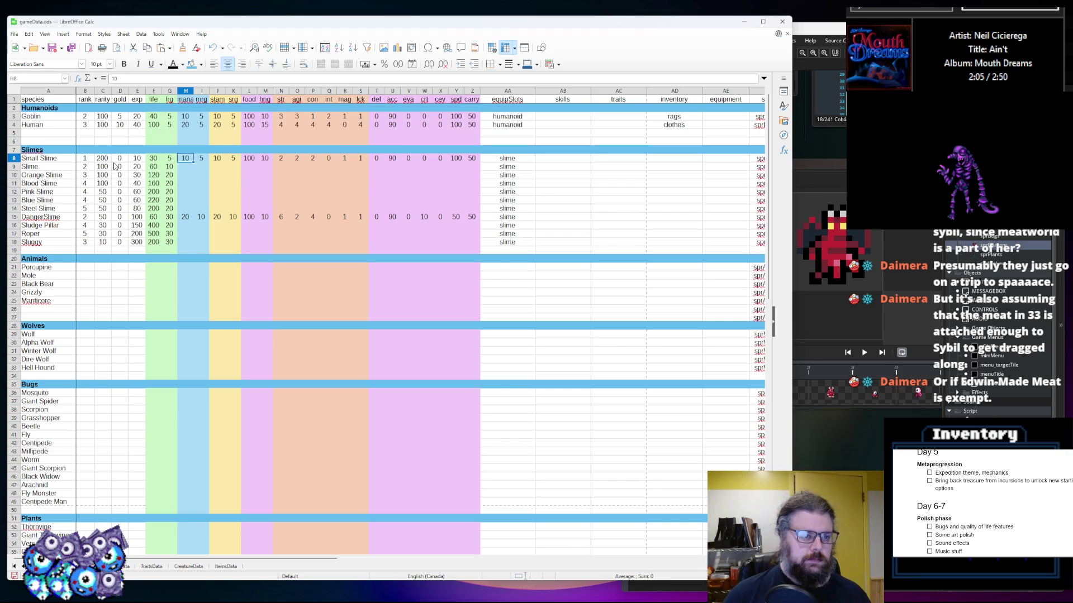
pyautogui.write('3')
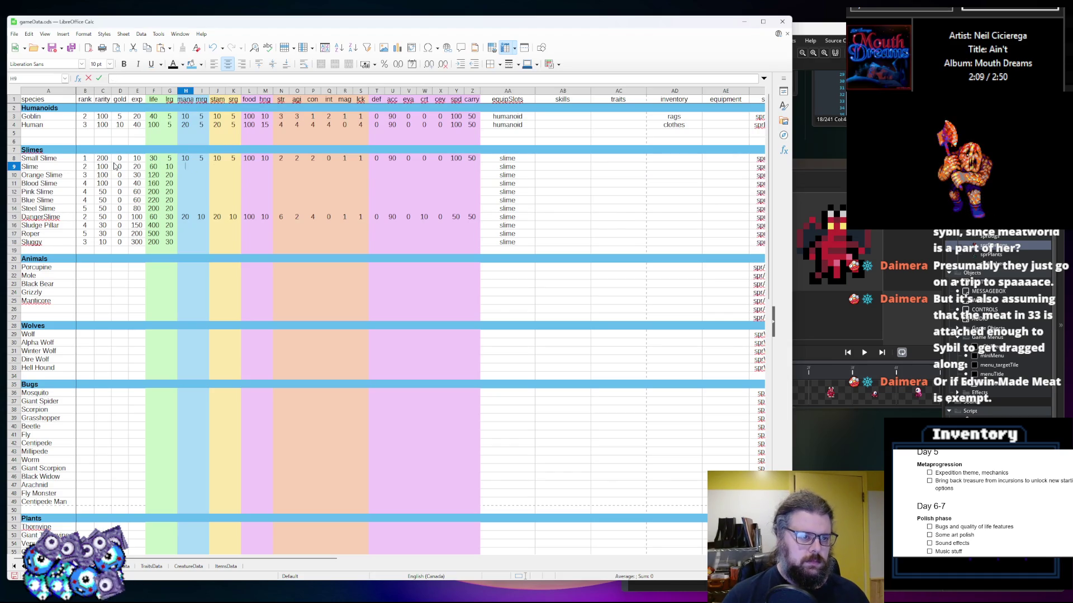
pyautogui.press('Return')
pyautogui.write('40')
pyautogui.press('Return')
pyautogui.write('40')
pyautogui.press('Return')
pyautogui.write('4')
pyautogui.press('Return')
pyautogui.write('40')
pyautogui.press('Return')
# Set mana to 40 for Steel Slime, 60 for DungeonSlime, and 70 for Sludge Pillar, Roper and Sluggy
pyautogui.write('40')
pyautogui.press('Return')
pyautogui.write('60')
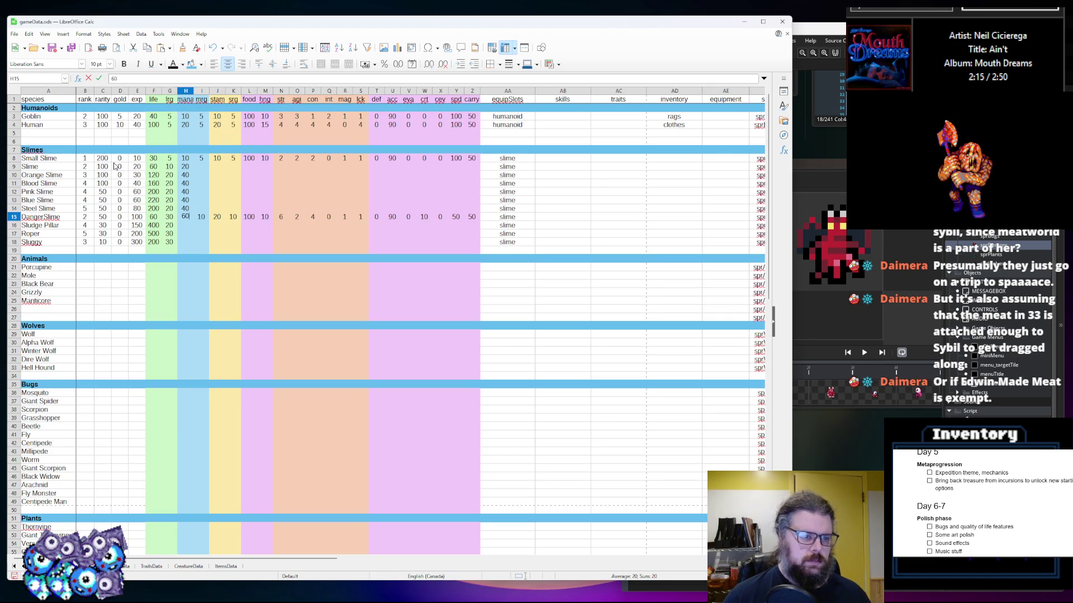
pyautogui.press('Return')
pyautogui.write('70')
pyautogui.press('Return')
pyautogui.write('70')
pyautogui.press('Return')
pyautogui.write('70')
pyautogui.press('Up')
pyautogui.press('Up')
pyautogui.press('Up')
pyautogui.press('Up')
pyautogui.press('Up')
pyautogui.press('Up')
# Fill column I with 5 for every slime row
pyautogui.press('Right')
pyautogui.write('5')
pyautogui.press('Return')
pyautogui.write('5')
pyautogui.press('Return')
pyautogui.write('5')
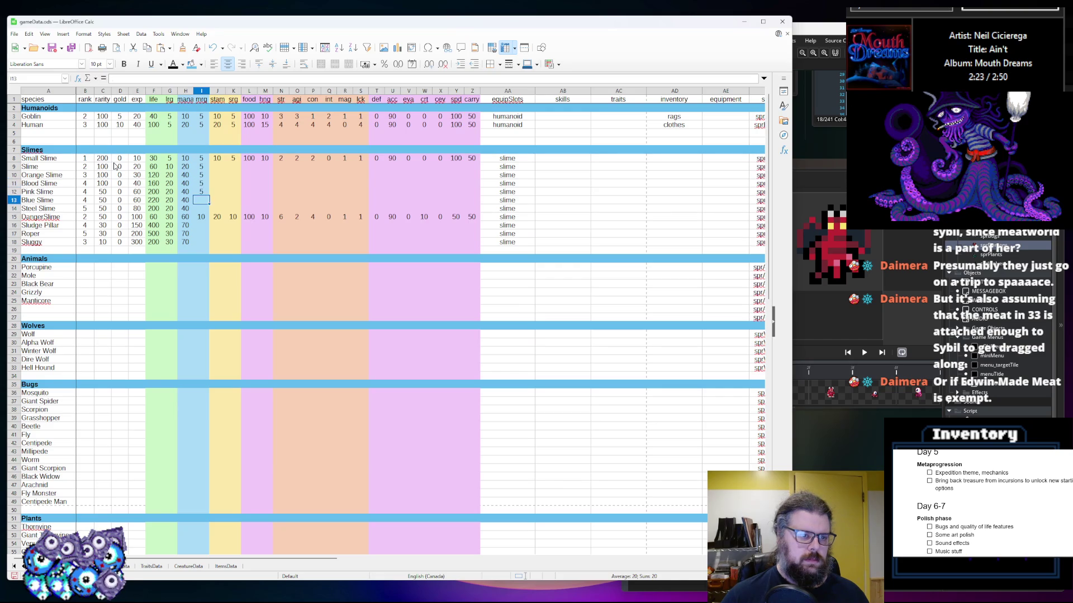
pyautogui.write(' 5 5 5 5 5 5 5')
pyautogui.press('Up')
pyautogui.press('Up')
pyautogui.press('Up')
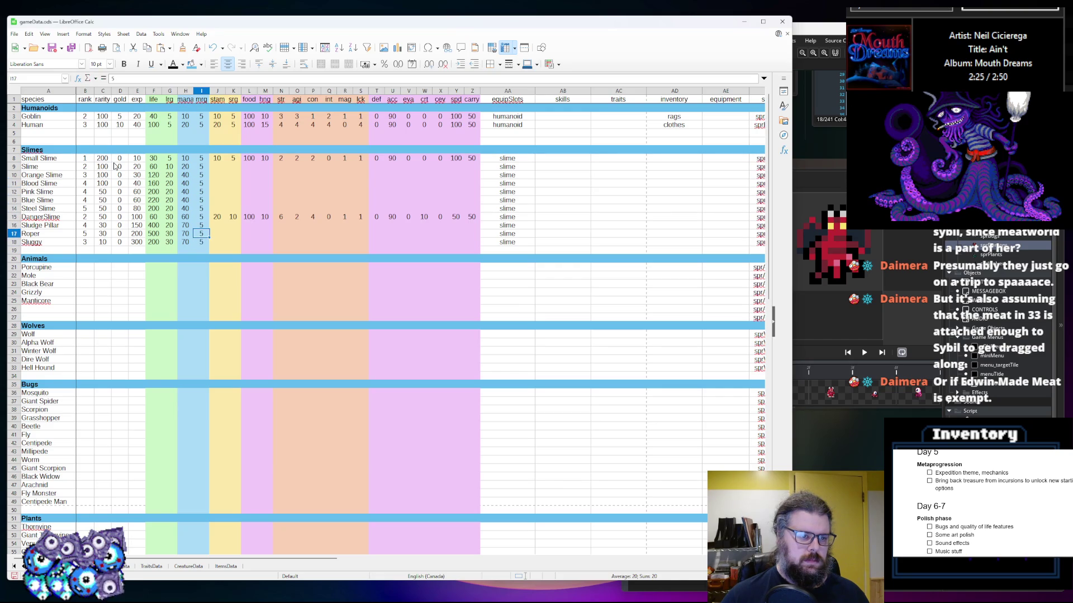
# Enter slime stamina in column J: 20, 30, 40, 60, 60, 80, 100, 150, 200, 300
pyautogui.press('Up')
pyautogui.press('Up')
pyautogui.press('Right')
pyautogui.press('Up')
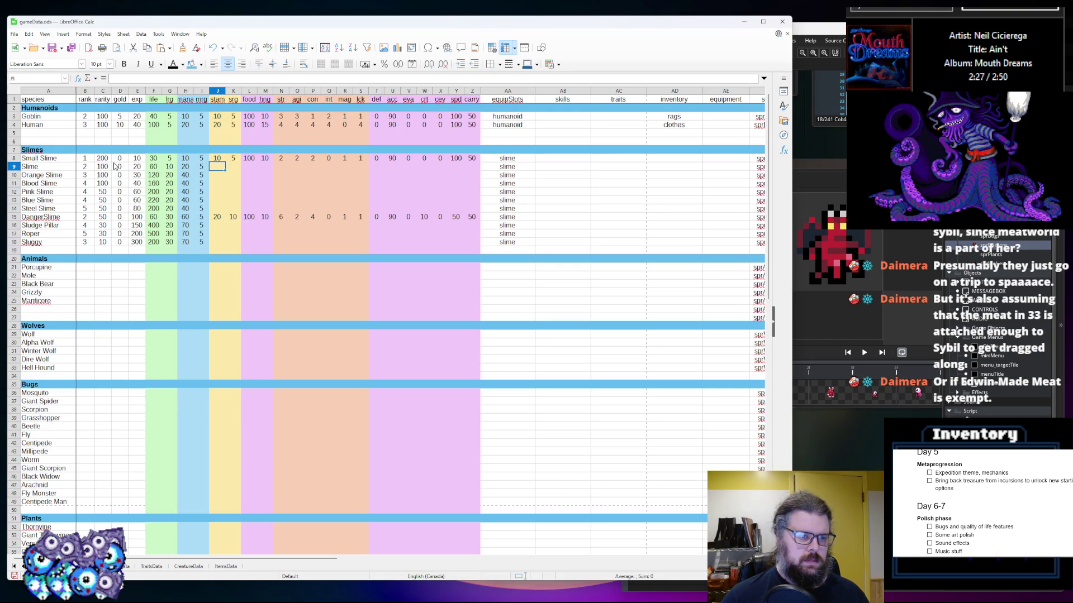
pyautogui.write('20')
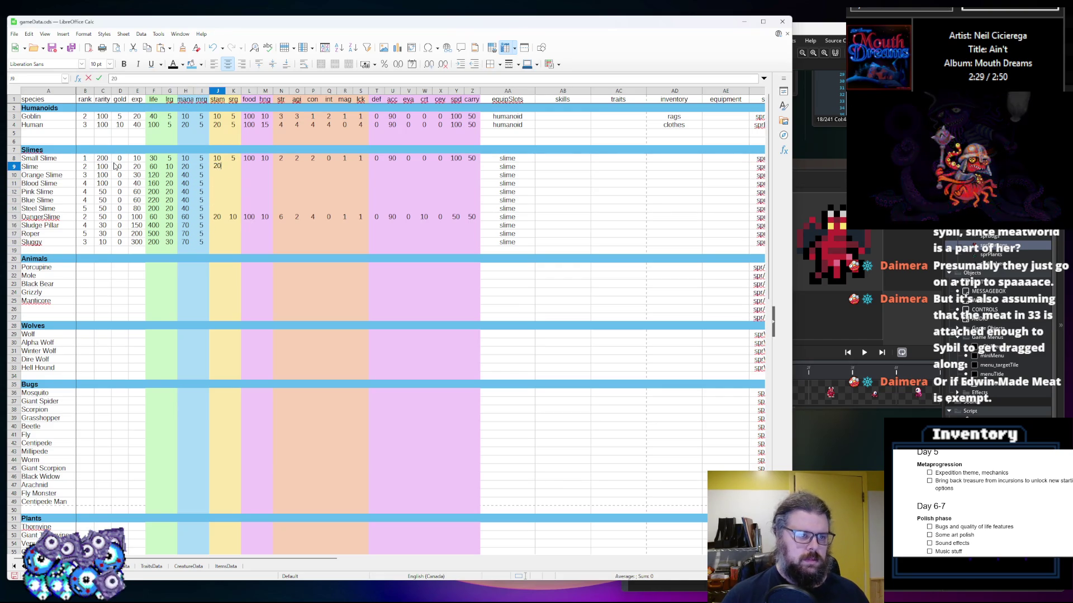
pyautogui.press('Return')
pyautogui.write('30')
pyautogui.press('Return')
pyautogui.write('40')
pyautogui.press('Return')
pyautogui.write('50')
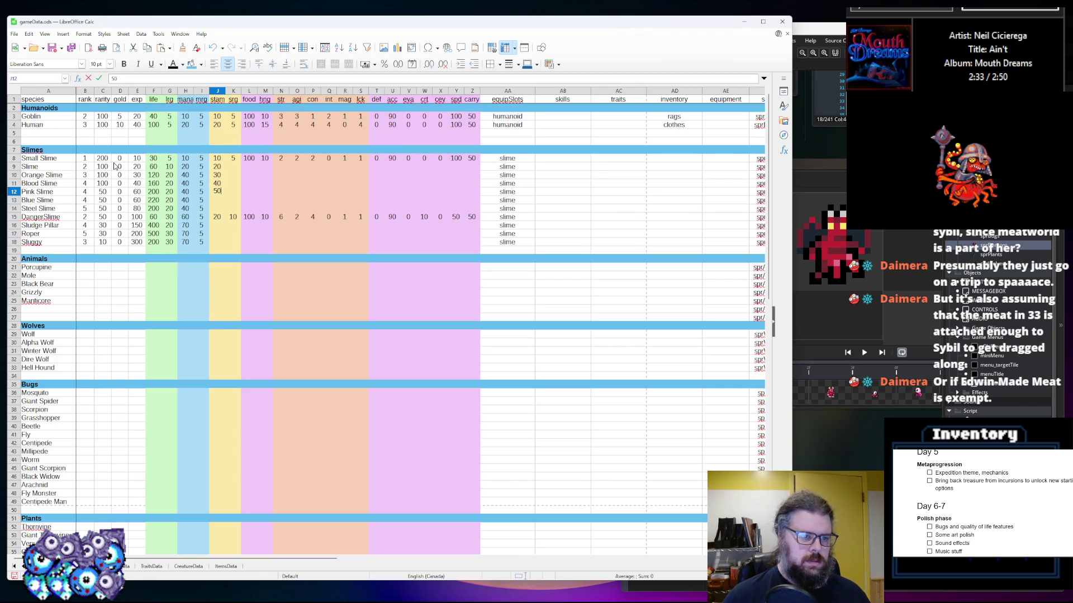
pyautogui.press('Return')
pyautogui.write('60')
pyautogui.press('Return')
pyautogui.write('8')
pyautogui.press('Return')
pyautogui.write('100')
pyautogui.press('Return')
pyautogui.write('1')
pyautogui.press('Return')
pyautogui.write('200')
pyautogui.press('Return')
pyautogui.write('400')
pyautogui.press('BackSpace')
pyautogui.write('300')
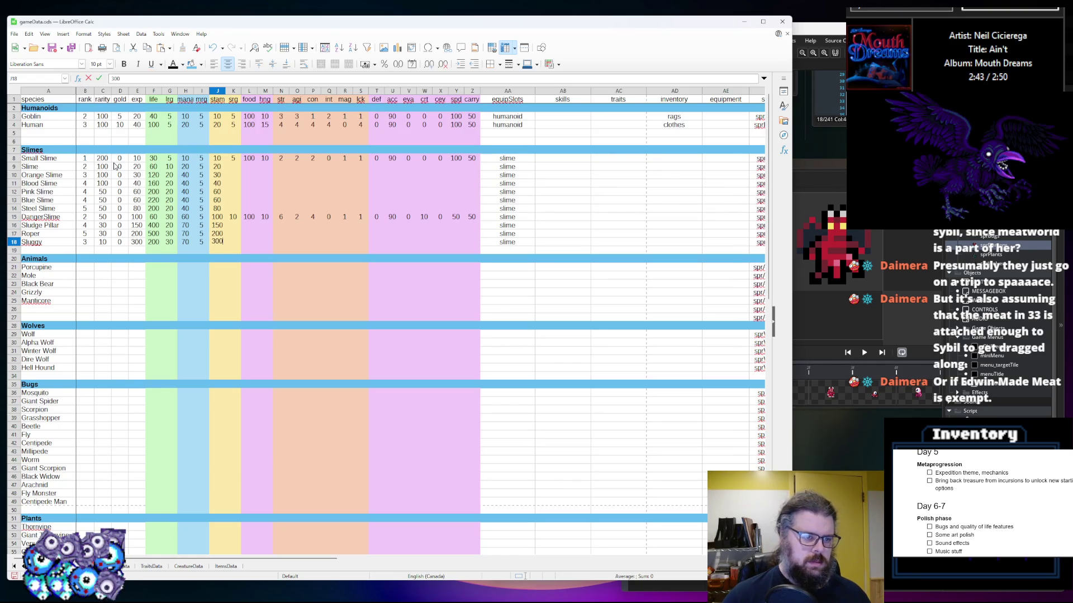
pyautogui.press('Up')
pyautogui.press('Up')
pyautogui.press('Up')
# Fill column K for the slime rows with values 5, 10, 20, then 40s up to 60
pyautogui.press('Right')
pyautogui.write('5')
pyautogui.press('Return')
pyautogui.press('Up')
pyautogui.press('Up')
pyautogui.write('10')
pyautogui.press('Return')
pyautogui.write('20')
pyautogui.press('Return')
pyautogui.write('40')
pyautogui.press('Return')
pyautogui.write('40')
pyautogui.press('Return')
pyautogui.write('4')
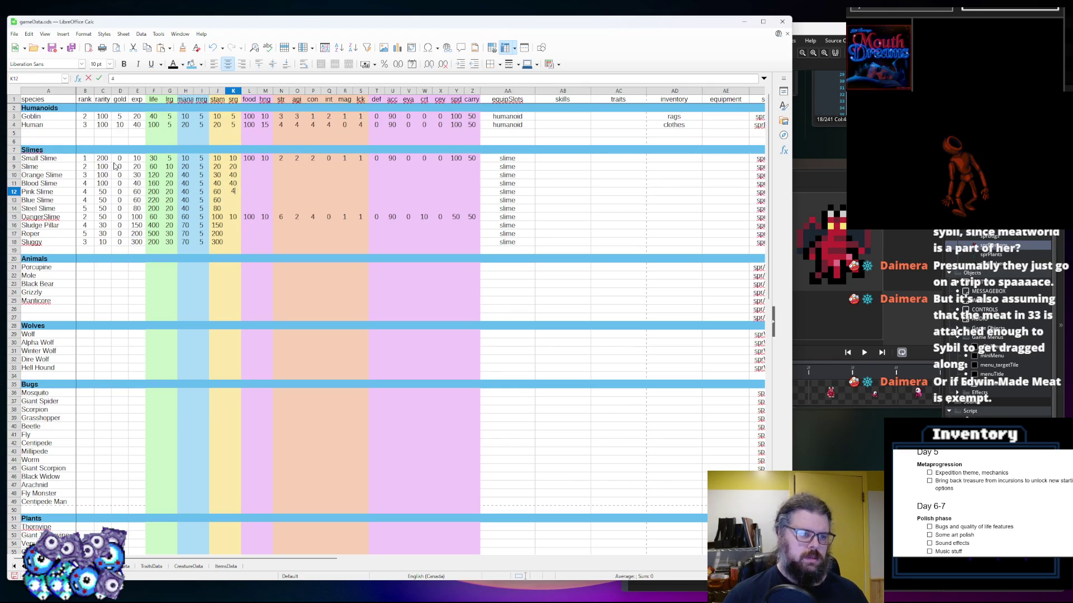
pyautogui.press('Return')
pyautogui.write('40')
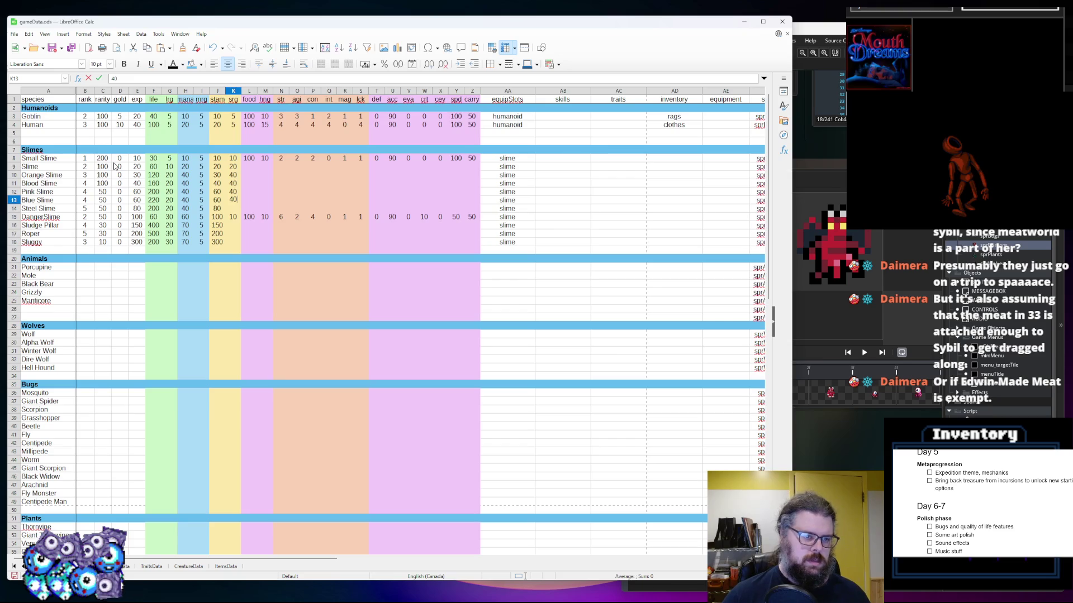
pyautogui.press('Return')
pyautogui.write('40')
pyautogui.press('Return')
pyautogui.press('BackSpace')
pyautogui.press('Return')
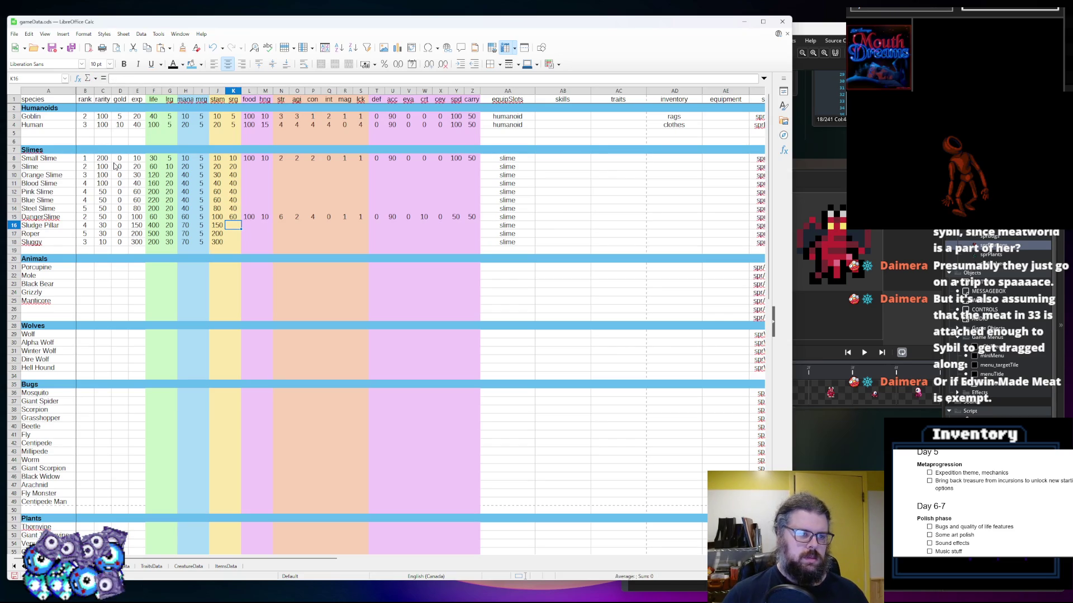
pyautogui.write('40')
pyautogui.press('Return')
pyautogui.write('50')
pyautogui.press('Return')
pyautogui.write('6')
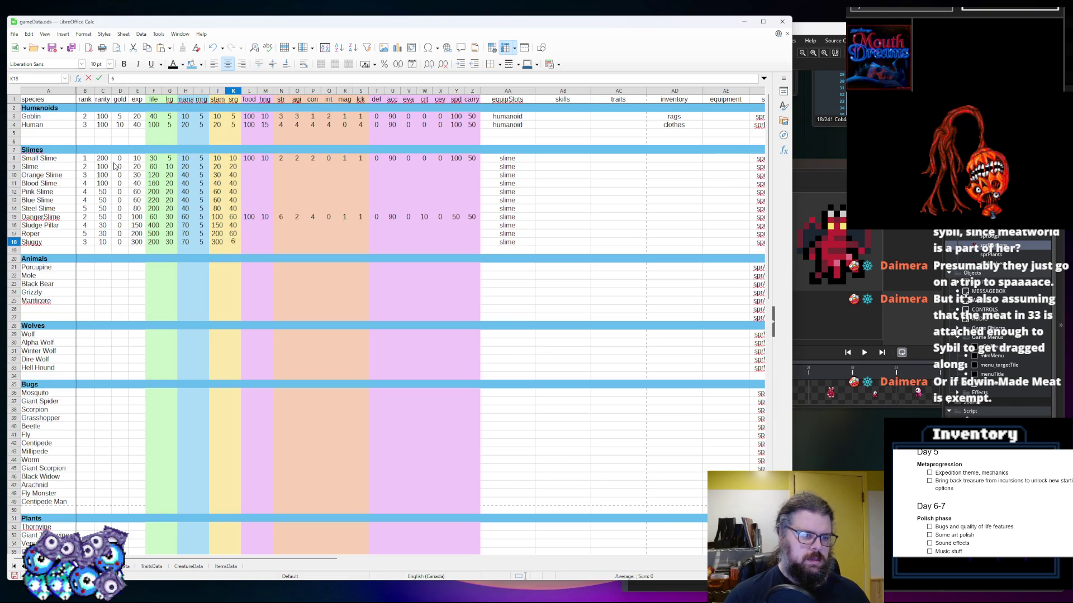
pyautogui.press('Tab')
pyautogui.press('Up')
pyautogui.press('Up')
pyautogui.press('Up')
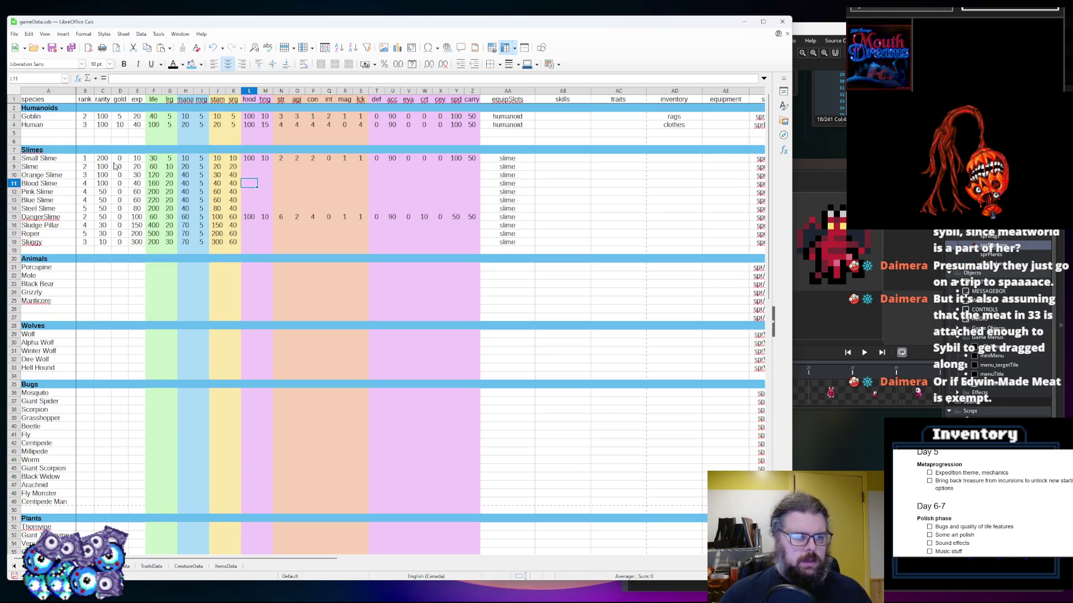
# Copy Small Slime's food values 100 and 10 from L8:M8 into the Slime row
pyautogui.press('Down')
pyautogui.press('Up')
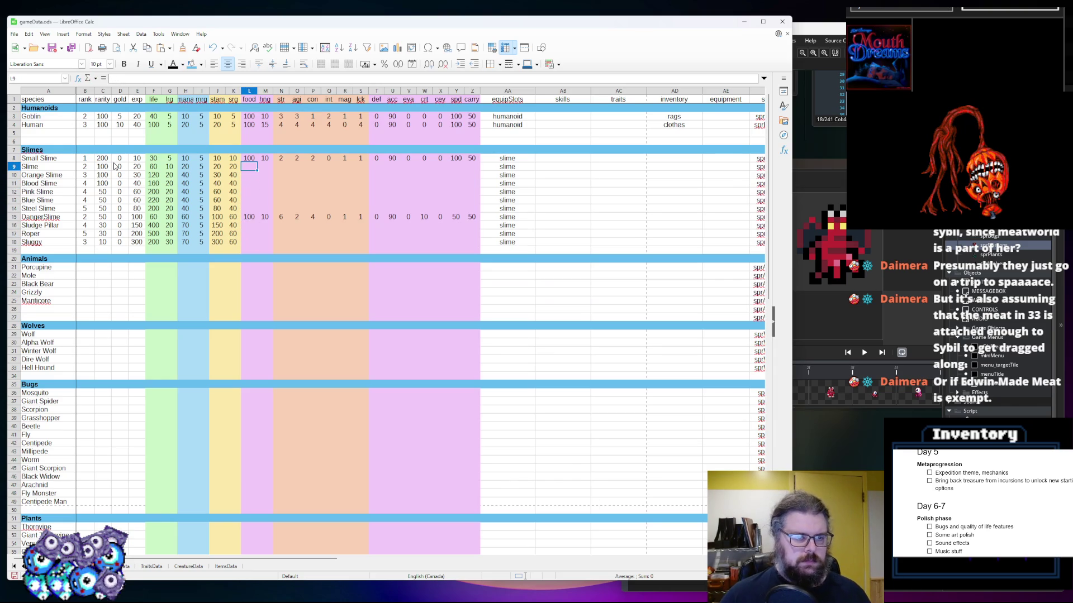
pyautogui.moveTo(268, 158); pyautogui.dragTo(249, 158)
pyautogui.hotkey('ctrl', 'c')
pyautogui.click(249, 167)
pyautogui.hotkey('ctrl', 'v')
# Paste the same food values into the remaining slime rows down to Sluggy
pyautogui.click(250, 176)
pyautogui.hotkey('ctrl', 'v')
pyautogui.press('Down')
pyautogui.hotkey('ctrl', 'v')
pyautogui.press('Down')
pyautogui.hotkey('ctrl', 'v')
pyautogui.press('Down')
pyautogui.hotkey('ctrl', 'v')
pyautogui.press('Down')
pyautogui.hotkey('ctrl', 'v')
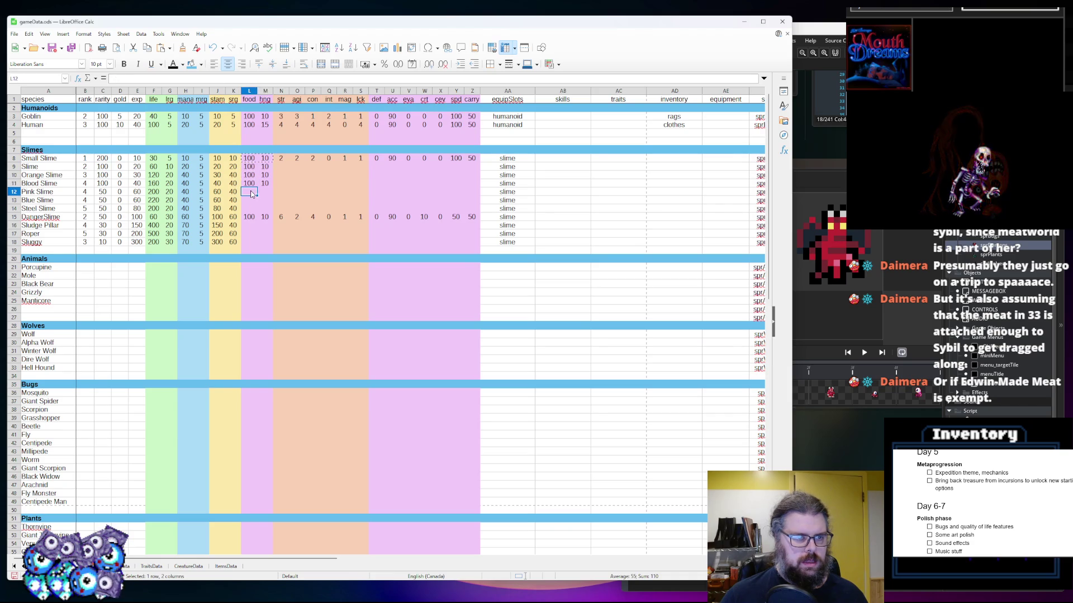
pyautogui.click(249, 217)
pyautogui.hotkey('ctrl', 'v')
pyautogui.click(250, 226)
pyautogui.hotkey('ctrl', 'v')
pyautogui.click(249, 234)
pyautogui.hotkey('ctrl', 'v')
pyautogui.click(250, 242)
pyautogui.hotkey('ctrl', 'v')
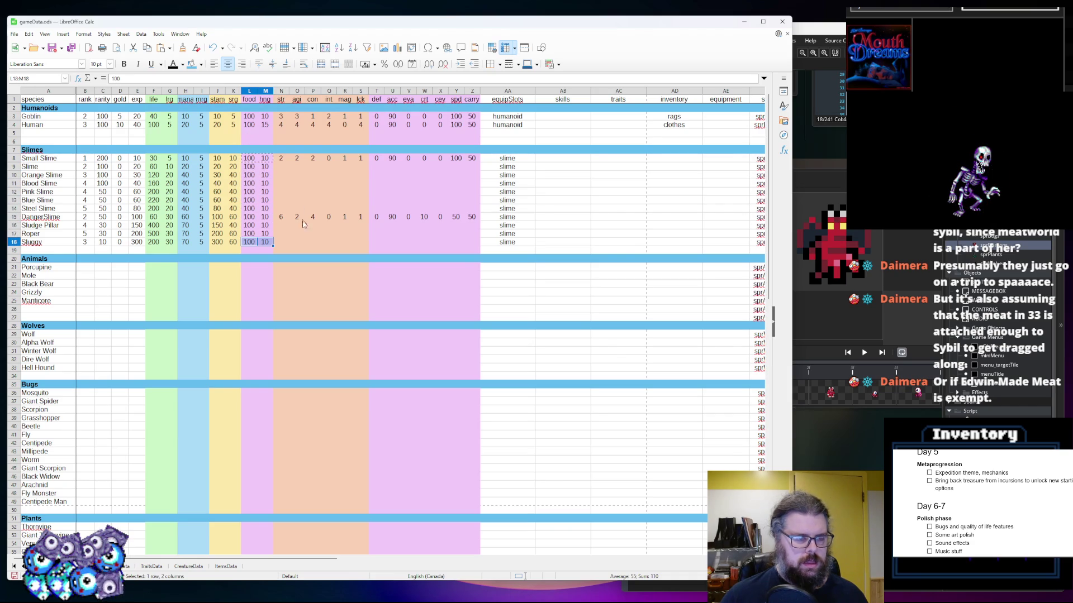
pyautogui.click(313, 225)
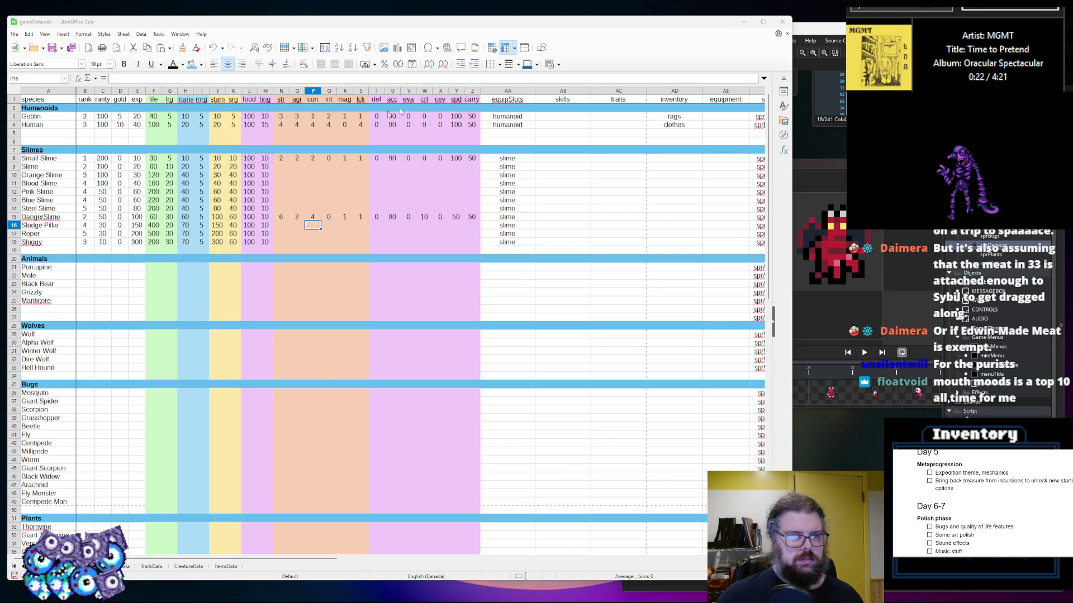
# Enter str, agi and con values of 2 and 4 for Small Slime and Slime, and fill the int column with 0s and a 2
pyautogui.click(281, 159)
pyautogui.write('2')
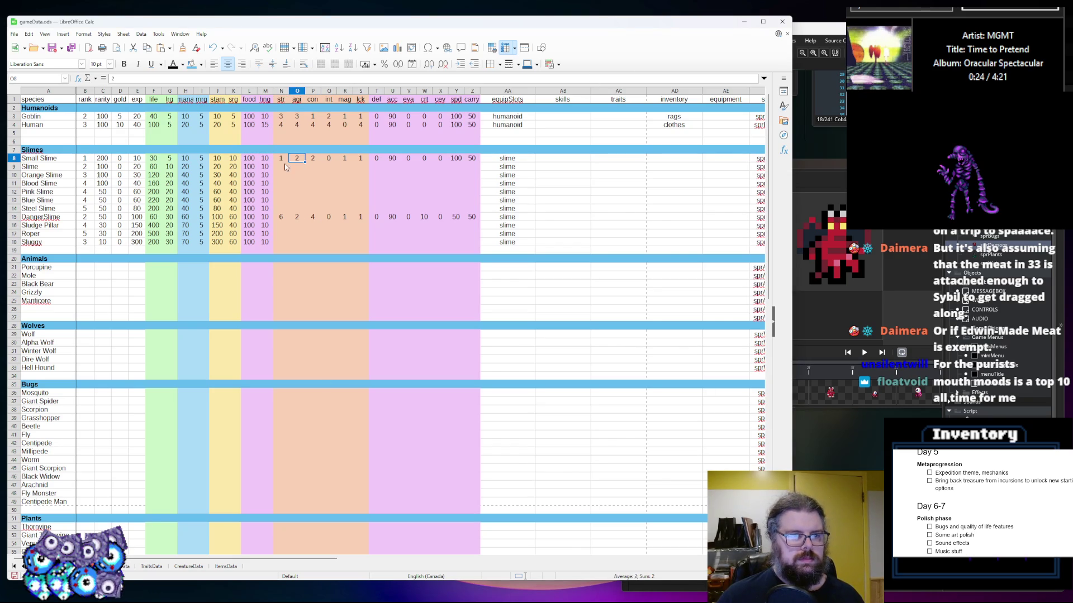
pyautogui.click(281, 166)
pyautogui.write('4')
pyautogui.click(296, 169)
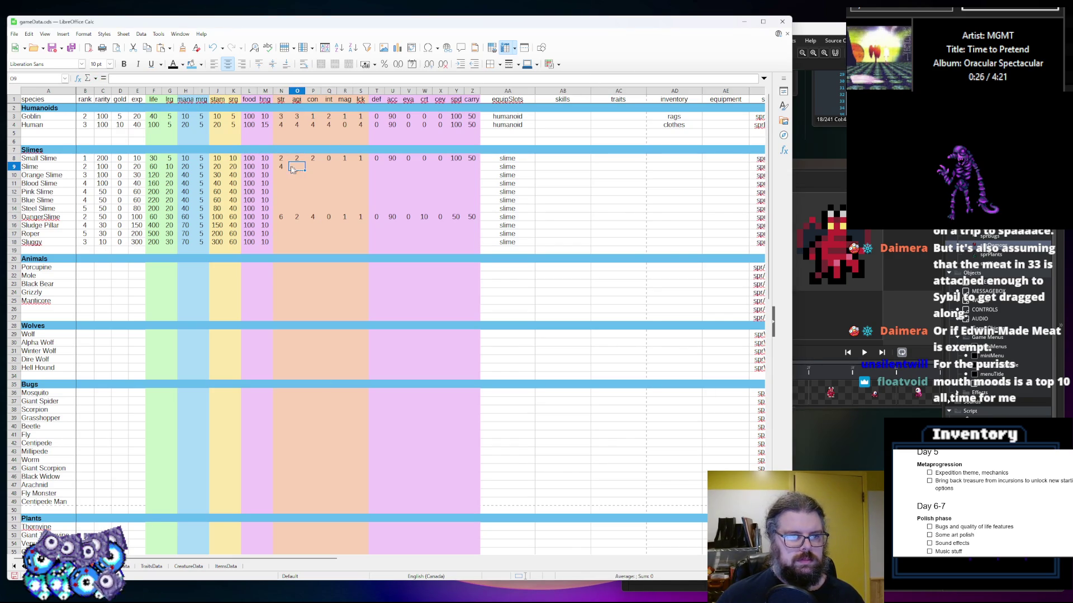
pyautogui.write('2')
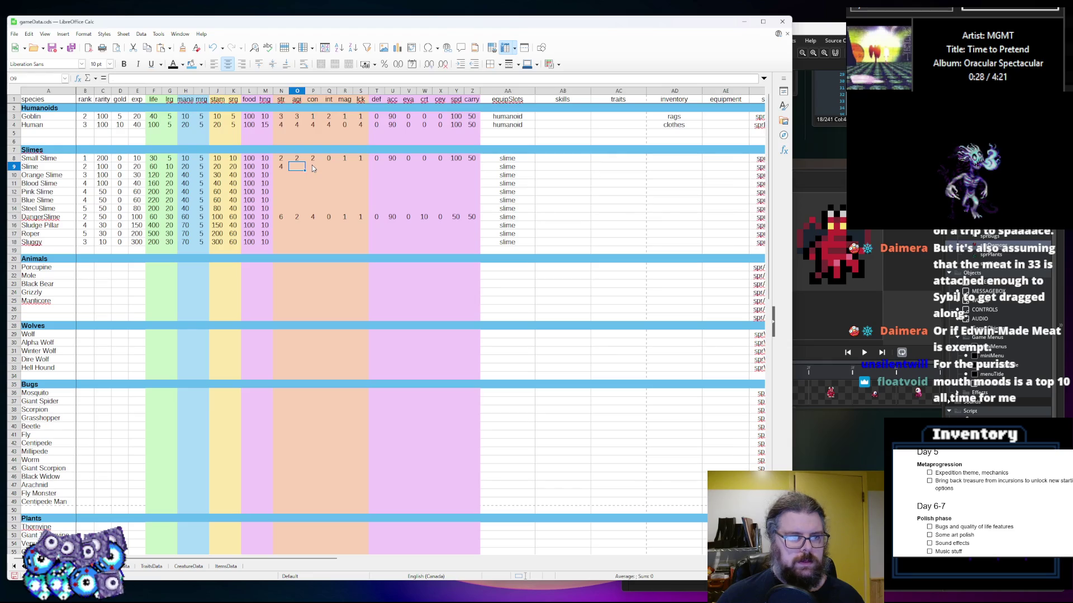
pyautogui.click(298, 159)
pyautogui.write('4')
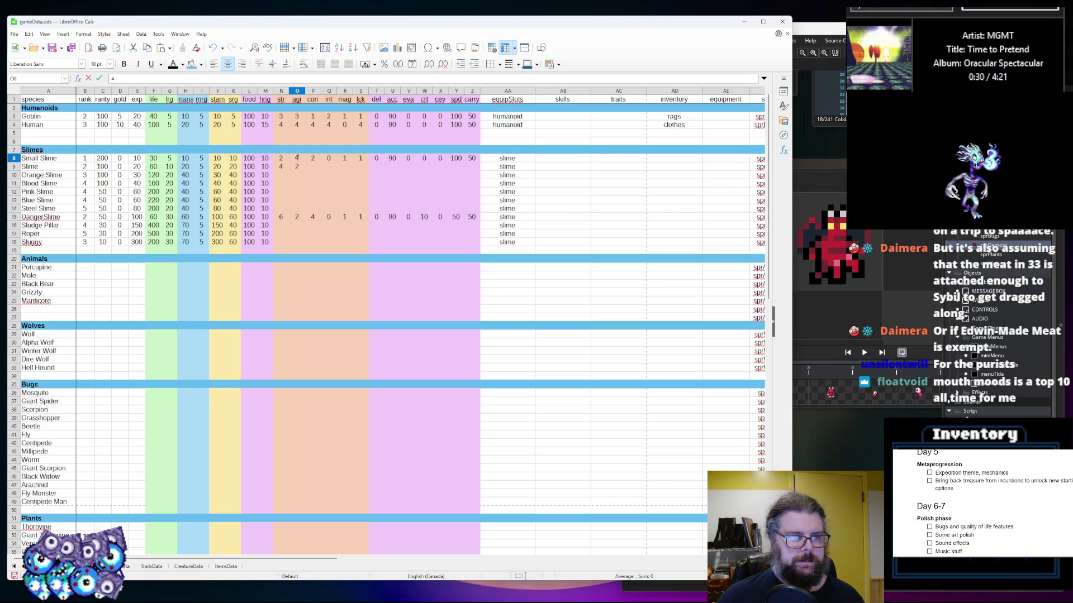
pyautogui.click(297, 167)
pyautogui.write('4')
pyautogui.click(313, 167)
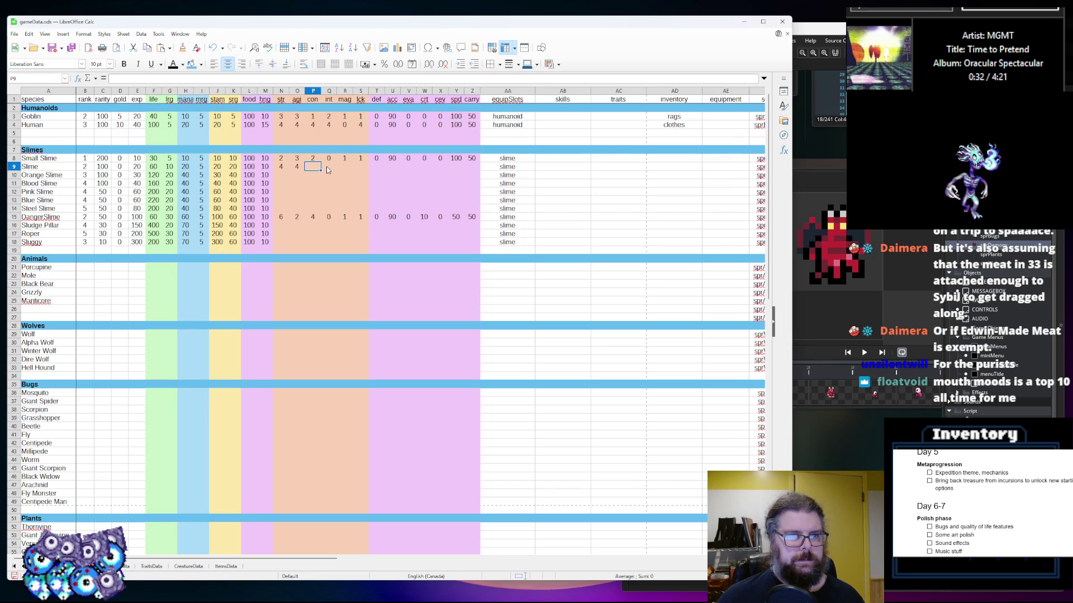
pyautogui.write('2')
pyautogui.click(324, 168)
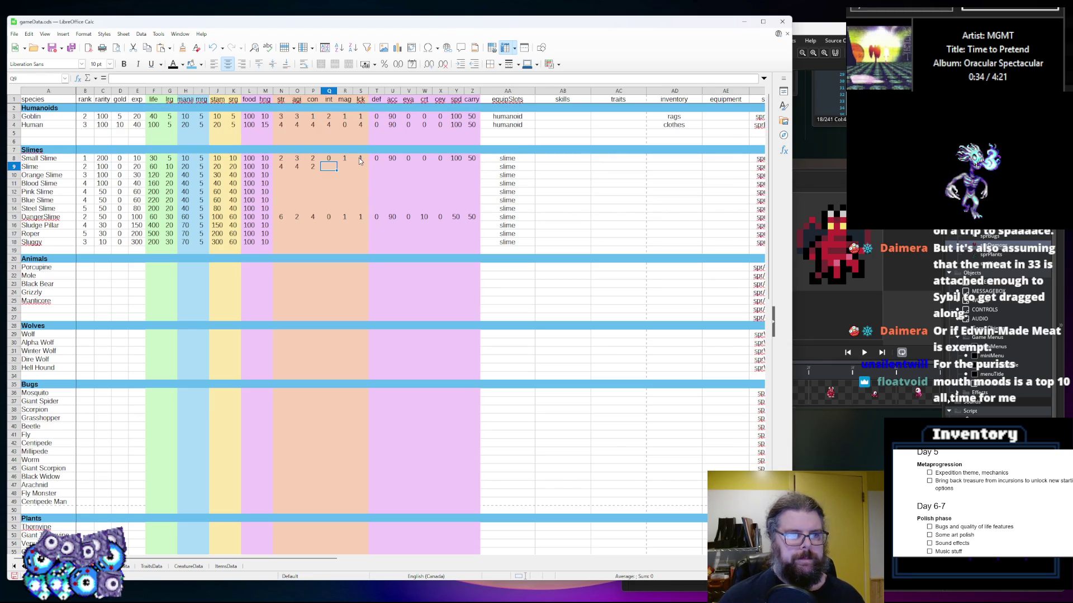
pyautogui.write('0')
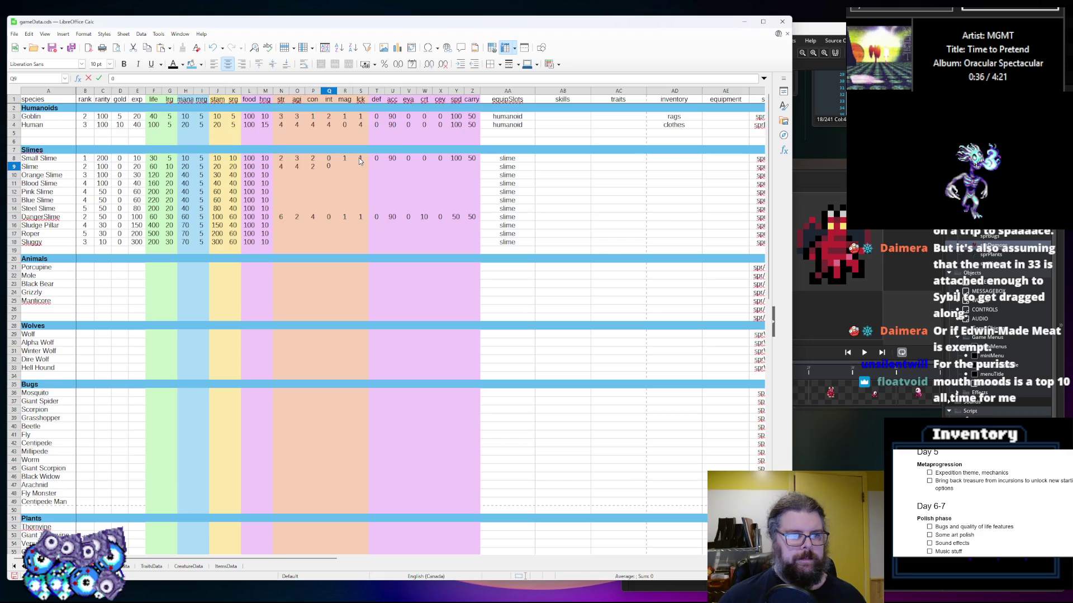
pyautogui.write(' 0 0 0 0 0 0 0 0 2')
# Give Slime and the next slimes, through Blood Slime, a mag value of 1
pyautogui.press('Up')
pyautogui.press('Up')
pyautogui.press('Up')
pyautogui.press('Down')
pyautogui.press('Down')
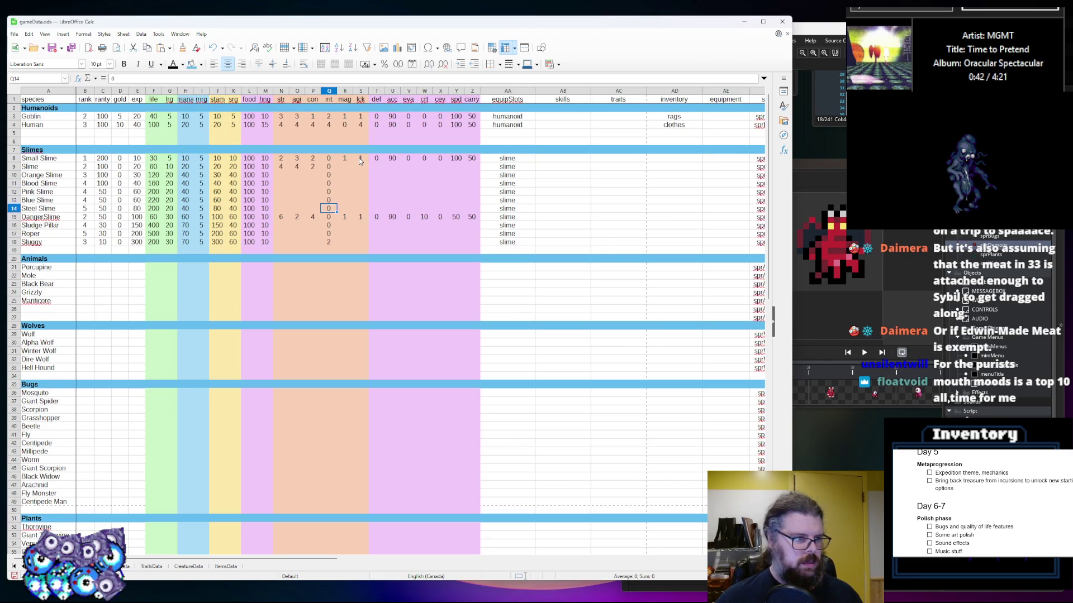
pyautogui.press('Down')
pyautogui.press('Down')
pyautogui.press('Up')
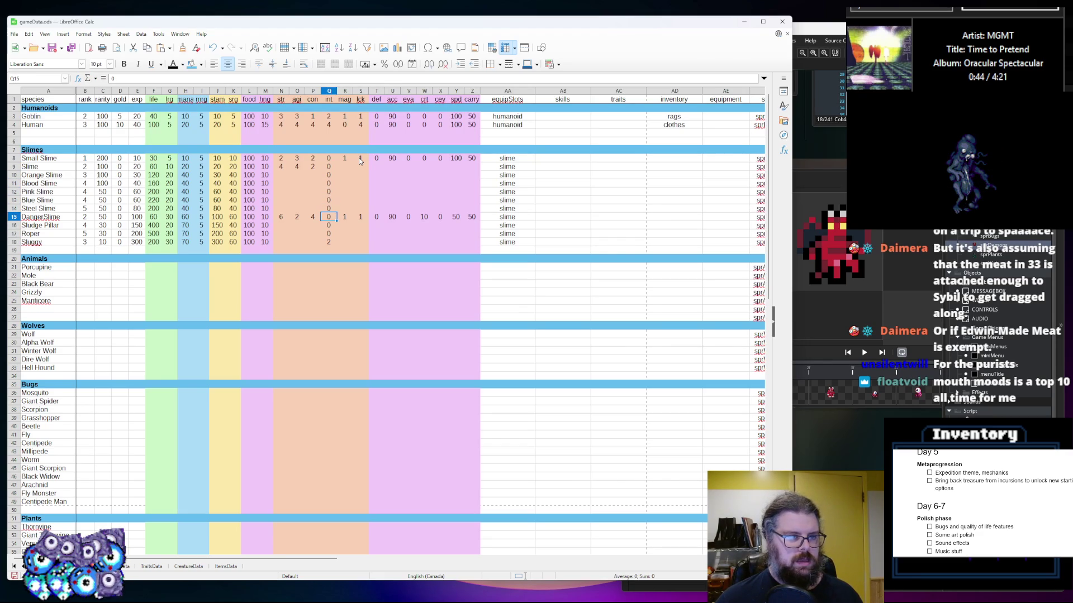
pyautogui.press('Up')
pyautogui.press('Up')
pyautogui.press('Up')
pyautogui.press('Up')
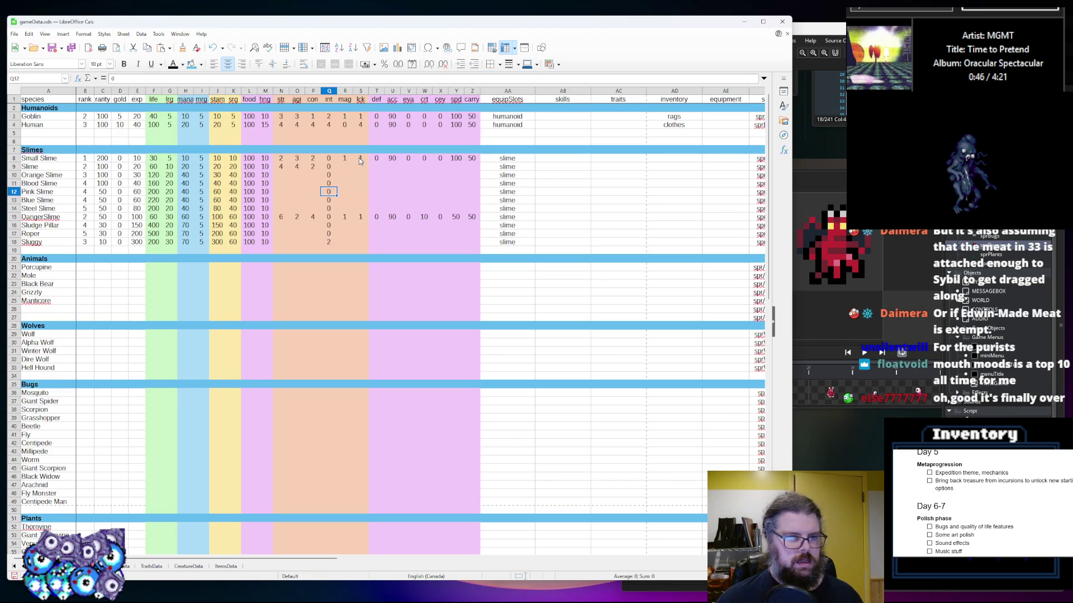
pyautogui.press('Right')
pyautogui.press('Up')
pyautogui.write('1')
pyautogui.press('Return')
pyautogui.write('1')
pyautogui.press('Return')
pyautogui.press('Down')
pyautogui.write('4')
pyautogui.press('Up')
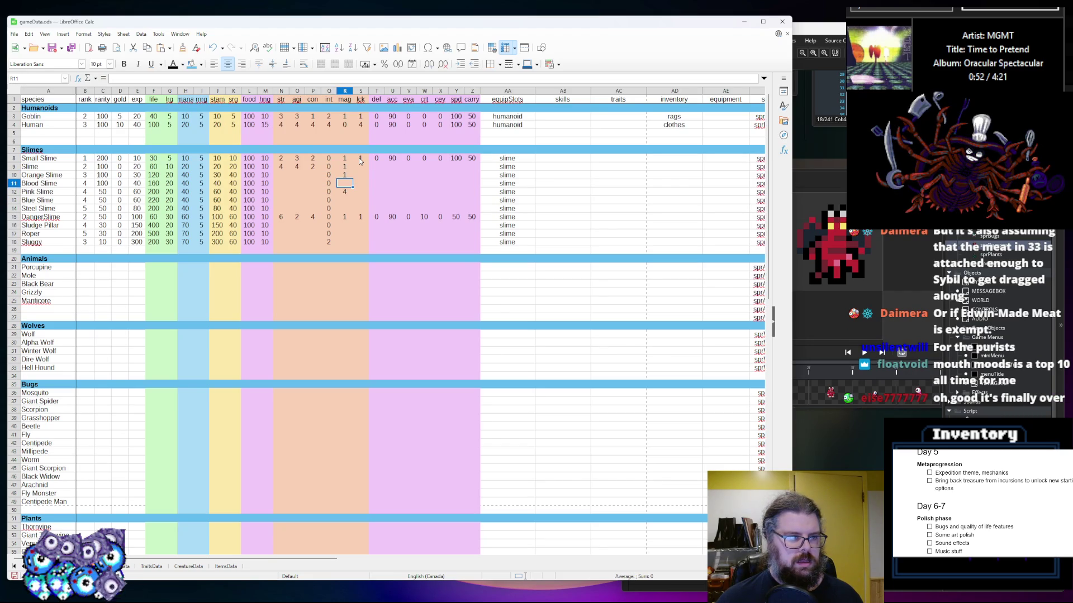
pyautogui.write('1')
pyautogui.press('Return')
# Set Blood Slime's lrg to 40 and life to 100, and Orange Slime's life to 140
pyautogui.press('Down')
pyautogui.press('Left')
pyautogui.press('Left')
pyautogui.press('Left')
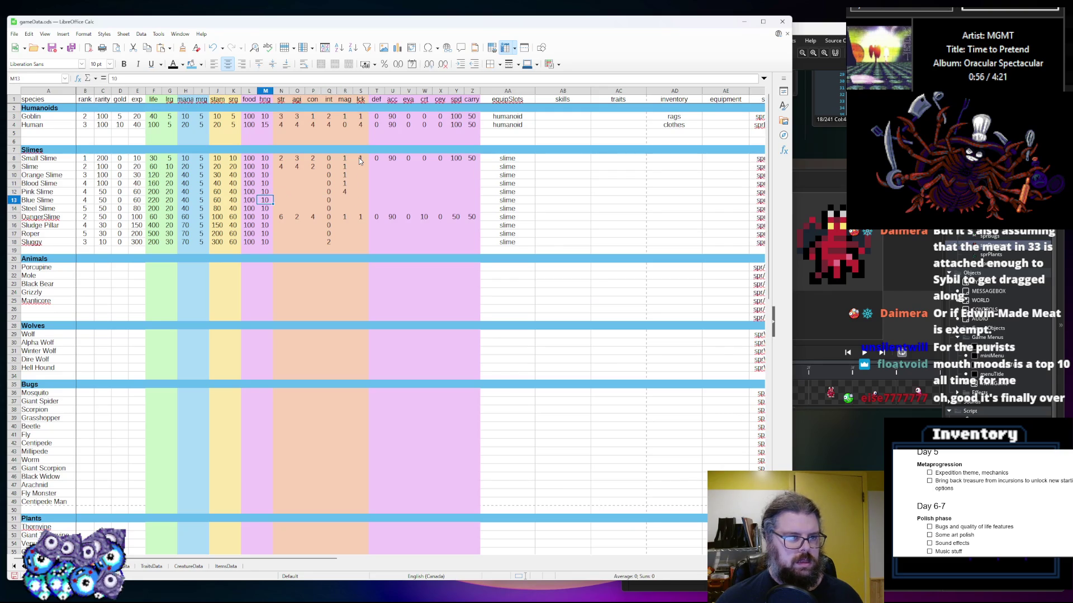
pyautogui.press('Up')
pyautogui.press('Up')
pyautogui.press('Right')
pyautogui.press('Right')
pyautogui.press('Right')
pyautogui.write('40')
pyautogui.press('Left')
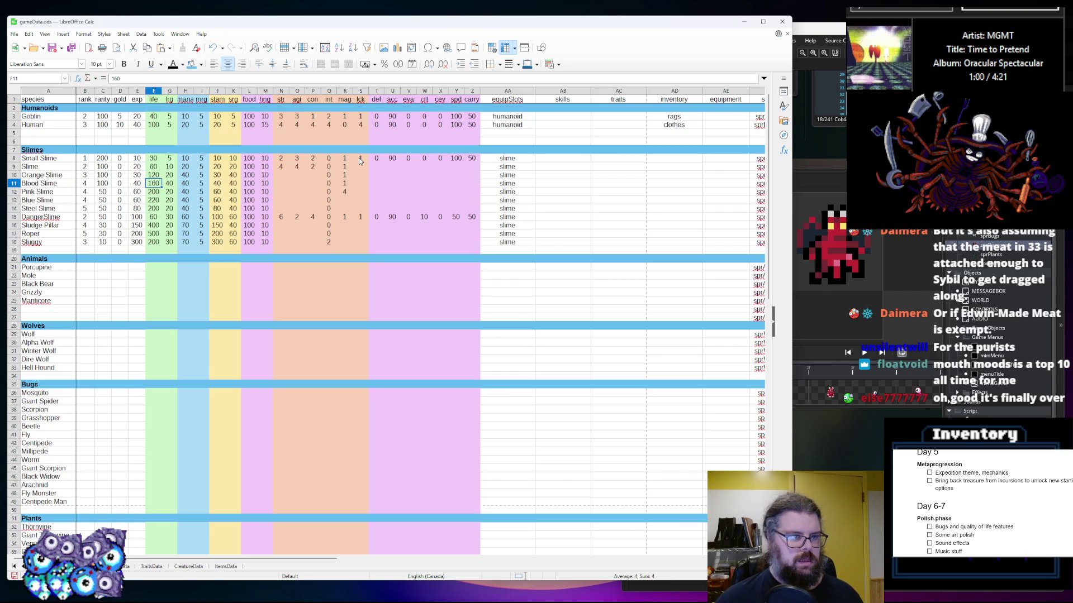
pyautogui.write('100')
pyautogui.press('Up')
pyautogui.write('140')
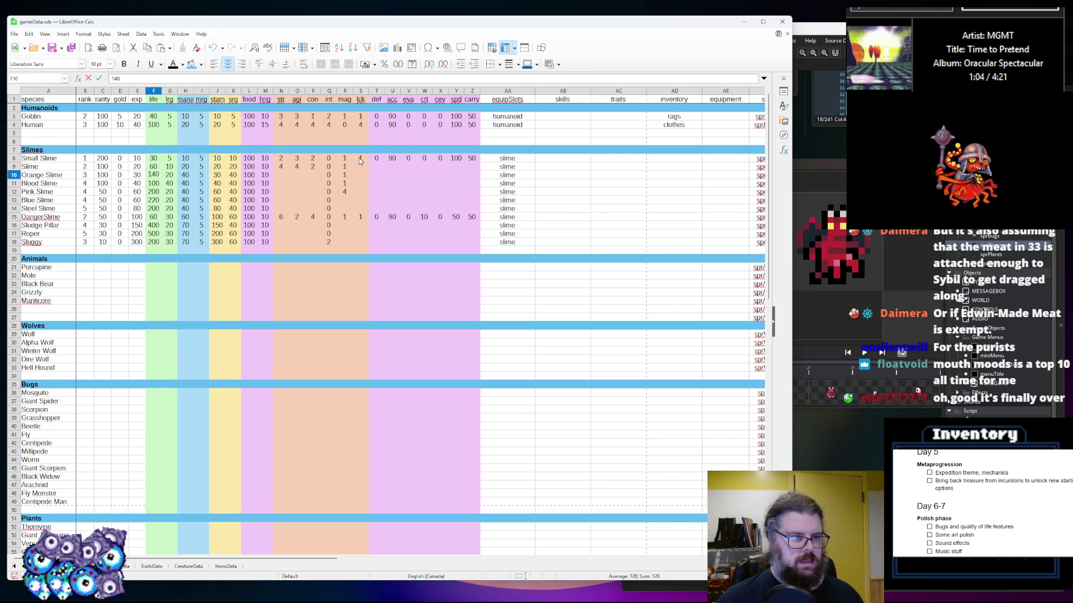
pyautogui.press('Down')
pyautogui.press('Right')
pyautogui.press('Right')
pyautogui.press('Right')
pyautogui.press('Right')
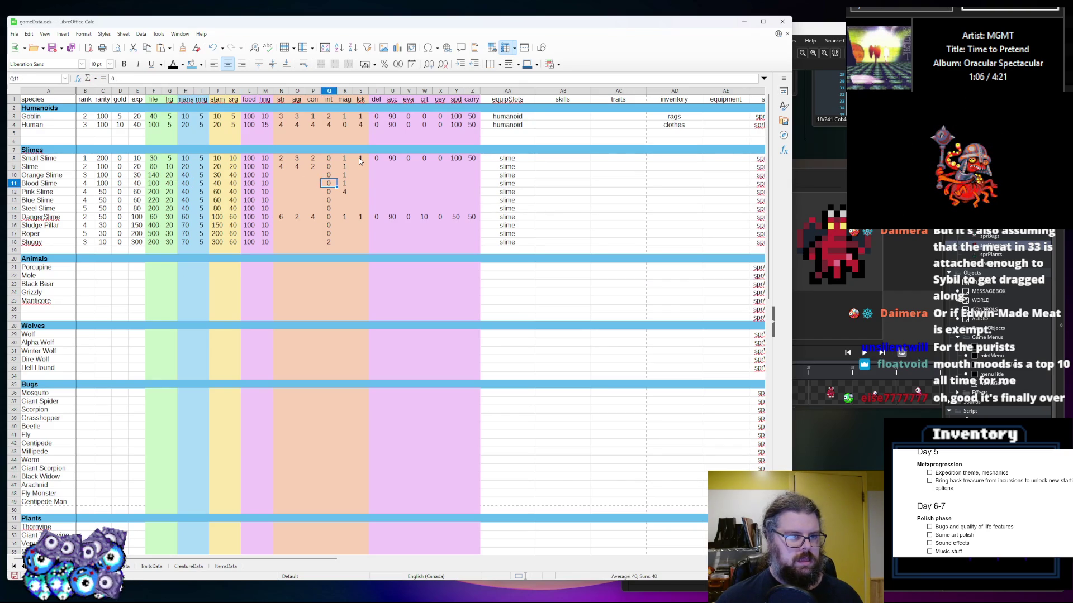
# Fill the remaining mag cells from Pink Slime down to Sluggy with 1
pyautogui.press('Down')
pyautogui.press('Down')
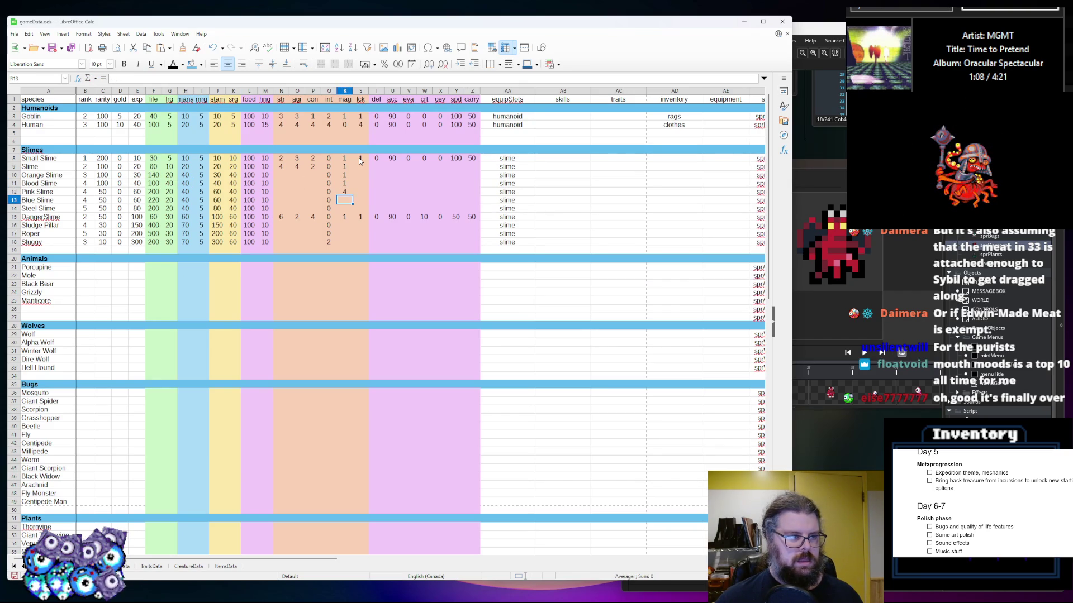
pyautogui.press('Up')
pyautogui.write('1')
pyautogui.press('Down')
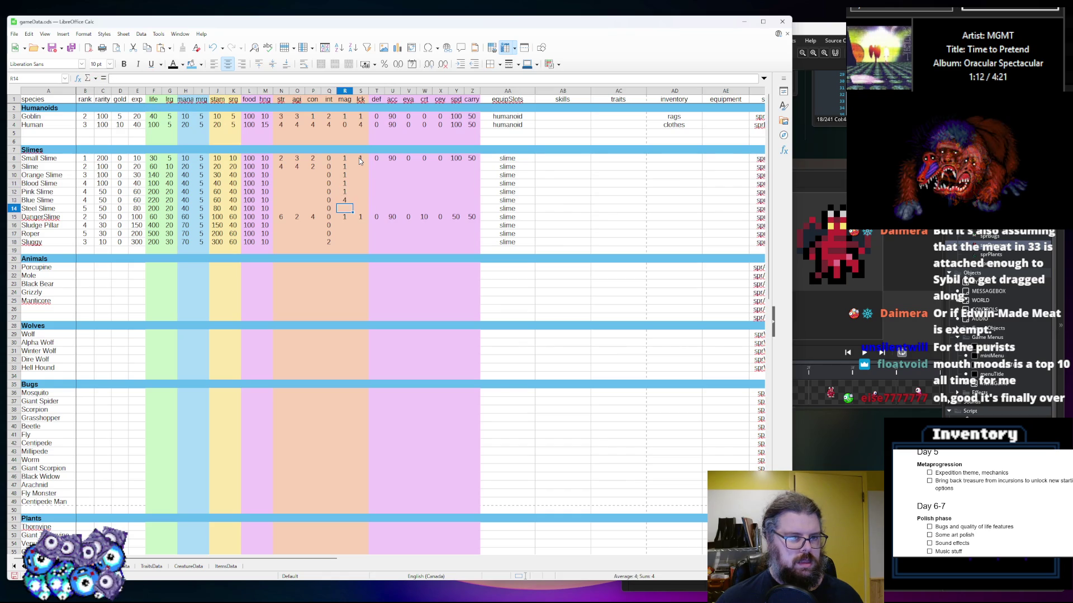
pyautogui.write('4')
pyautogui.press('Up')
pyautogui.press('Down')
pyautogui.press('Down')
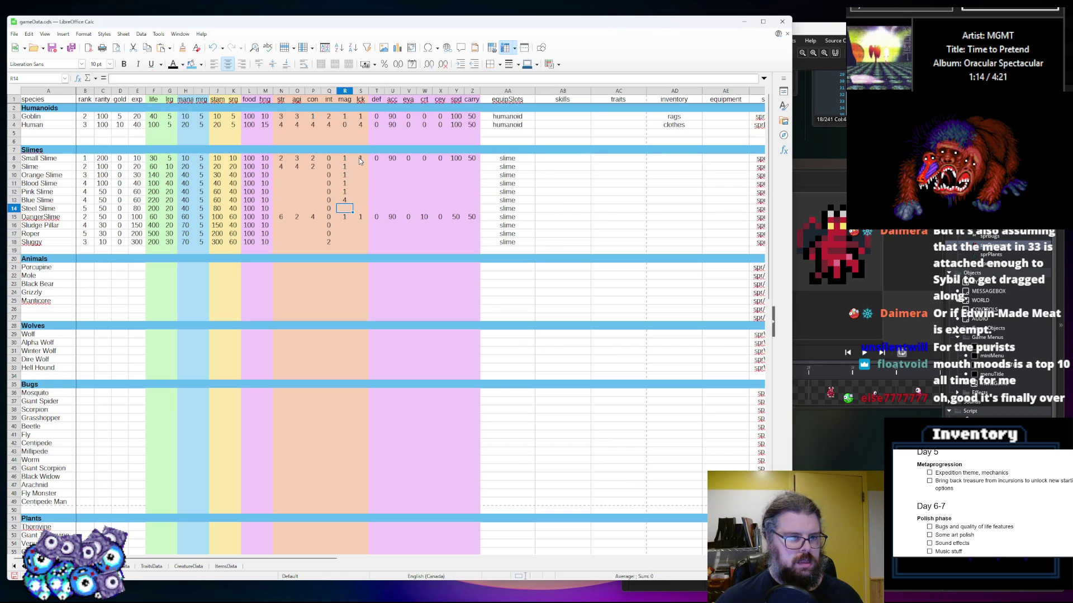
pyautogui.write('1')
pyautogui.press('Down')
pyautogui.press('Down')
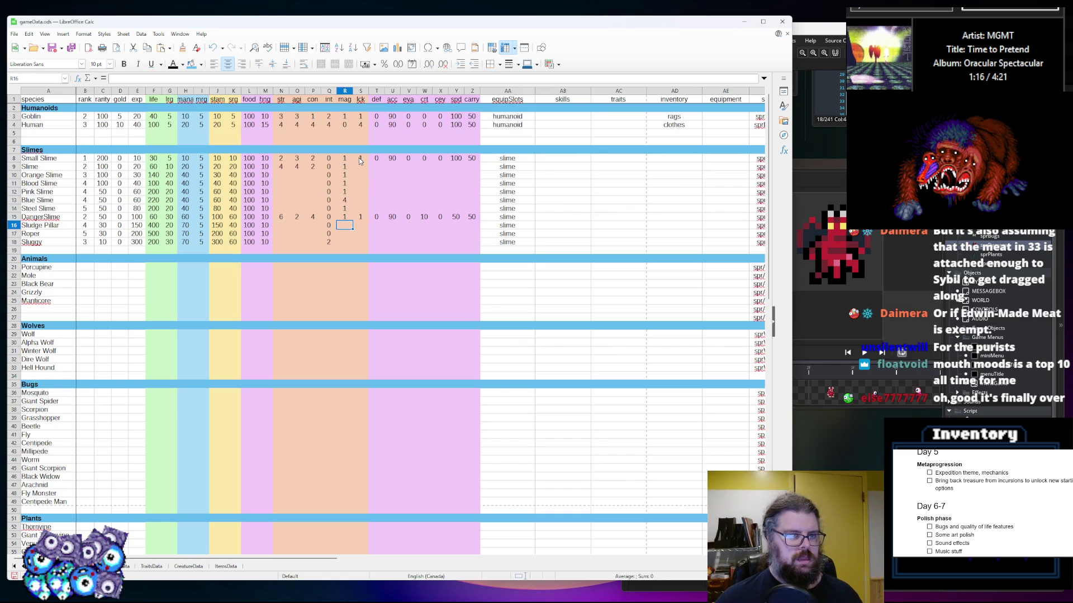
pyautogui.write('1')
pyautogui.press('Down')
pyautogui.write('1')
pyautogui.press('Down')
pyautogui.write('1')
# Fill the lck column with 2 for every slime from Slime down
pyautogui.press('Right')
pyautogui.press('Up')
pyautogui.press('Up')
pyautogui.press('Up')
pyautogui.press('Up')
pyautogui.press('Up')
pyautogui.press('Up')
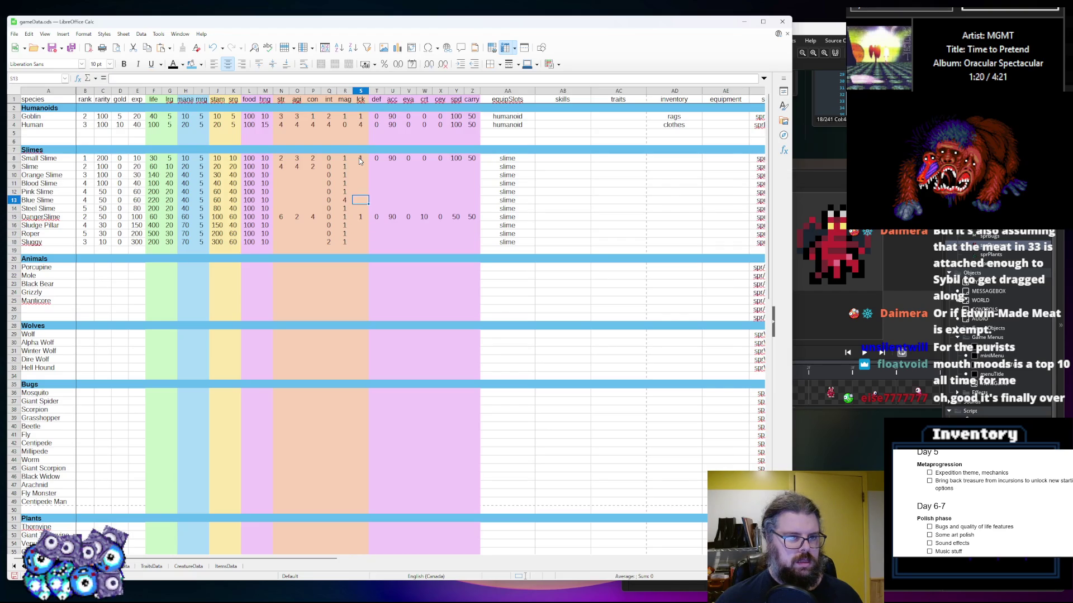
pyautogui.write('2')
pyautogui.press('Return')
pyautogui.write('2')
pyautogui.press('Return')
pyautogui.write('2')
pyautogui.press('Return')
pyautogui.write('2')
pyautogui.press('Return')
pyautogui.write('22')
pyautogui.press('Return')
pyautogui.press('Return')
pyautogui.write('2')
pyautogui.press('Return')
pyautogui.write('2')
pyautogui.press('Return')
pyautogui.write('2')
pyautogui.press('Up')
pyautogui.press('Up')
pyautogui.press('Up')
pyautogui.write('2')
# Set def to 0 for the slimes down to Sluggy, with Steel Slime at 5
pyautogui.press('Up')
pyautogui.press('Up')
pyautogui.press('Up')
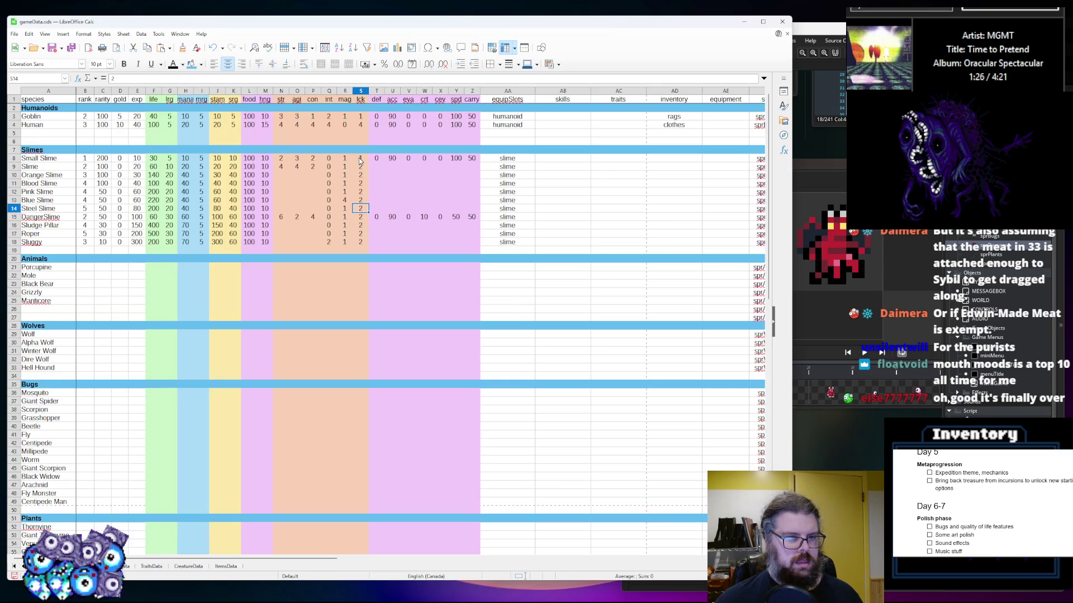
pyautogui.press('Right')
pyautogui.press('Up')
pyautogui.press('Up')
pyautogui.write('0')
pyautogui.press('Return')
pyautogui.write('0')
pyautogui.press('Return')
pyautogui.write('0')
pyautogui.press('Return')
pyautogui.write('0')
pyautogui.press('Return')
pyautogui.write('0')
pyautogui.press('Return')
pyautogui.write('4')
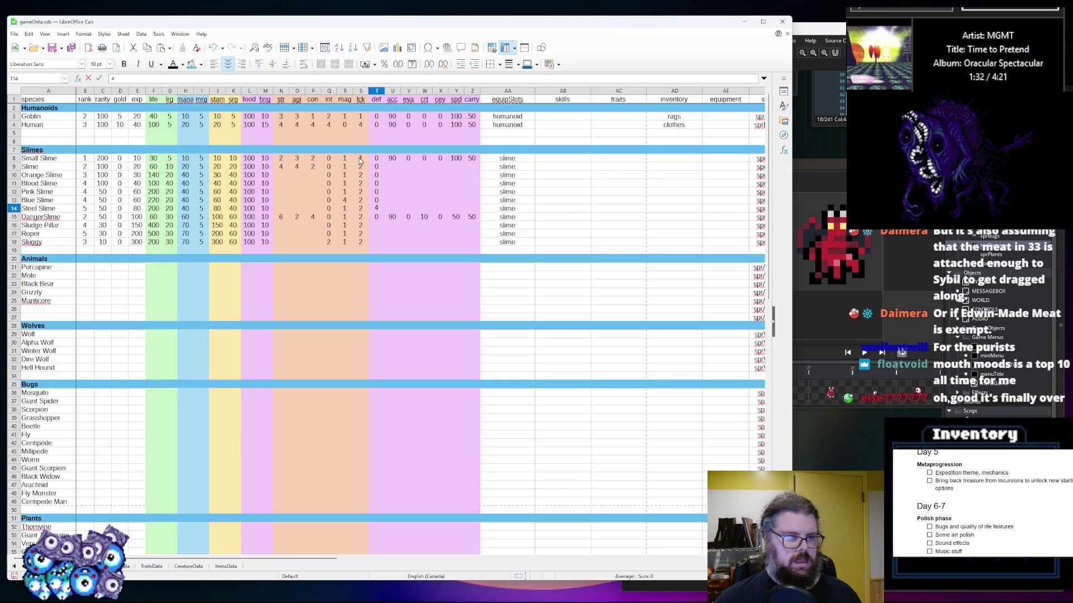
pyautogui.press('BackSpace')
pyautogui.write('5')
pyautogui.press('Return')
pyautogui.press('Return')
pyautogui.write('0')
pyautogui.press('Return')
pyautogui.write('0')
pyautogui.press('Return')
pyautogui.write('0')
# Copy Small Slime's acc-through-carry values and paste them into every slime row down to Sluggy
pyautogui.press('Tab')
pyautogui.moveTo(470, 159); pyautogui.dragTo(393, 160)
pyautogui.hotkey('ctrl', 'c')
pyautogui.click(393, 169)
pyautogui.hotkey('ctrl', 'v')
pyautogui.click(391, 175)
pyautogui.hotkey('ctrl', 'v')
pyautogui.click(390, 183)
pyautogui.hotkey('ctrl', 'v')
pyautogui.click(391, 191)
pyautogui.hotkey('ctrl', 'v')
pyautogui.click(395, 207)
pyautogui.hotkey('ctrl', 'v')
pyautogui.click(391, 200)
pyautogui.hotkey('ctrl', 'v')
pyautogui.click(391, 225)
pyautogui.hotkey('ctrl', 'v')
pyautogui.click(389, 233)
pyautogui.hotkey('ctrl', 'v')
pyautogui.click(391, 243)
pyautogui.hotkey('ctrl', 'v')
# Change spd to 70 for Steel Slime, 150 for Pink Slime, and 80 for Sludge Pillar and Roper
pyautogui.click(457, 175)
pyautogui.press('Down')
pyautogui.press('Down')
pyautogui.press('Down')
pyautogui.press('Down')
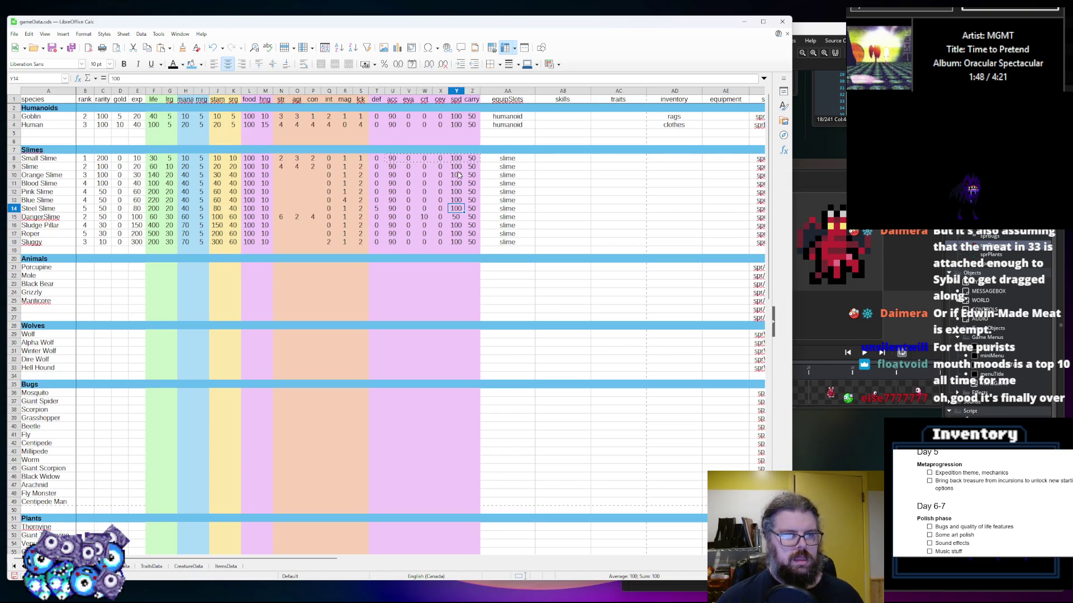
pyautogui.write('70')
pyautogui.press('Up')
pyautogui.press('Up')
pyautogui.write('1')
pyautogui.press('Up')
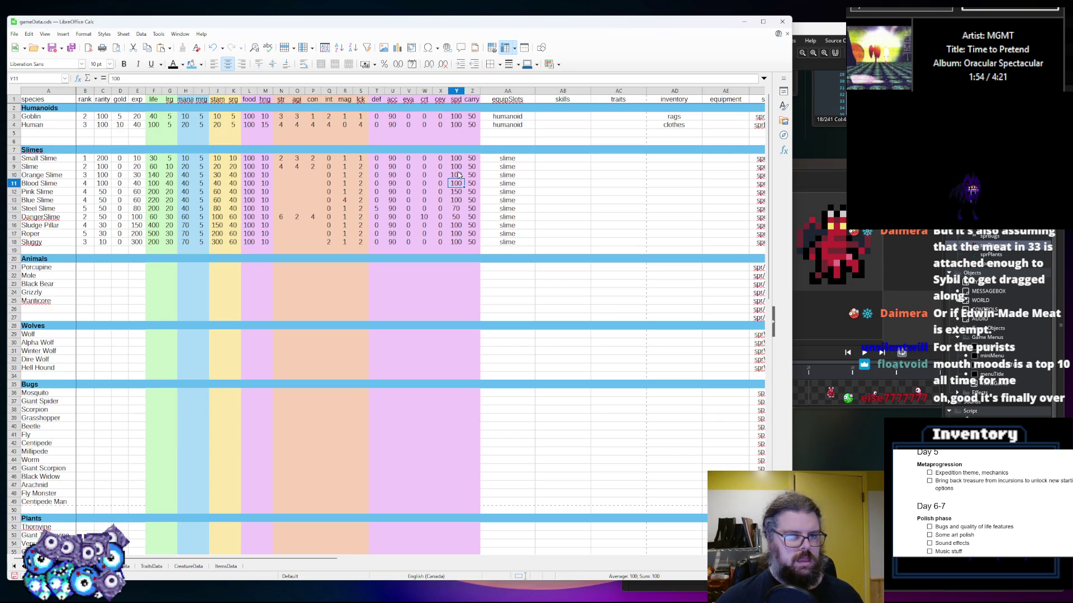
pyautogui.press('Up')
pyautogui.press('Down')
pyautogui.press('Down')
pyautogui.press('Down')
pyautogui.press('Down')
pyautogui.press('Down')
pyautogui.press('Down')
pyautogui.press('Up')
pyautogui.write('9')
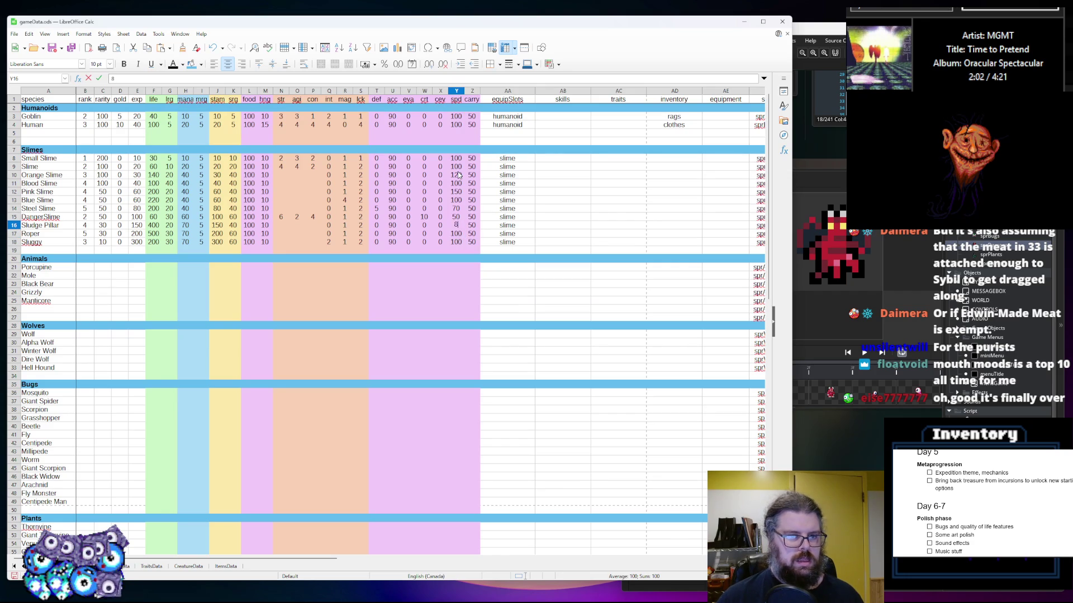
pyautogui.press('Return')
pyautogui.write('80')
pyautogui.press('Return')
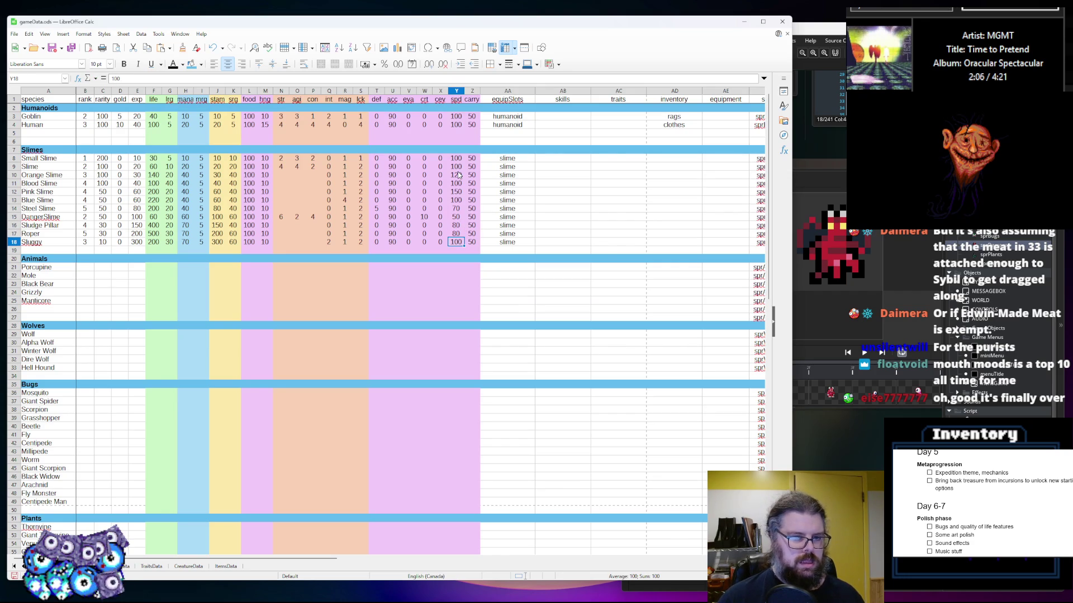
# Set Sluggy's spd to 200
pyautogui.press('Right')
pyautogui.press('Up')
pyautogui.press('Up')
pyautogui.press('Up')
pyautogui.press('Down')
pyautogui.press('Down')
pyautogui.press('Down')
pyautogui.press('Left')
pyautogui.press('Down')
pyautogui.press('Down')
pyautogui.press('Down')
pyautogui.write('200')
pyautogui.press('Right')
pyautogui.press('Up')
pyautogui.press('Up')
pyautogui.press('Up')
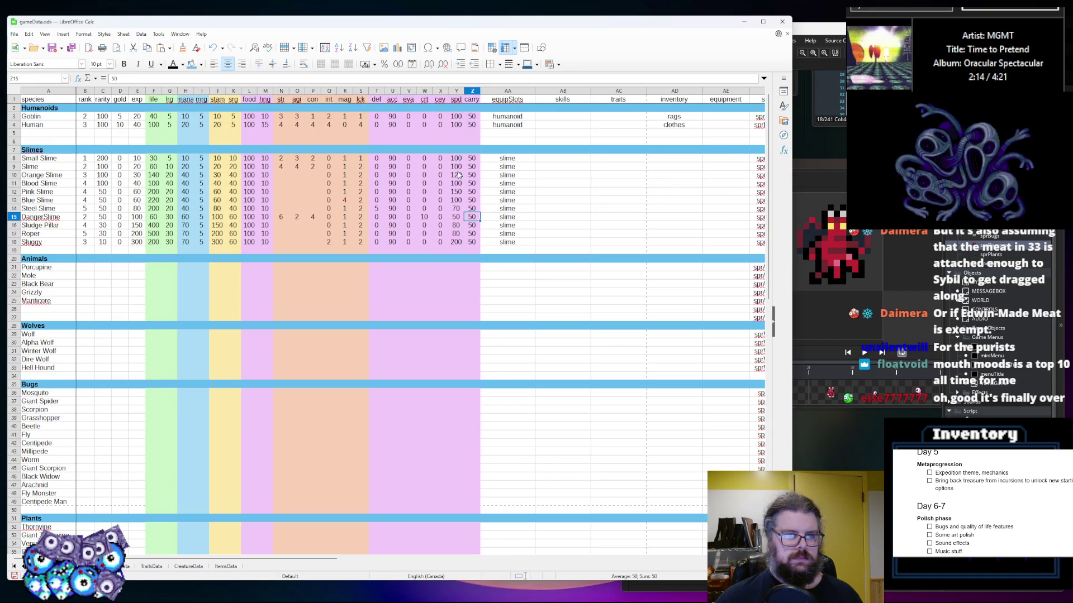
pyautogui.press('Up')
pyautogui.press('Up')
pyautogui.press('Up')
pyautogui.press('Left')
pyautogui.press('Left')
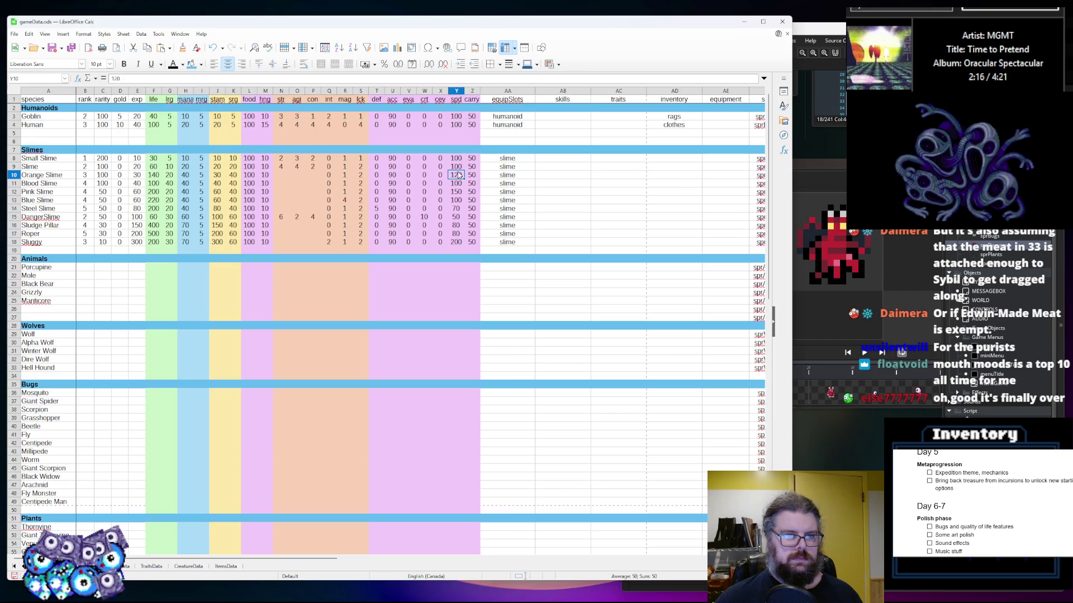
# Give Sluggy a cev of 10, with eva and crt of 15 each
pyautogui.press('Down')
pyautogui.press('Down')
pyautogui.press('Down')
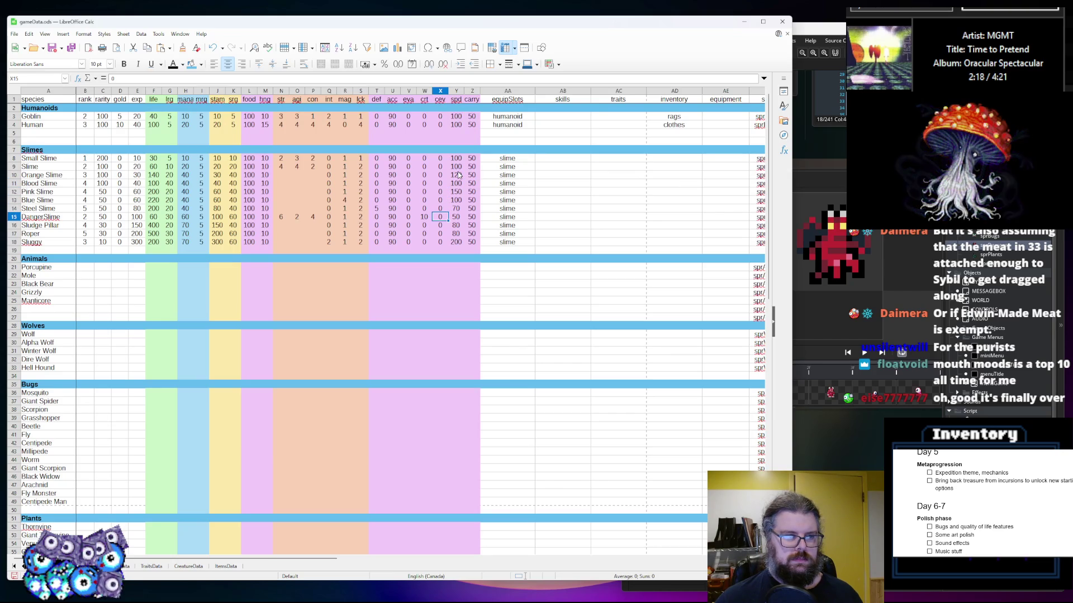
pyautogui.press('Down')
pyautogui.write('1')
pyautogui.press('Left')
pyautogui.write('10')
pyautogui.press('Left')
pyautogui.write('10')
pyautogui.press('Right')
pyautogui.press('Right')
pyautogui.press('Right')
pyautogui.press('Left')
pyautogui.press('Left')
pyautogui.press('Left')
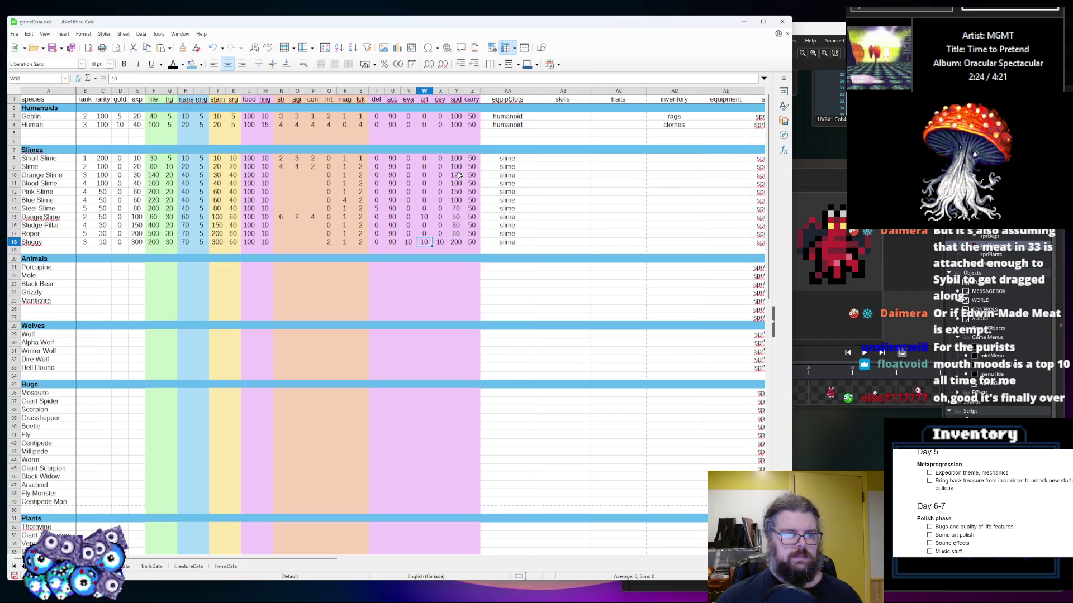
pyautogui.write('15')
pyautogui.press('Right')
pyautogui.press('Right')
pyautogui.write('15')
pyautogui.press('Left')
pyautogui.press('Left')
# Set Blood Slime's crt to 20
pyautogui.press('Right')
pyautogui.press('Up')
pyautogui.press('Up')
pyautogui.press('Up')
pyautogui.press('Up')
pyautogui.press('Right')
pyautogui.write('20')
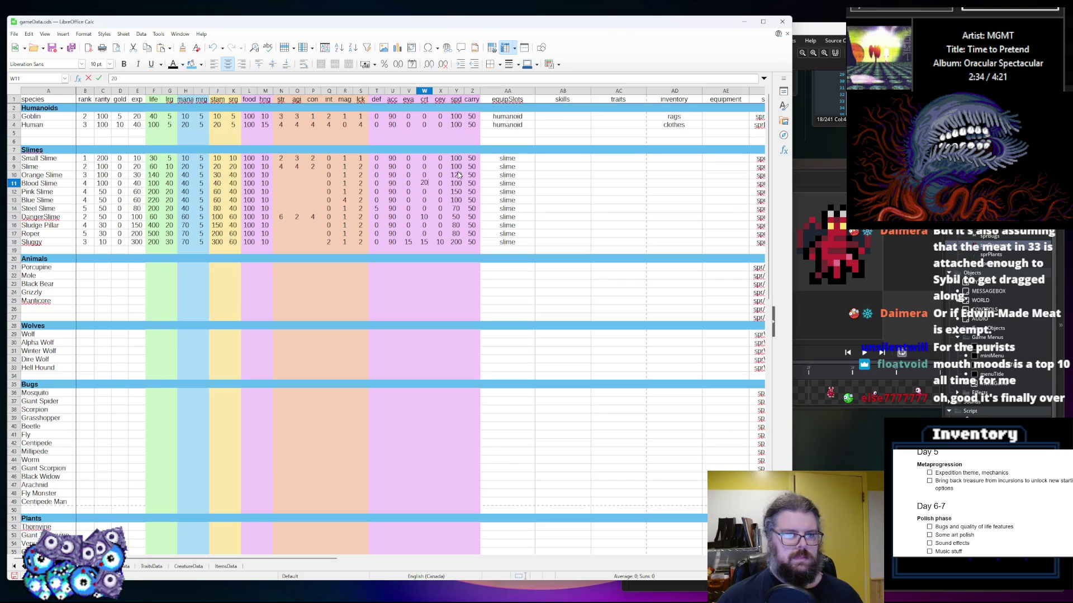
pyautogui.press('Tab')
pyautogui.press('Left')
pyautogui.press('Left')
# Set Pink Slime's eva and crt to 10
pyautogui.press('Right')
pyautogui.press('Down')
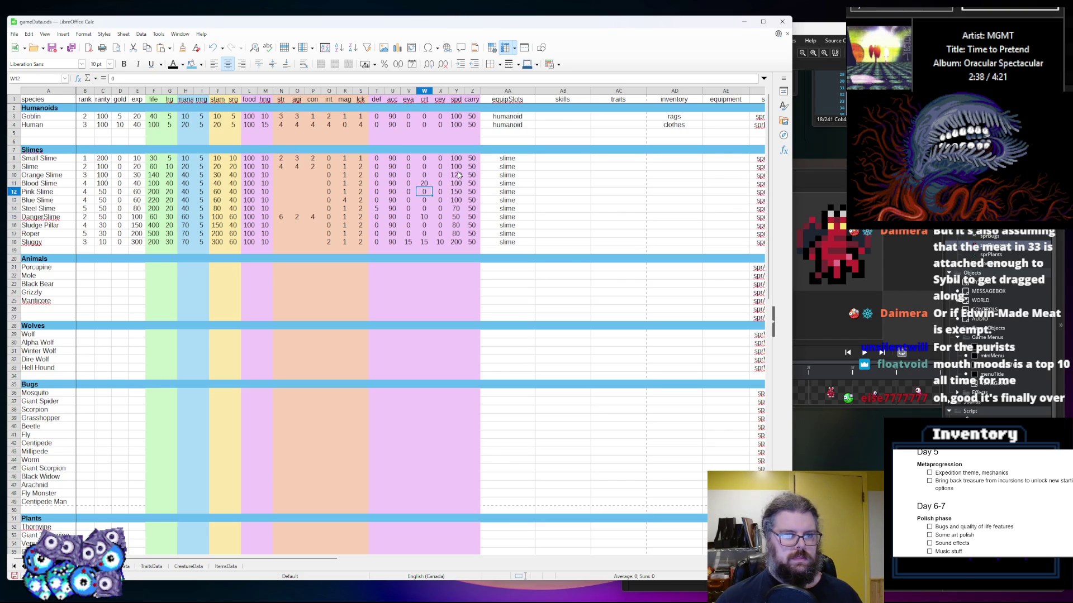
pyautogui.write('10')
pyautogui.press('Left')
pyautogui.write('10')
pyautogui.press('Right')
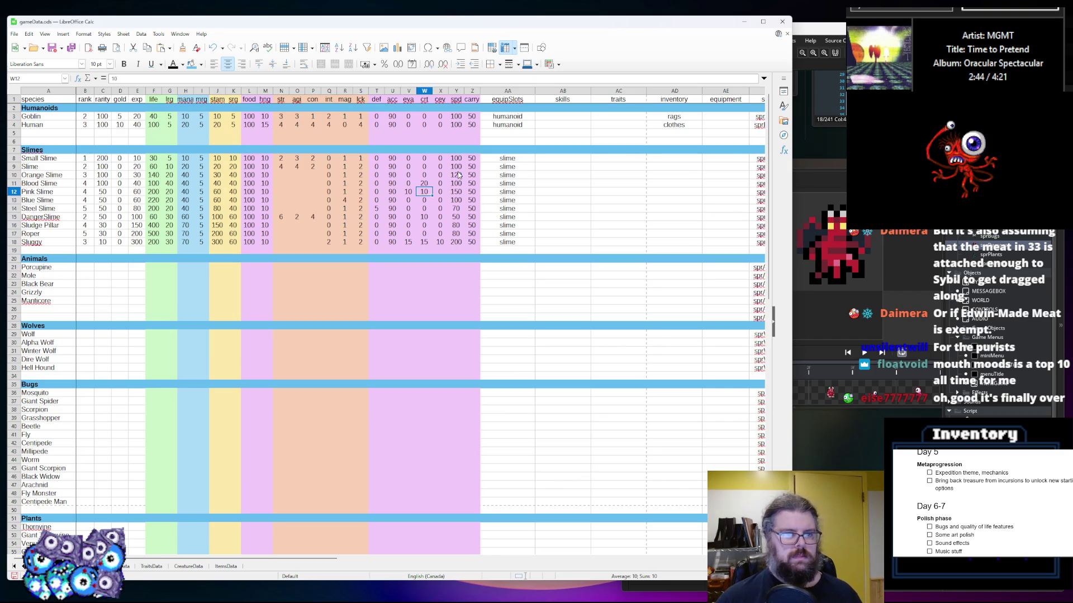
pyautogui.press('Up')
pyautogui.press('Up')
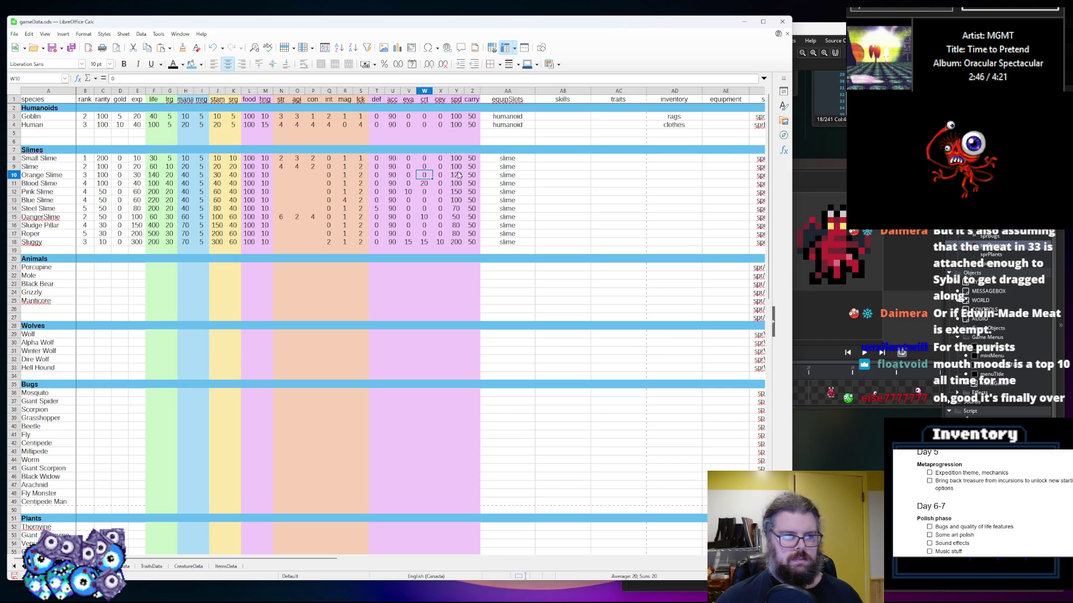
pyautogui.press('Left')
pyautogui.press('Left')
pyautogui.press('Left')
pyautogui.press('Right')
pyautogui.press('Right')
pyautogui.press('Left')
pyautogui.press('Left')
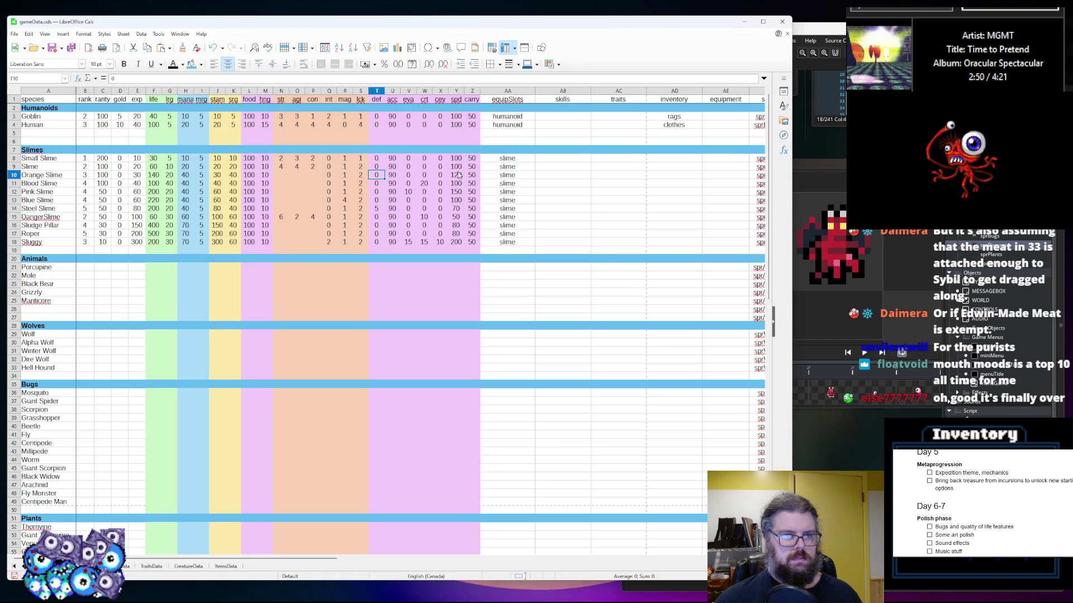
pyautogui.press('Left')
pyautogui.press('Left')
pyautogui.press('Left')
pyautogui.press('Left')
pyautogui.press('Left')
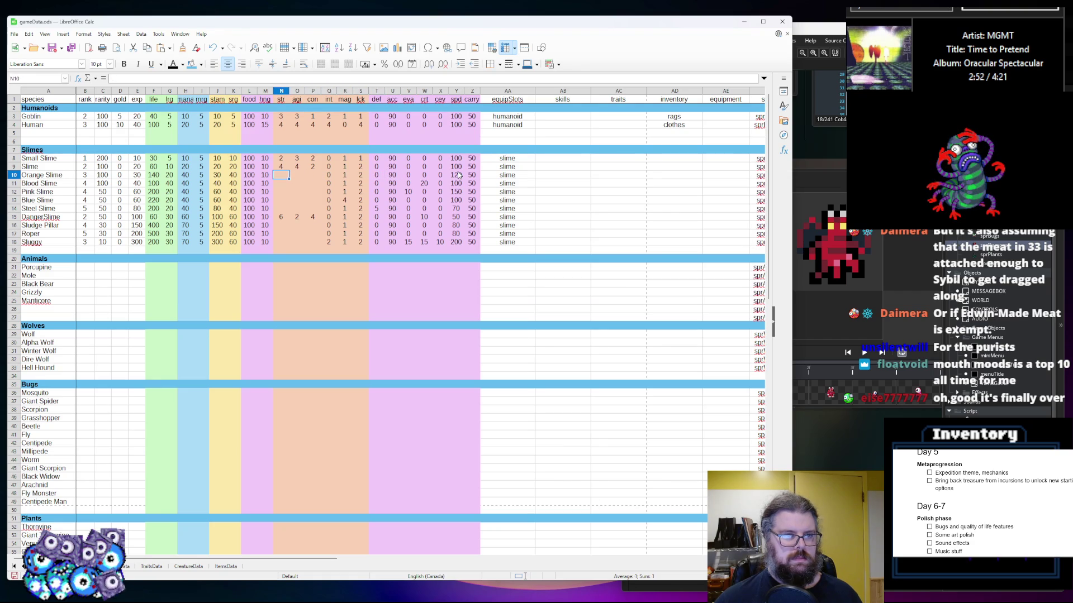
# Fill slime str values: Orange 6, Blood 6, Pink 5, Blue 4, Steel 8, Sludge Pillar 10, Roper 12, Sluggy 6
pyautogui.write('5')
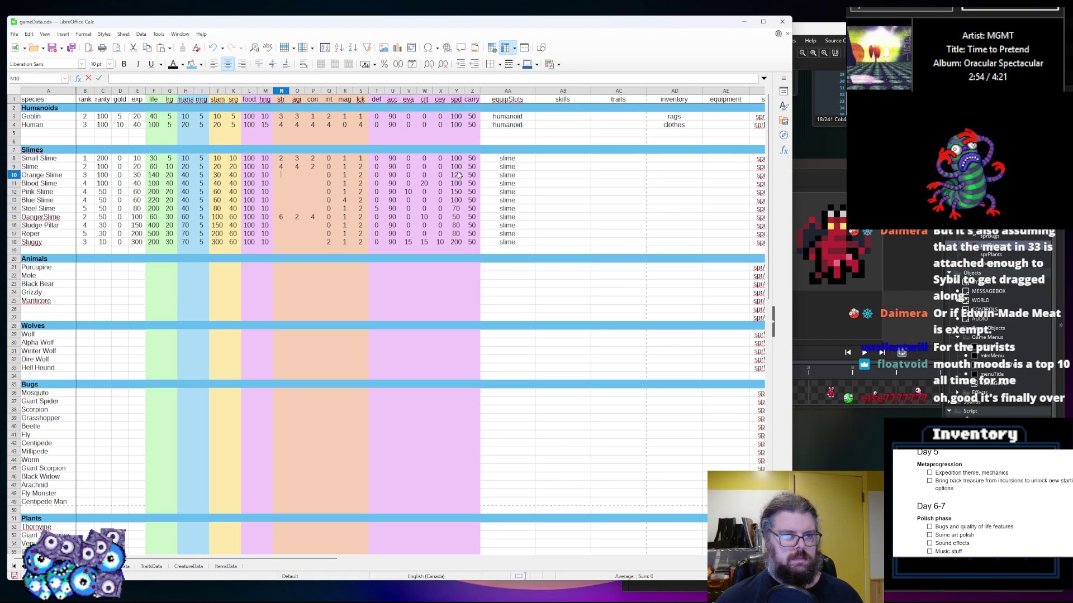
pyautogui.write('6')
pyautogui.press('Return')
pyautogui.write('6')
pyautogui.press('Return')
pyautogui.write('5')
pyautogui.press('Return')
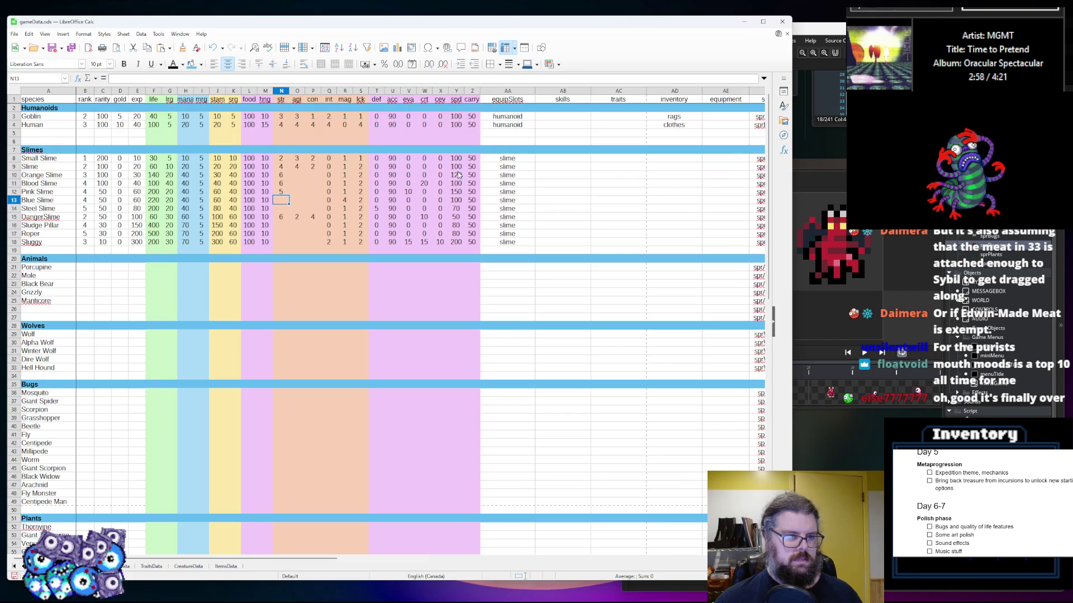
pyautogui.write('4')
pyautogui.press('Tab')
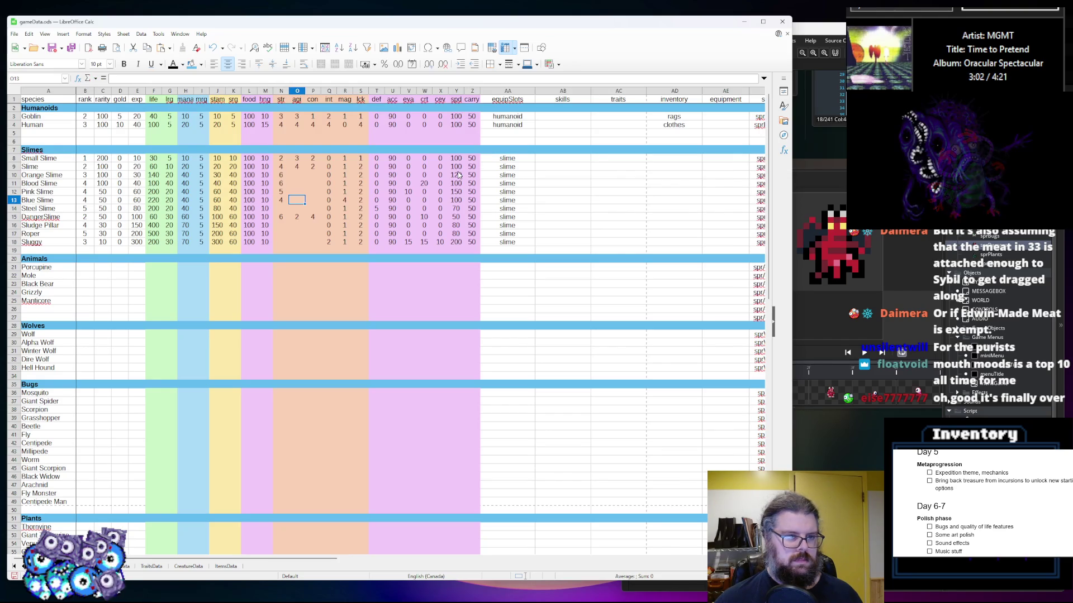
pyautogui.press('Return')
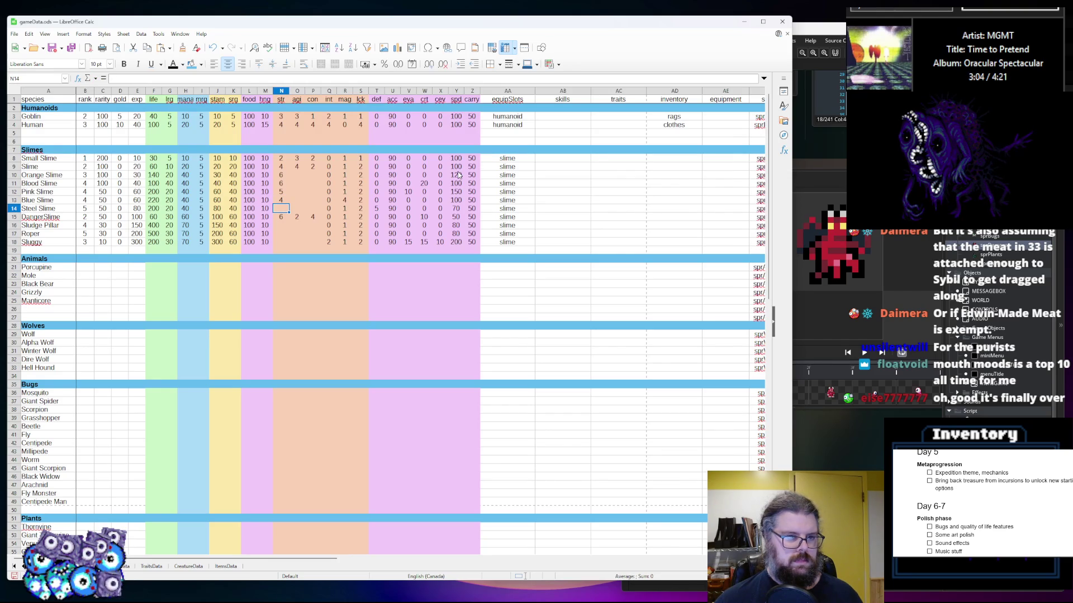
pyautogui.write('7')
pyautogui.press('Return')
pyautogui.press('Return')
pyautogui.write('10')
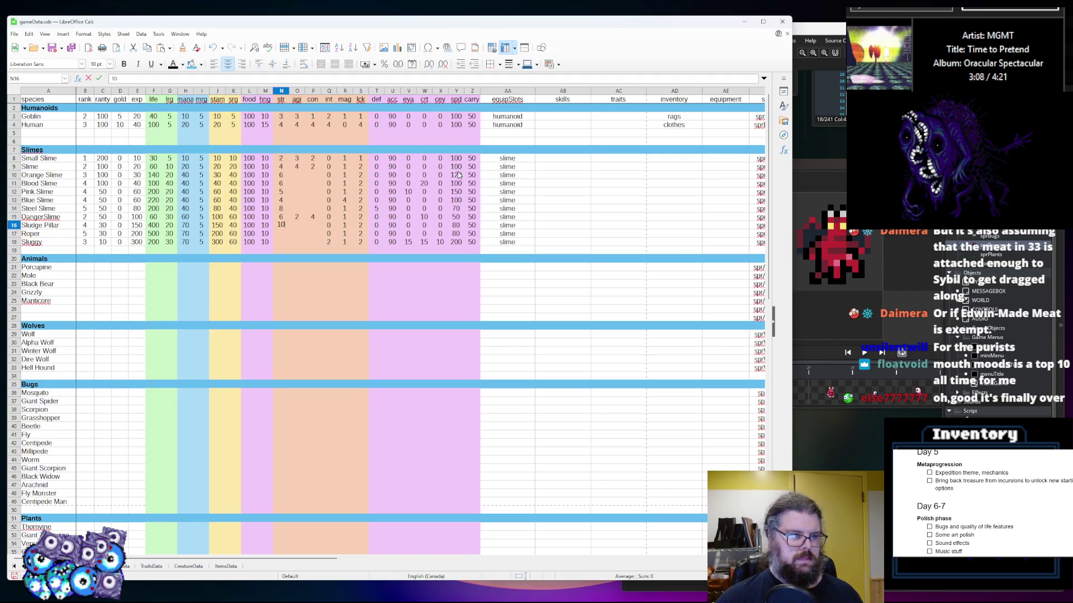
pyautogui.press('Return')
pyautogui.write('112')
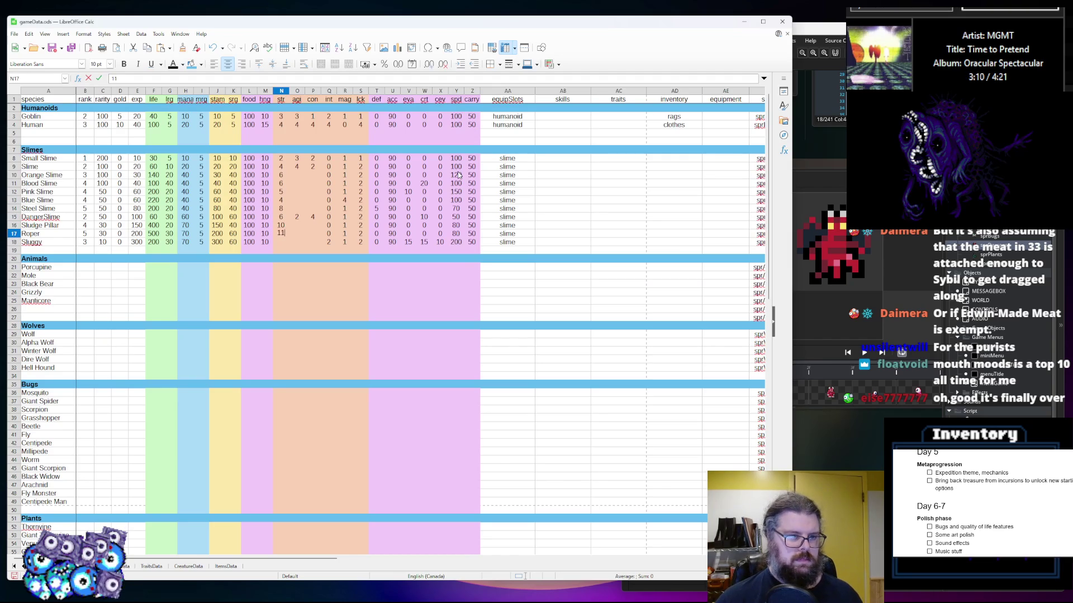
pyautogui.press('BackSpace')
pyautogui.press('BackSpace')
pyautogui.press('Return')
pyautogui.write('78')
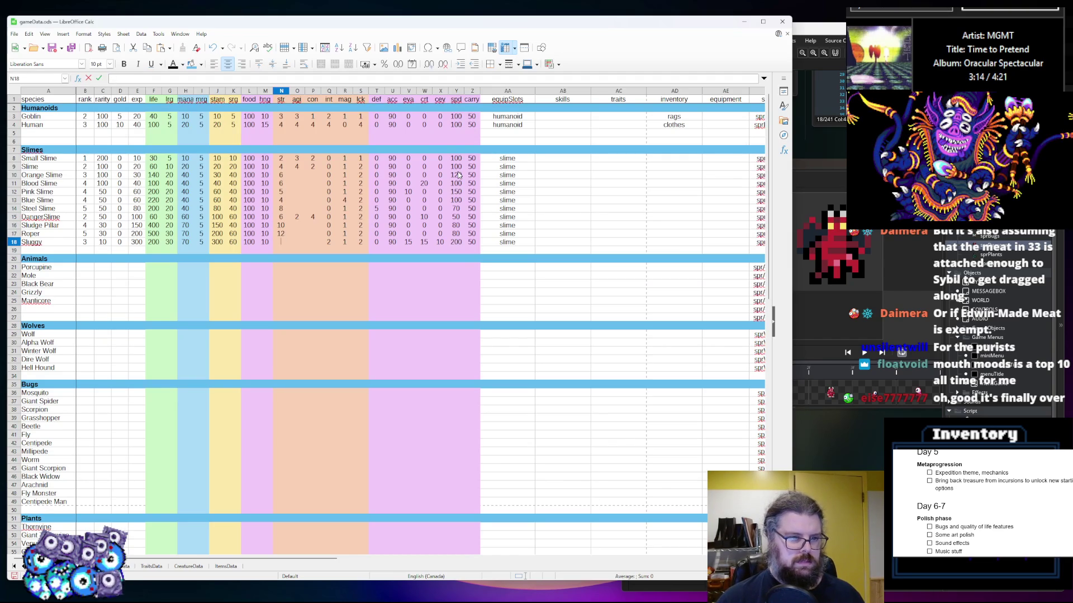
pyautogui.press('BackSpace')
pyautogui.write('65')
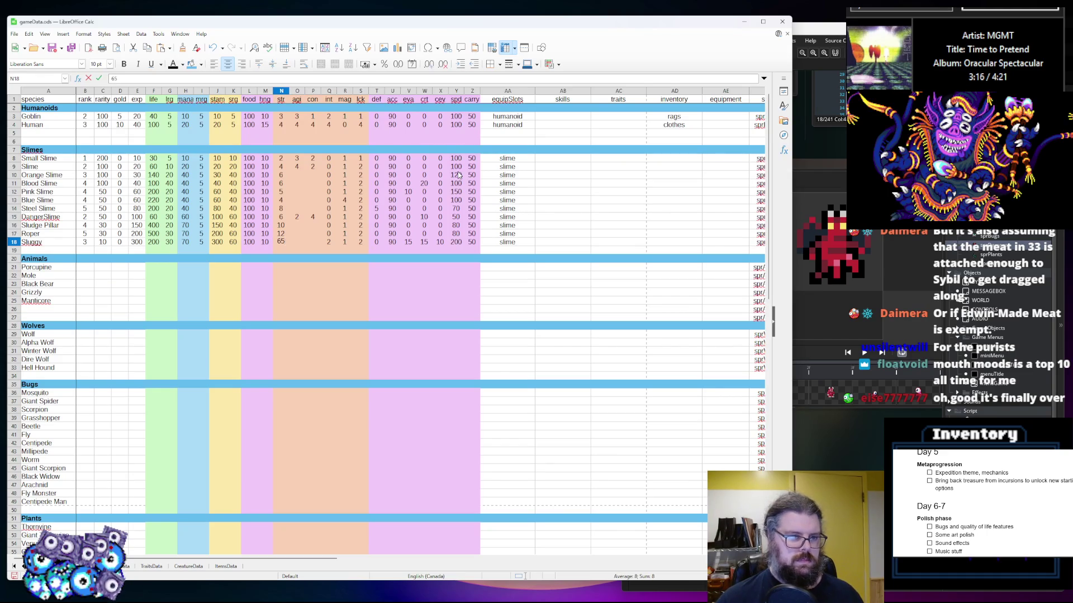
pyautogui.press('Tab')
# Fill slime agi values: Orange 6, Blood 6, Blue 4, Steel 3, Danger 2, Sludge Pillar 4, Sluggy 6
pyautogui.press('Up')
pyautogui.press('Up')
pyautogui.press('Up')
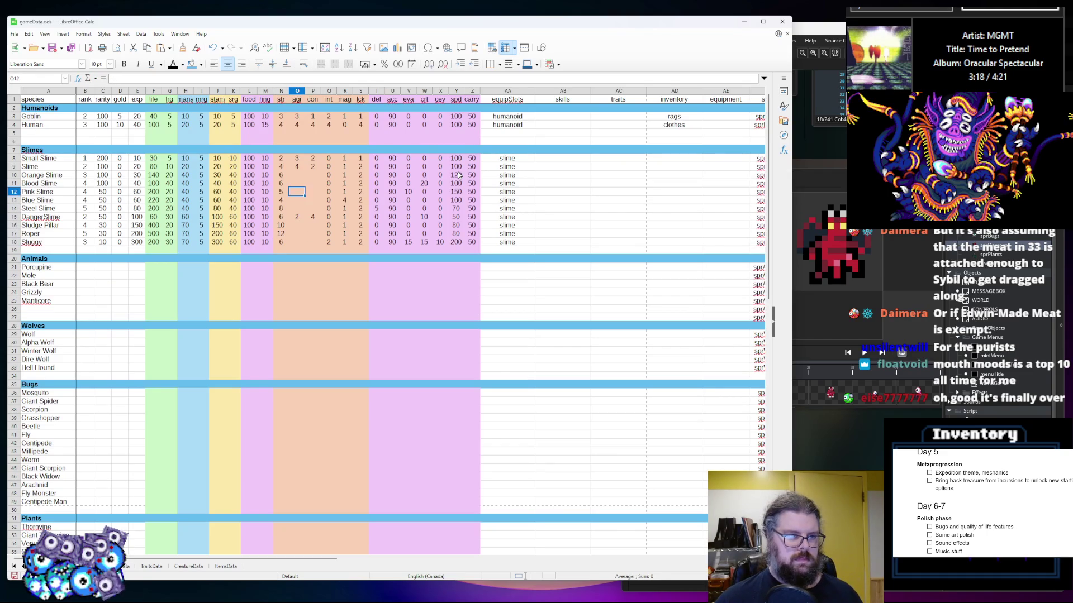
pyautogui.press('F2')
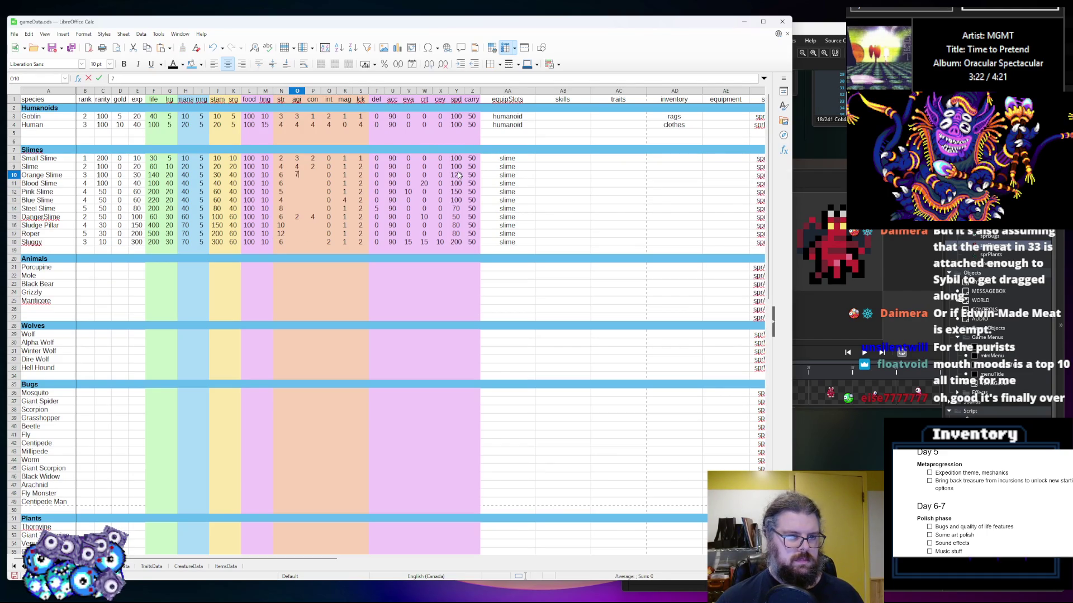
pyautogui.press('Return')
pyautogui.write('6')
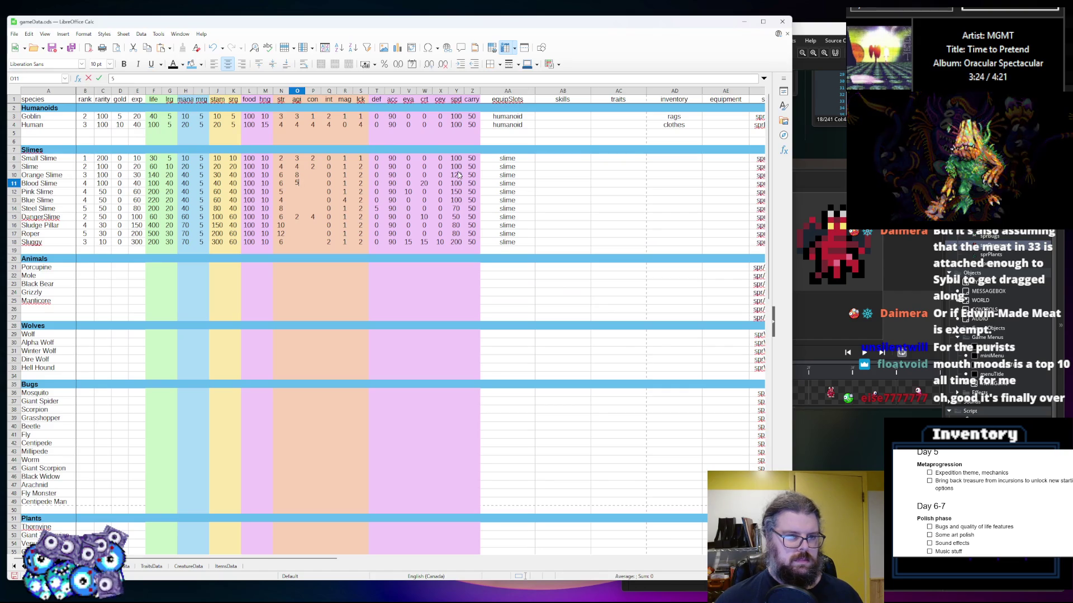
pyautogui.press('Return')
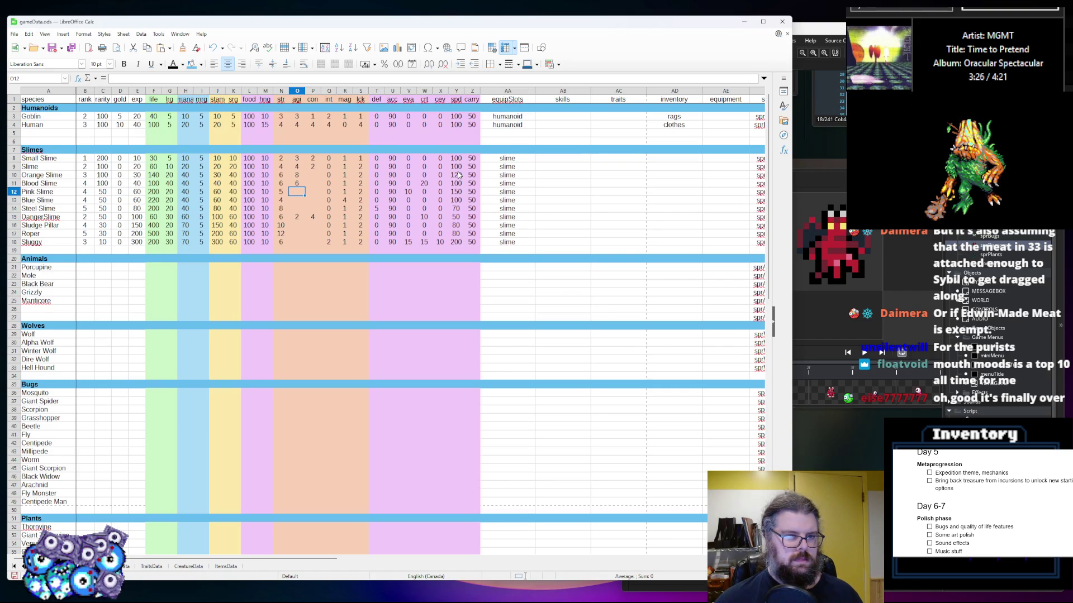
pyautogui.write('8')
pyautogui.press('Return')
pyautogui.press('Up')
pyautogui.press('Up')
pyautogui.press('Up')
pyautogui.write('5')
pyautogui.press('Return')
pyautogui.press('Return')
pyautogui.press('Return')
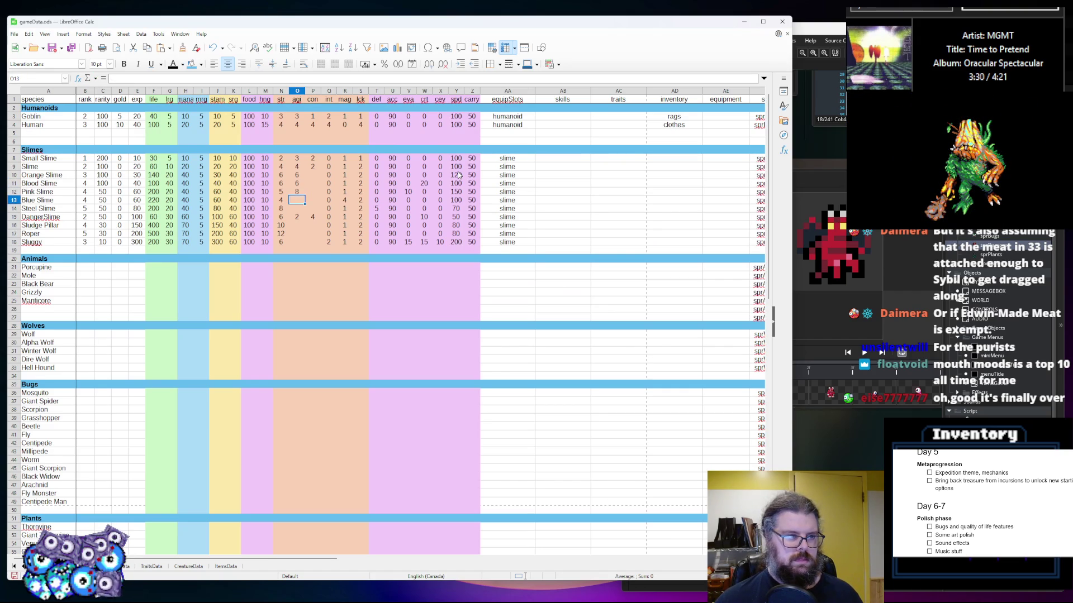
pyautogui.write('4')
pyautogui.press('Return')
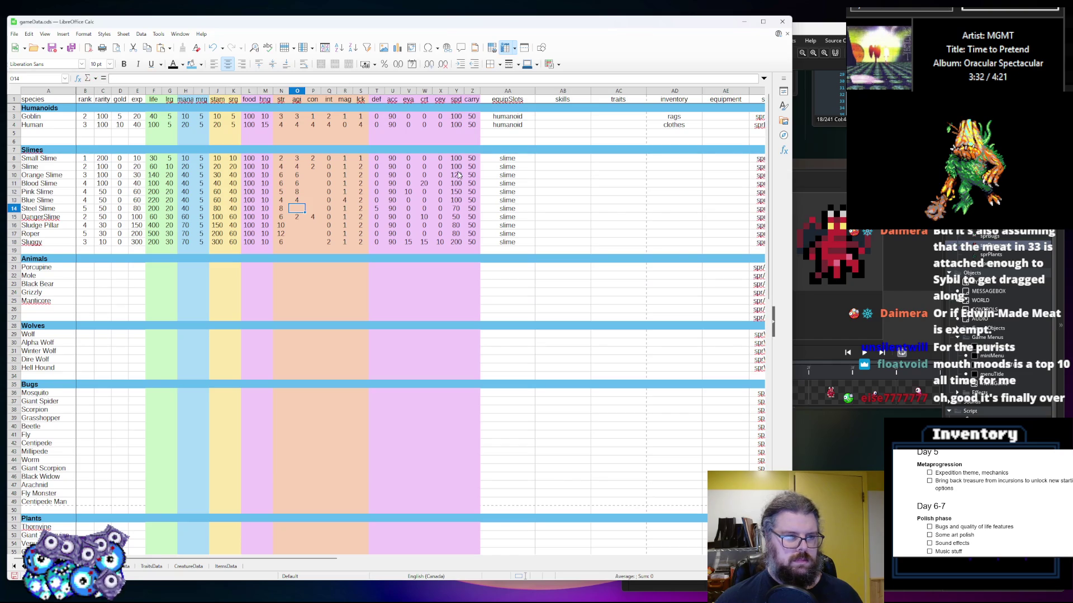
pyautogui.write('3')
pyautogui.press('Return')
pyautogui.write('2')
pyautogui.press('Return')
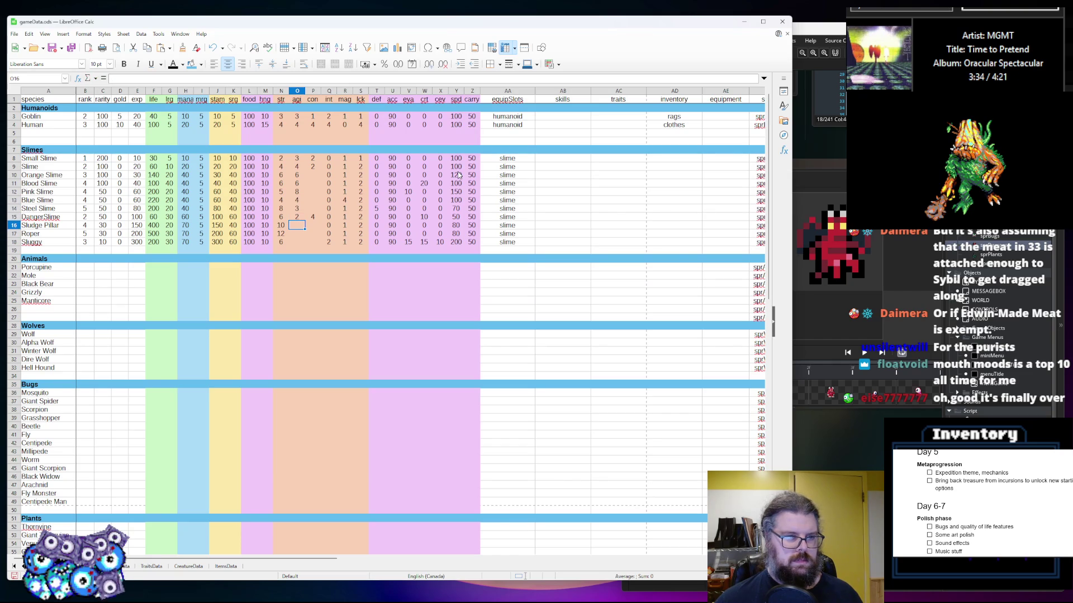
pyautogui.write('4')
pyautogui.press('Return')
pyautogui.write('6')
pyautogui.press('Return')
pyautogui.write('6')
pyautogui.press('Tab')
# Fill slime con values: Orange, Blood, Pink 2; Blue 8; Steel 1; Danger, Sludge Pillar, Roper, Sluggy 4
pyautogui.press('Up')
pyautogui.press('Up')
pyautogui.press('Up')
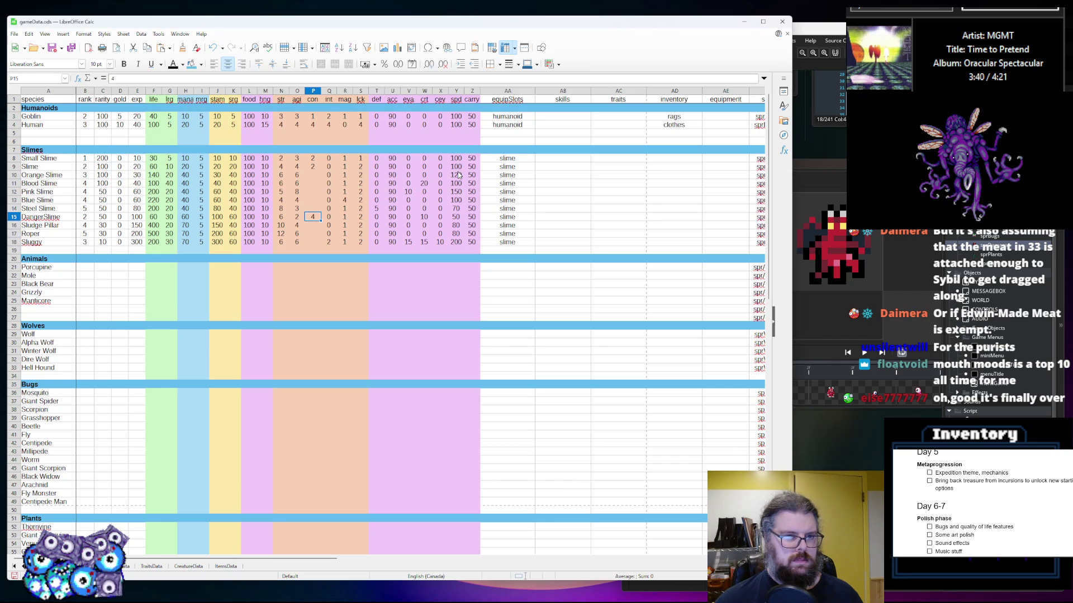
pyautogui.write('2')
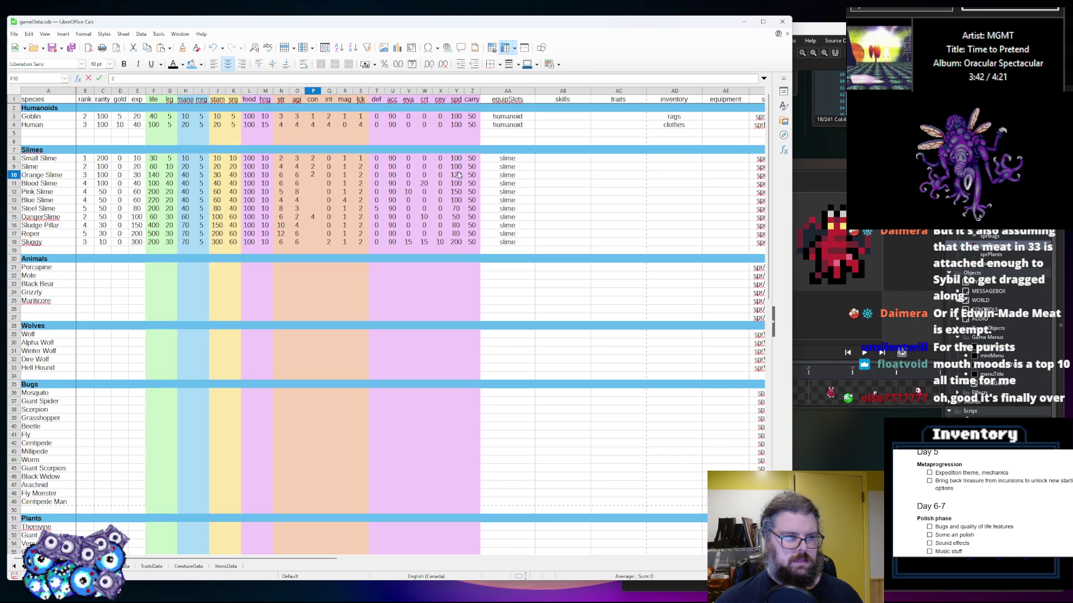
pyautogui.press('Return')
pyautogui.write('2')
pyautogui.press('Return')
pyautogui.write('2')
pyautogui.press('Return')
pyautogui.write('7')
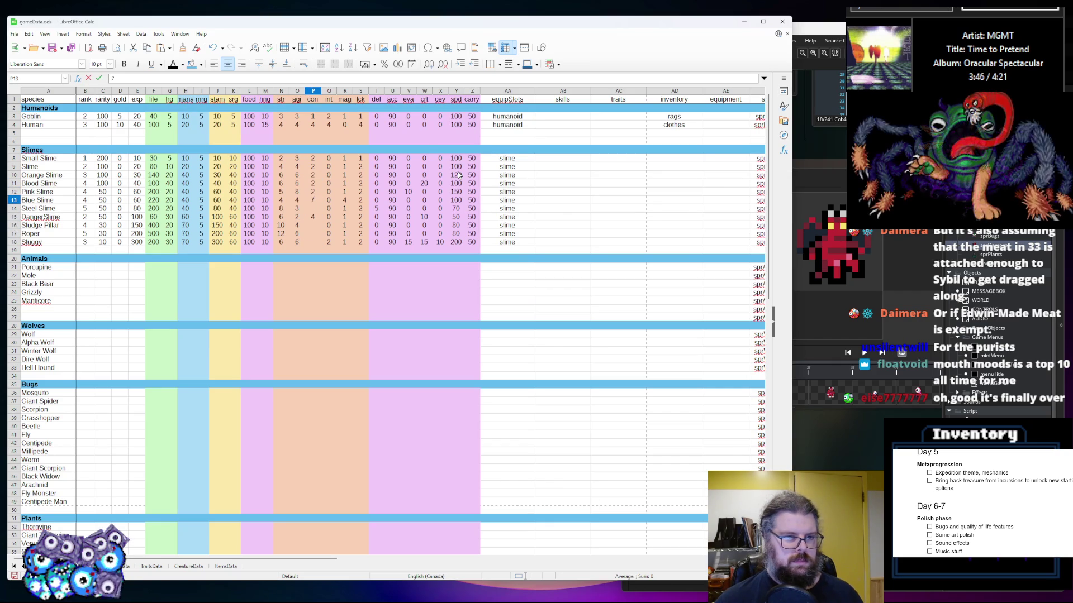
pyautogui.press('BackSpace')
pyautogui.write('8')
pyautogui.press('Return')
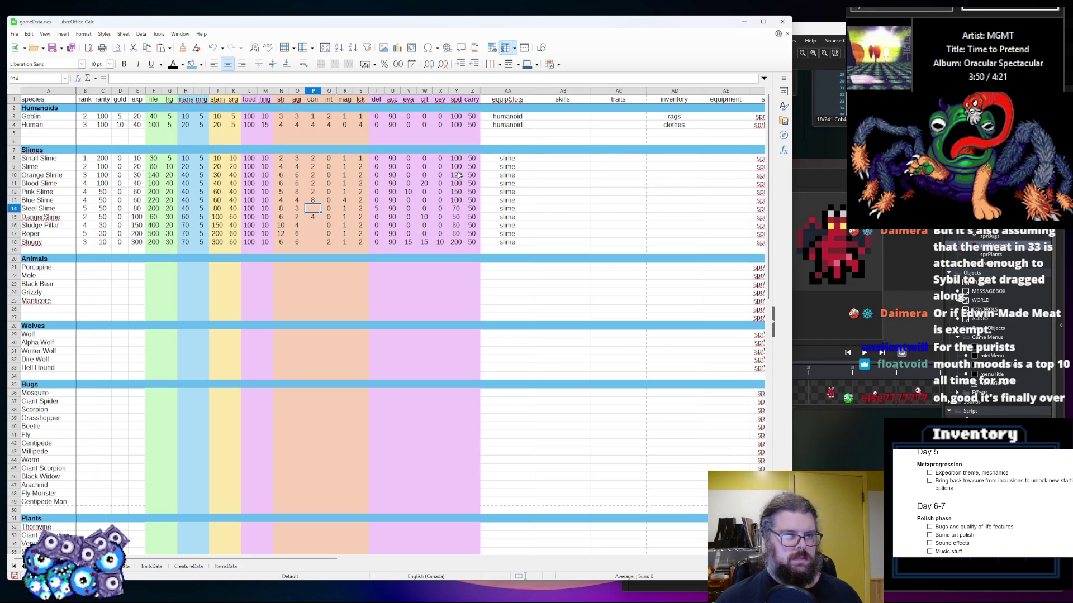
pyautogui.write('0')
pyautogui.press('Return')
pyautogui.write('4')
pyautogui.press('Return')
pyautogui.write('2')
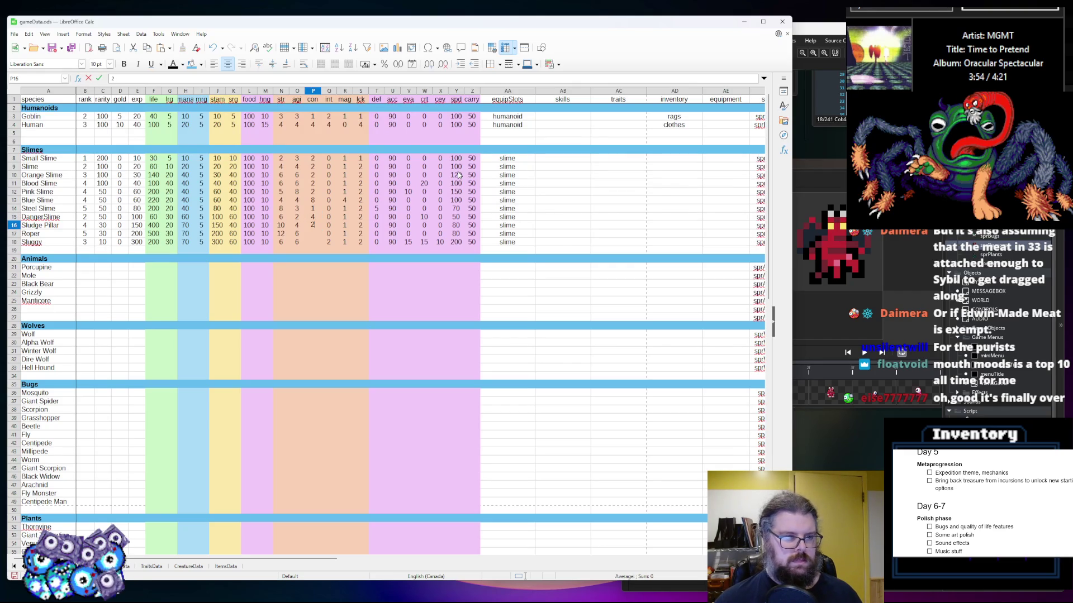
pyautogui.press('Return')
pyautogui.write('4')
pyautogui.press('Return')
pyautogui.write('4')
pyautogui.press('Tab')
pyautogui.press('Right')
pyautogui.press('Right')
pyautogui.press('Right')
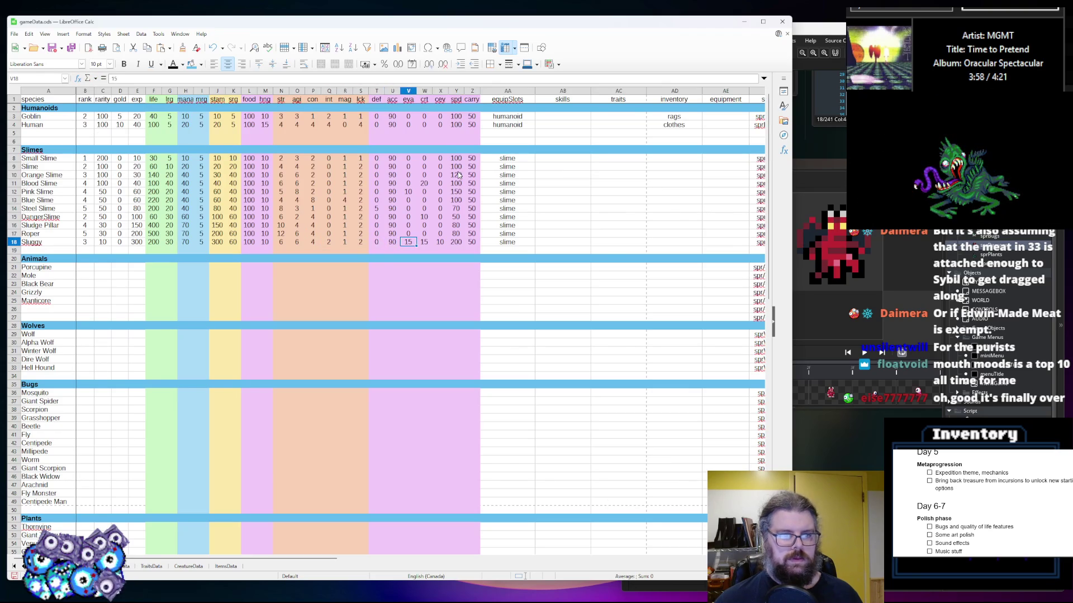
pyautogui.press('Down')
pyautogui.press('Left')
pyautogui.press('Left')
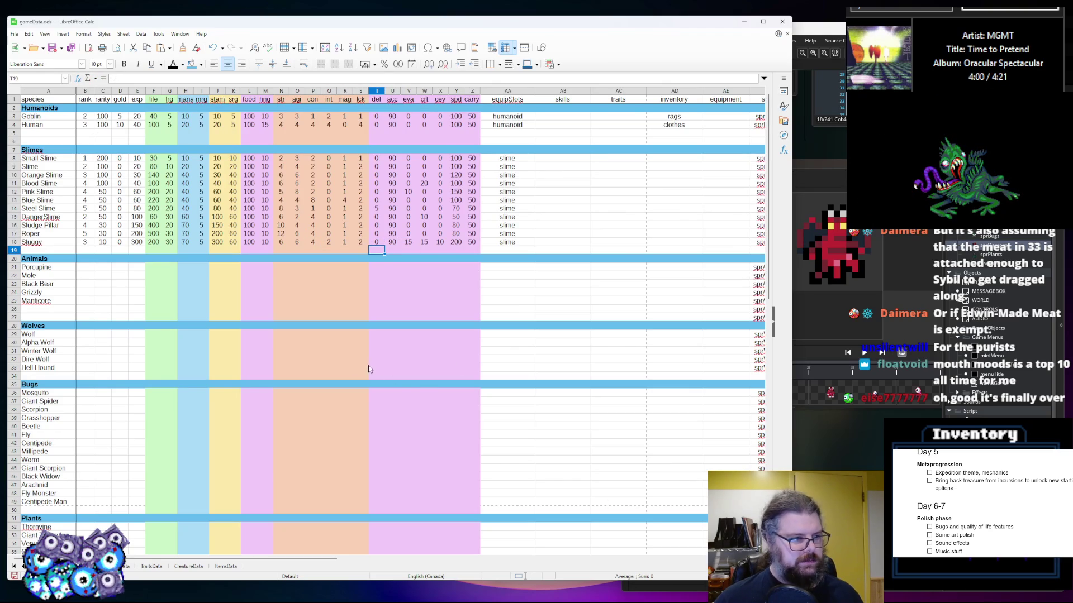
# Enter Animals ranks: Porcupine 1, Mole 1, Black Bear 1, Grizzly 2, Manticore 4
pyautogui.click(113, 278)
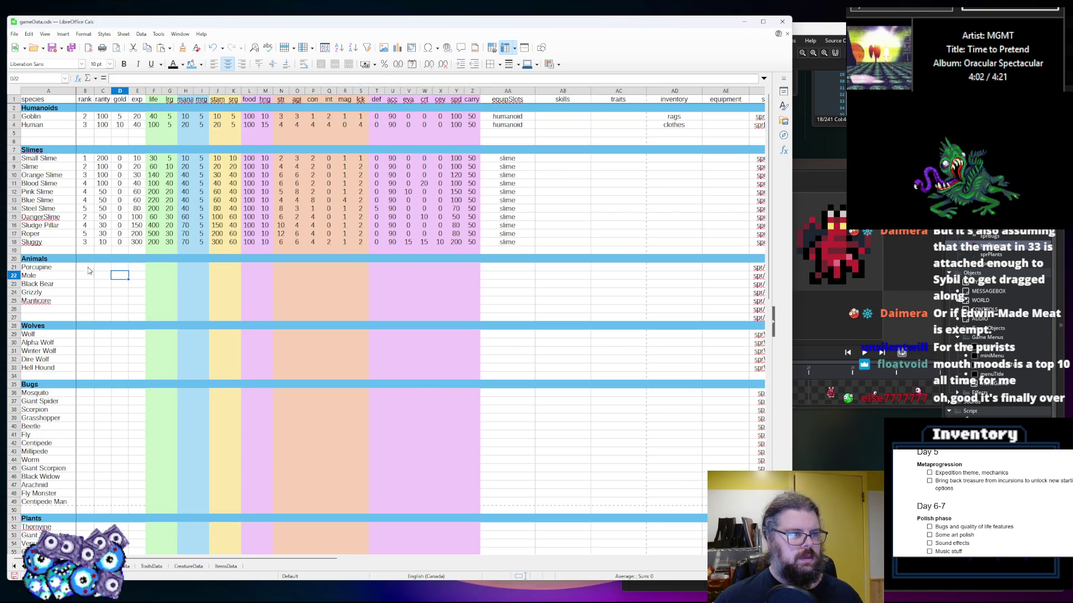
pyautogui.click(87, 269)
pyautogui.write('1')
pyautogui.press('Return')
pyautogui.write('1')
pyautogui.press('Return')
pyautogui.write('1')
pyautogui.press('Return')
pyautogui.write('2')
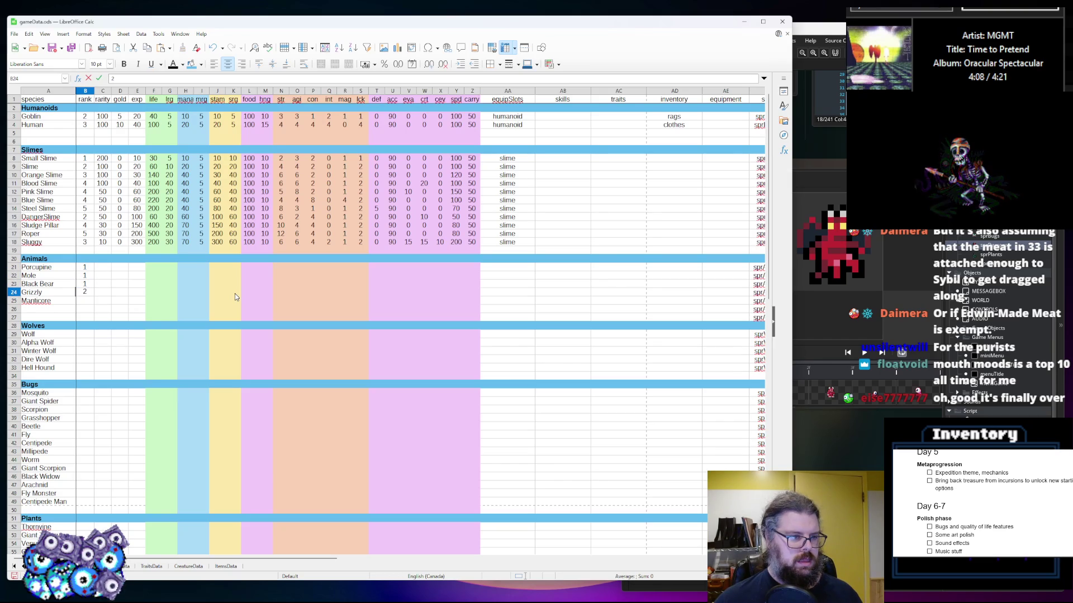
pyautogui.press('Up')
pyautogui.press('Down')
pyautogui.press('Down')
pyautogui.write('4')
pyautogui.press('Up')
pyautogui.press('Up')
# Set Animals rarities to 100, 100, 50, 50, 50, correcting Mole's rank to 2
pyautogui.press('Right')
pyautogui.press('Up')
pyautogui.press('Up')
pyautogui.write('100')
pyautogui.press('Return')
pyautogui.press('Left')
pyautogui.write('2')
pyautogui.press('Right')
pyautogui.write('100')
pyautogui.press('Return')
pyautogui.write('50')
pyautogui.press('Return')
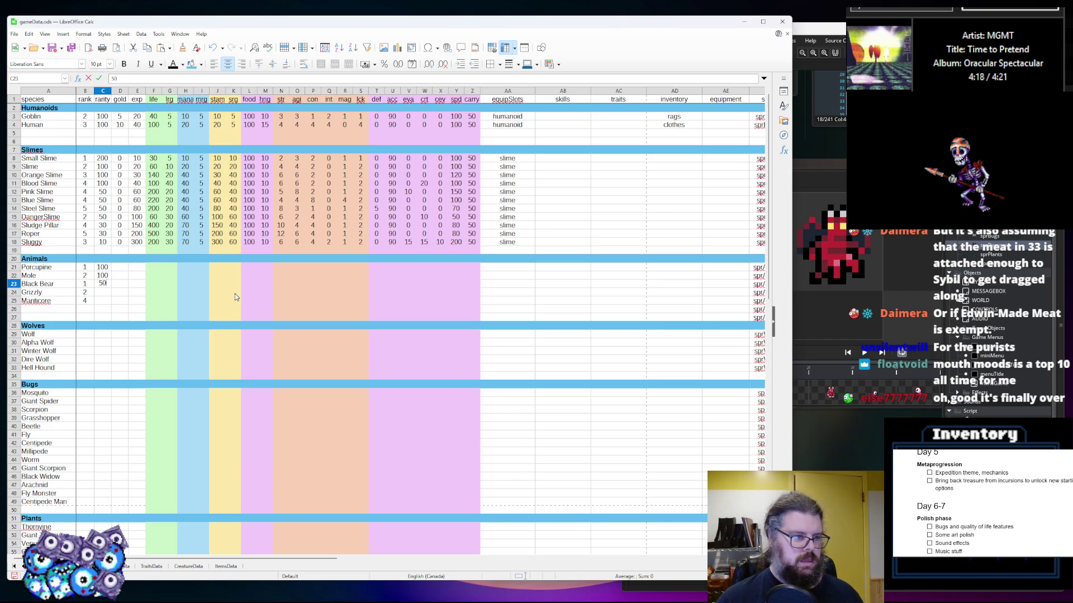
pyautogui.write('50')
pyautogui.press('Return')
pyautogui.write('50')
pyautogui.press('Right')
# Give all five Animals 0 gold and exp of 20, 30, 40, 80 and 120
pyautogui.press('Up')
pyautogui.press('Up')
pyautogui.press('Up')
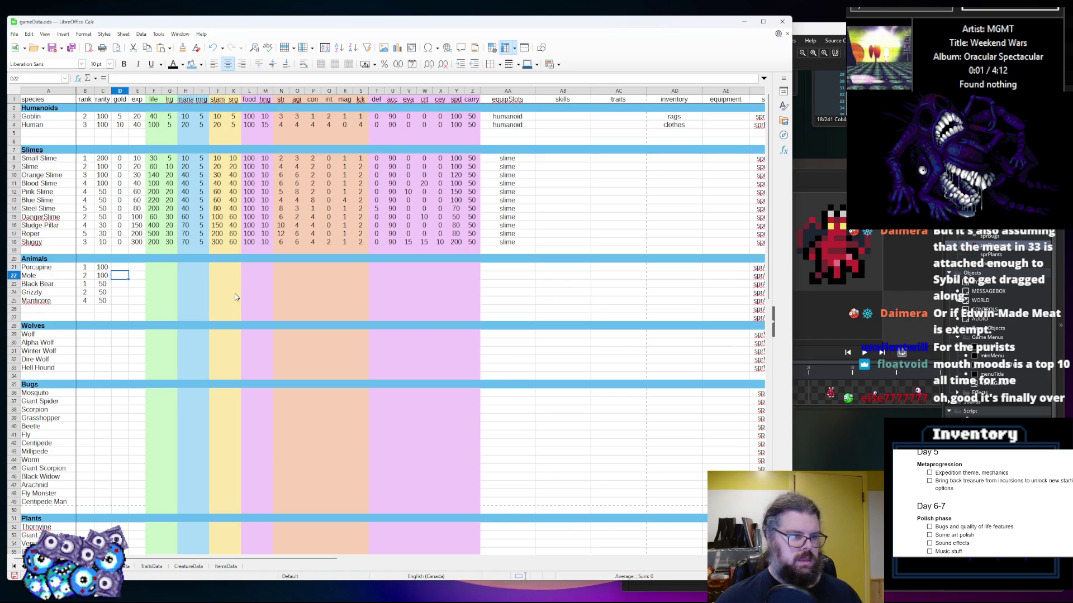
pyautogui.write('0 0 0 0 0')
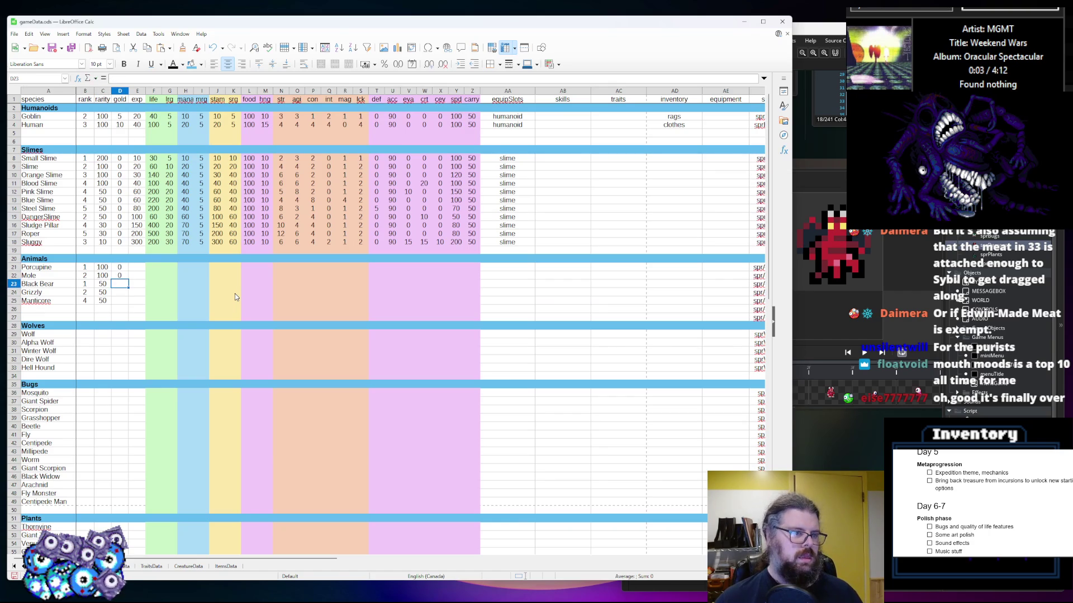
pyautogui.press('Right')
pyautogui.press('Up')
pyautogui.press('Up')
pyautogui.press('Up')
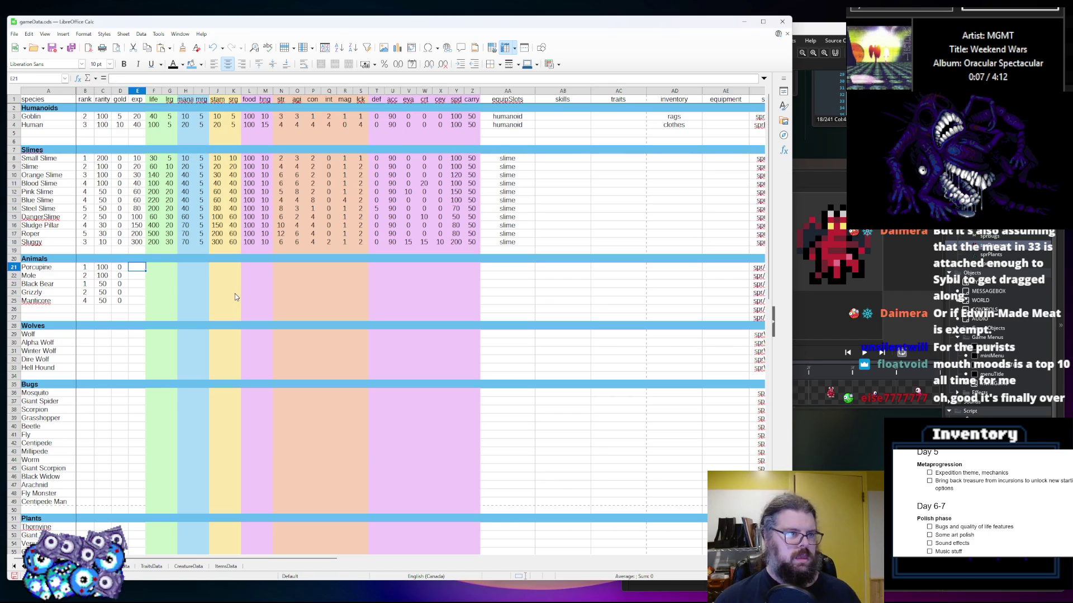
pyautogui.write('20')
pyautogui.press('Return')
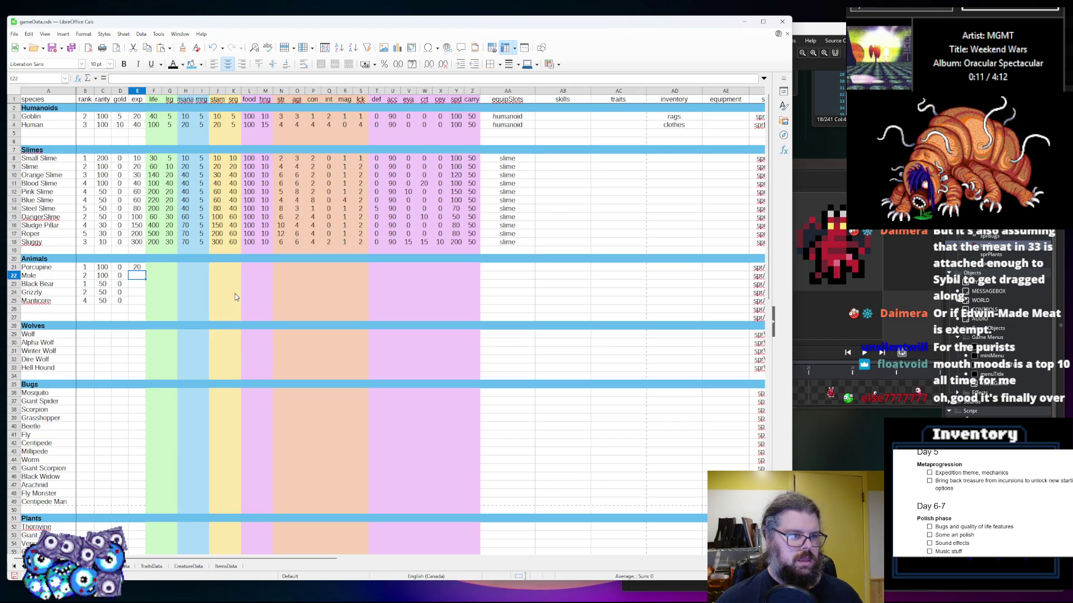
pyautogui.write('30')
pyautogui.press('Return')
pyautogui.write('6')
pyautogui.press('BackSpace')
pyautogui.write('40')
pyautogui.press('Return')
pyautogui.write('80')
pyautogui.press('Return')
pyautogui.write('120')
pyautogui.press('Tab')
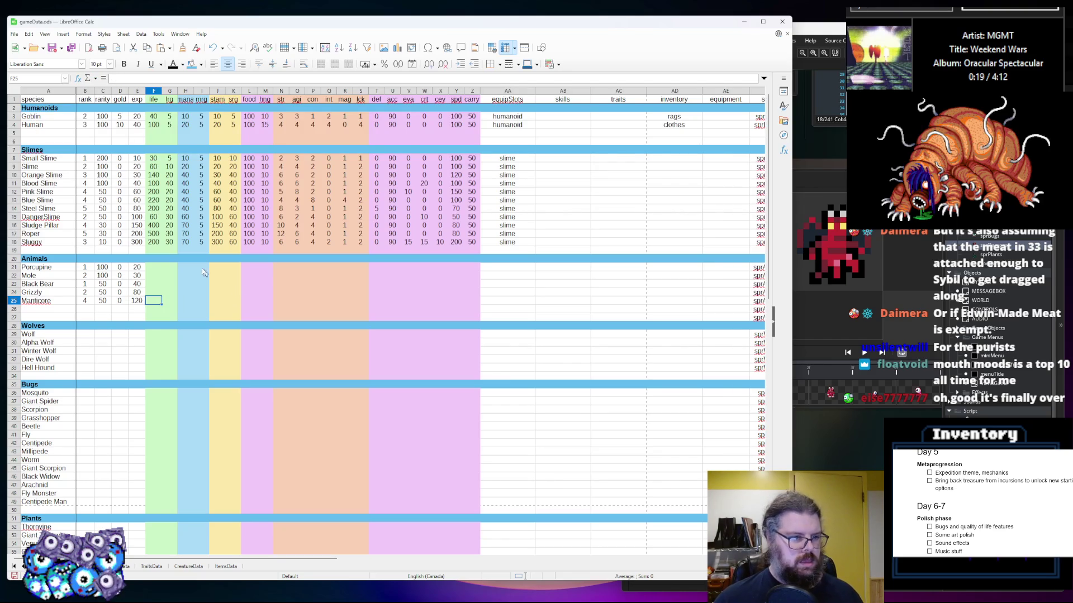
pyautogui.click(155, 268)
# Give Porcupine a life of 40, and enter trp values 5, 10 and 20 down the Animals rows
pyautogui.write('4')
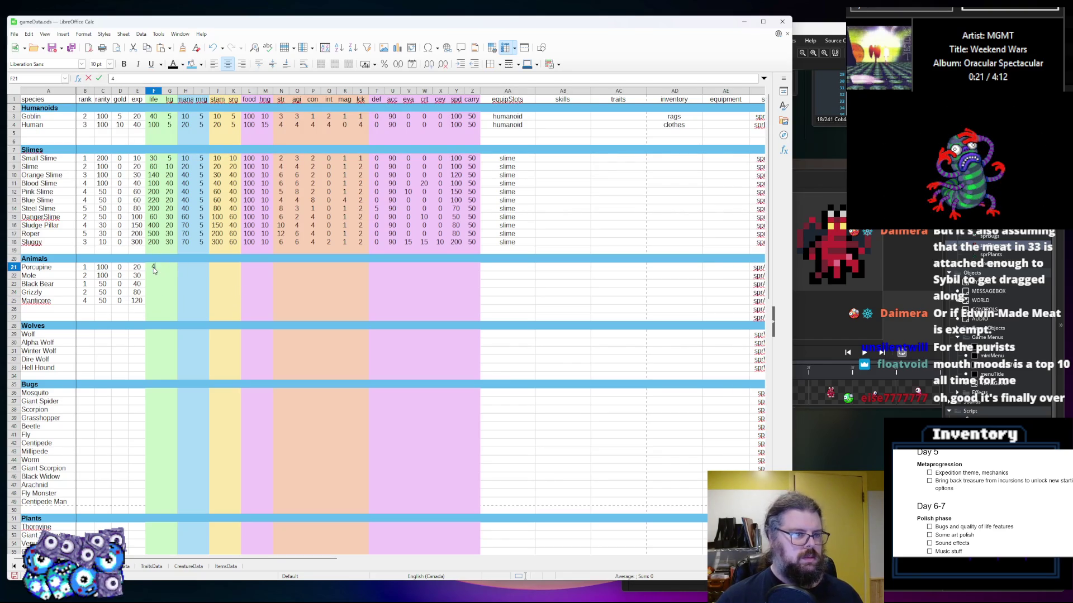
pyautogui.write('0')
pyautogui.press('Tab')
pyautogui.write('5')
pyautogui.press('Down')
pyautogui.write('5')
pyautogui.press('Down')
pyautogui.write('10')
pyautogui.press('Down')
pyautogui.write('10')
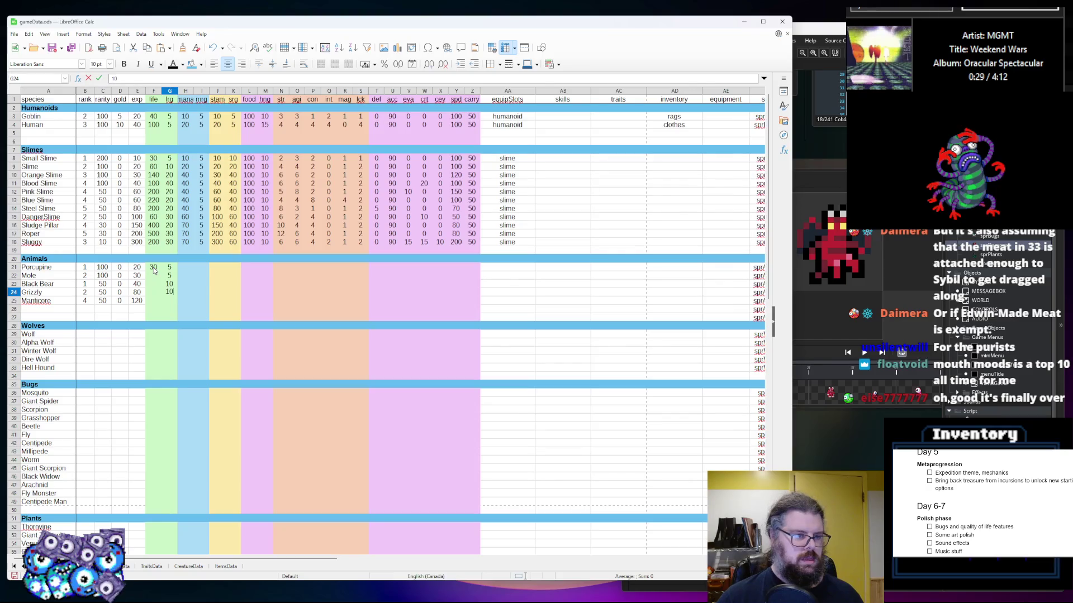
pyautogui.press('Down')
pyautogui.write('20')
pyautogui.press('Left')
pyautogui.press('Left')
pyautogui.press('Up')
pyautogui.press('Up')
pyautogui.press('Up')
pyautogui.press('Right')
# Fill life for Mole, Black Bear, Grizzly and Manticore with 60, 100, 200 and 300
pyautogui.write('5')
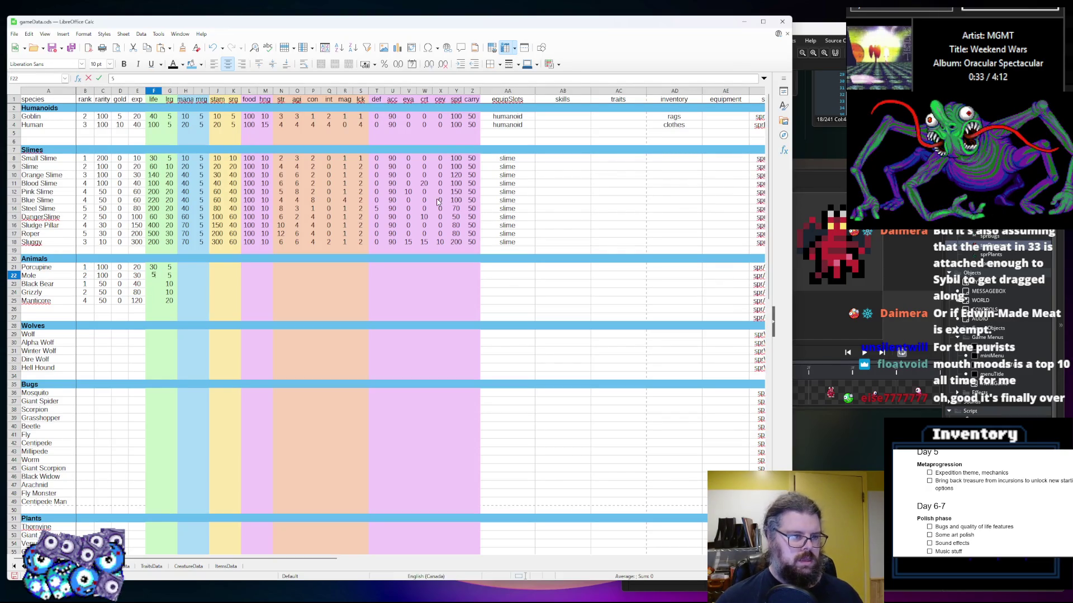
pyautogui.write('00')
pyautogui.press('BackSpace')
pyautogui.write('0')
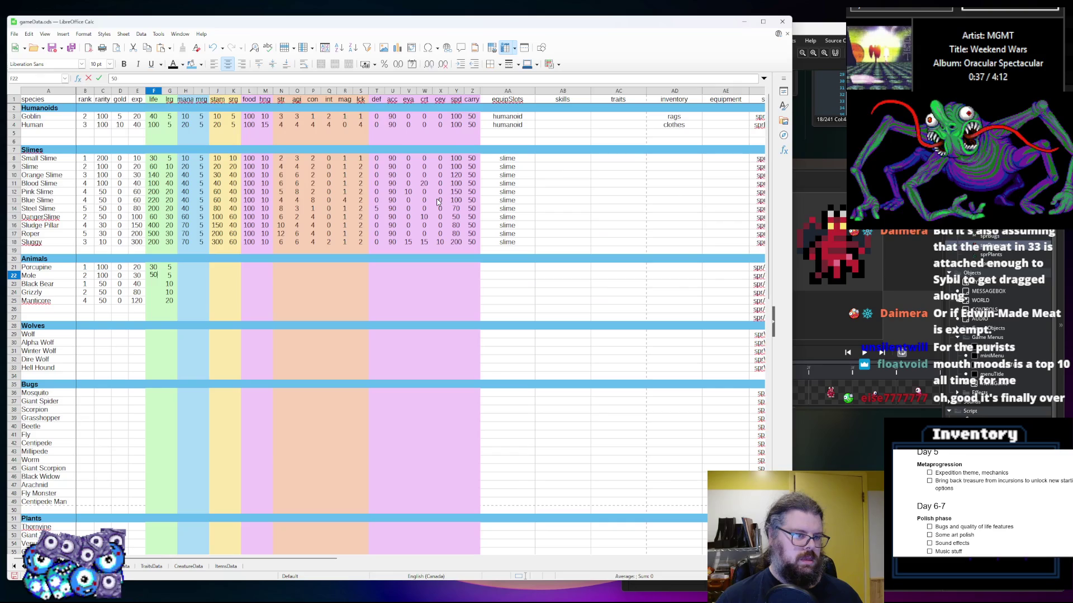
pyautogui.press('Return')
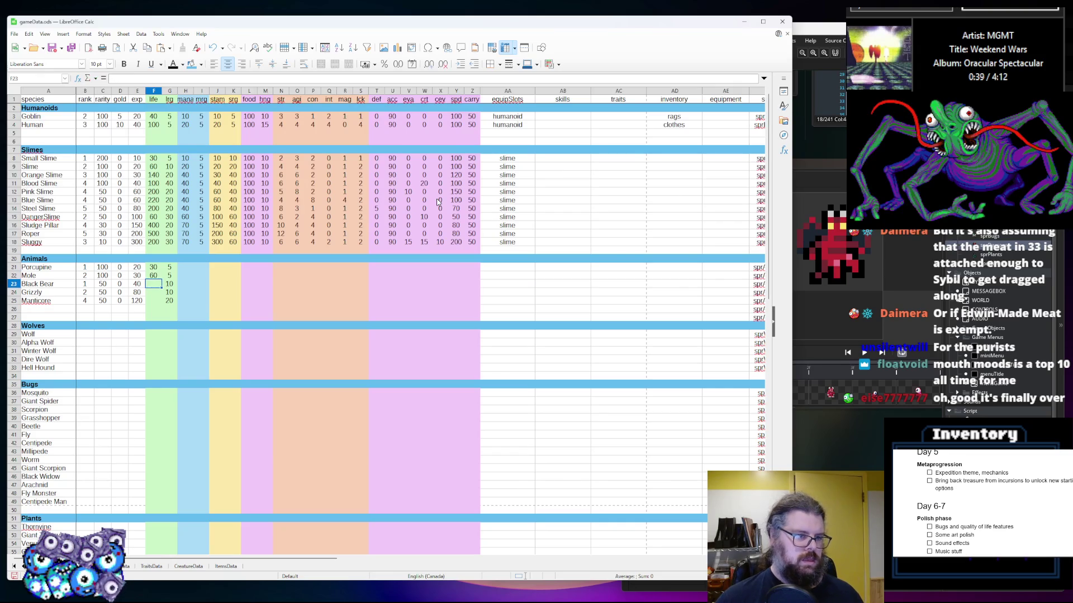
pyautogui.write('100')
pyautogui.press('Return')
pyautogui.write('200')
pyautogui.press('Return')
pyautogui.write('300')
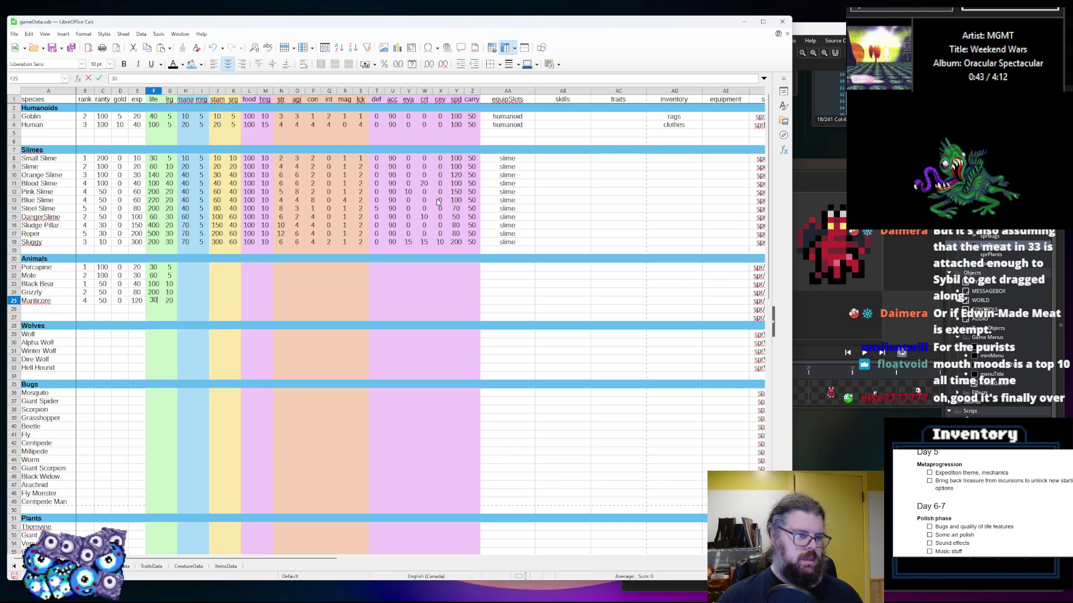
pyautogui.press('Tab')
pyautogui.press('Tab')
# Set mana to 10 for Porcupine through Grizzly and 50 for Manticore
pyautogui.press('Up')
pyautogui.press('Up')
pyautogui.press('Up')
pyautogui.write('1')
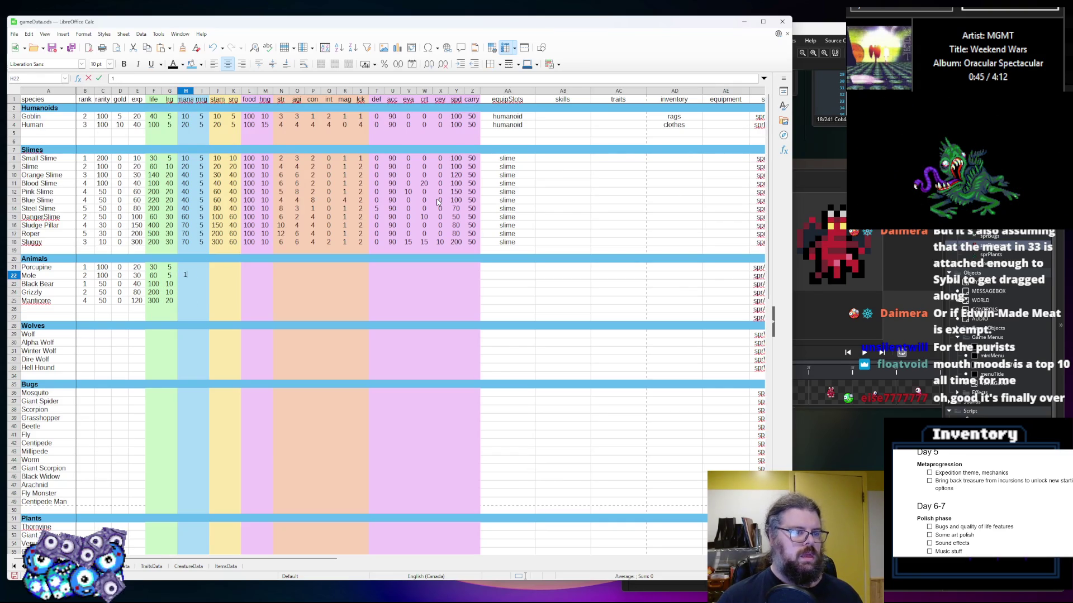
pyautogui.press('Up')
pyautogui.write('1')
pyautogui.press('Return')
pyautogui.write('1')
pyautogui.press('Return')
pyautogui.write('10')
pyautogui.press('Return')
pyautogui.write('10')
pyautogui.press('Return')
pyautogui.write('50')
pyautogui.press('Tab')
# Enter mrg of 20 for Manticore and 5 for Grizzly, Black Bear, Mole and Porcupine
pyautogui.write('20')
pyautogui.press('Up')
pyautogui.write('5')
pyautogui.press('Up')
pyautogui.write('5')
pyautogui.press('Up')
pyautogui.write('5')
pyautogui.press('Up')
pyautogui.write('5')
pyautogui.press('Tab')
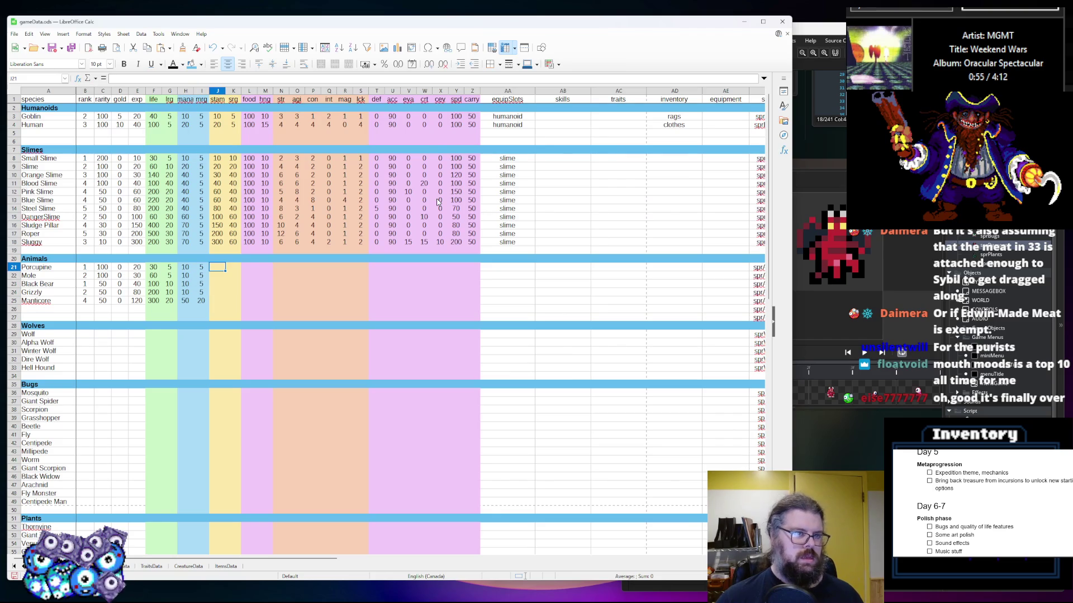
# Fill the stam column with 30, 60, 100, 200 and 300 from Porcupine to Manticore
pyautogui.write('20')
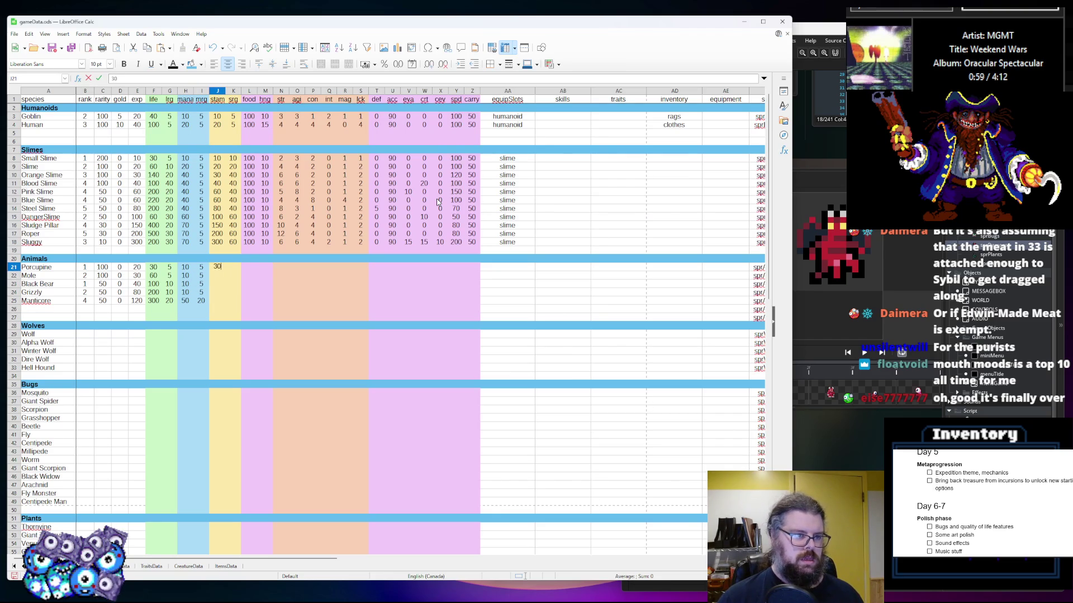
pyautogui.press('Down')
pyautogui.write('6')
pyautogui.press('Down')
pyautogui.write('100')
pyautogui.press('Down')
pyautogui.write('200')
pyautogui.press('Down')
pyautogui.write('300')
pyautogui.press('Up')
pyautogui.press('Up')
# Fill the sp column with 10, 10, 20, 20 and 40 from Porcupine to Manticore
pyautogui.press('Right')
pyautogui.press('Up')
pyautogui.press('Up')
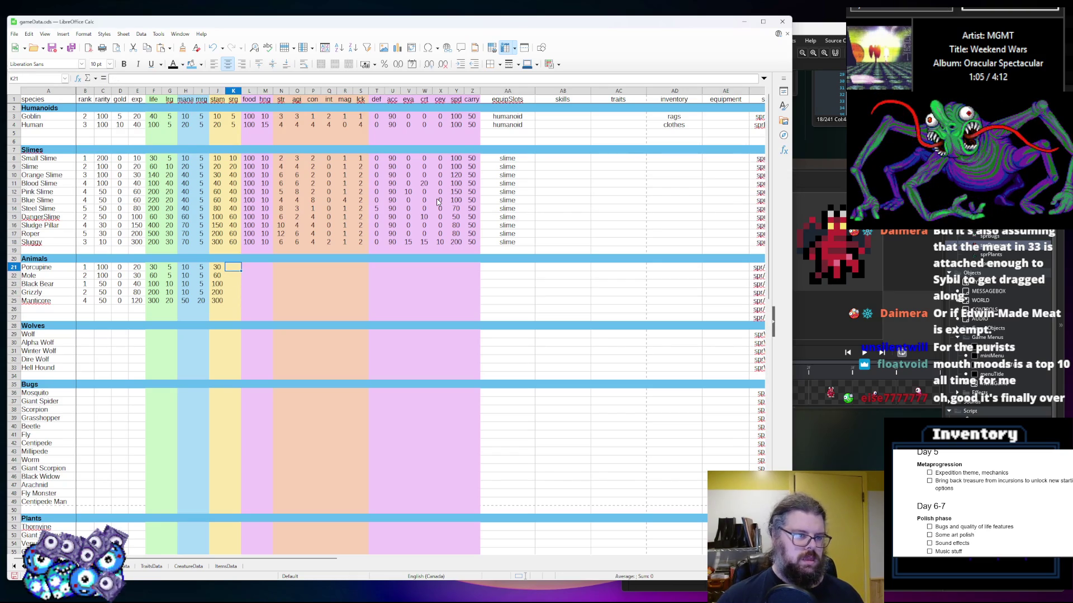
pyautogui.write('10')
pyautogui.press('Down')
pyautogui.write('10')
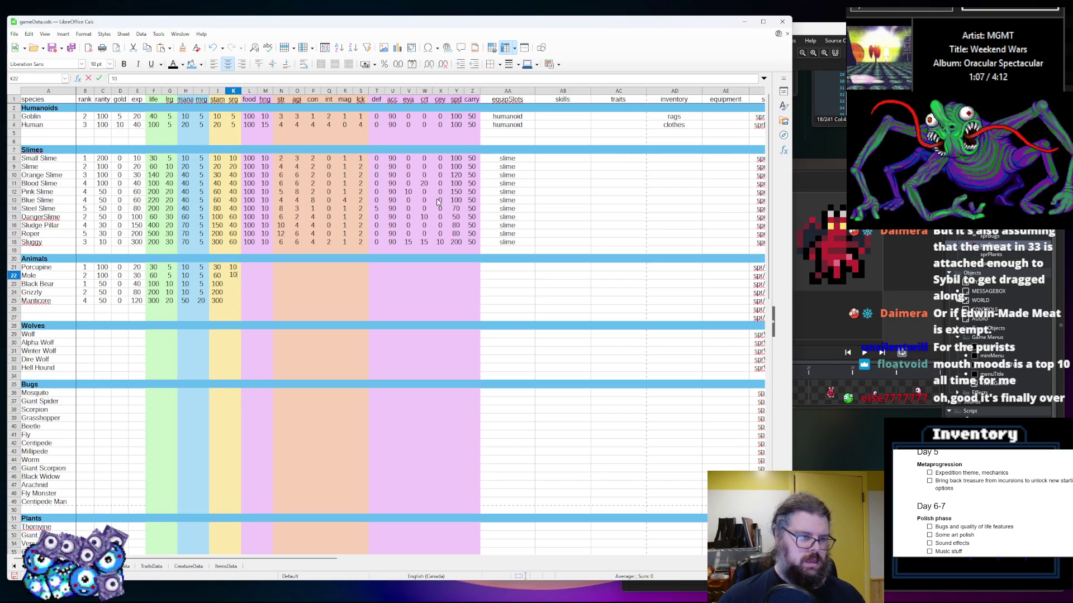
pyautogui.press('Down')
pyautogui.write('20')
pyautogui.press('Down')
pyautogui.write('20')
pyautogui.press('Down')
pyautogui.write('40')
pyautogui.press('Right')
pyautogui.press('Up')
pyautogui.press('Up')
pyautogui.press('Up')
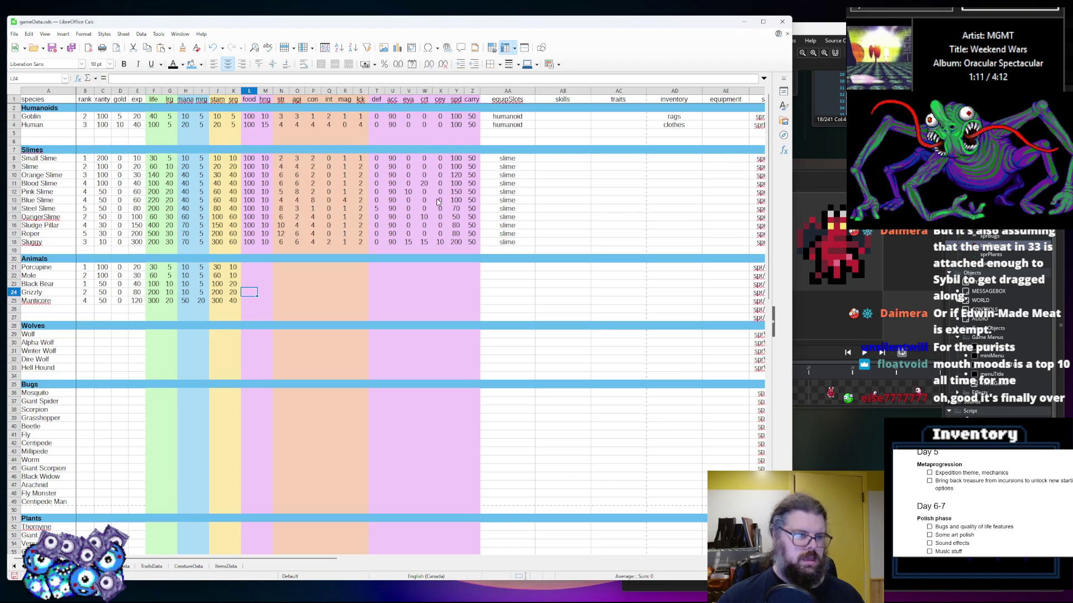
pyautogui.press('Up')
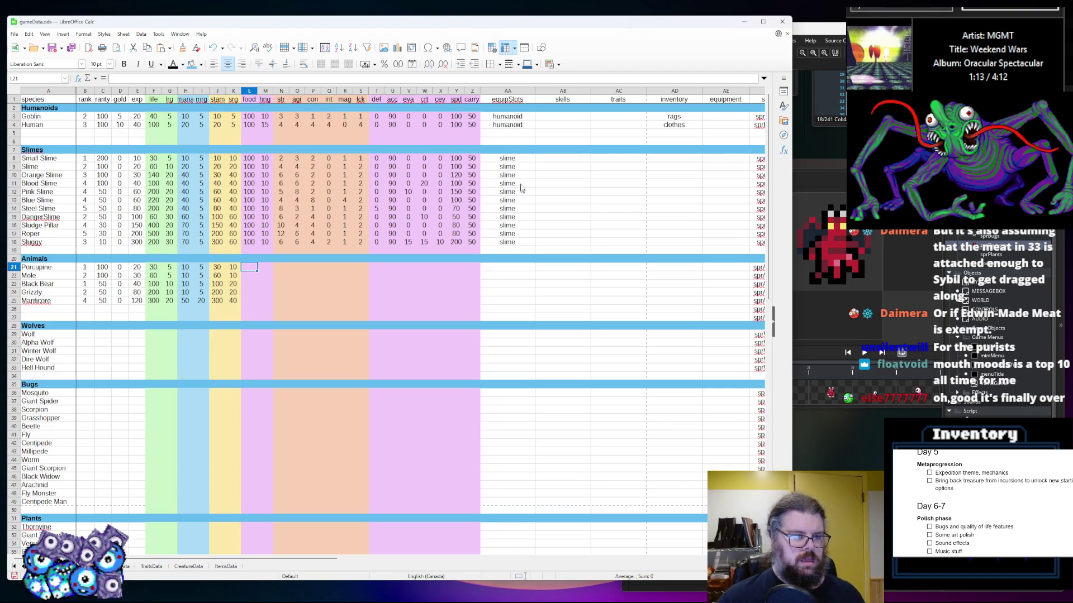
# Copy the slime rows' food 100 and hng 10 values into all five Animals rows
pyautogui.moveTo(266, 245); pyautogui.dragTo(249, 233)
pyautogui.hotkey('ctrl', 'c')
pyautogui.click(252, 270)
pyautogui.hotkey('ctrl', 'v')
pyautogui.click(249, 285)
pyautogui.hotkey('ctrl', 'v')
pyautogui.moveTo(264, 292); pyautogui.dragTo(249, 297)
pyautogui.hotkey('ctrl', 'c')
pyautogui.click(249, 301)
pyautogui.hotkey('ctrl', 'v')
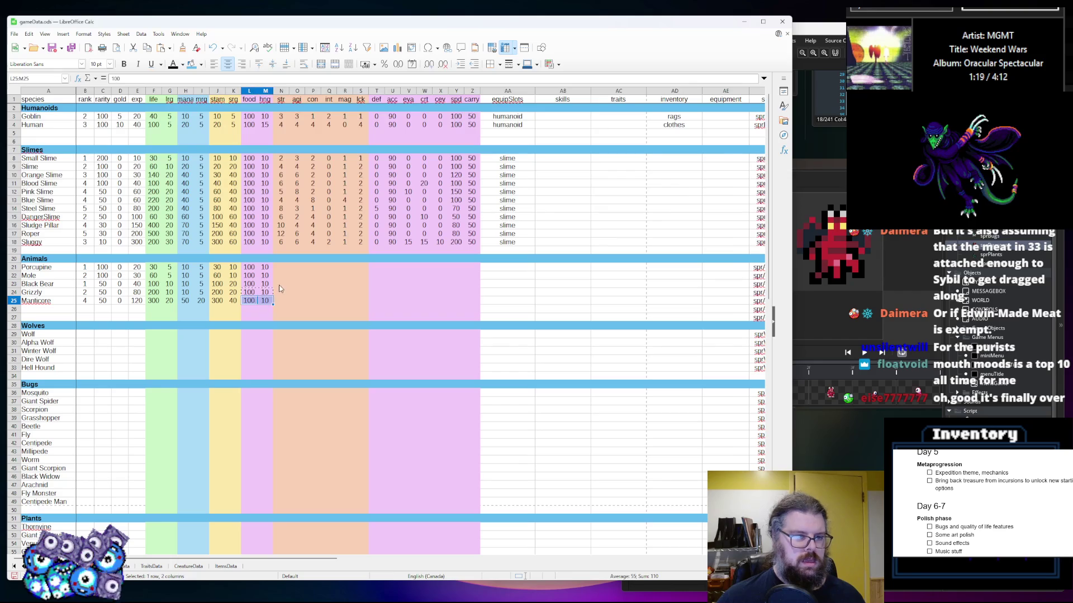
# Enter Porcupine's stats: str 2, agi 3, and int 1
pyautogui.click(283, 269)
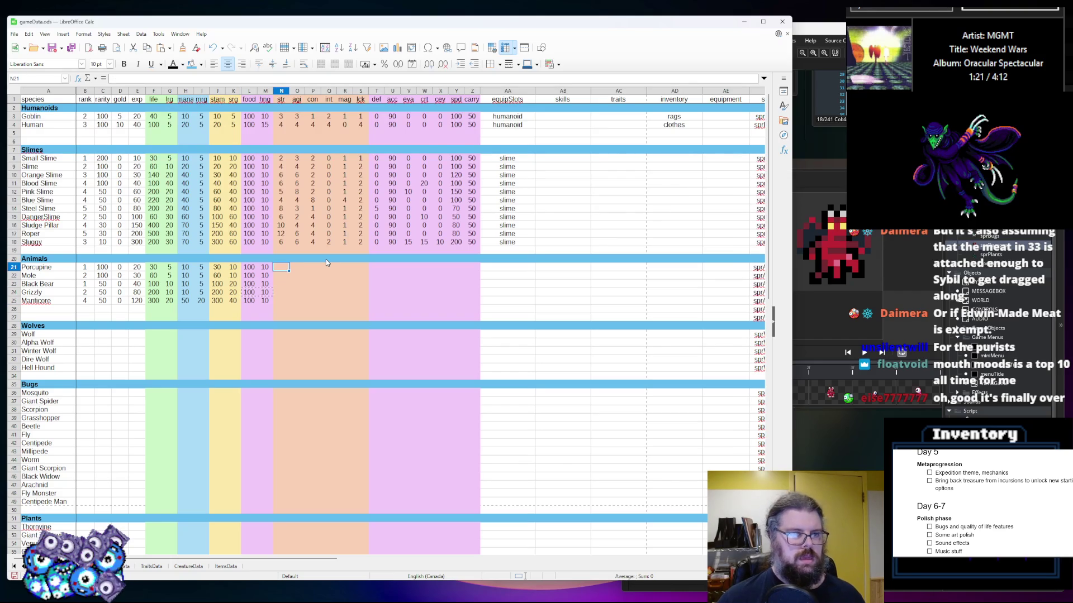
pyautogui.write('2')
pyautogui.press('Tab')
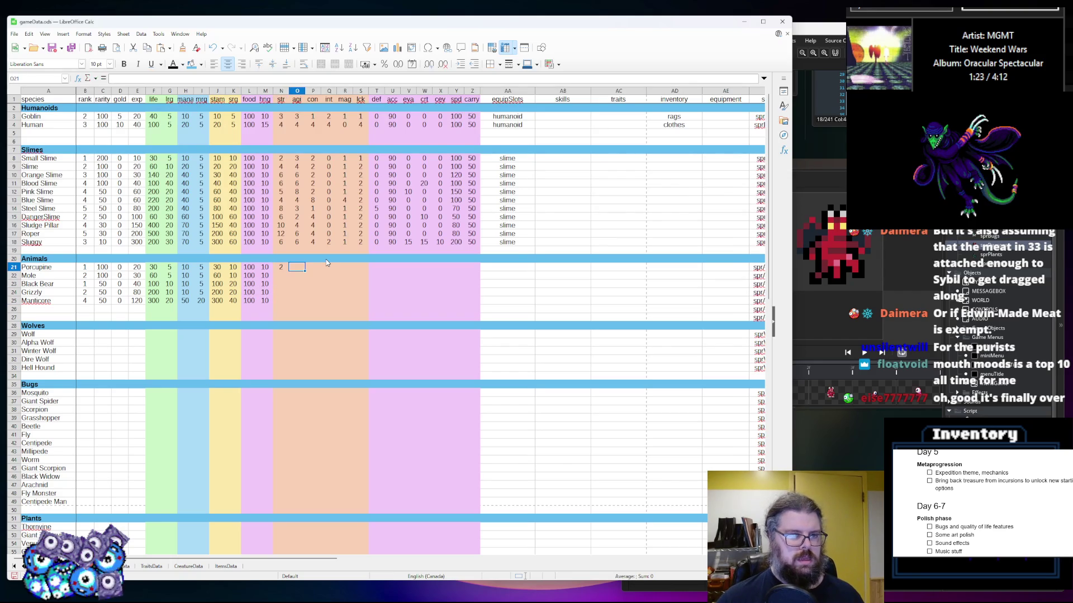
pyautogui.write('3')
pyautogui.press('Tab')
pyautogui.write('2')
pyautogui.press('Tab')
pyautogui.write('1')
pyautogui.press('Return')
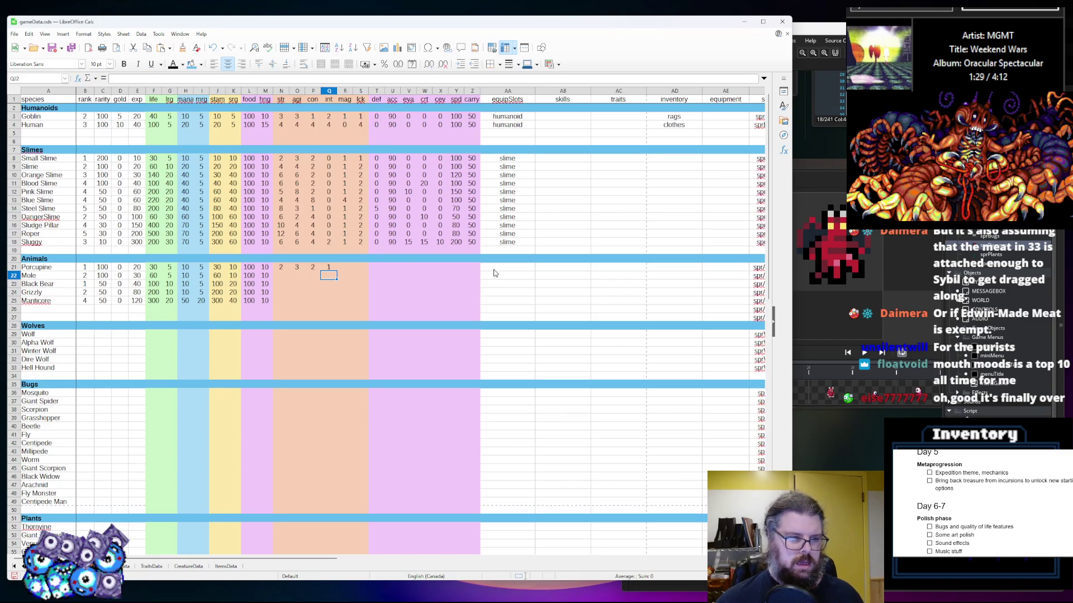
# Fill the int column: Mole 1, Black Bear 2, Grizzly 2, Manticore 4
pyautogui.write('1')
pyautogui.press('Return')
pyautogui.write('2')
pyautogui.press('Return')
pyautogui.write('2')
pyautogui.press('Return')
pyautogui.write('4')
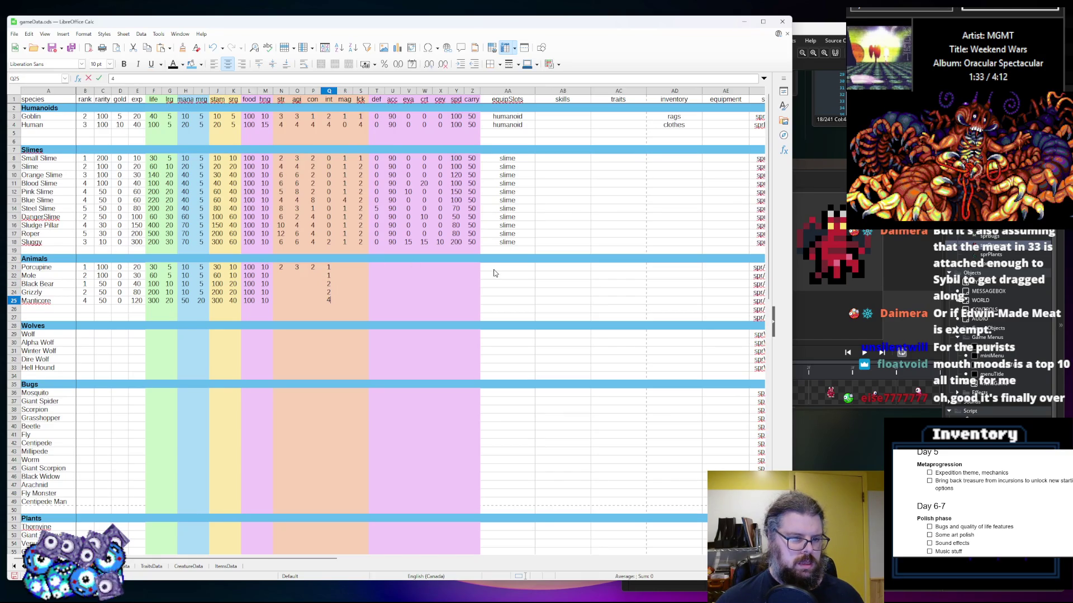
pyautogui.press('Up')
pyautogui.press('Up')
pyautogui.press('Up')
# Fill the mag column: 1 for Porcupine, Mole, Black Bear and Grizzly, 4 for Manticore
pyautogui.press('Right')
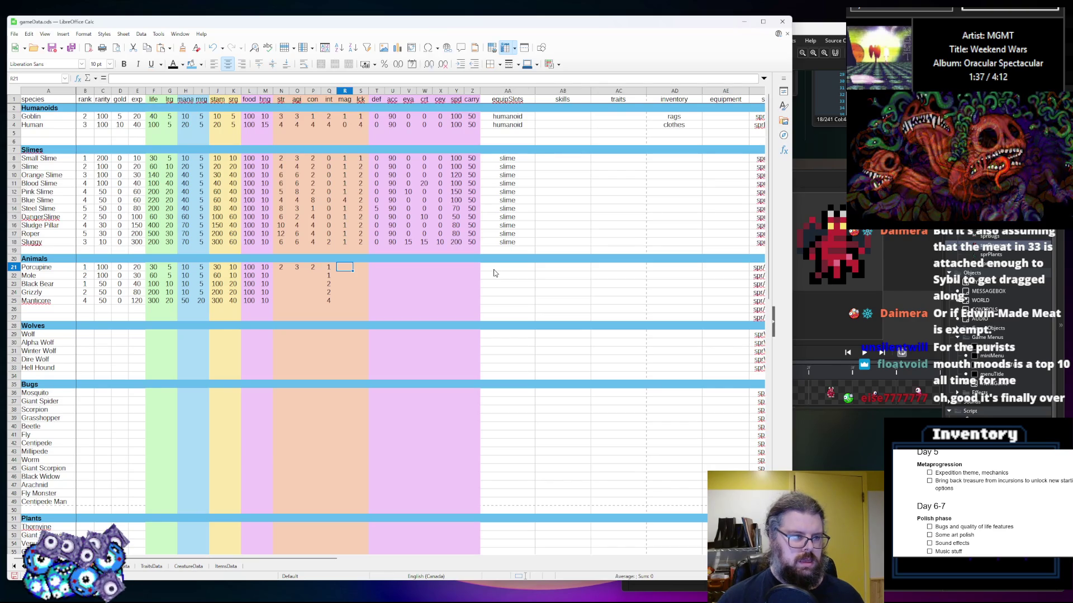
pyautogui.write('1')
pyautogui.press('Return')
pyautogui.write('1')
pyautogui.press('Return')
pyautogui.write('1')
pyautogui.press('Return')
pyautogui.write('1')
pyautogui.press('Return')
pyautogui.write('4')
pyautogui.press('Tab')
pyautogui.press('Up')
pyautogui.press('Up')
# Enter lck values of 2 for Porcupine, Mole and Black Bear, and 4 for Manticore
pyautogui.press('Up')
pyautogui.press('Up')
pyautogui.write('1')
pyautogui.press('Return')
pyautogui.write('1')
pyautogui.press('Up')
pyautogui.write('2')
pyautogui.press('Return')
pyautogui.write('2')
pyautogui.press('Return')
pyautogui.write('2')
pyautogui.press('Return')
# Revise the lck entries, giving Grizzly 3 and correcting Mole's value
pyautogui.write('2')
pyautogui.press('Return')
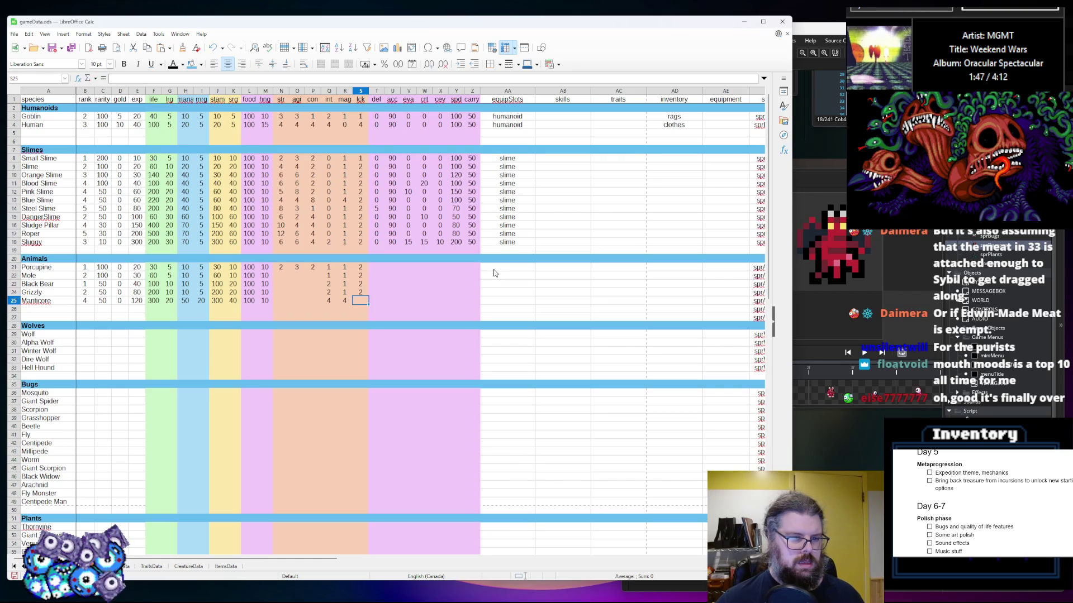
pyautogui.write('4')
pyautogui.press('Up')
pyautogui.write('3')
pyautogui.press('Up')
pyautogui.write('3')
pyautogui.press('Up')
pyautogui.write('2')
pyautogui.press('Up')
pyautogui.press('Down')
pyautogui.press('Down')
pyautogui.press('Down')
pyautogui.press('Up')
pyautogui.write('4')
pyautogui.press('Up')
pyautogui.write('4')
pyautogui.press('Up')
pyautogui.write('4')
pyautogui.press('Left')
pyautogui.press('Left')
pyautogui.press('Left')
pyautogui.press('Down')
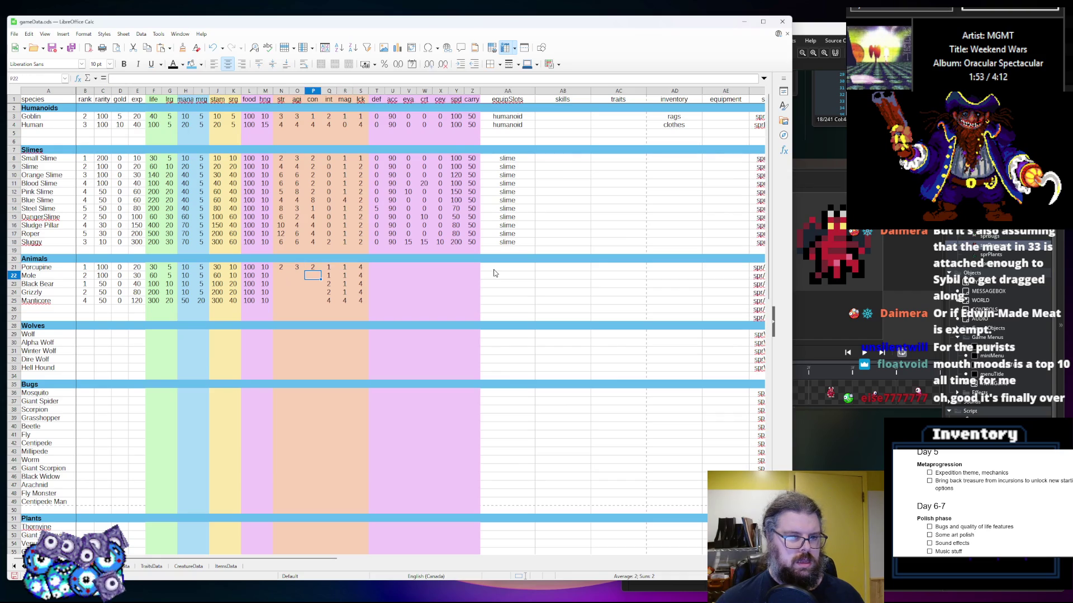
# Fill the con column: Mole 3, Black Bear 5, Grizzly 6, Manticore 8
pyautogui.write('2')
pyautogui.press('Return')
pyautogui.write('2')
pyautogui.press('Return')
pyautogui.write('2')
pyautogui.press('Return')
pyautogui.write('8')
pyautogui.press('Up')
pyautogui.write('5')
pyautogui.press('BackSpace')
pyautogui.write('6')
pyautogui.press('Up')
pyautogui.press('BackSpace')
pyautogui.write('5')
pyautogui.press('Up')
pyautogui.write('3')
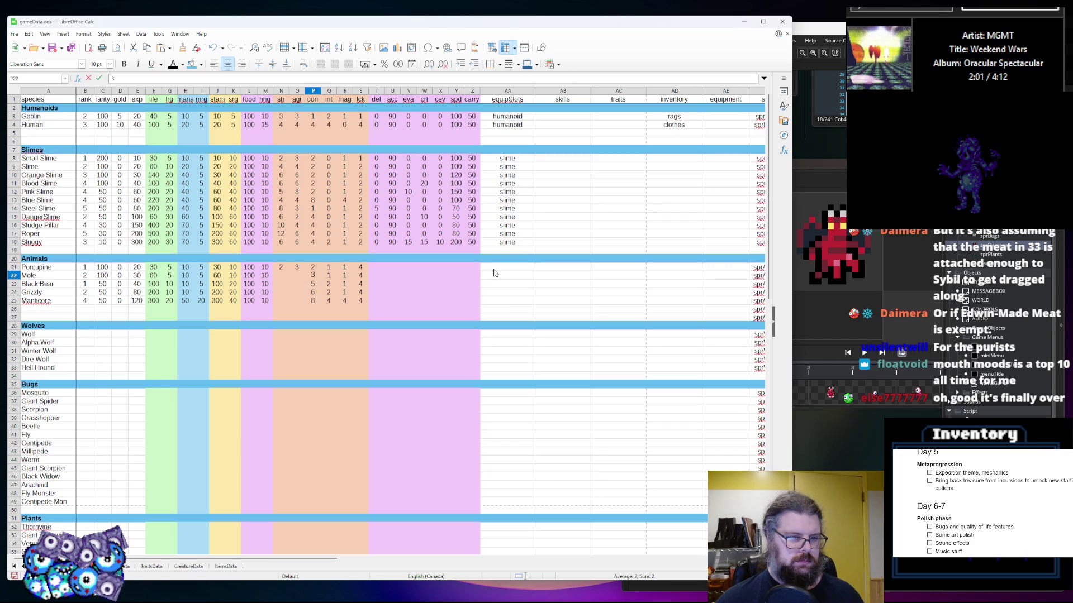
pyautogui.press('Left')
# Fill the agi column (Mole 4, Black Bear 6, Grizzly 5, Manticore 8) and start Mole's str with 5
pyautogui.write('4')
pyautogui.press('Down')
pyautogui.write('6')
pyautogui.press('Down')
pyautogui.write('5')
pyautogui.press('Down')
pyautogui.write('8')
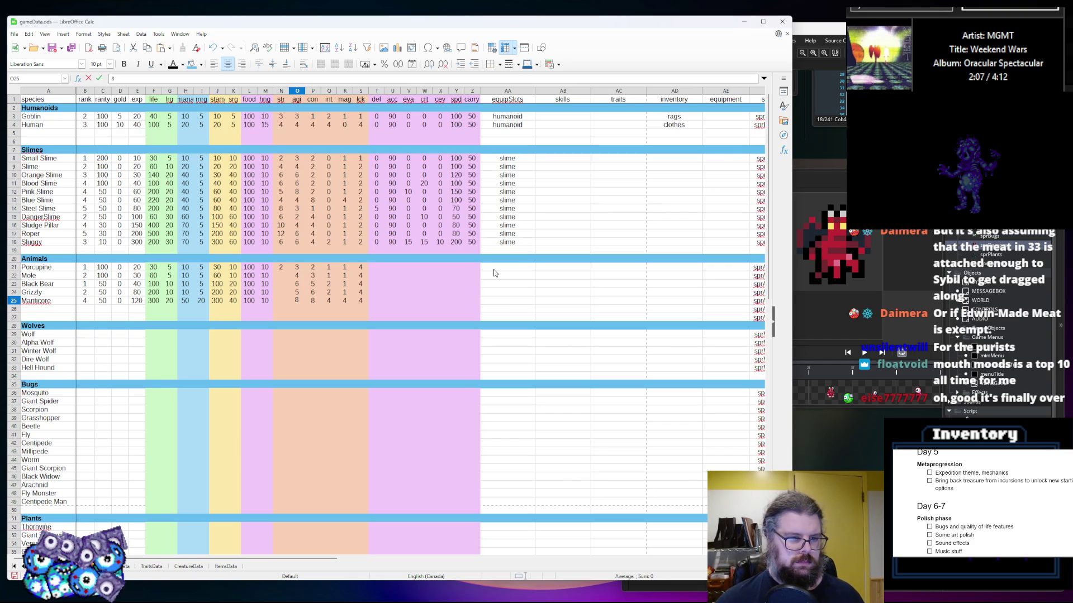
pyautogui.press('Left')
pyautogui.press('Up')
pyautogui.press('Up')
pyautogui.press('Up')
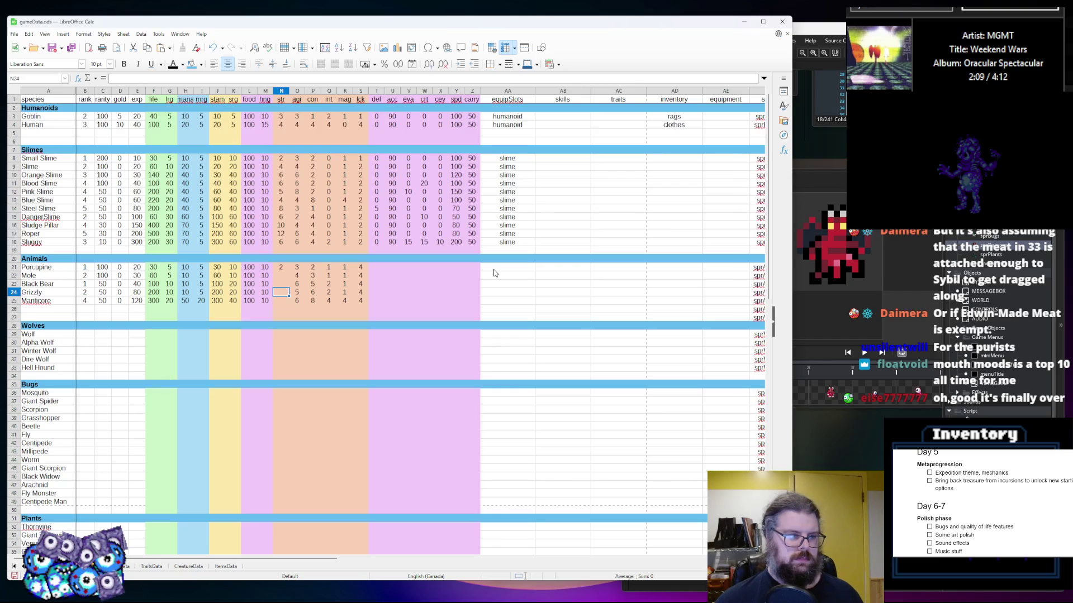
pyautogui.write('5')
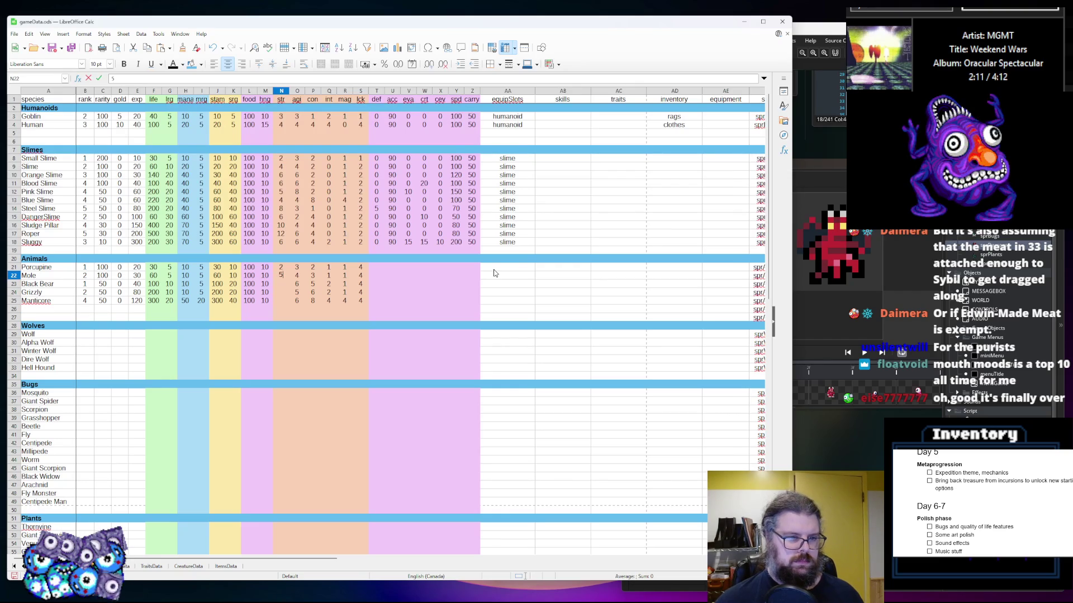
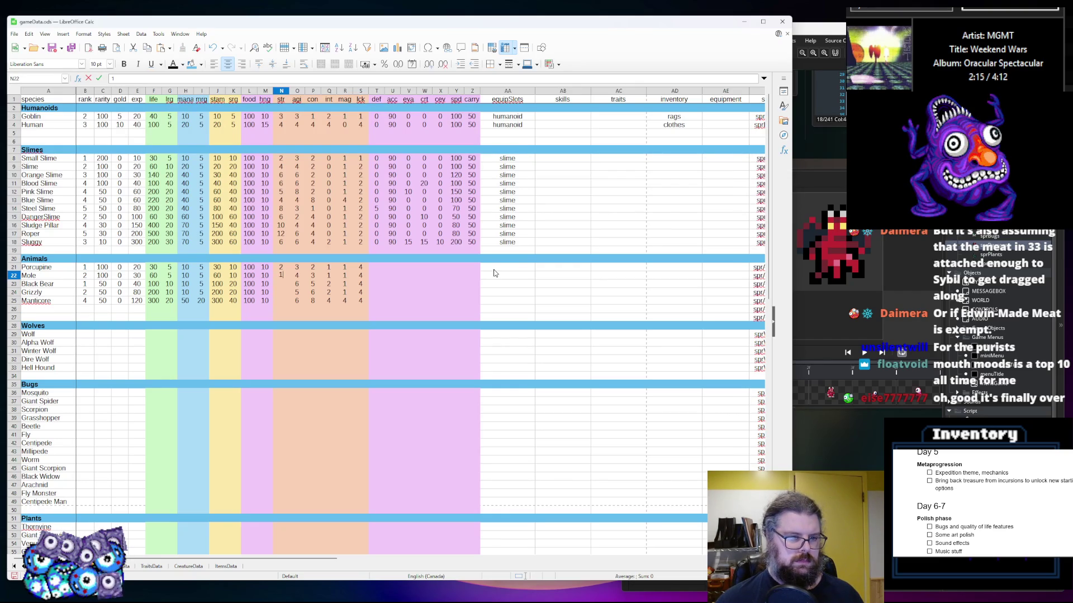
# Enter the remaining Animals str values: Mole 2, Black Bear 6, Grizzly 10, Manticore 12
pyautogui.press('Return')
pyautogui.write('7')
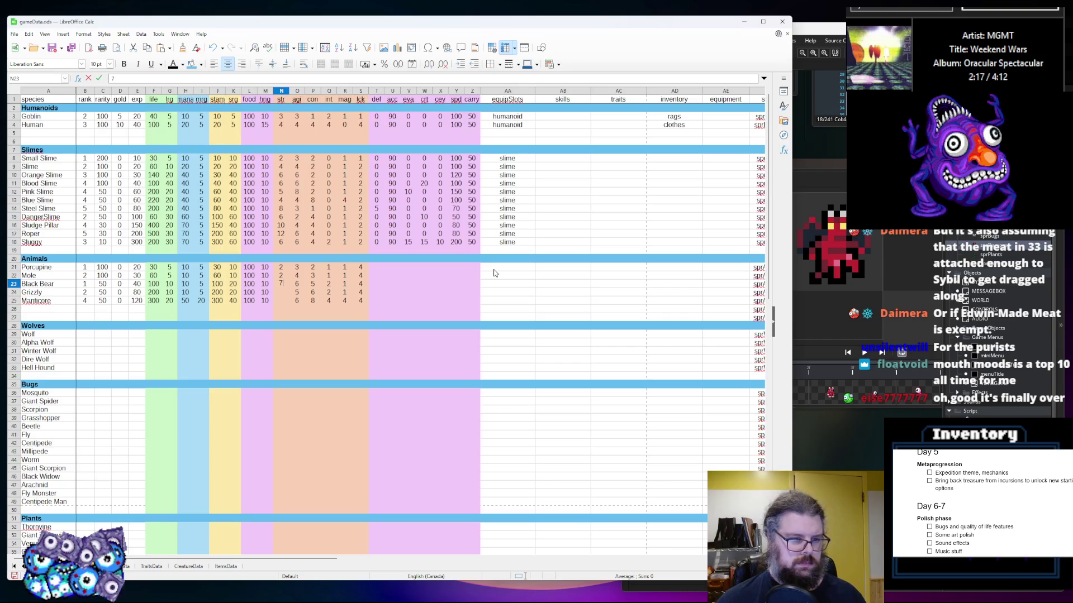
pyautogui.press('Return')
pyautogui.write('10')
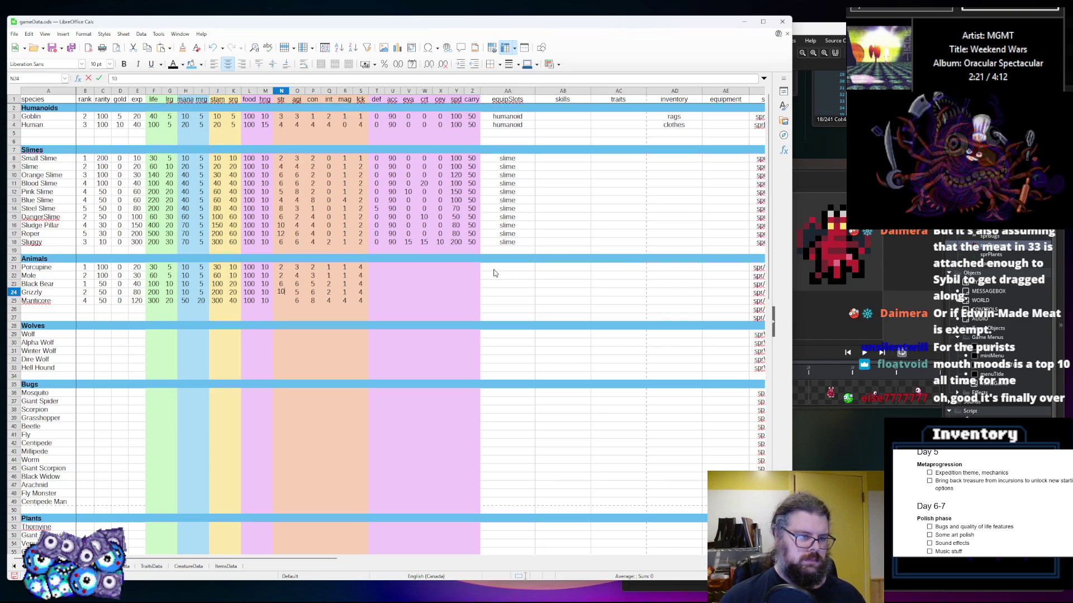
pyautogui.press('Return')
pyautogui.write('1')
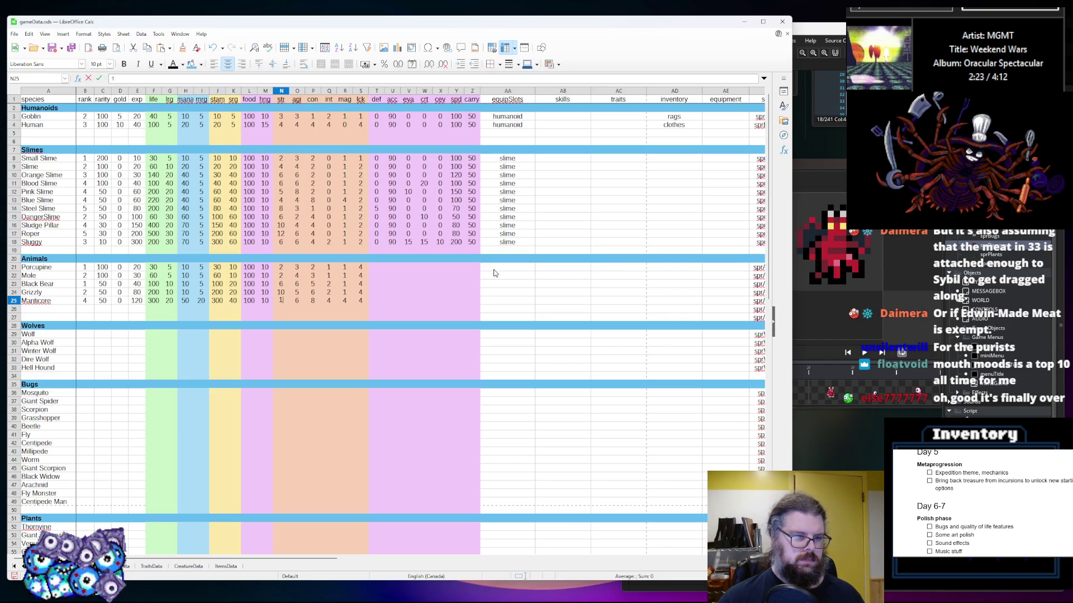
pyautogui.press('Right')
pyautogui.press('Right')
pyautogui.press('Right')
# Fill the Animals def column with 0, 0, 1, 2 and 4
pyautogui.press('Up')
pyautogui.press('Up')
pyautogui.press('Up')
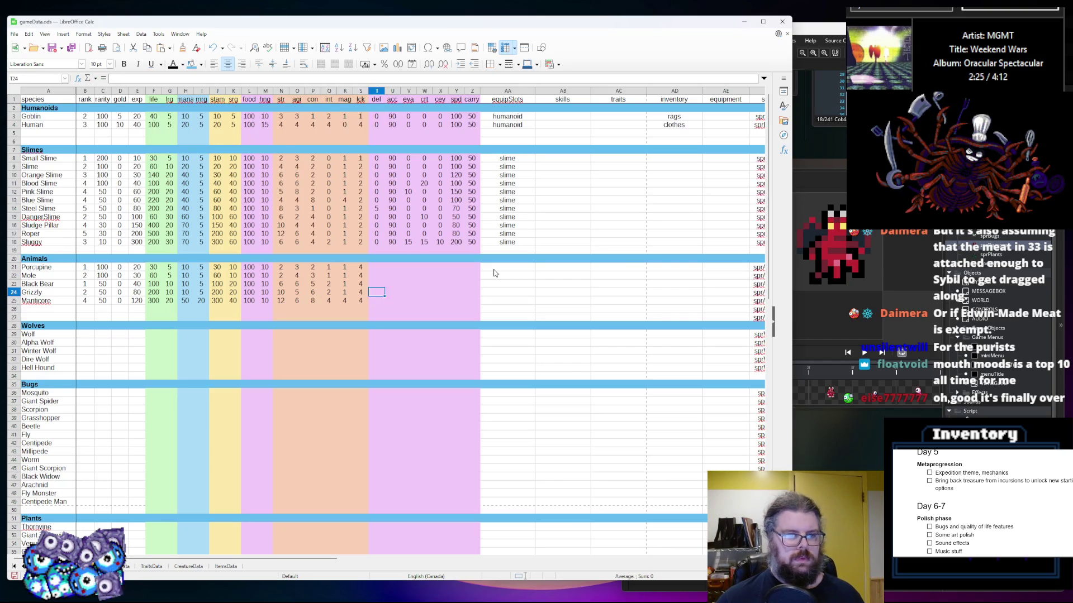
pyautogui.press('Up')
pyautogui.write('0')
pyautogui.press('Return')
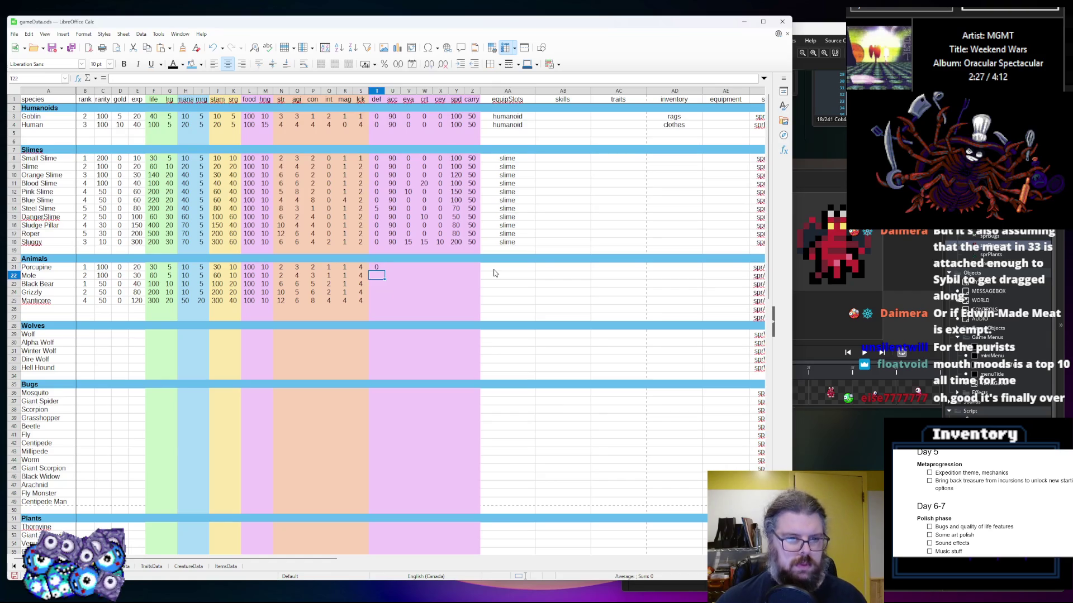
pyautogui.write('0')
pyautogui.press('Return')
pyautogui.write('1')
pyautogui.press('Return')
pyautogui.write('2')
pyautogui.press('Return')
pyautogui.write('4')
pyautogui.press('Up')
pyautogui.press('Up')
pyautogui.press('Up')
pyautogui.press('Right')
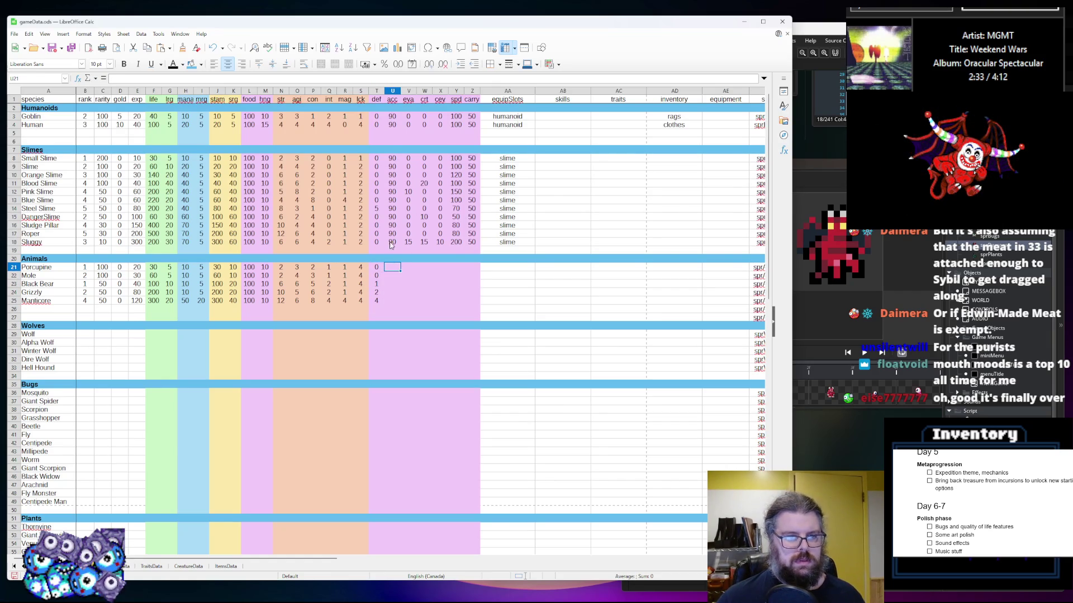
# Copy the slimes' acc of 90 to all Animals rows, then set Mole's acc to 40
pyautogui.moveTo(392, 242); pyautogui.dragTo(394, 232)
pyautogui.hotkey('ctrl', 'c')
pyautogui.click(391, 267)
pyautogui.hotkey('ctrl', 'v')
pyautogui.click(392, 301)
pyautogui.click(393, 283)
pyautogui.hotkey('ctrl', 'c')
pyautogui.moveTo(392, 292); pyautogui.dragTo(392, 301)
pyautogui.hotkey('ctrl', 'v')
pyautogui.click(396, 275)
pyautogui.write('40')
pyautogui.press('Tab')
# Enter the Animals eva values 0, 10, 20, 5 and 10
pyautogui.press('Up')
pyautogui.write('0')
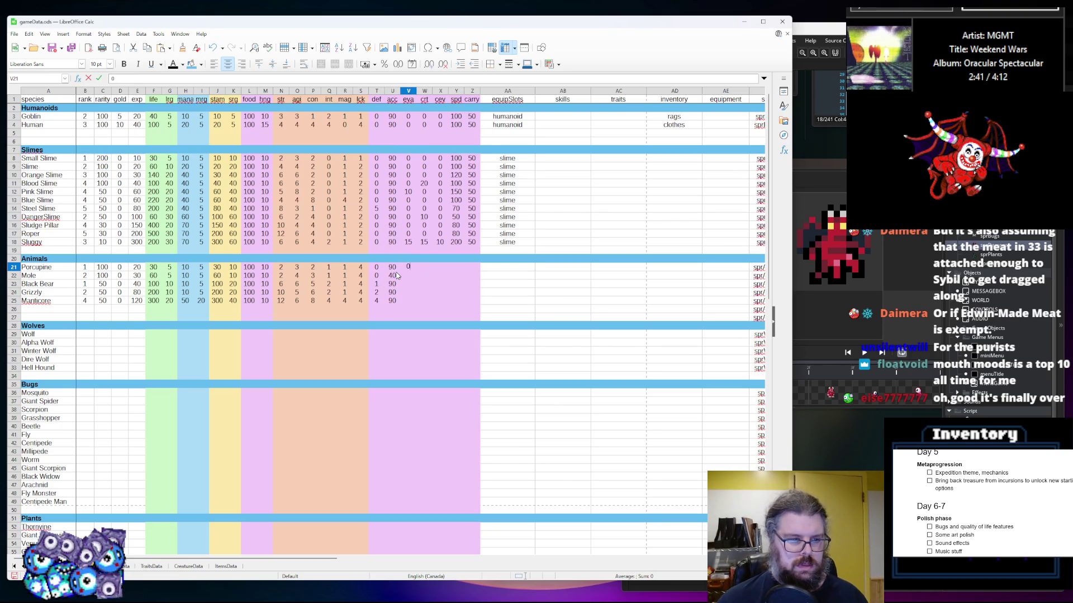
pyautogui.press('Return')
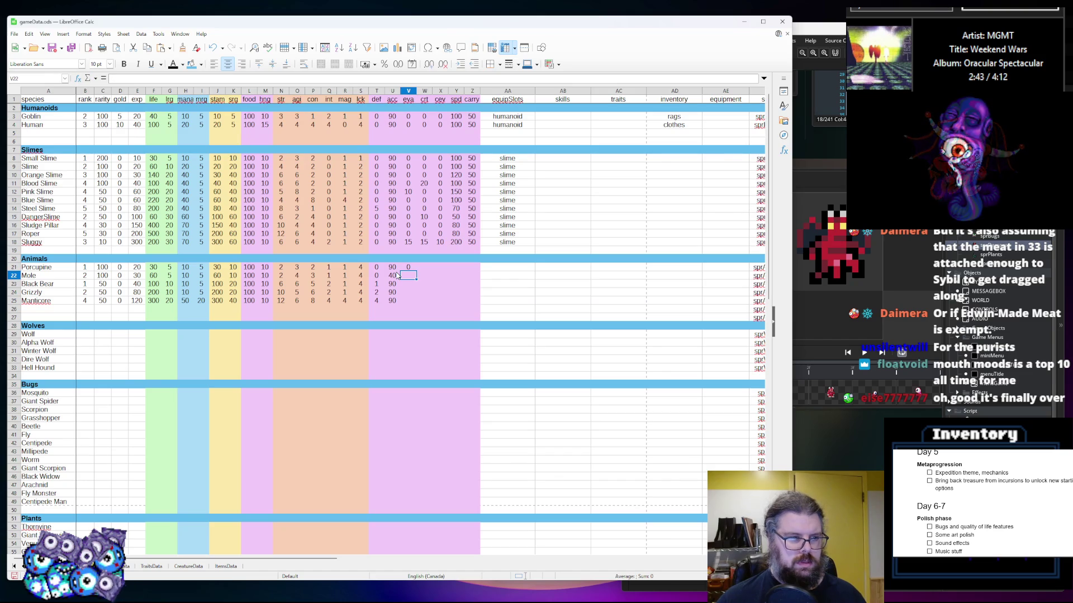
pyautogui.write('10')
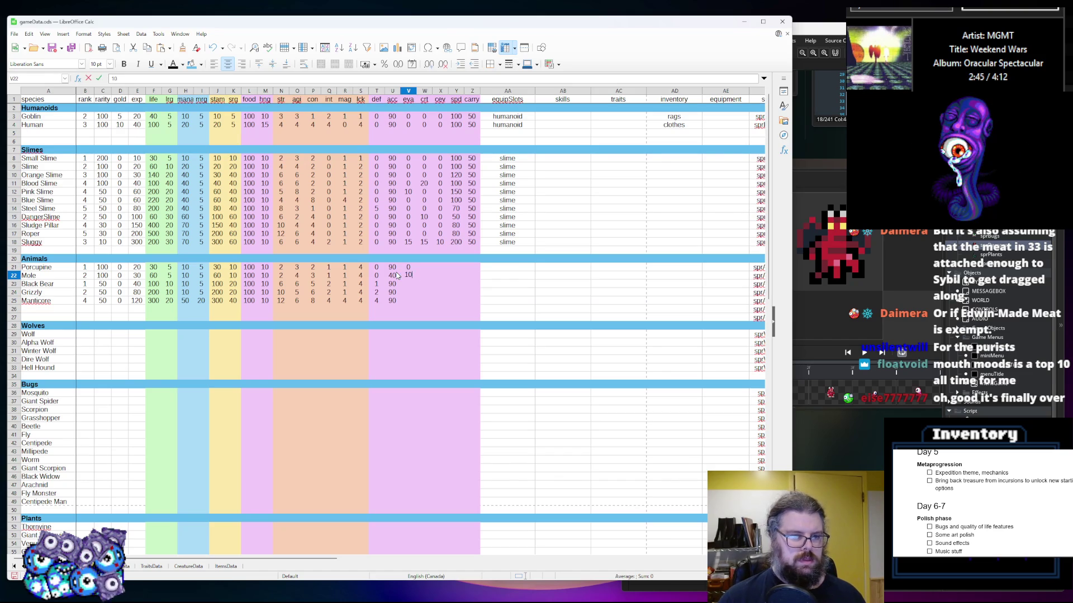
pyautogui.press('Return')
pyautogui.write('20')
pyautogui.press('Return')
pyautogui.write('5')
pyautogui.press('Return')
pyautogui.write('10')
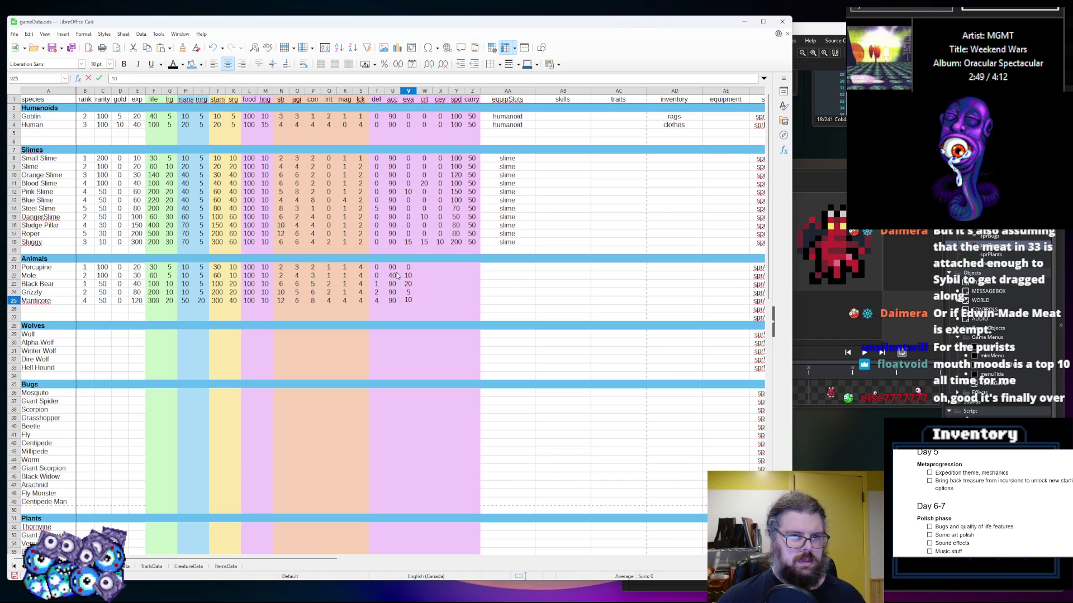
pyautogui.press('Tab')
# Enter the Animals crt values 0, 0, 20, 30 and 20
pyautogui.press('Up')
pyautogui.press('Up')
pyautogui.press('Up')
pyautogui.write('0')
pyautogui.press('Return')
pyautogui.write('0')
pyautogui.press('Return')
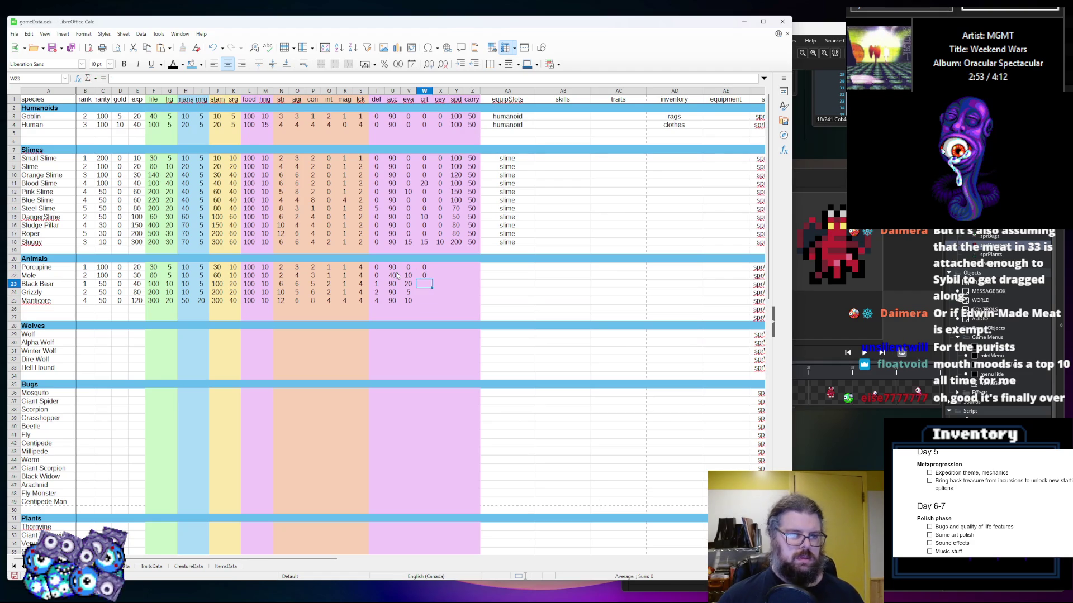
pyautogui.write('20')
pyautogui.press('Return')
pyautogui.write('30')
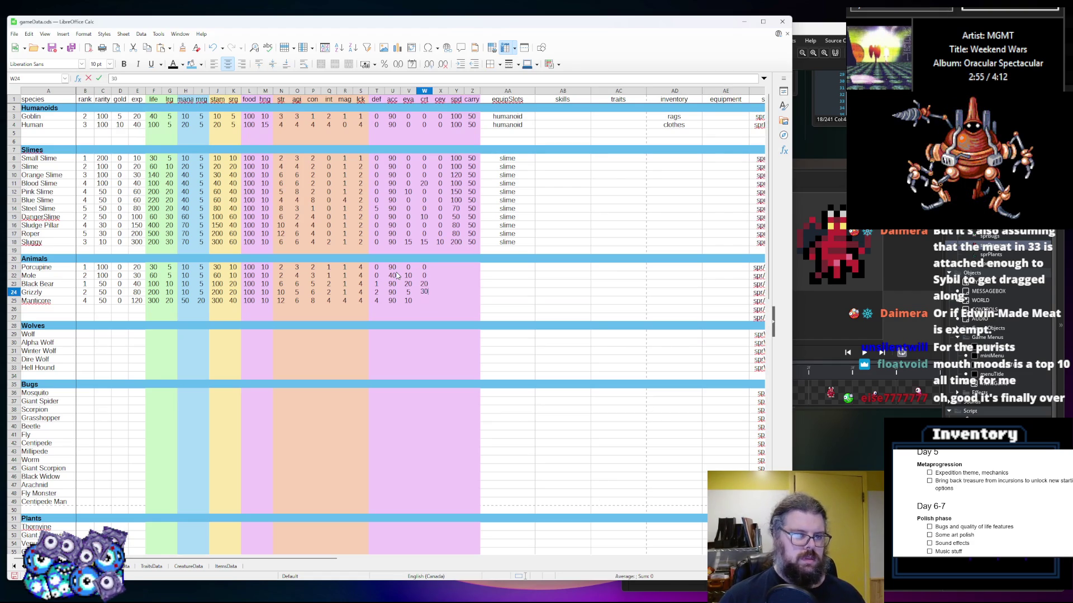
pyautogui.press('Return')
pyautogui.write('20')
pyautogui.press('Tab')
# Set cev to 0 for all five Animals
pyautogui.press('Up')
pyautogui.press('Up')
pyautogui.press('Up')
pyautogui.write('0')
pyautogui.press('Return')
pyautogui.write('0')
pyautogui.press('Return')
pyautogui.write('0')
pyautogui.press('Return')
pyautogui.write('0')
pyautogui.press('Return')
pyautogui.write('0')
pyautogui.press('Up')
# Enter the Animals spd values 100, 50, 120, 100 and 100
pyautogui.press('Tab')
pyautogui.press('Up')
pyautogui.press('Up')
pyautogui.press('Up')
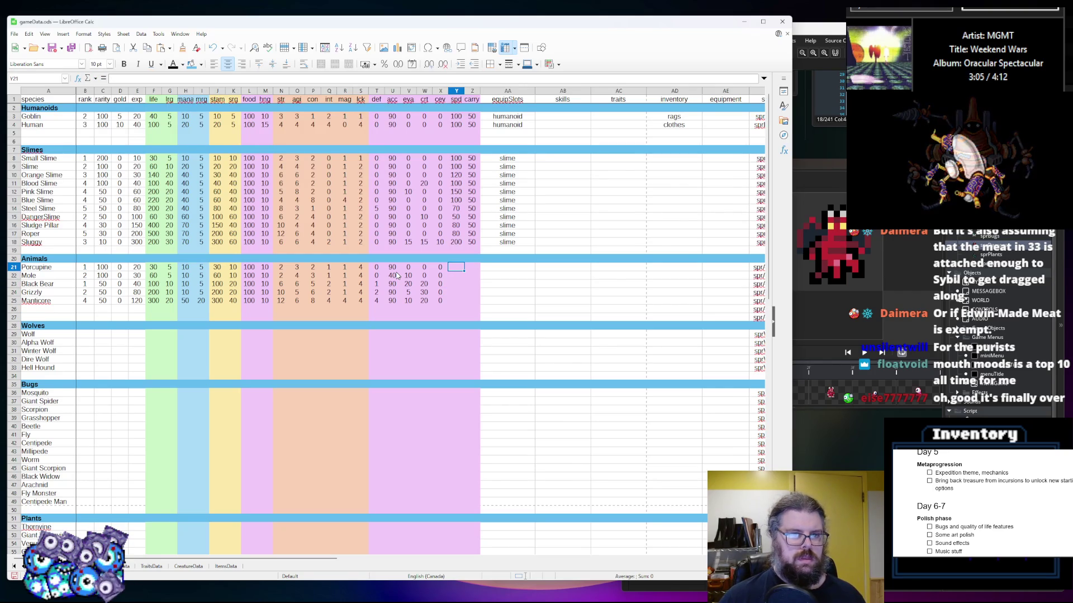
pyautogui.write('5')
pyautogui.press('Return')
pyautogui.write('50')
pyautogui.press('Return')
pyautogui.write('120')
pyautogui.press('Return')
pyautogui.write('100')
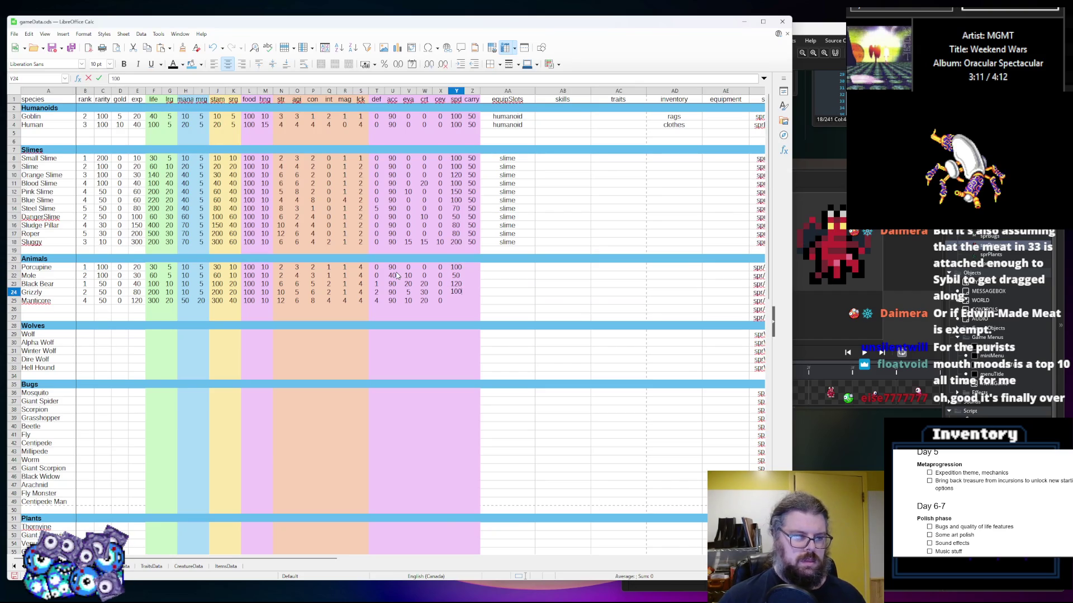
pyautogui.press('Return')
pyautogui.write('100')
pyautogui.press('Tab')
# Set carry to 50 for all five Animals
pyautogui.press('Up')
pyautogui.press('Up')
pyautogui.press('Up')
pyautogui.write('50')
pyautogui.press('Return')
pyautogui.write('50')
pyautogui.press('Return')
pyautogui.write('50-')
pyautogui.press('BackSpace')
pyautogui.press('Return')
pyautogui.write('50')
pyautogui.press('Return')
pyautogui.write('50')
pyautogui.press('Up')
pyautogui.press('Up')
pyautogui.press('Up')
pyautogui.press('Left')
pyautogui.press('Left')
pyautogui.press('Left')
pyautogui.press('Left')
pyautogui.press('Left')
pyautogui.press('Left')
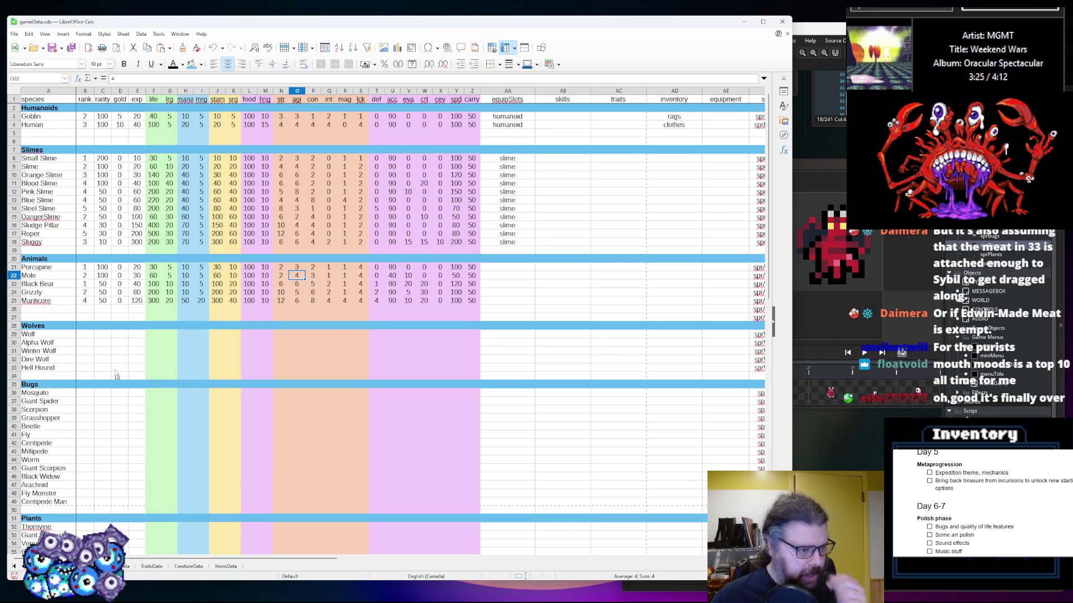
pyautogui.click(85, 334)
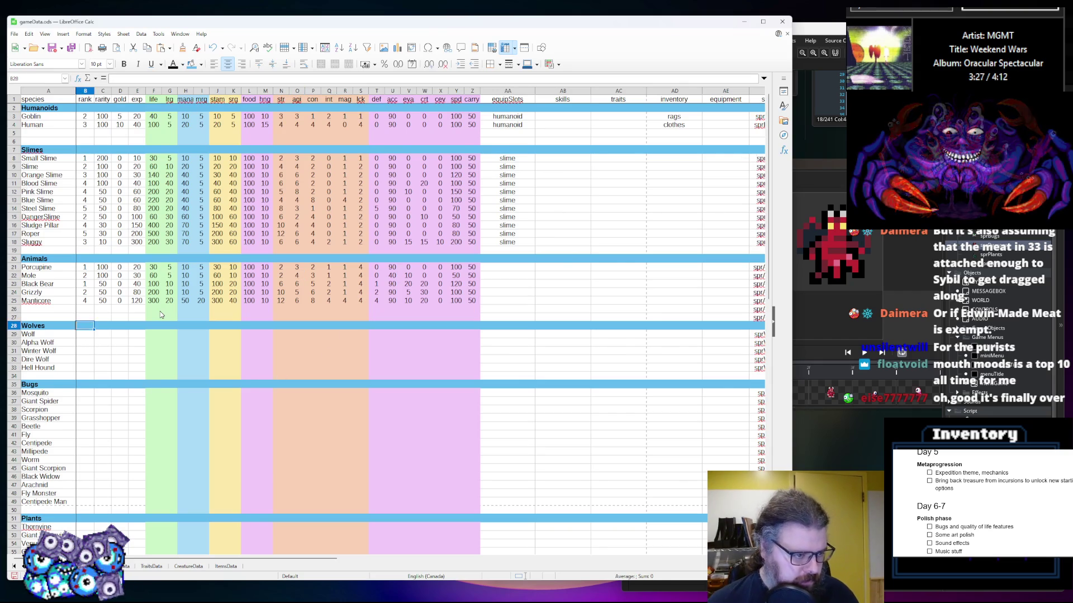
# Enter Wolves ranks 1, 1, 2 and 4 for Wolf, Alpha, Winter and Dire Wolf, plus Hell Hound's rank
pyautogui.write('1')
pyautogui.press('Return')
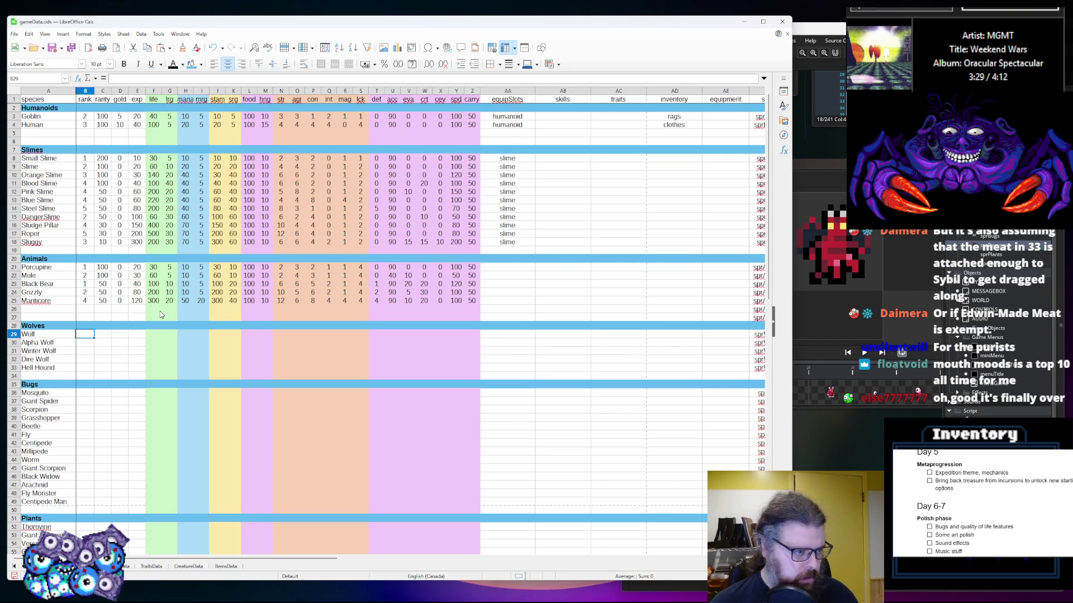
pyautogui.write('1')
pyautogui.press('Return')
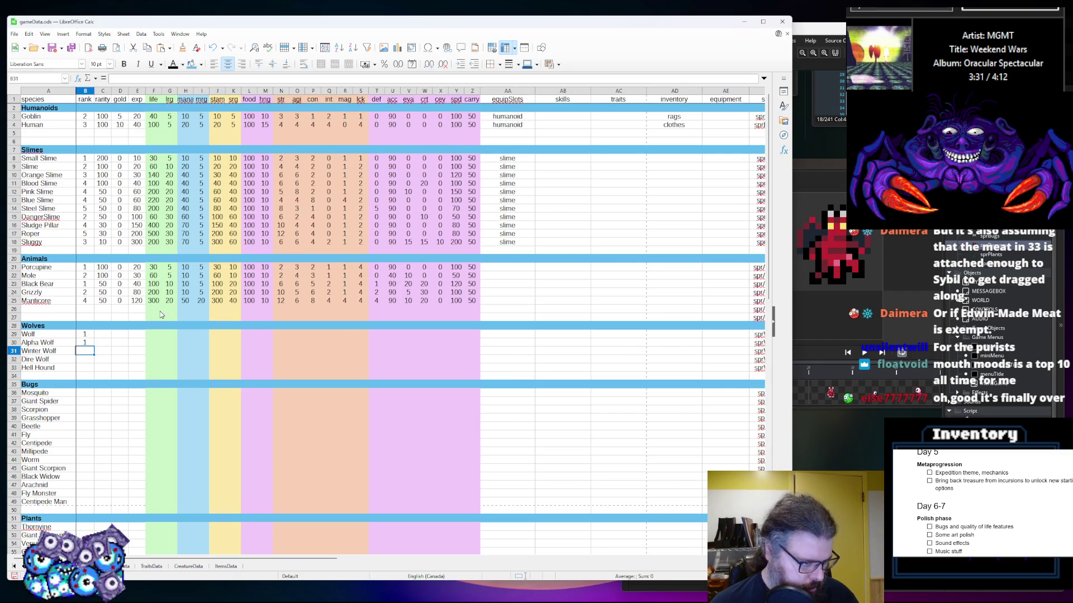
pyautogui.write('2')
pyautogui.press('Return')
pyautogui.write('4')
pyautogui.press('Return')
pyautogui.write('5')
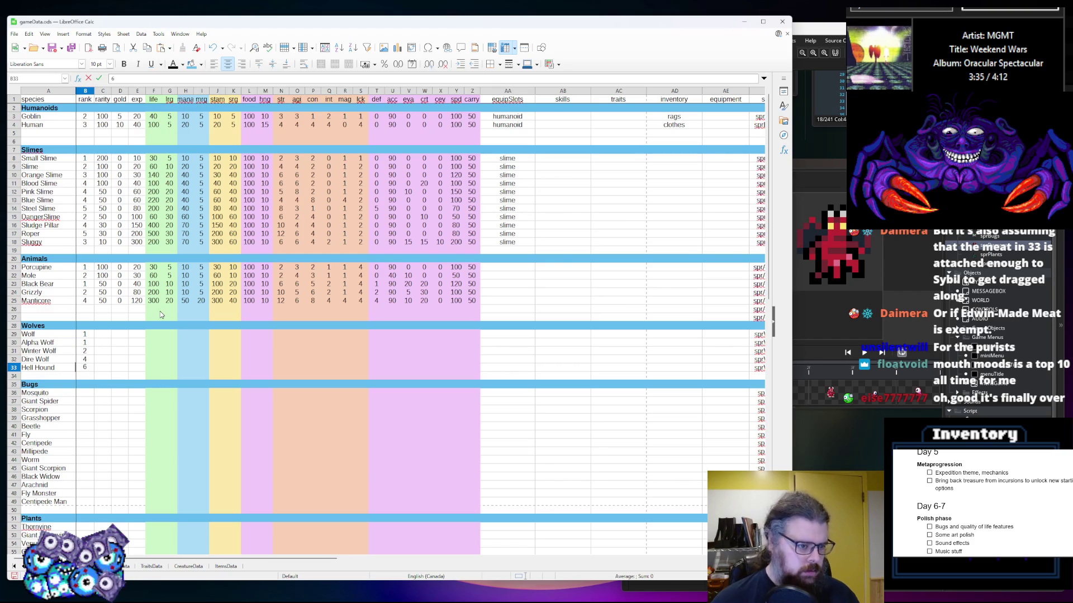
pyautogui.press('Tab')
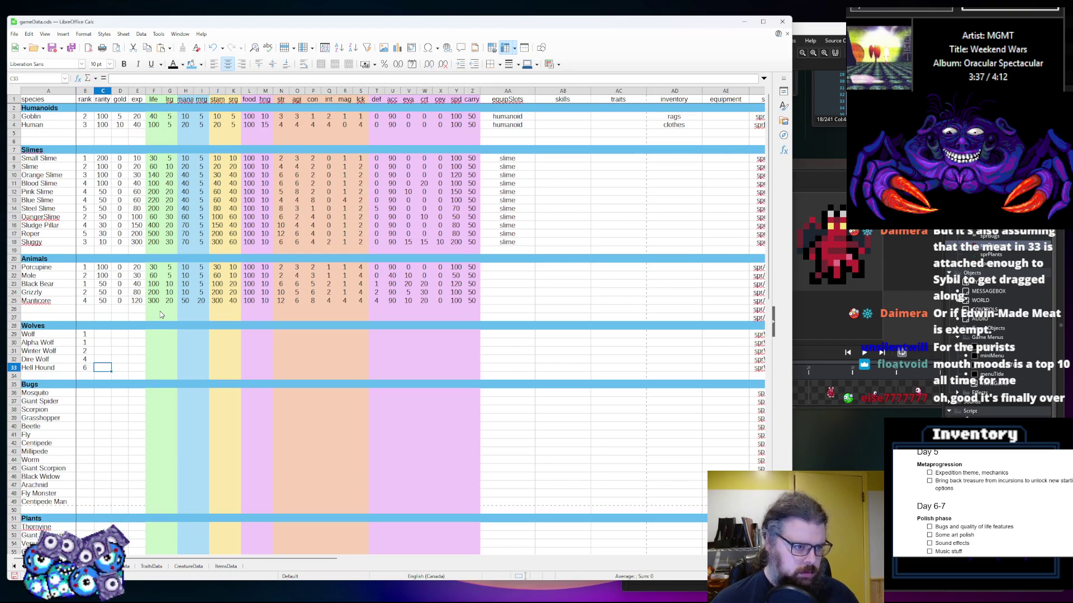
# Raise Blue Slime's rank to 5, Steel Slime's to 6, and Hell Hound's to 8
pyautogui.press('Left')
pyautogui.write('5')
pyautogui.press('Up')
pyautogui.press('Up')
pyautogui.press('Up')
pyautogui.press('Up')
pyautogui.press('Up')
pyautogui.press('Up')
pyautogui.press('Up')
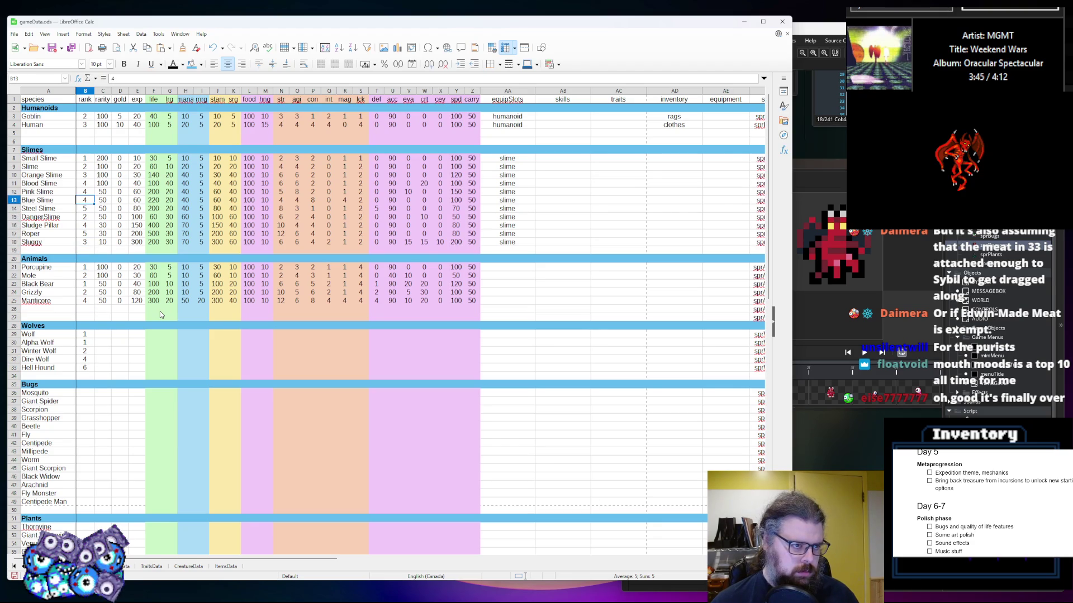
pyautogui.write('5')
pyautogui.press('Return')
pyautogui.write('6')
pyautogui.press('Return')
pyautogui.press('Down')
pyautogui.press('Down')
pyautogui.press('Down')
pyautogui.press('Down')
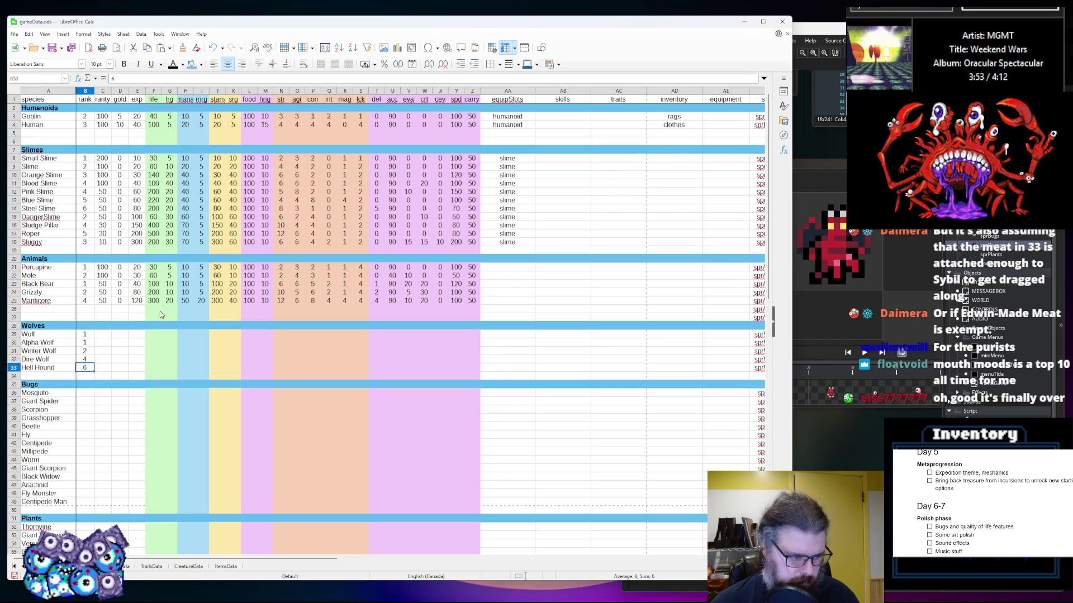
pyautogui.write('8')
pyautogui.press('Up')
pyautogui.press('Up')
pyautogui.press('Up')
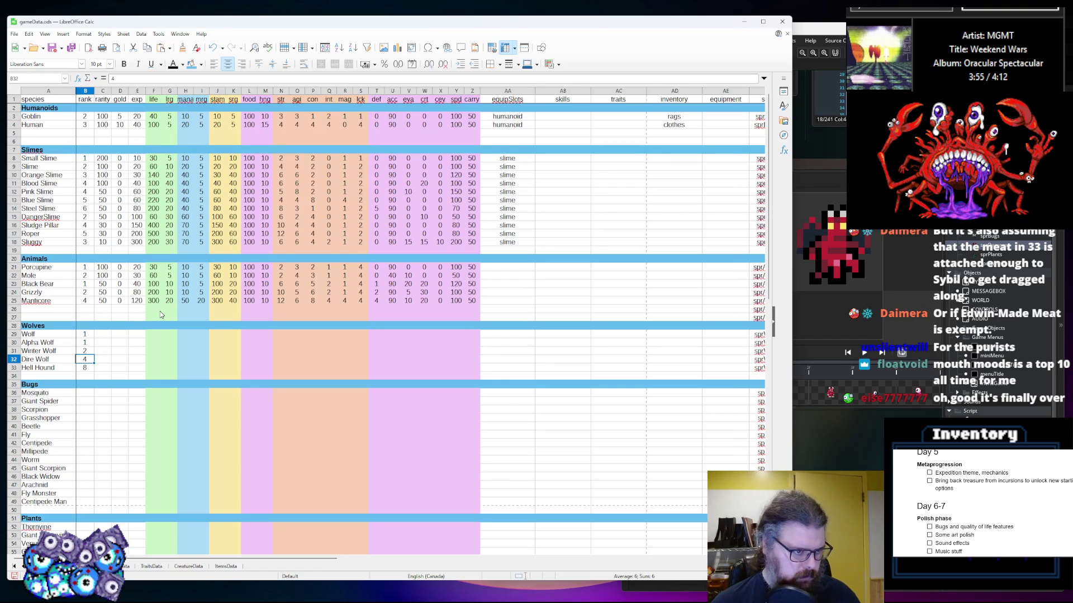
pyautogui.press('Down')
pyautogui.press('Down')
pyautogui.press('Down')
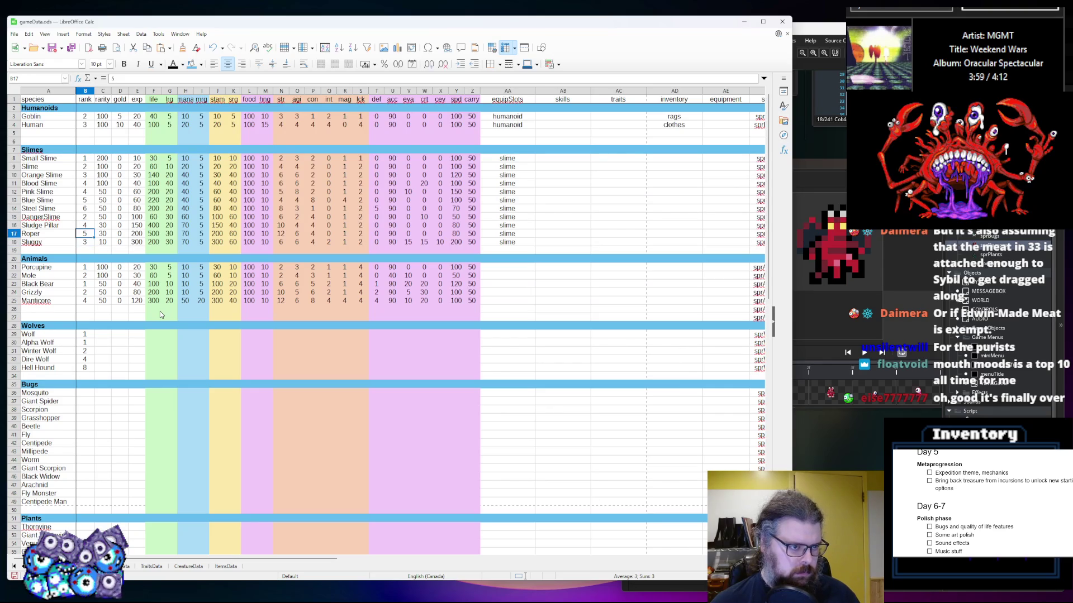
# Rerank the slimes: Steel 7, Blue 6, Pink 5
pyautogui.press('Up')
pyautogui.press('Up')
pyautogui.press('Up')
pyautogui.write('8')
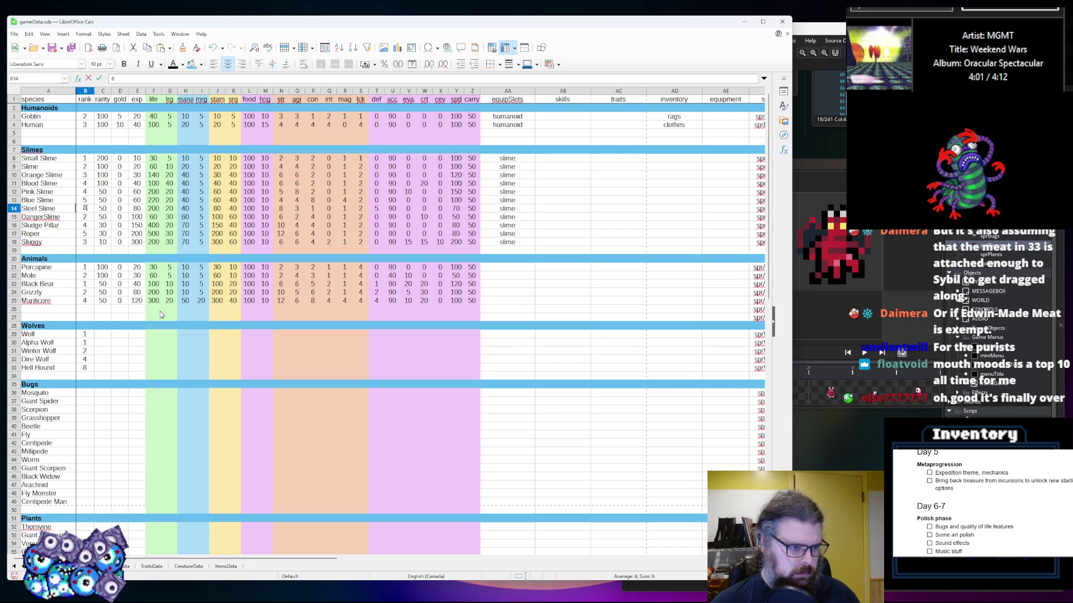
pyautogui.press('BackSpace')
pyautogui.write('7')
pyautogui.press('Up')
pyautogui.write('6')
pyautogui.press('Up')
pyautogui.write('5')
pyautogui.press('Up')
pyautogui.press('Down')
pyautogui.press('Down')
pyautogui.press('Down')
pyautogui.press('Down')
pyautogui.press('Down')
pyautogui.press('Down')
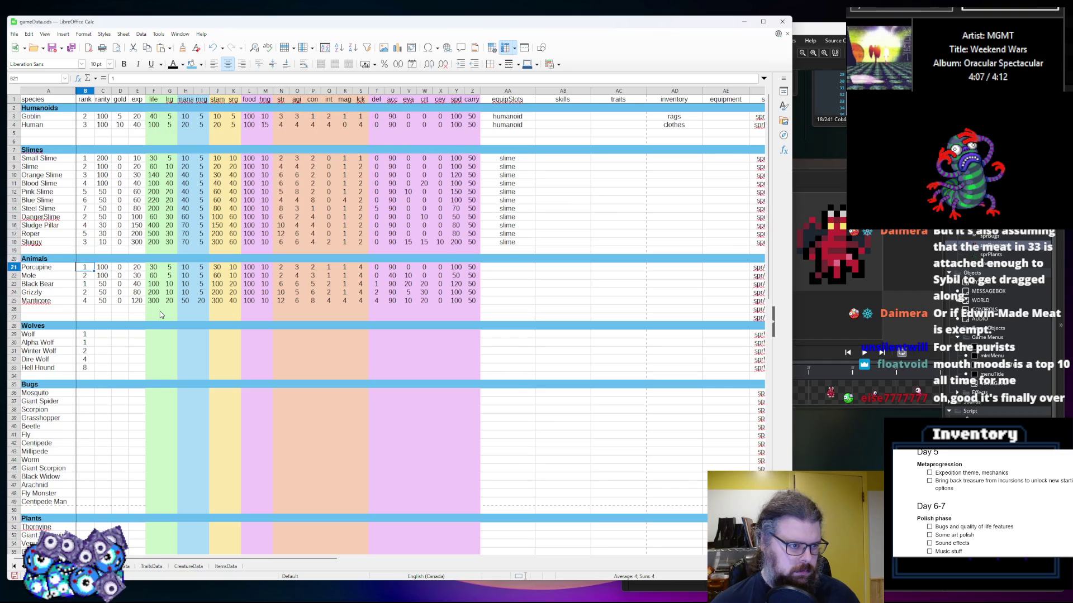
# Raise Manticore's rank to 6 while keeping Grizzly's rank at 2
pyautogui.press('Down')
pyautogui.press('Down')
pyautogui.press('Down')
pyautogui.write('6')
pyautogui.press('Up')
pyautogui.write('4')
pyautogui.press('BackSpace')
pyautogui.write('2')
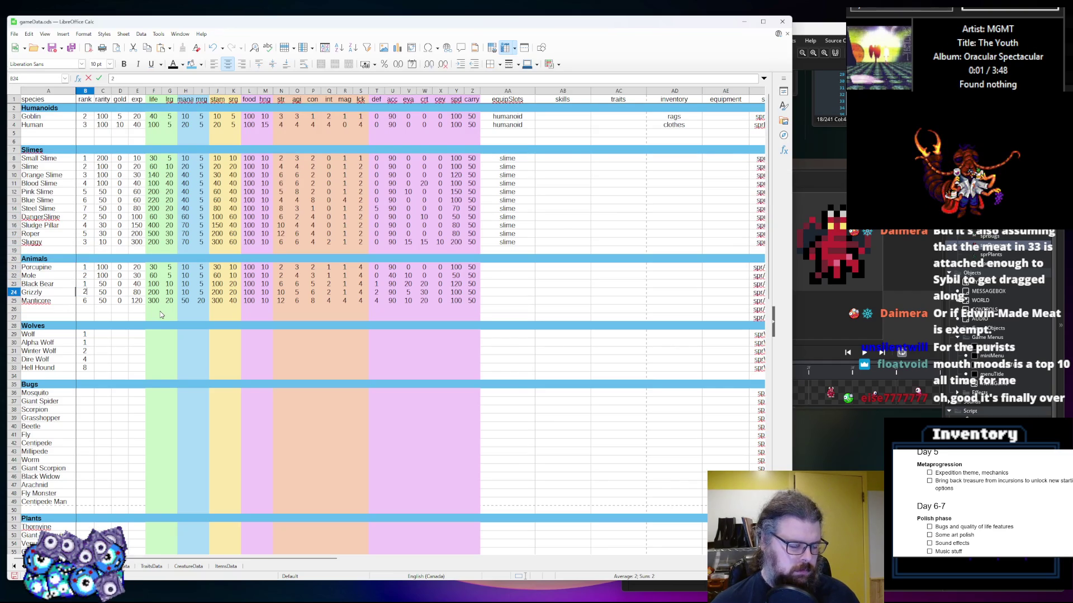
pyautogui.press('Return')
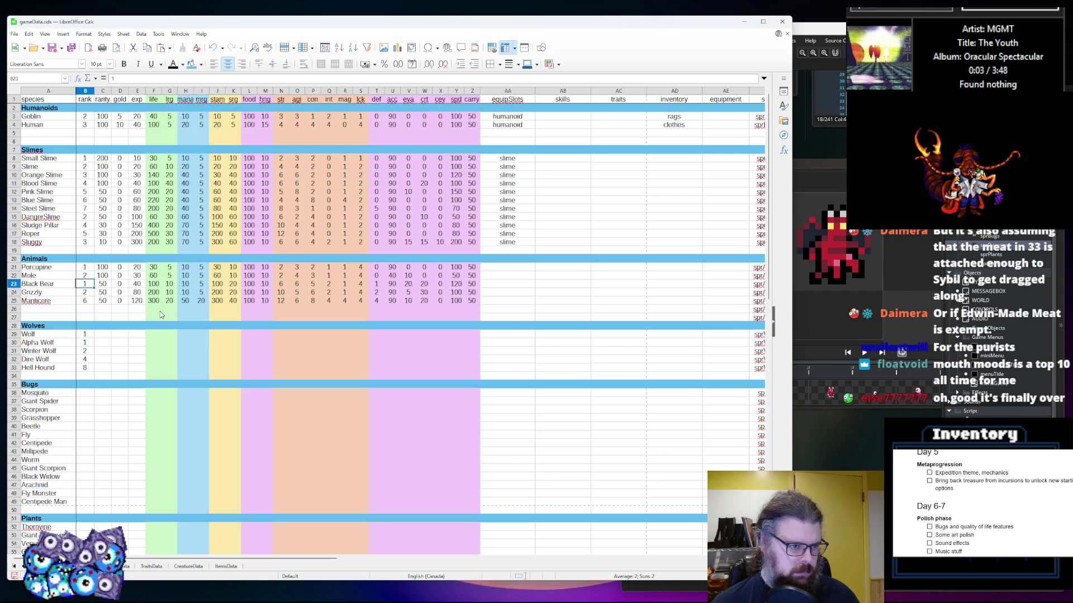
pyautogui.press('Down')
pyautogui.press('Down')
pyautogui.press('Up')
pyautogui.press('Up')
pyautogui.press('Up')
pyautogui.press('Right')
pyautogui.press('Down')
pyautogui.press('Down')
pyautogui.press('Down')
pyautogui.press('Down')
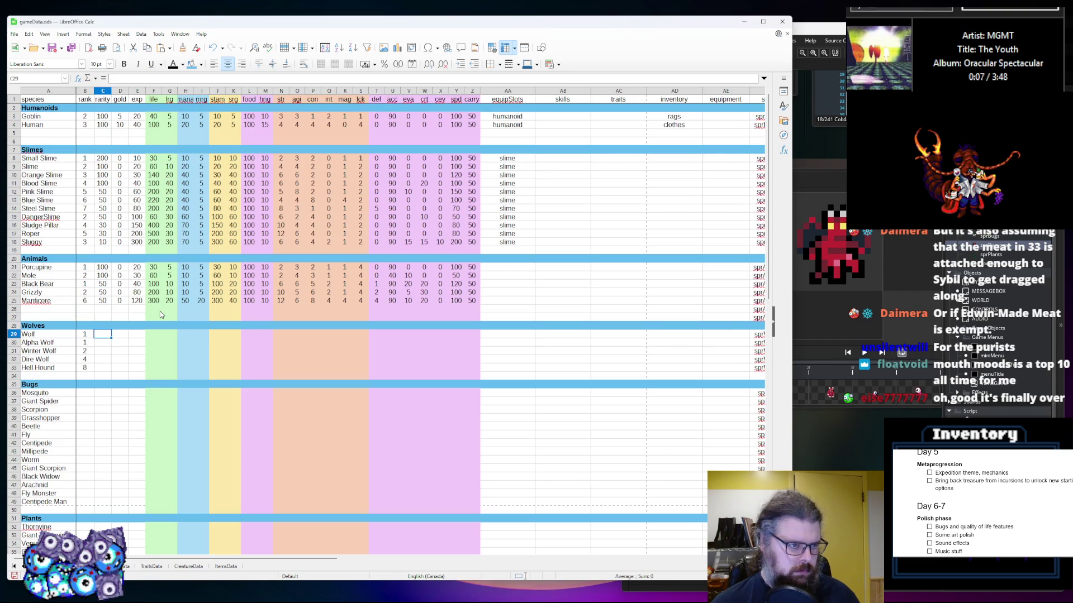
# Enter the Wolves rarities: 100, 50, then 70 for Winter Wolf, Dire Wolf and Hell Hound
pyautogui.write('100')
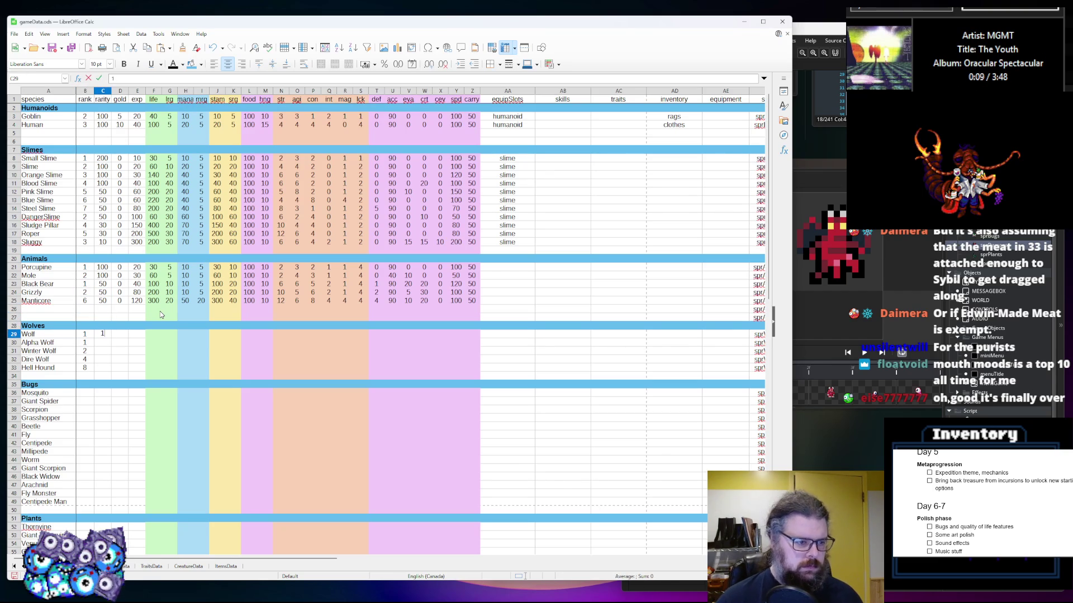
pyautogui.press('Return')
pyautogui.write('4')
pyautogui.press('BackSpace')
pyautogui.write('50')
pyautogui.press('Return')
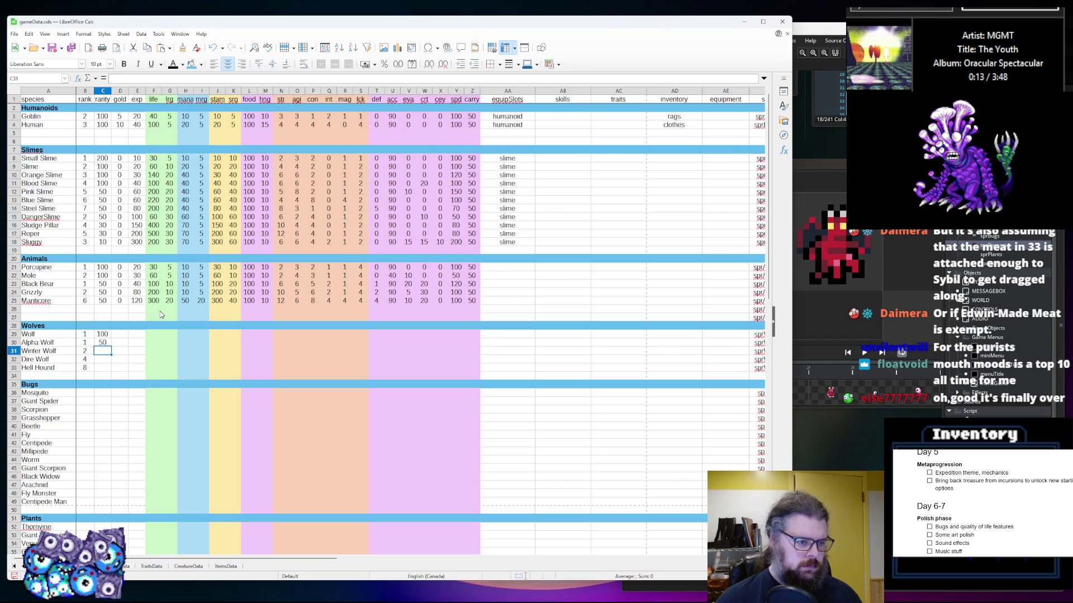
pyautogui.write('70')
pyautogui.press('Return')
pyautogui.write('70')
pyautogui.press('Return')
pyautogui.write('70')
pyautogui.press('Tab')
# Set the gold of every Wolves row to 0
pyautogui.press('Up')
pyautogui.press('Up')
pyautogui.press('Up')
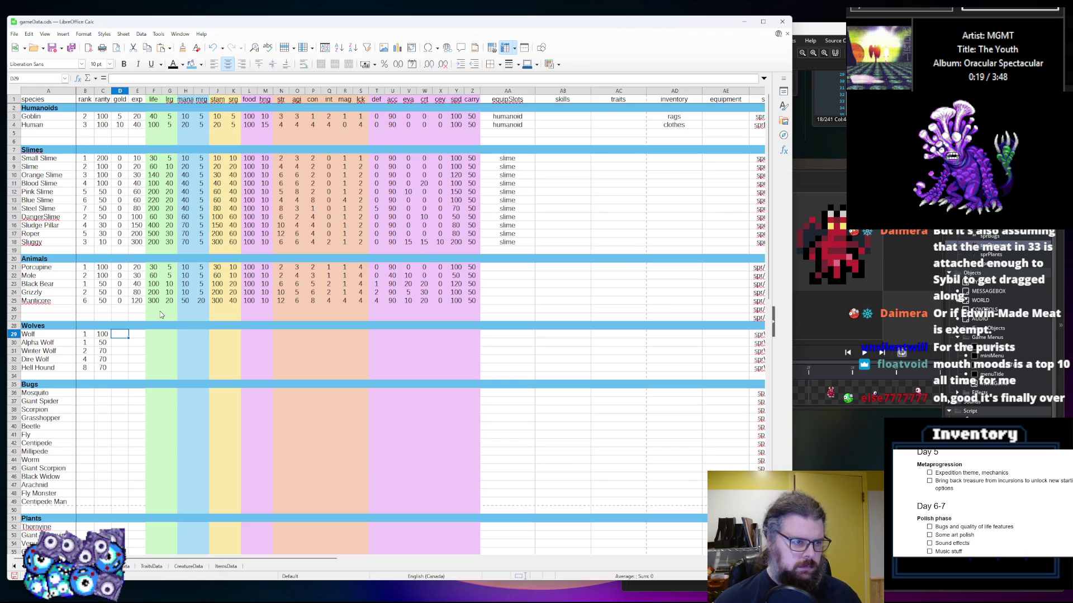
pyautogui.write('0')
pyautogui.press('Return')
pyautogui.write('0')
pyautogui.press('Return')
pyautogui.write('0')
pyautogui.press('Return')
pyautogui.write('0')
pyautogui.press('Return')
pyautogui.write('0')
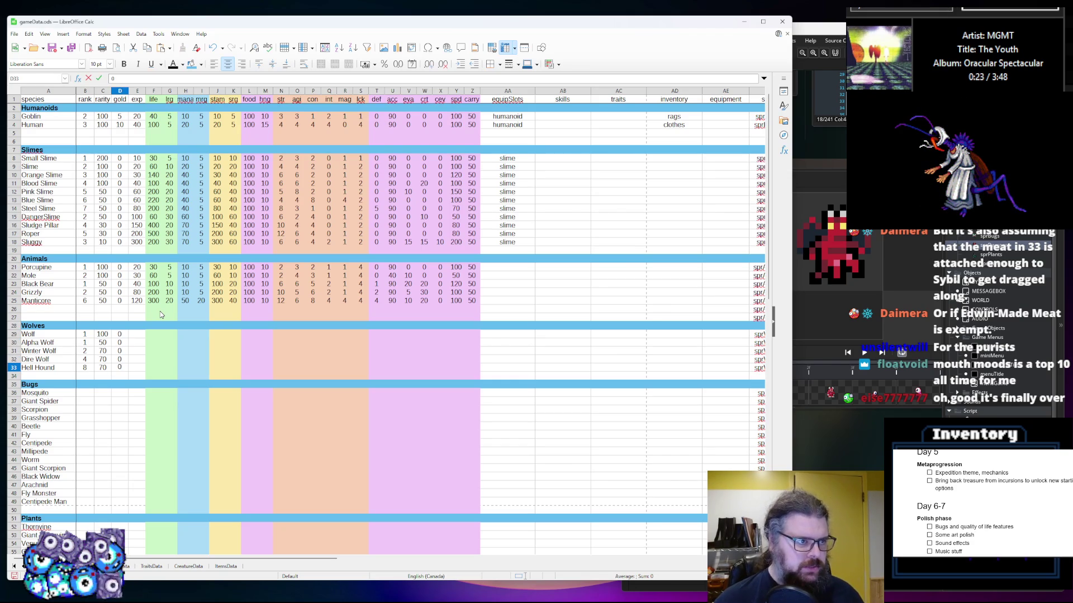
pyautogui.press('Up')
pyautogui.press('Up')
pyautogui.press('Up')
# Enter the Wolves exp values 30, 60, 40, 80 and 120
pyautogui.press('Right')
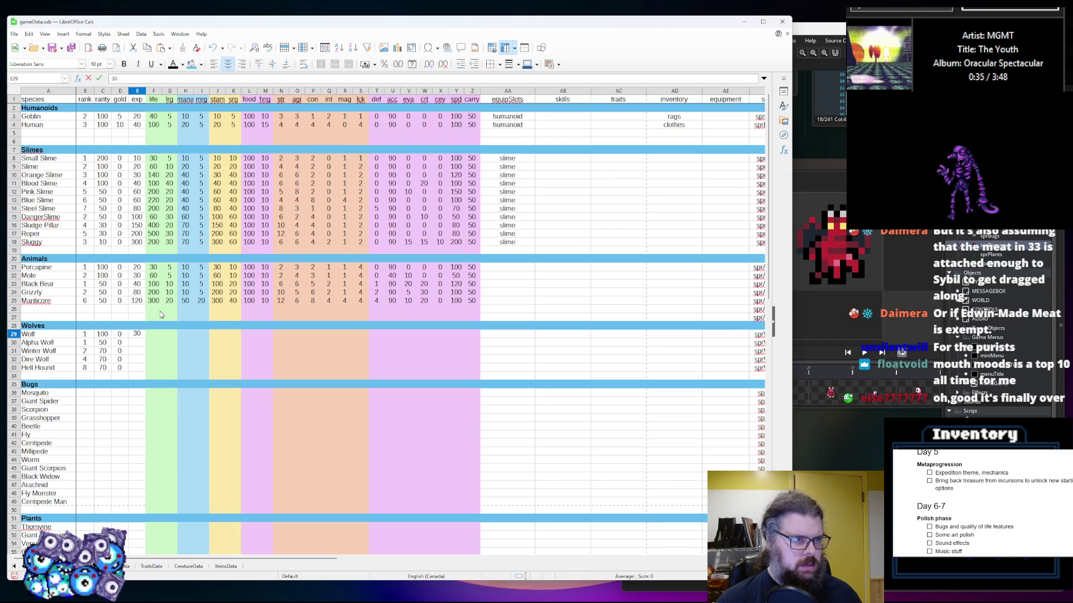
pyautogui.press('Return')
pyautogui.write('60')
pyautogui.press('Return')
pyautogui.write('40')
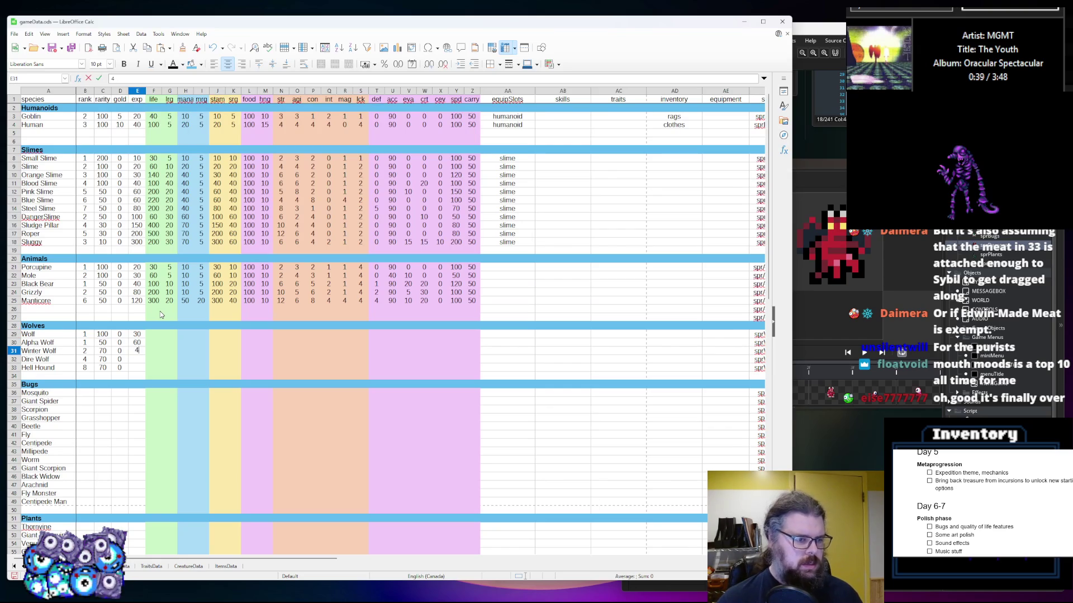
pyautogui.press('Return')
pyautogui.write('70')
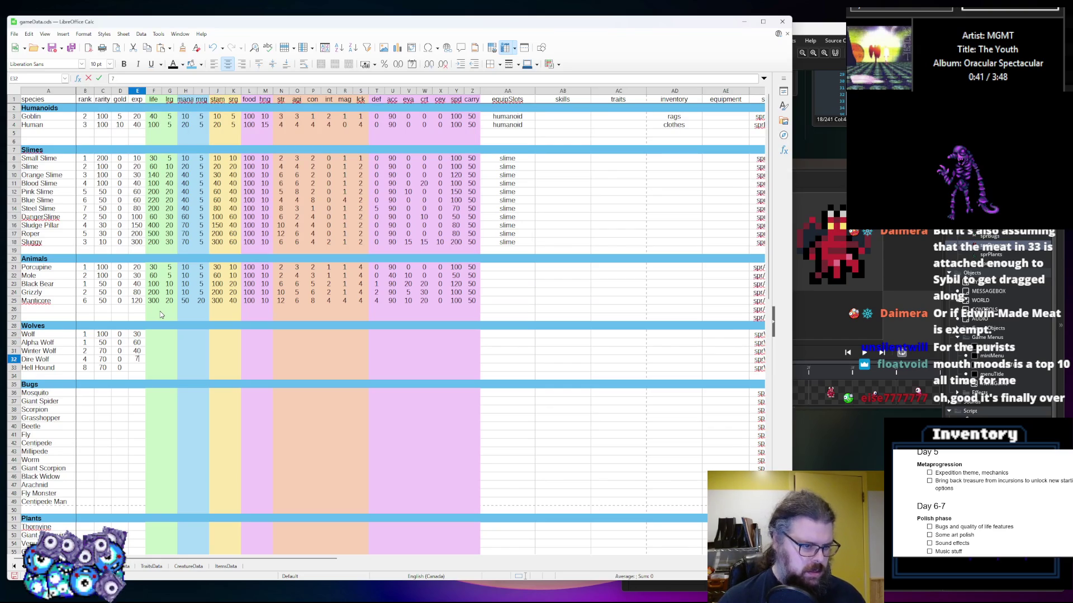
pyautogui.write('80')
pyautogui.press('Return')
pyautogui.write('120')
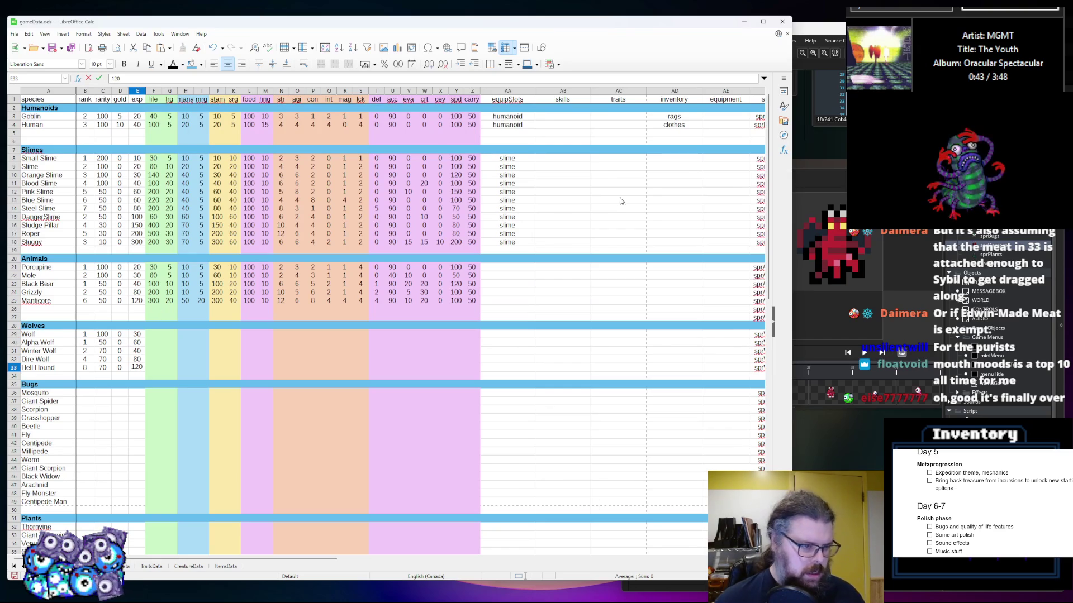
pyautogui.click(424, 375)
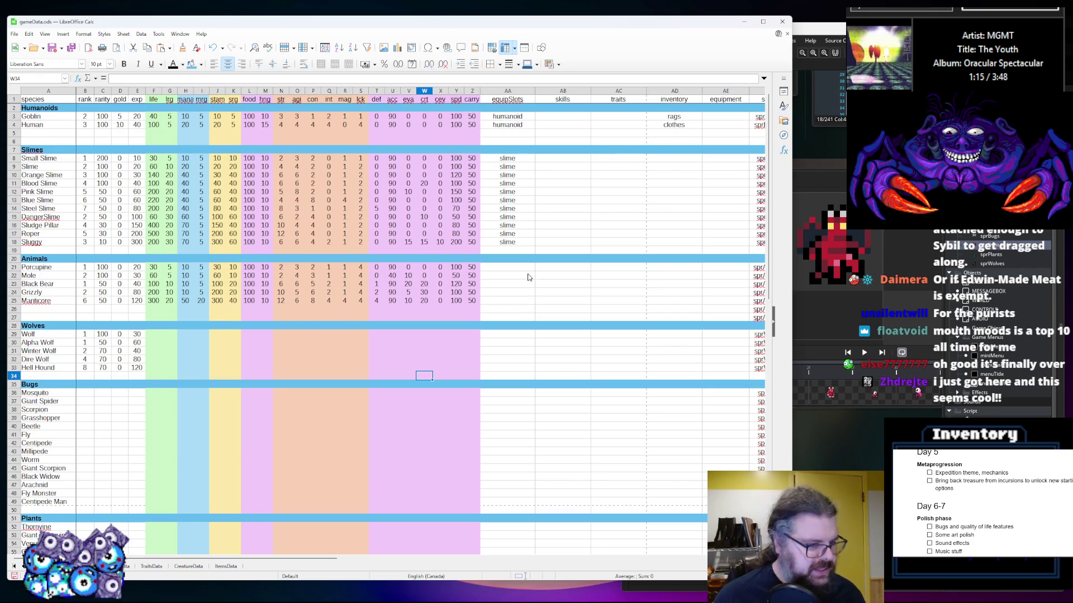
# Enter ranks 1, 1, 2 and 2 for Mosquito, Giant Spider, Scorpion and Grasshopper
pyautogui.scroll(-1, 165, 371)
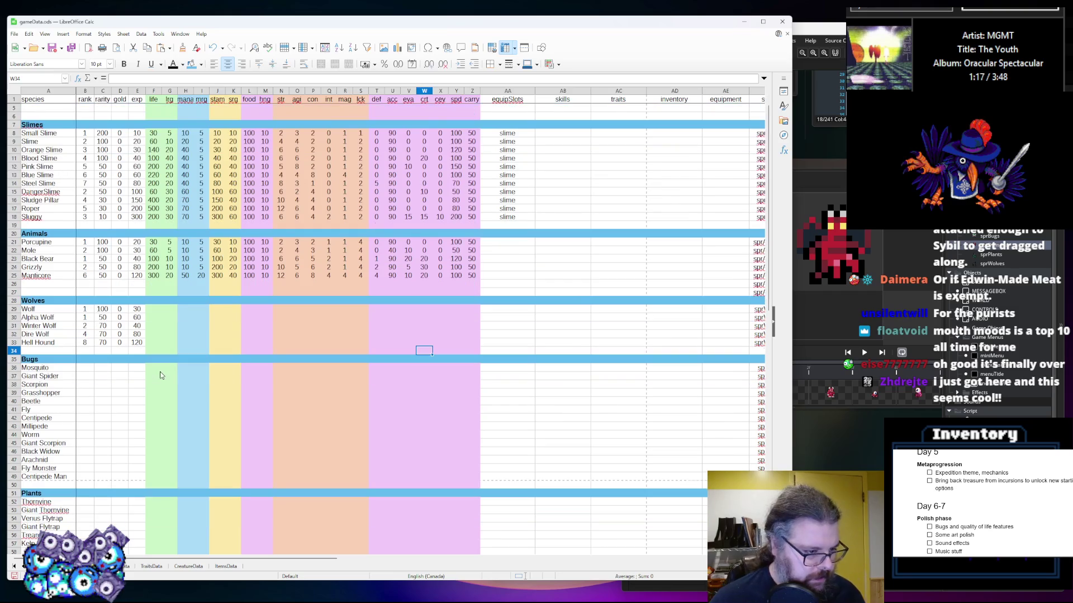
pyautogui.click(85, 367)
pyautogui.write('1')
pyautogui.press('Return')
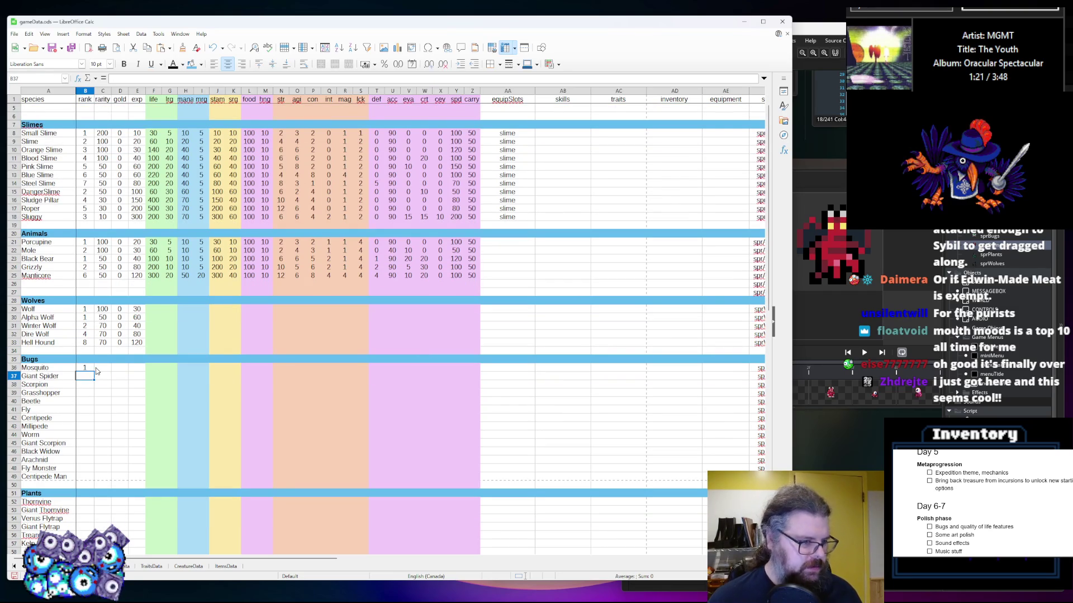
pyautogui.write('2')
pyautogui.press('Return')
pyautogui.write('2')
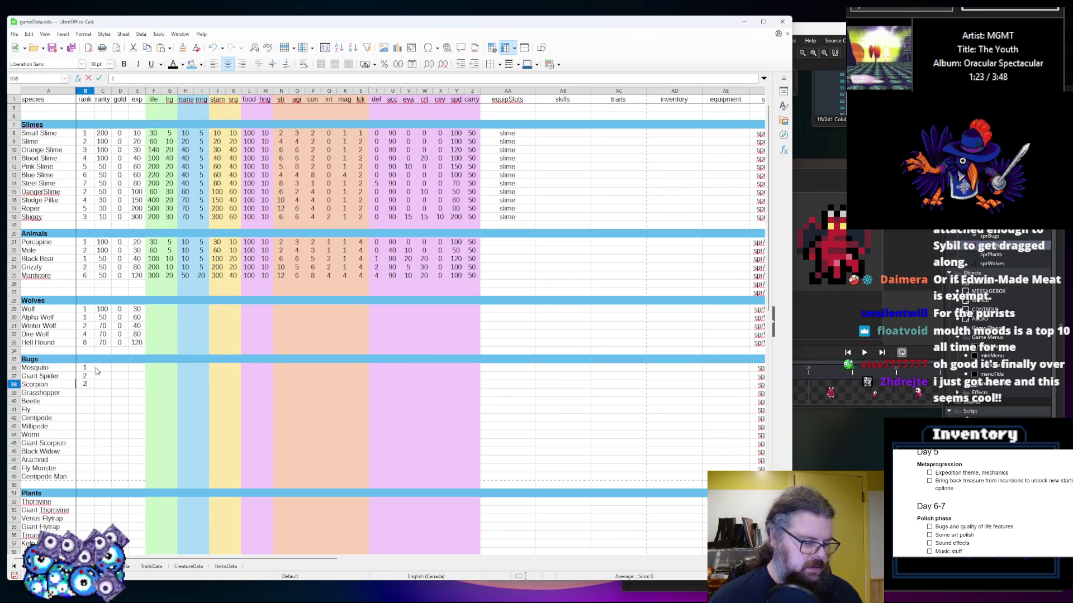
pyautogui.press('Up')
pyautogui.write('1')
pyautogui.press('Return')
pyautogui.press('Down')
pyautogui.write('2')
pyautogui.press('Return')
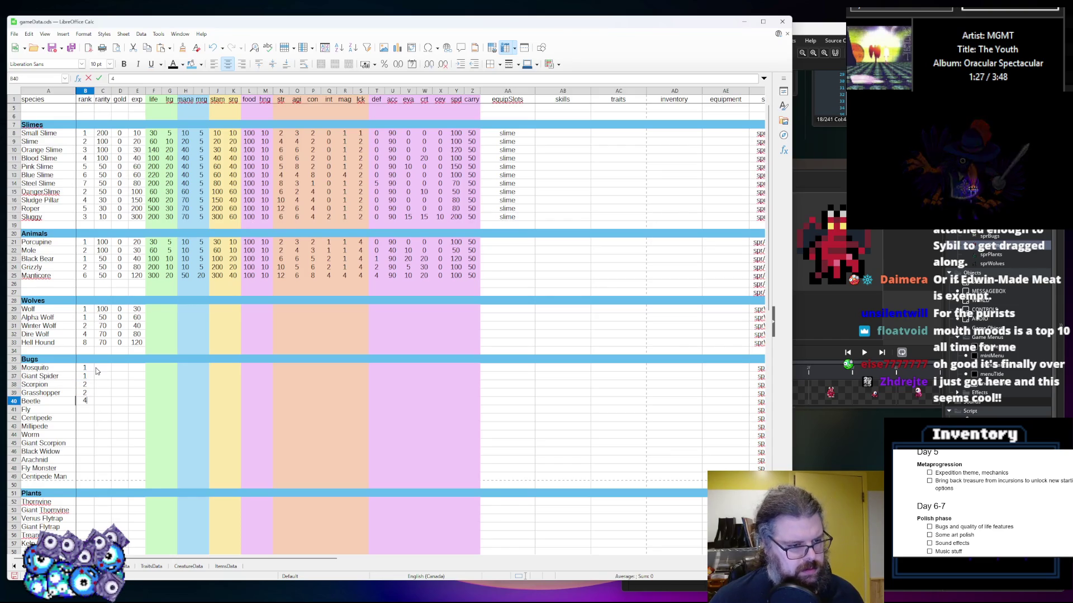
# Enter ranks 4, 4, 5, 6, 7 for Beetle through Worm, and 2 for Giant Scorpion
pyautogui.write('4')
pyautogui.press('Return')
pyautogui.write('4')
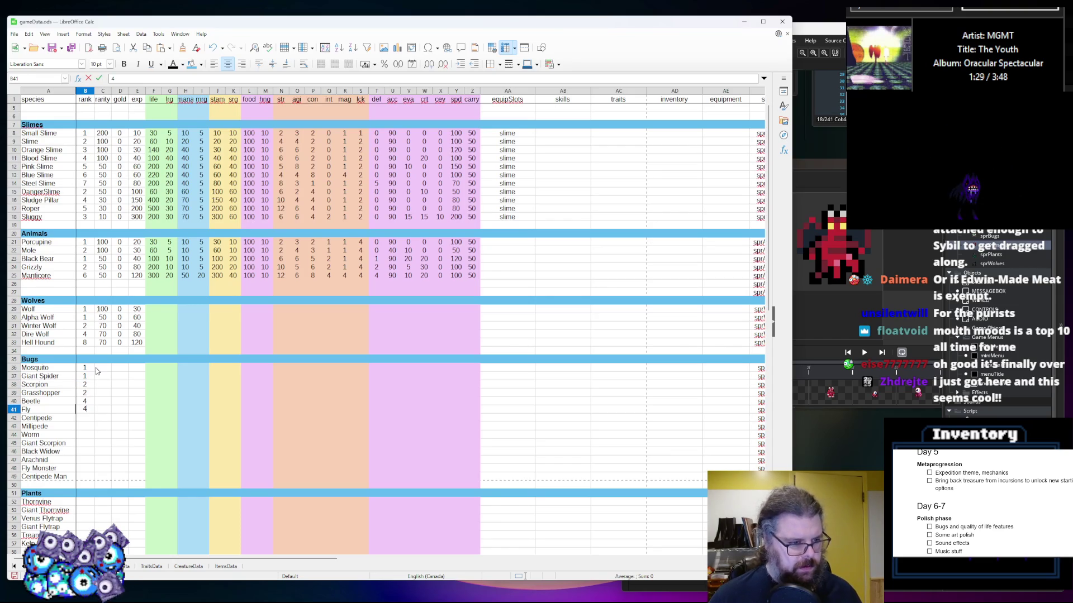
pyautogui.press('Return')
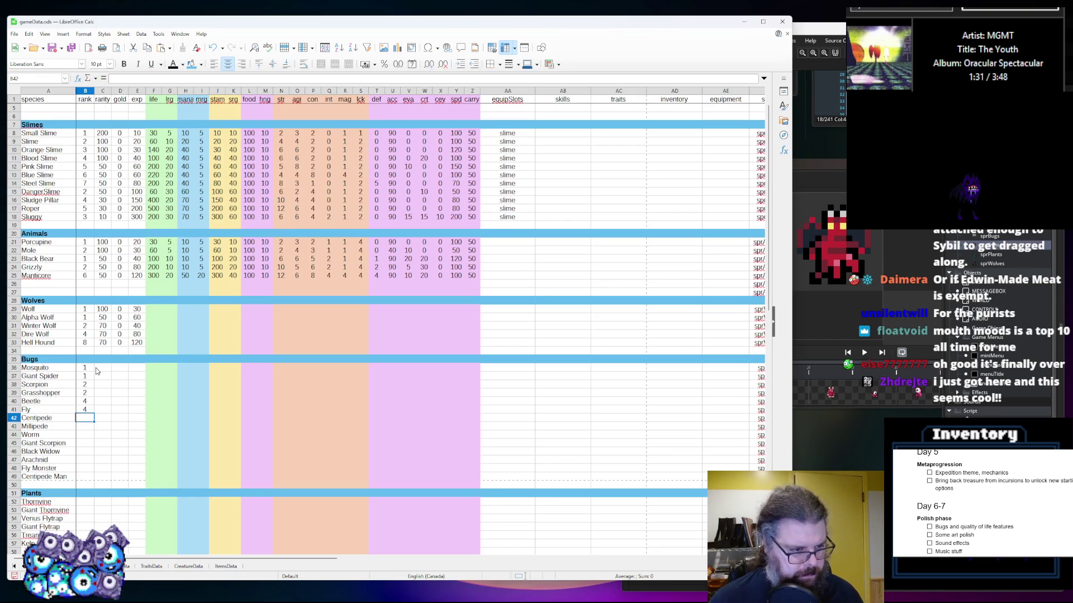
pyautogui.write('5')
pyautogui.press('Return')
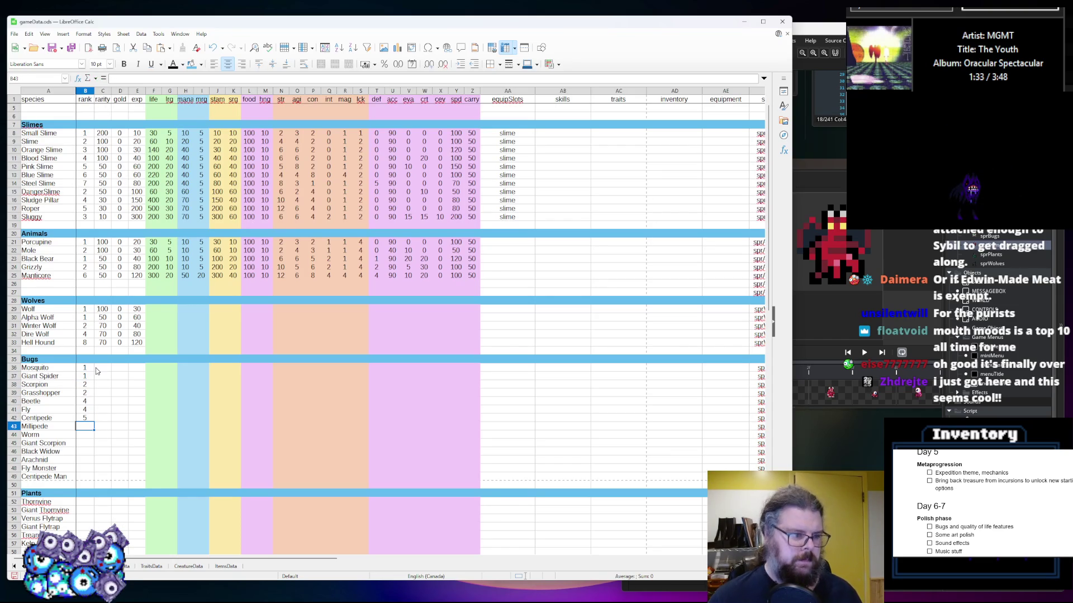
pyautogui.write('6')
pyautogui.press('Return')
pyautogui.write('7')
pyautogui.press('Return')
pyautogui.write('8')
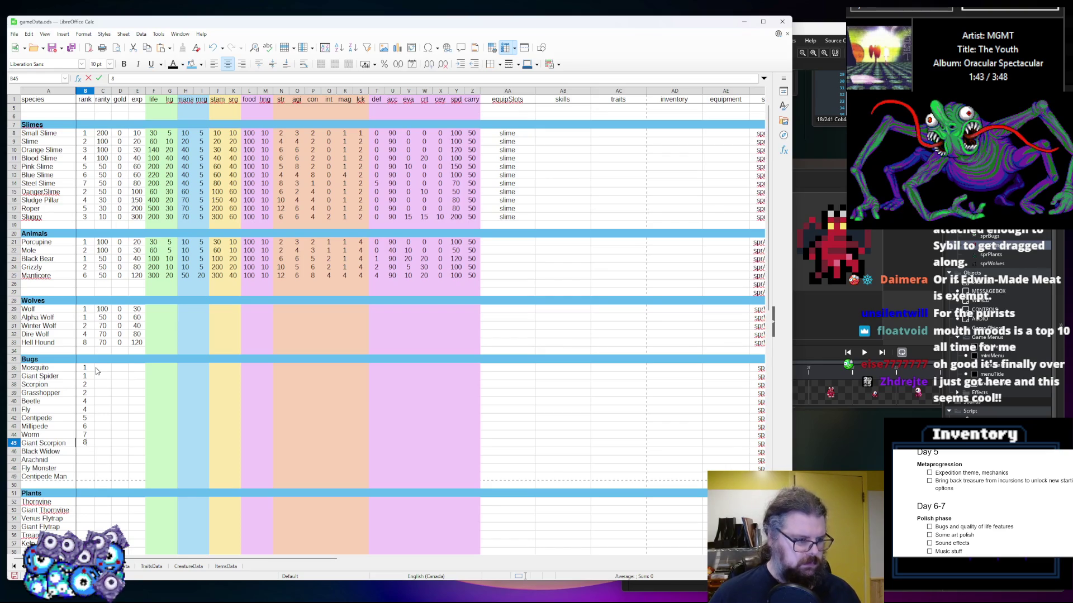
pyautogui.press('Up')
pyautogui.press('Up')
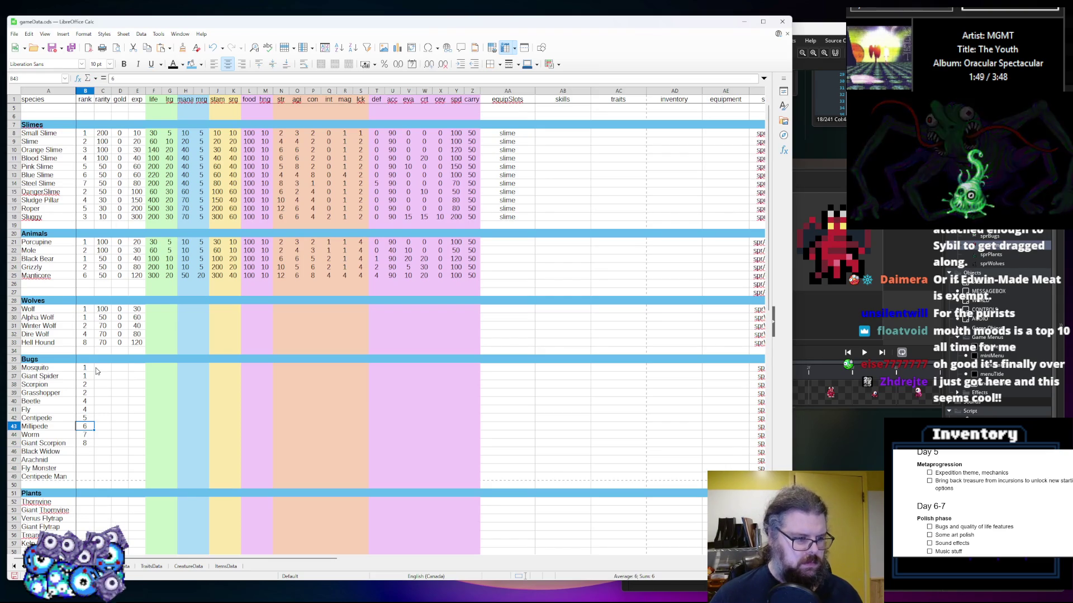
pyautogui.press('Down')
pyautogui.press('Down')
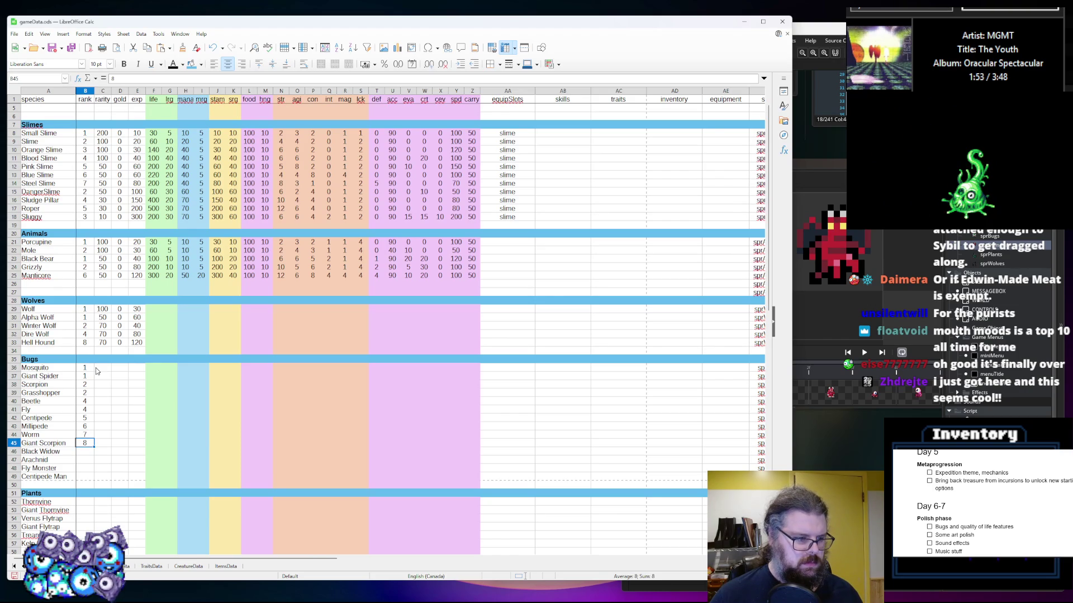
pyautogui.write('2')
pyautogui.press('Return')
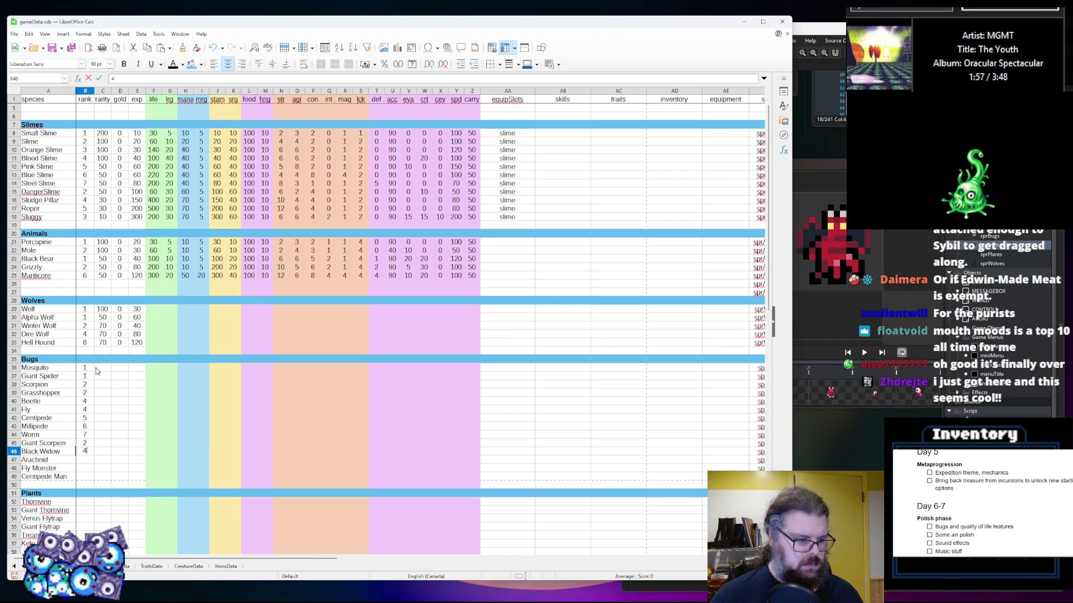
# Enter ranks 4, 4, 6 and 8 for Black Widow, Arachnid, Fly Monster and Centipede Man
pyautogui.write('4')
pyautogui.press('Return')
pyautogui.write('4')
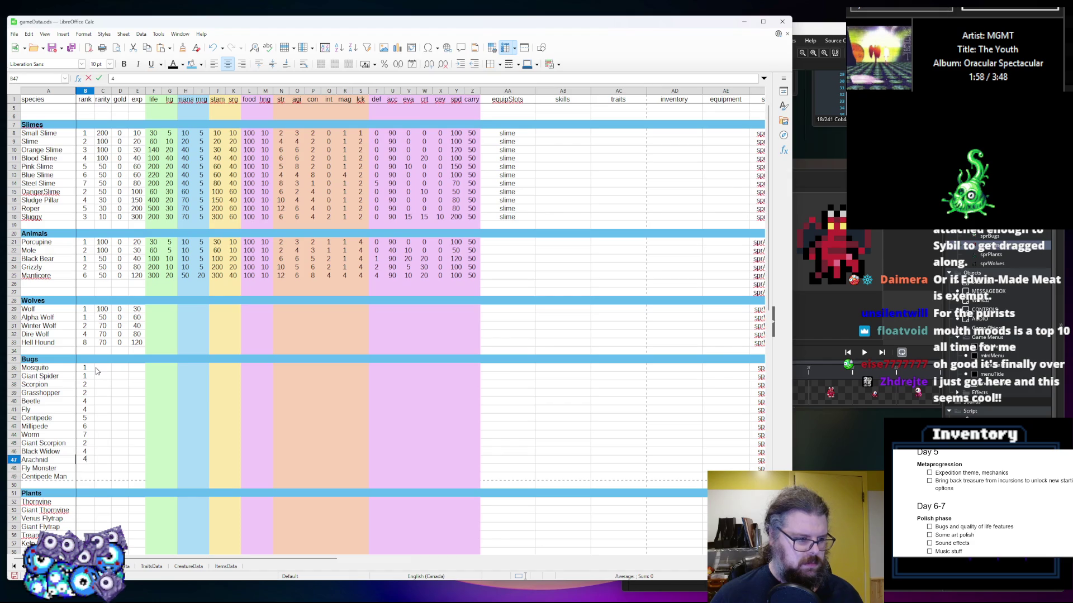
pyautogui.press('Return')
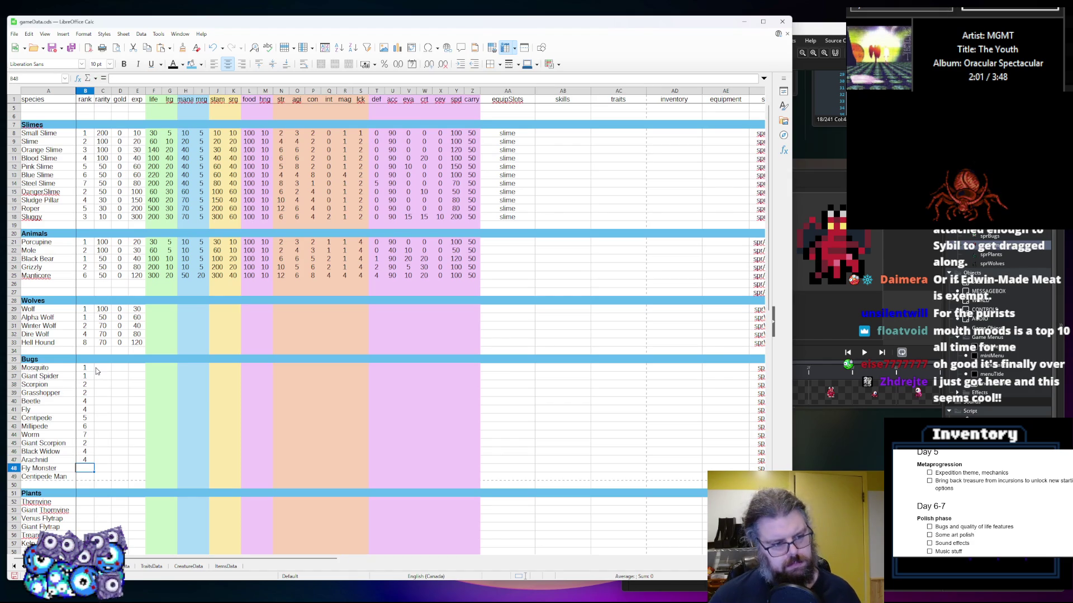
pyautogui.write('6')
pyautogui.press('Return')
pyautogui.write('8')
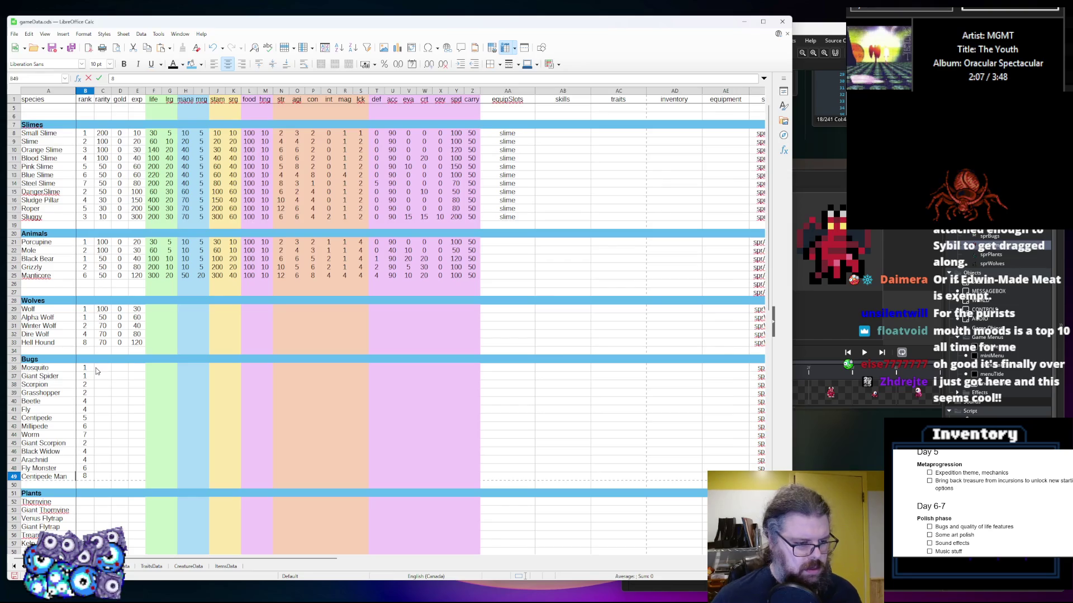
pyautogui.click(145, 419)
pyautogui.scroll(-1, 144, 419)
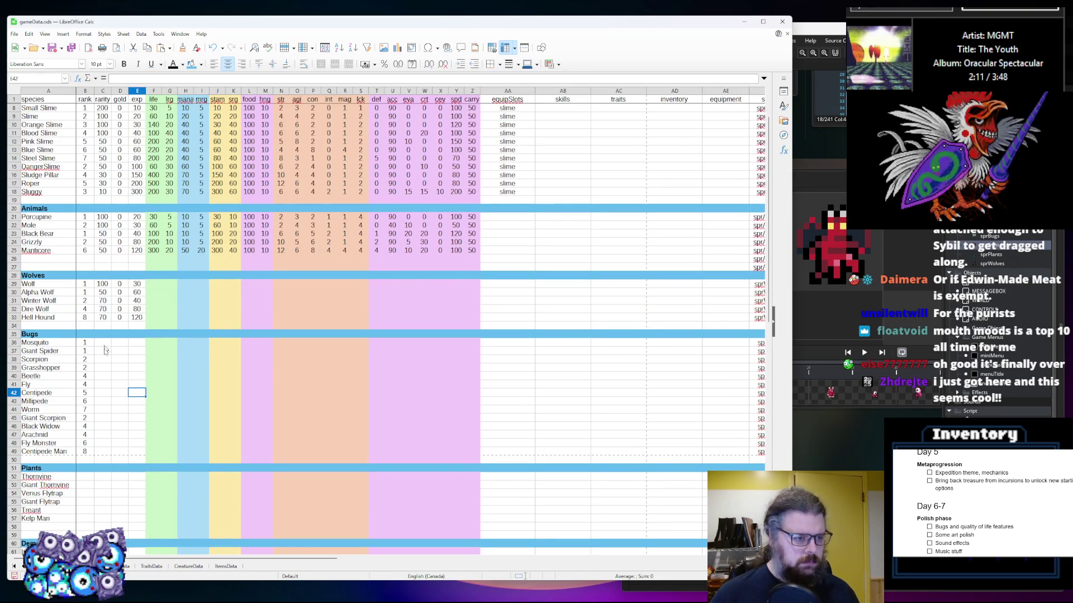
# Enter bug rarities 100, 60, then 80 for Scorpion through Centipede
pyautogui.scroll(1, 84, 346)
pyautogui.scroll(-1, 101, 369)
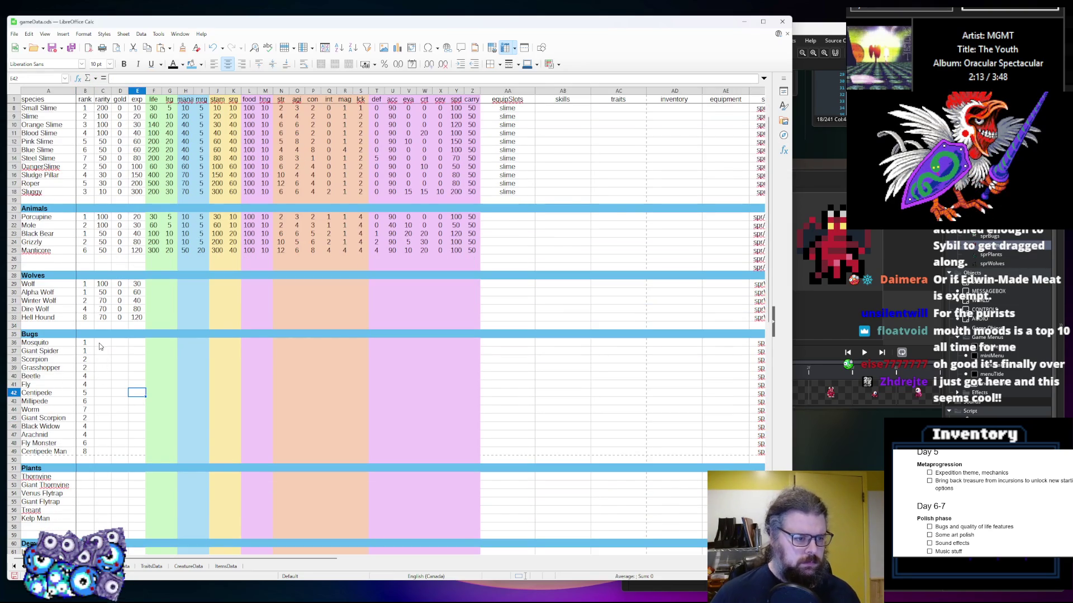
pyautogui.click(101, 343)
pyautogui.write('100')
pyautogui.press('Return')
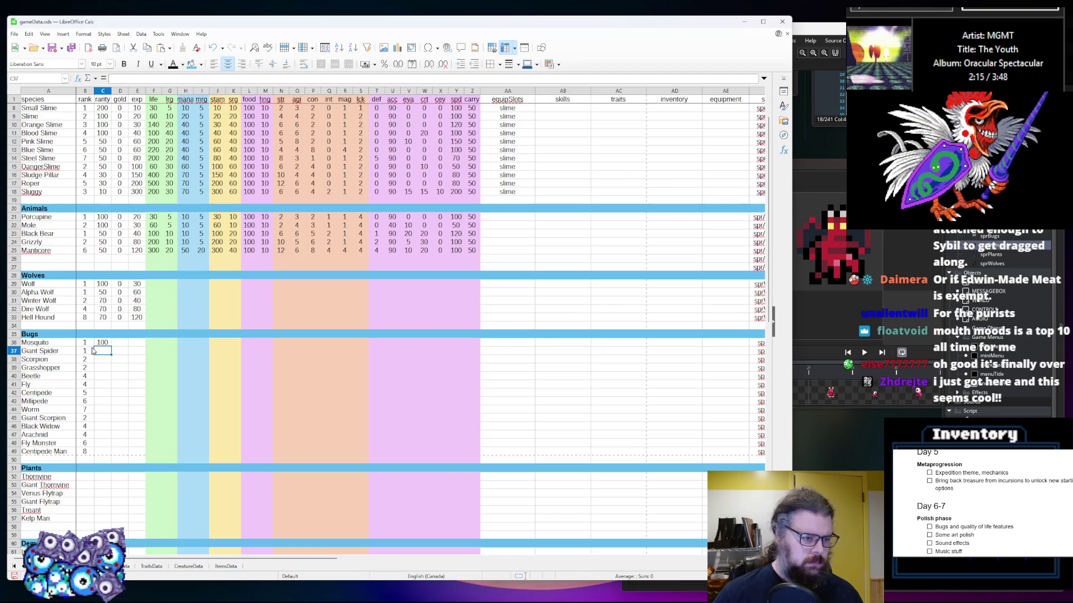
pyautogui.write('60')
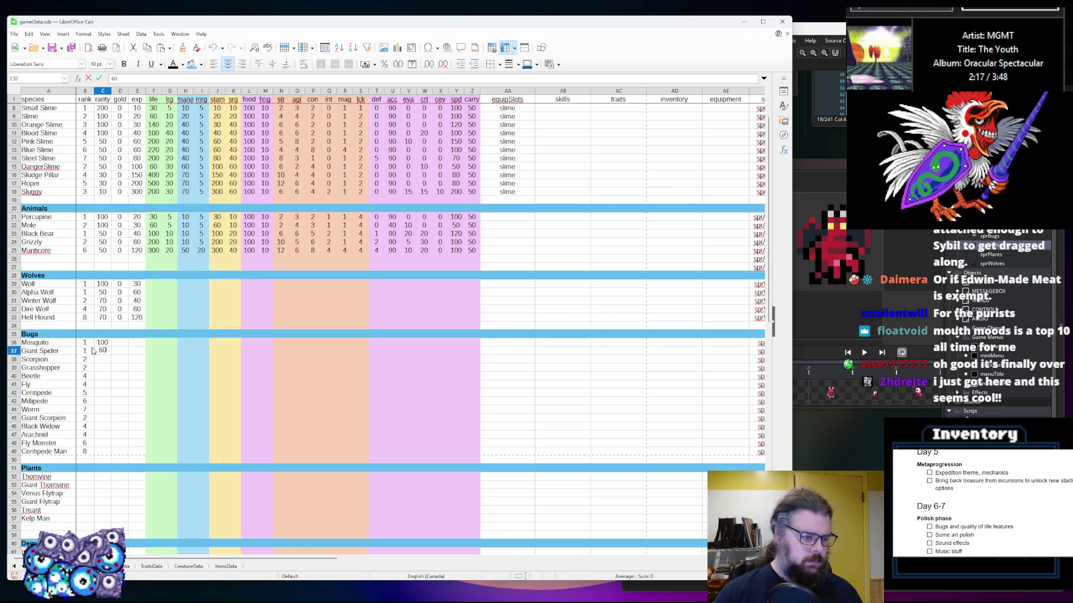
pyautogui.press('Return')
pyautogui.write('180')
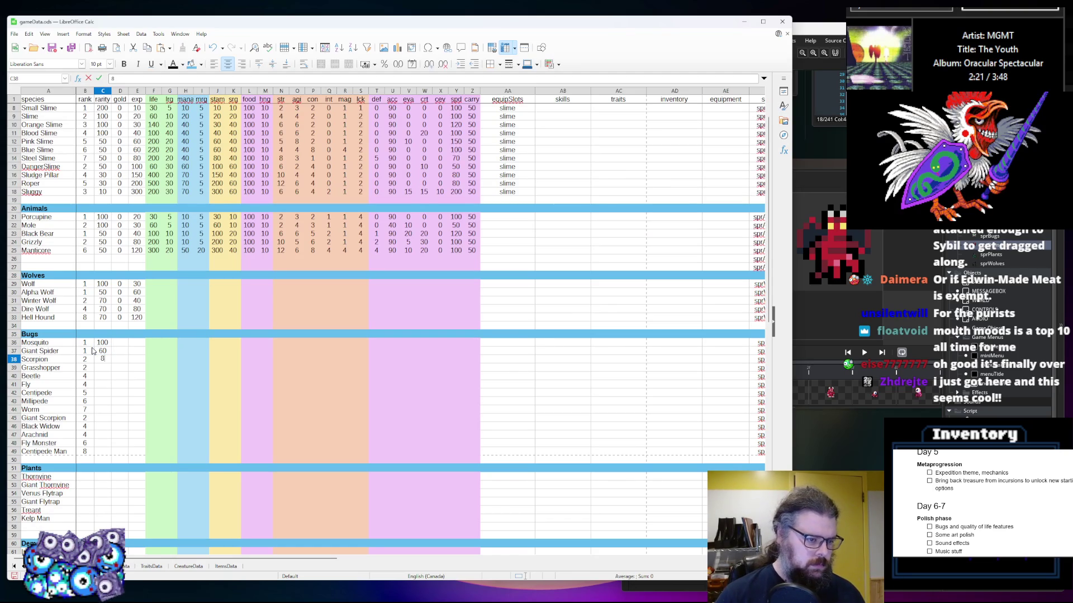
pyautogui.press('Return')
pyautogui.write('80')
pyautogui.press('Return')
pyautogui.write('80')
pyautogui.press('Return')
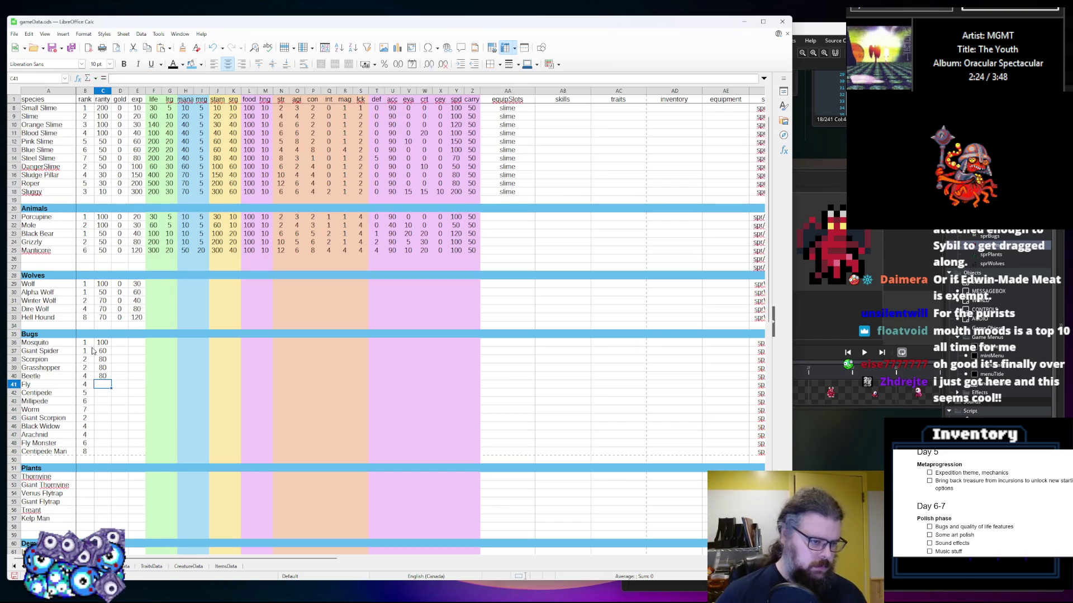
pyautogui.write('80')
pyautogui.press('Return')
pyautogui.write('80')
pyautogui.press('Return')
# Enter rarities 80, 60, 40, 100, 40, 40, 40 for Millipede through Centipede Man
pyautogui.write('80')
pyautogui.press('Return')
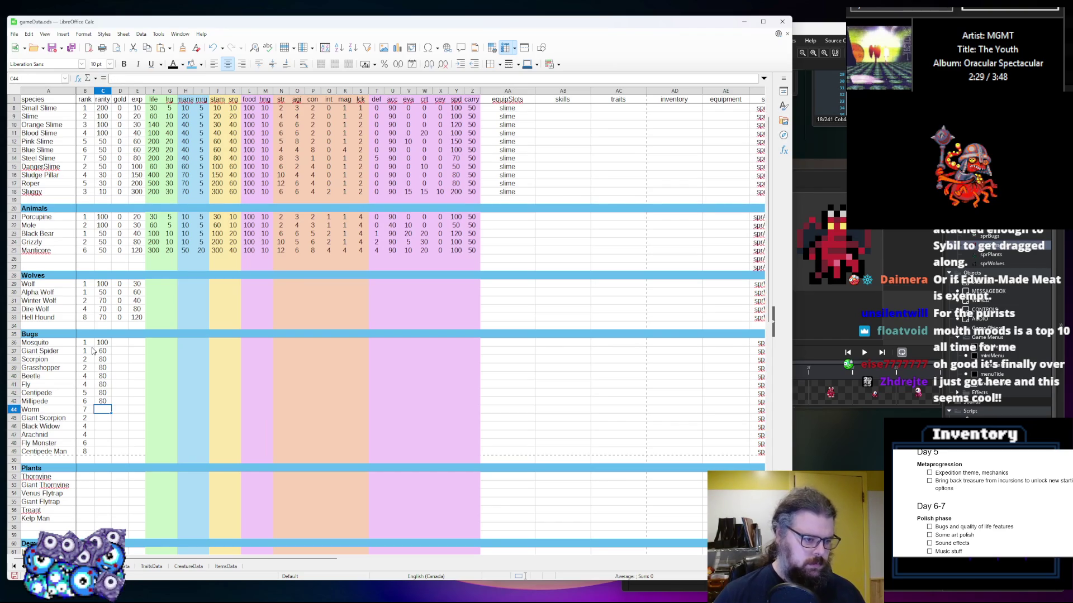
pyautogui.write('60')
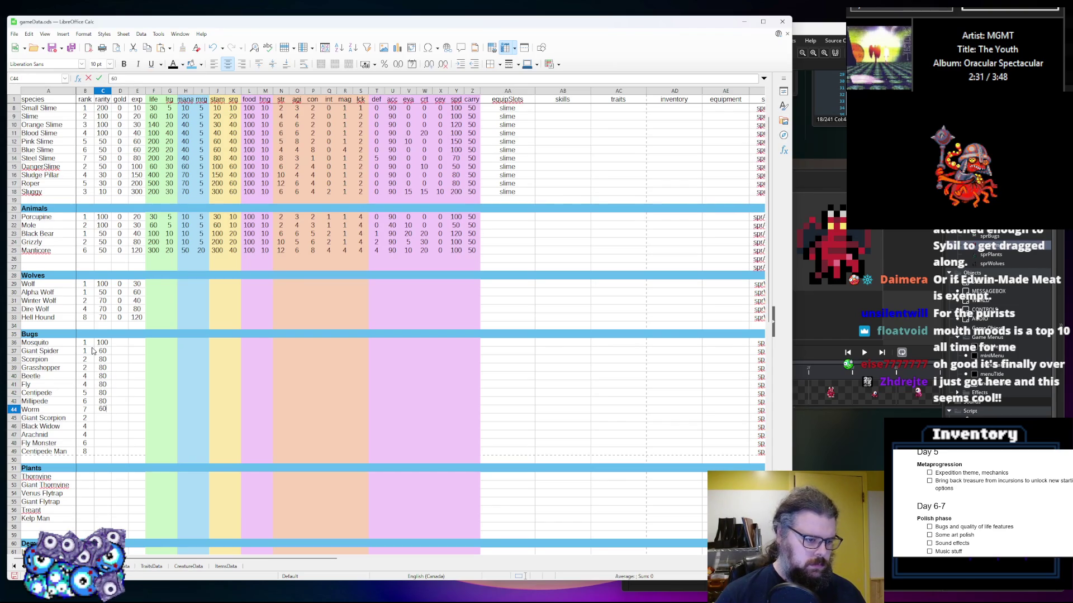
pyautogui.press('Return')
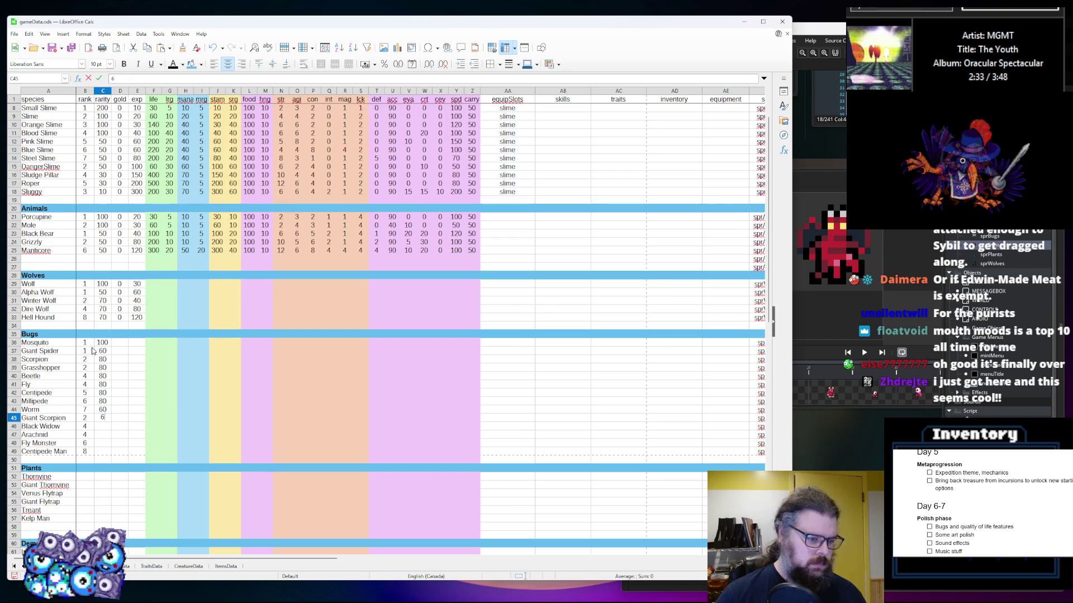
pyautogui.write('40')
pyautogui.press('Return')
pyautogui.write('40')
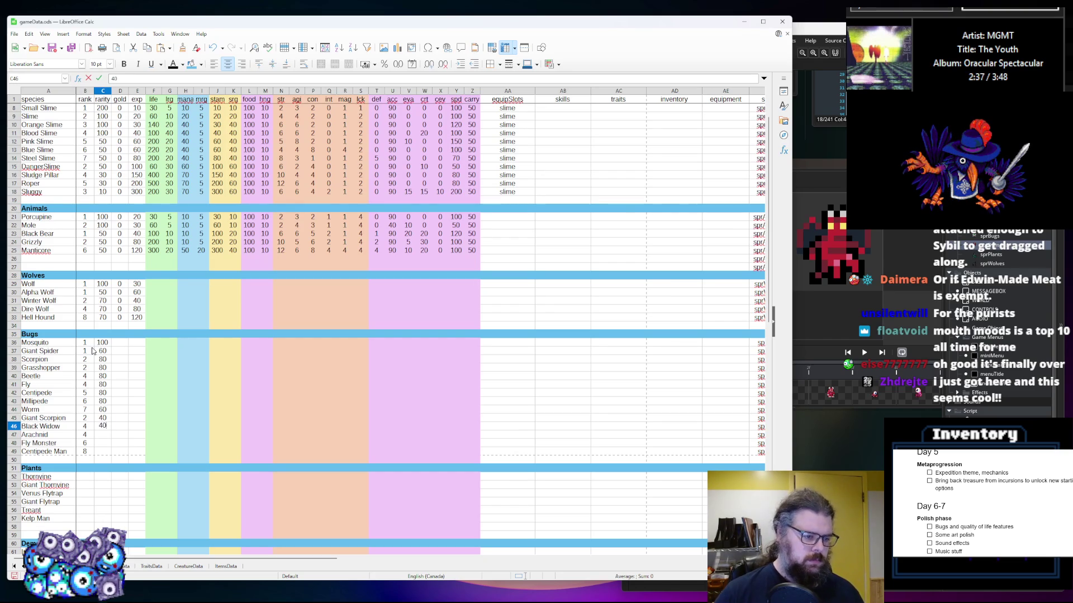
pyautogui.press('Return')
pyautogui.press('Up')
pyautogui.write('100')
pyautogui.press('Return')
pyautogui.write('409')
pyautogui.press('BackSpace')
pyautogui.press('Return')
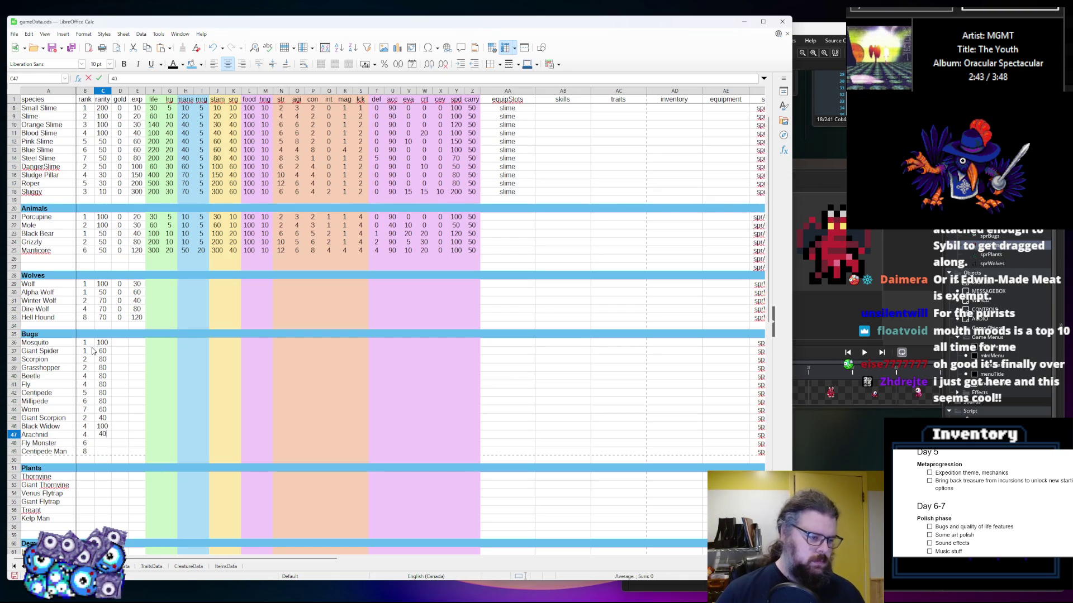
pyautogui.write('40')
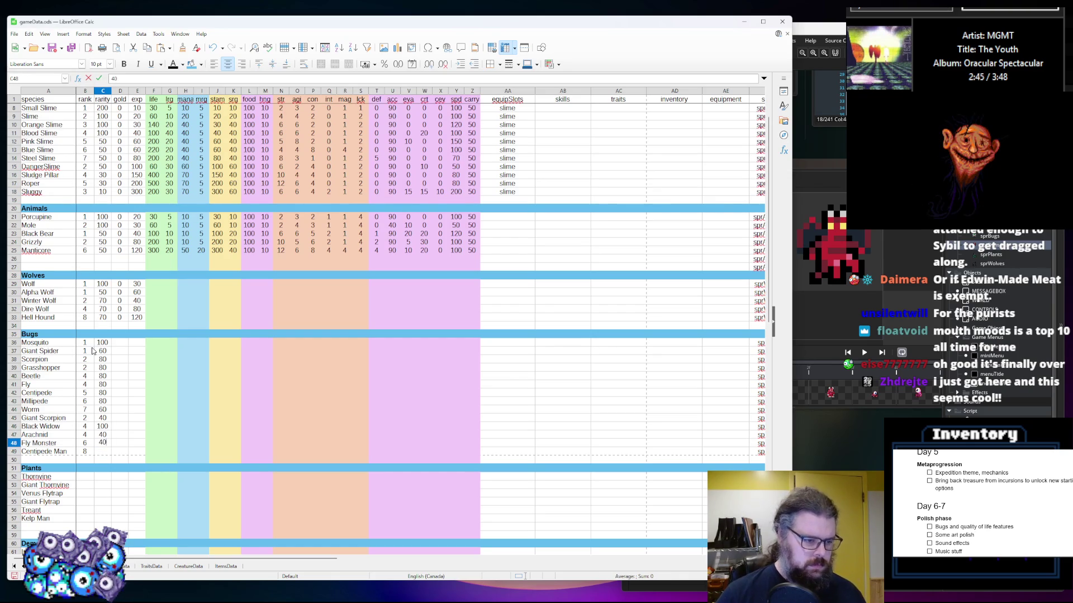
pyautogui.press('Return')
pyautogui.write('40')
pyautogui.press('Tab')
# Fill the bugs' gold with 0s, then 50, 70 and 120 for Arachnid, Fly Monster and Centipede Man
pyautogui.press('Up')
pyautogui.press('Up')
pyautogui.press('Up')
pyautogui.press('Up')
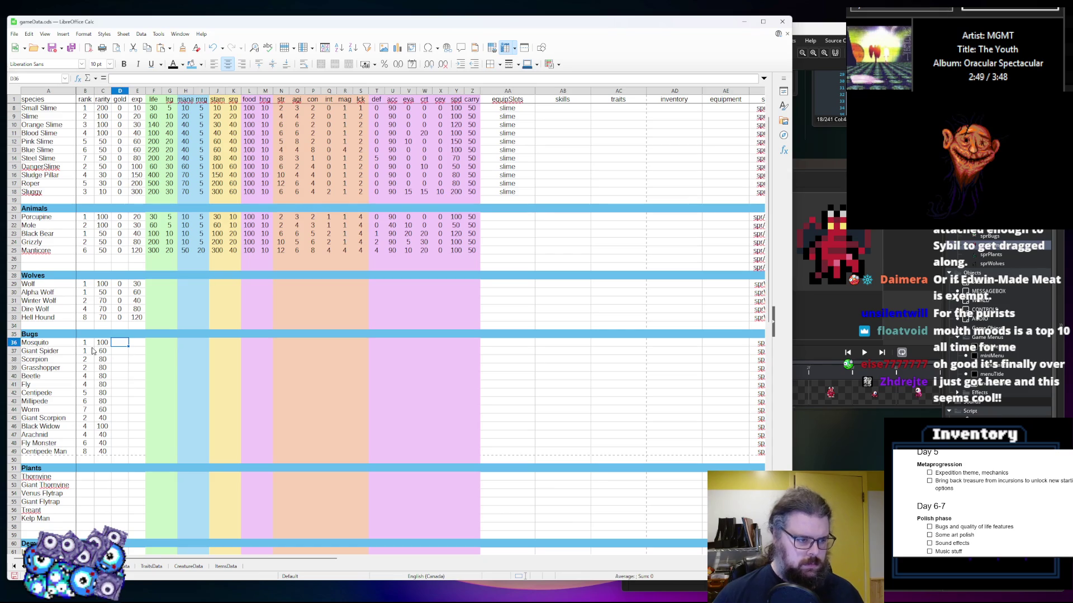
pyautogui.write('0')
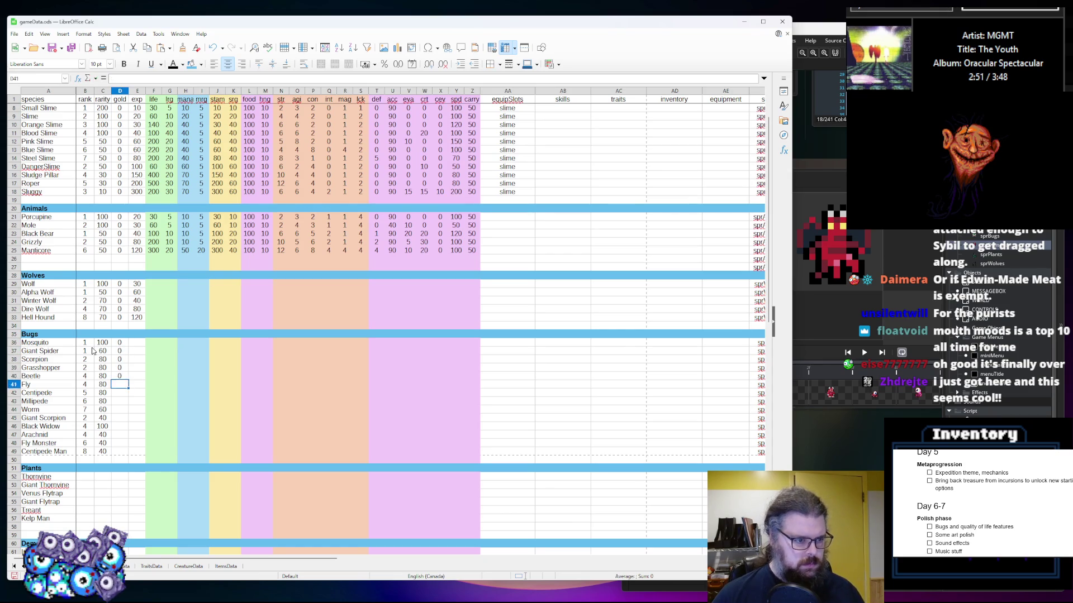
pyautogui.write(' 0 0 0 0 0 0 0')
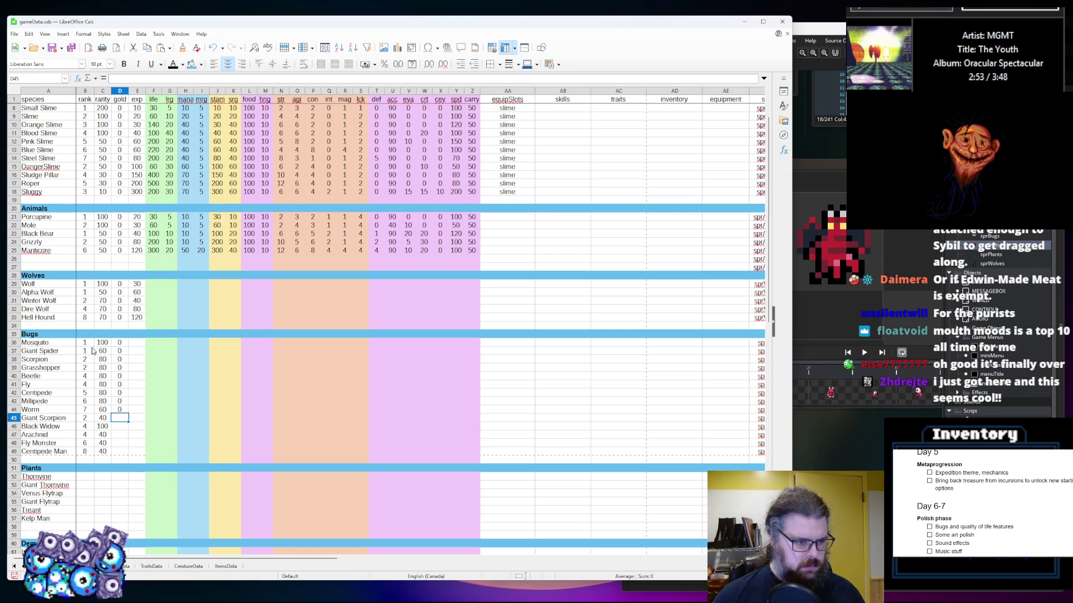
pyautogui.write(' 0 0 0')
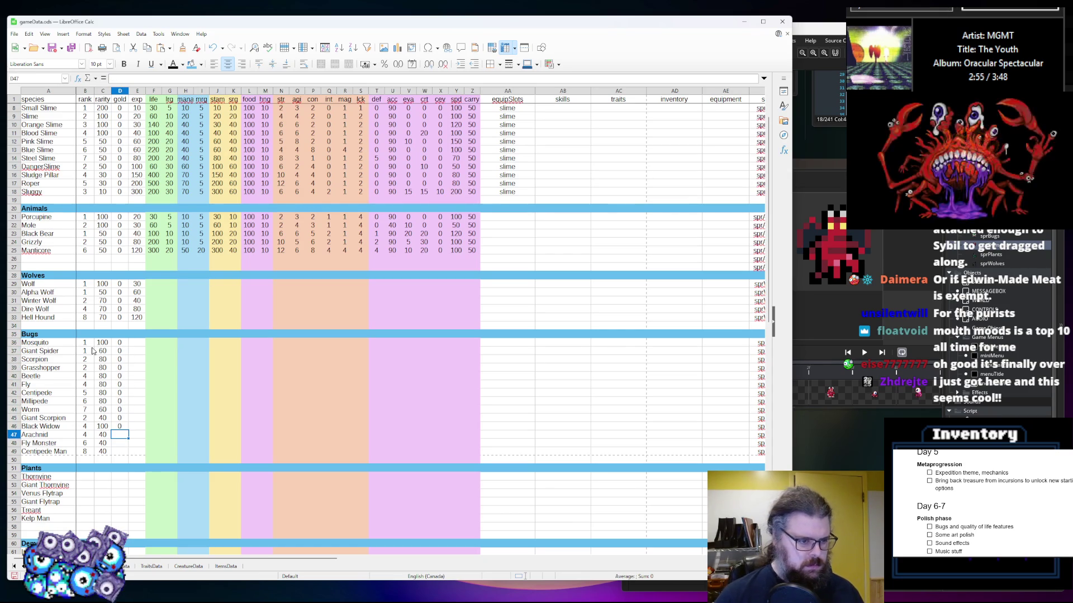
pyautogui.write(' 20')
pyautogui.press('Return')
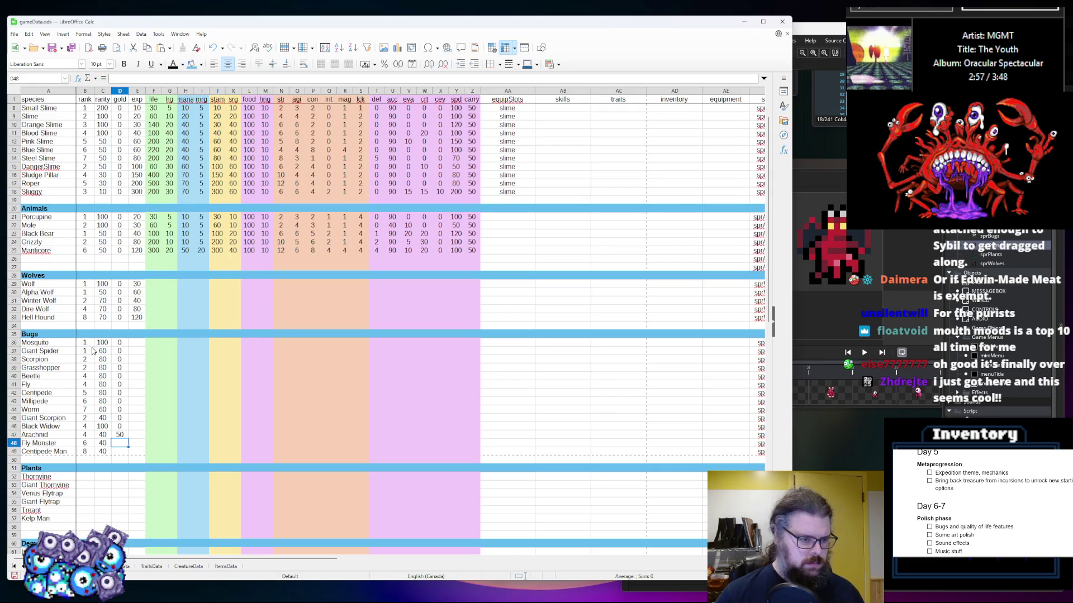
pyautogui.write('70')
pyautogui.press('Return')
pyautogui.write('120')
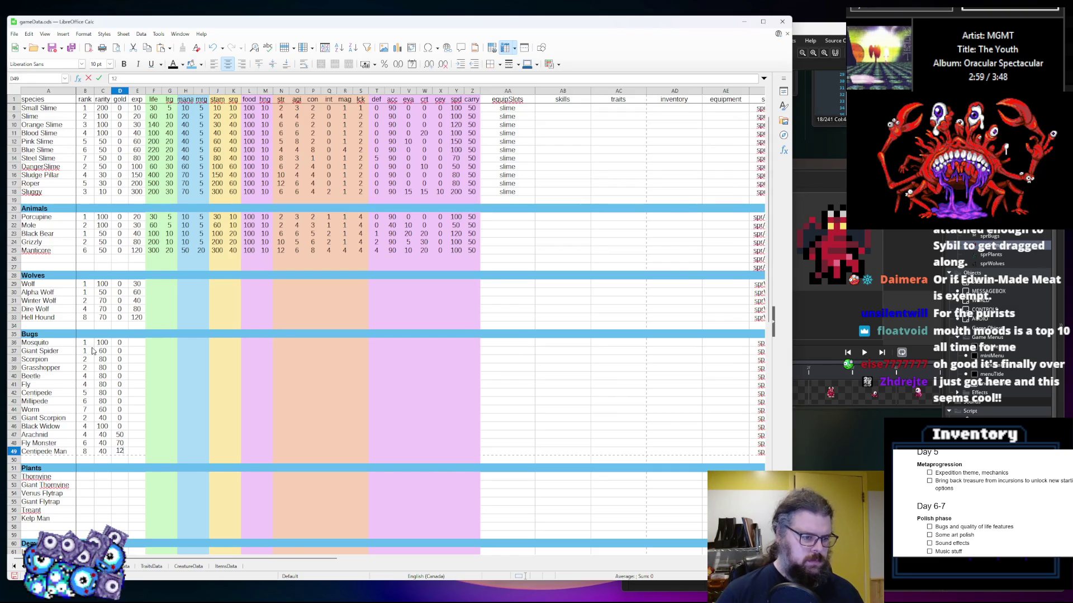
pyautogui.press('Tab')
# Enter bug exp values 10, 15, 20, 25, 40, 40, 50 for Mosquito through Centipede
pyautogui.press('Up')
pyautogui.press('Up')
pyautogui.press('Up')
pyautogui.press('Up')
pyautogui.press('Up')
pyautogui.press('Up')
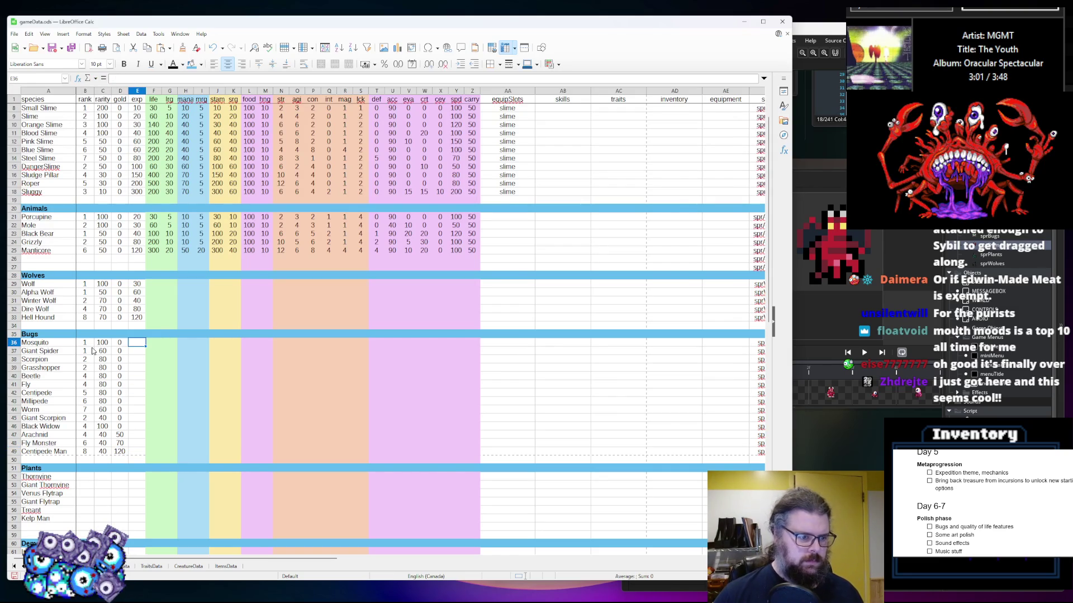
pyautogui.write('10')
pyautogui.press('Return')
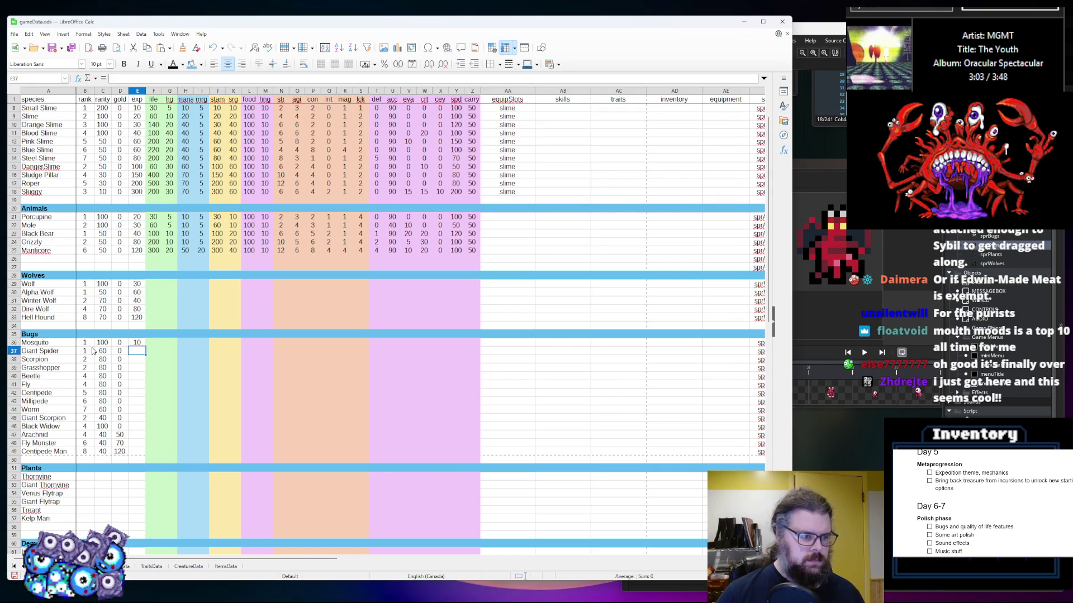
pyautogui.hotkey('ctrl', 'd')
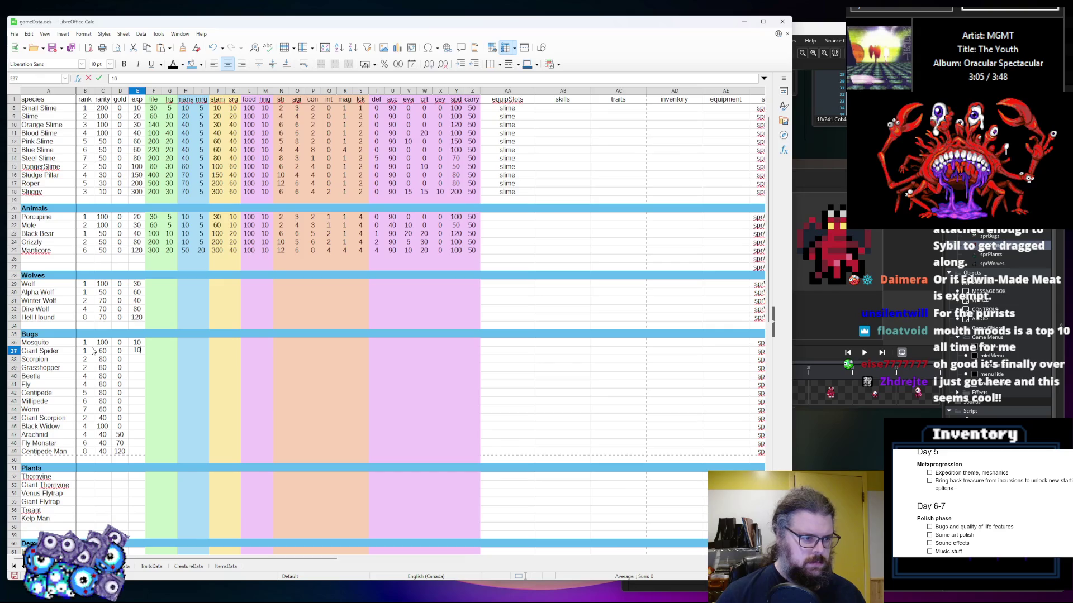
pyautogui.write('15')
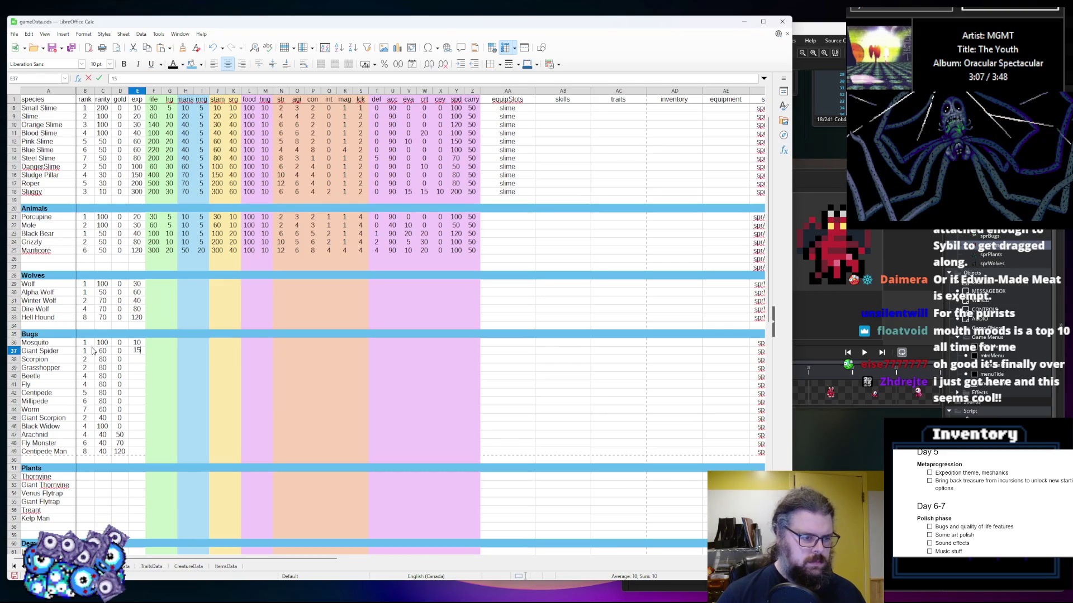
pyautogui.press('Return')
pyautogui.write('20')
pyautogui.press('Return')
pyautogui.write('25')
pyautogui.press('Return')
pyautogui.write('40')
pyautogui.press('Return')
pyautogui.write('40')
pyautogui.press('Return')
pyautogui.write('50')
pyautogui.press('Return')
# Enter exp 60, 70, 20, 40, 80, 120, 160 for Millipede through Centipede Man
pyautogui.write('60')
pyautogui.press('Return')
pyautogui.write('70')
pyautogui.press('Return')
pyautogui.write('10')
pyautogui.press('Return')
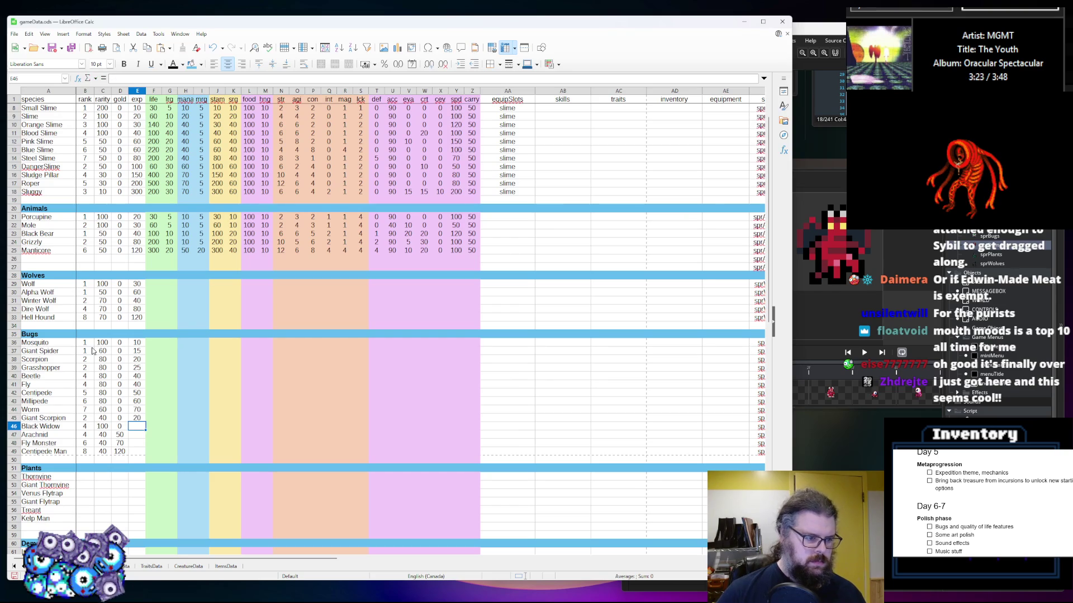
pyautogui.write('40')
pyautogui.press('Return')
pyautogui.write('80')
pyautogui.press('Return')
pyautogui.write('120')
pyautogui.press('Return')
pyautogui.write('160')
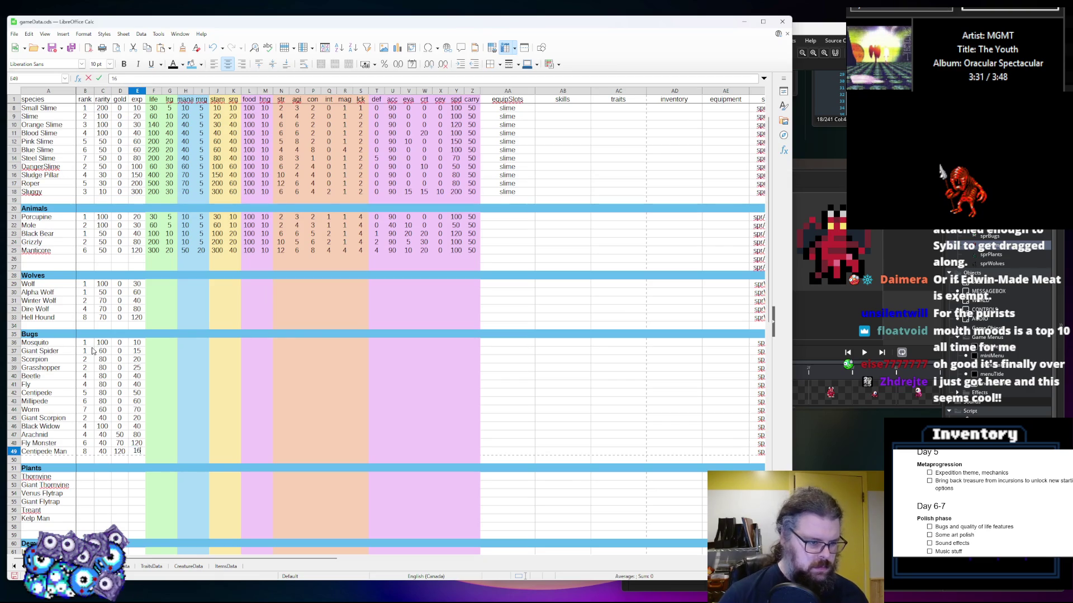
pyautogui.press('Tab')
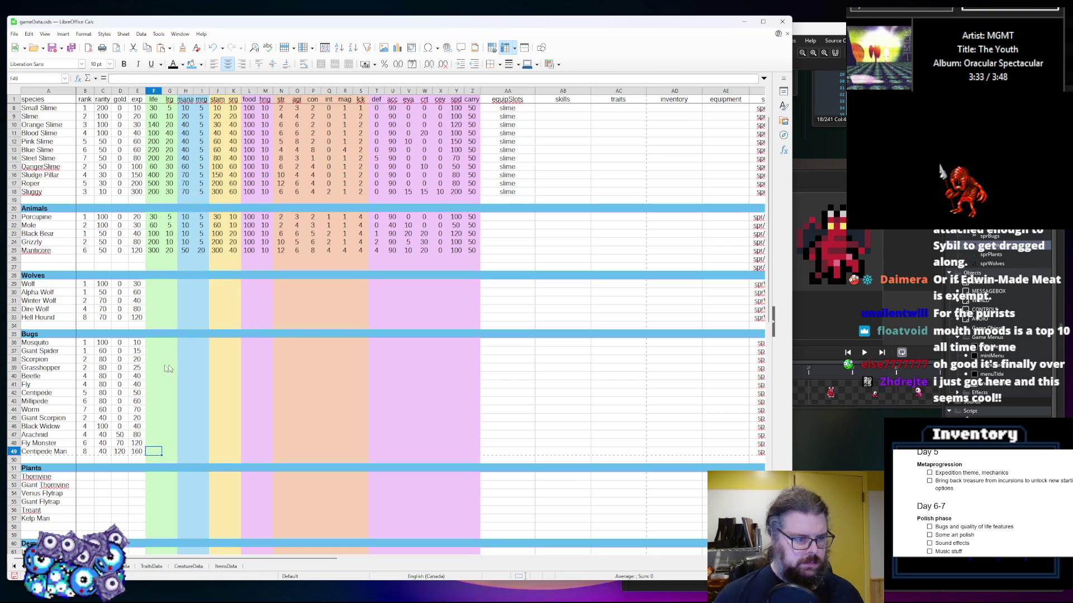
# Enter life values in column F for Mosquito 5, Giant Spider 15, Scorpion 50, Grasshopper 30, Beetle 60, Fly 40
pyautogui.click(153, 350)
pyautogui.press('Up')
pyautogui.write('5')
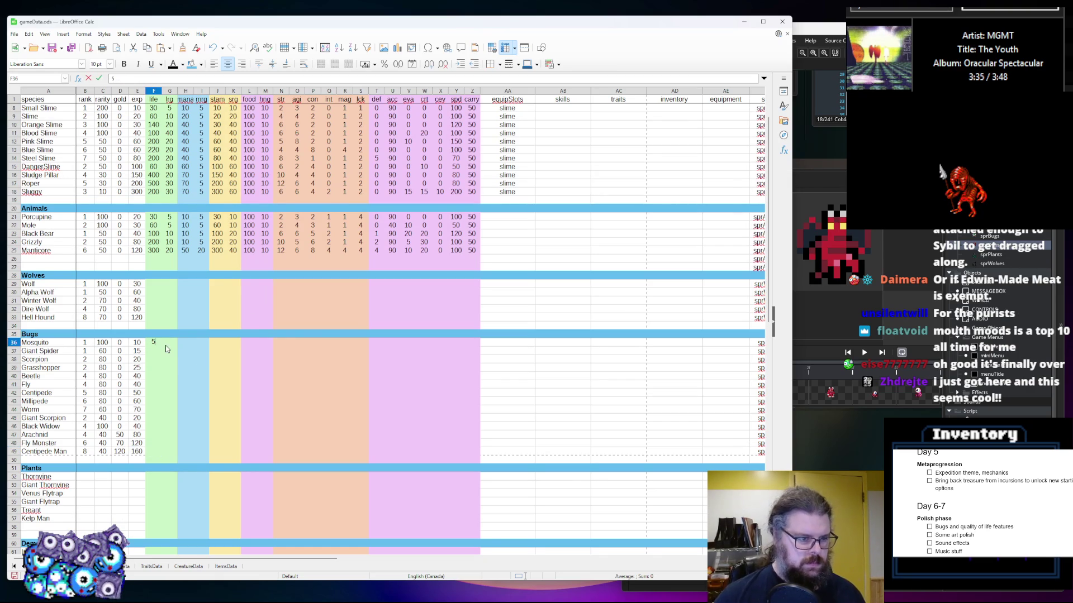
pyautogui.press('Return')
pyautogui.write('15')
pyautogui.press('Return')
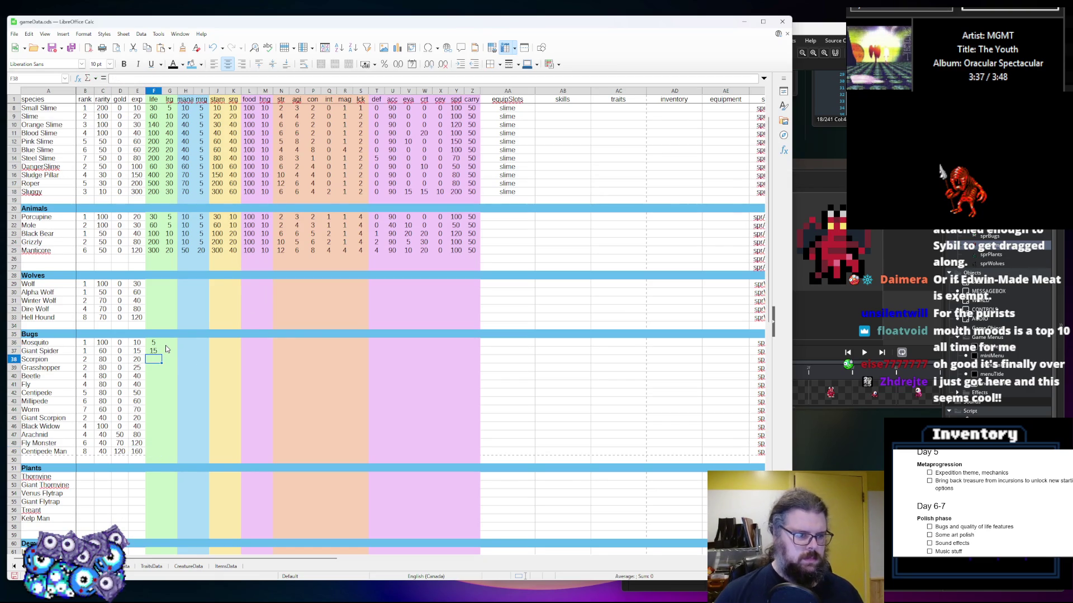
pyautogui.write('20')
pyautogui.write('0')
pyautogui.press('Return')
pyautogui.write('30')
pyautogui.press('Up')
pyautogui.write('50')
pyautogui.press('Return')
pyautogui.press('Return')
pyautogui.write('60')
pyautogui.press('BackSpace')
pyautogui.press('BackSpace')
pyautogui.write('5')
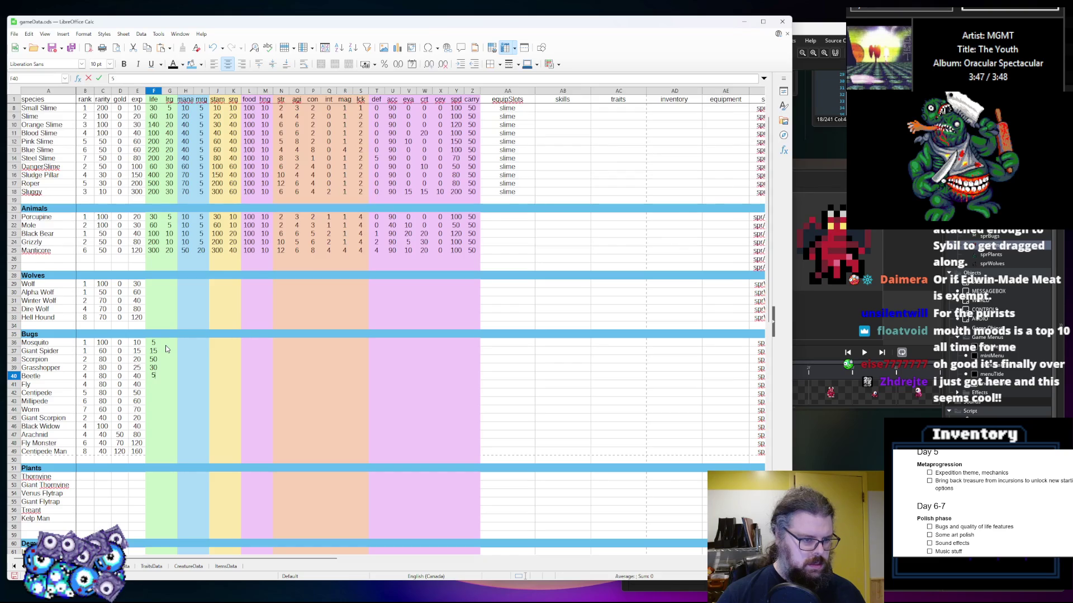
pyautogui.write('60')
pyautogui.press('Return')
pyautogui.write('40')
pyautogui.press('Return')
# Enter life for Centipede 80, Millipede 120, Giant Scorpion 100, Black Widow 60, Arachnid 120, Fly Monster 160, Centipede Man 240
pyautogui.write('98')
pyautogui.press('BackSpace')
pyautogui.press('BackSpace')
pyautogui.write('80')
pyautogui.press('Return')
pyautogui.write('120')
pyautogui.press('Return')
pyautogui.write('140')
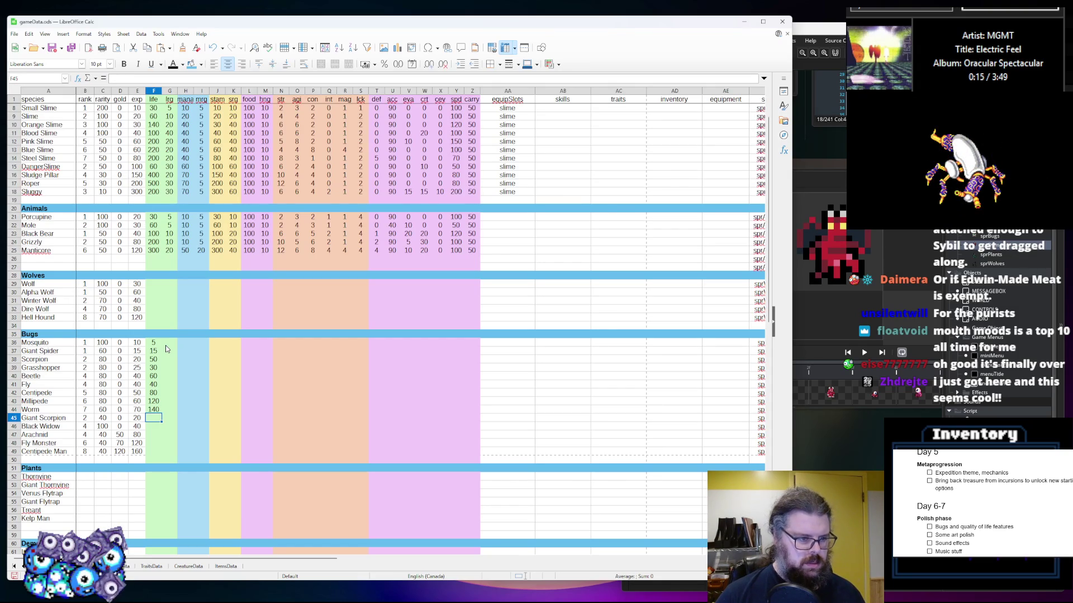
pyautogui.write('100')
pyautogui.press('Left')
pyautogui.press('Right')
pyautogui.press('Down')
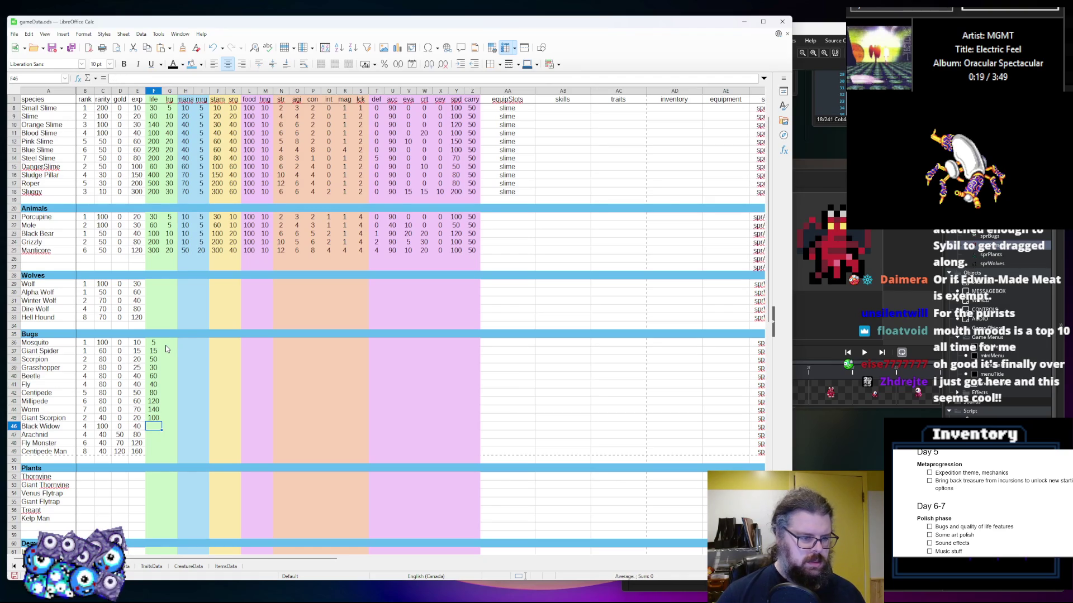
pyautogui.write('5')
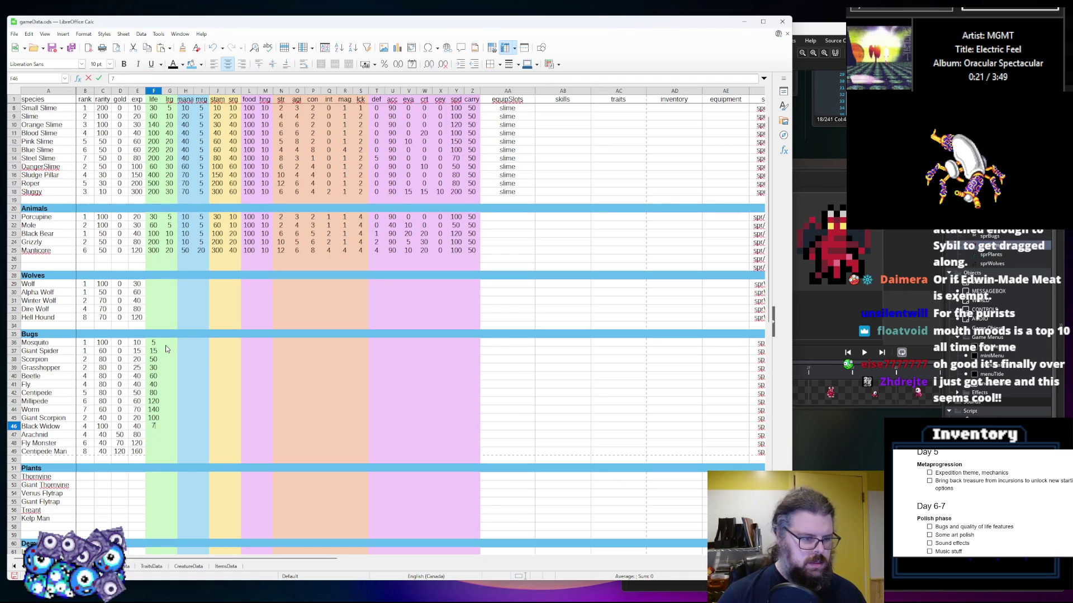
pyautogui.press('BackSpace')
pyautogui.write('60')
pyautogui.press('Return')
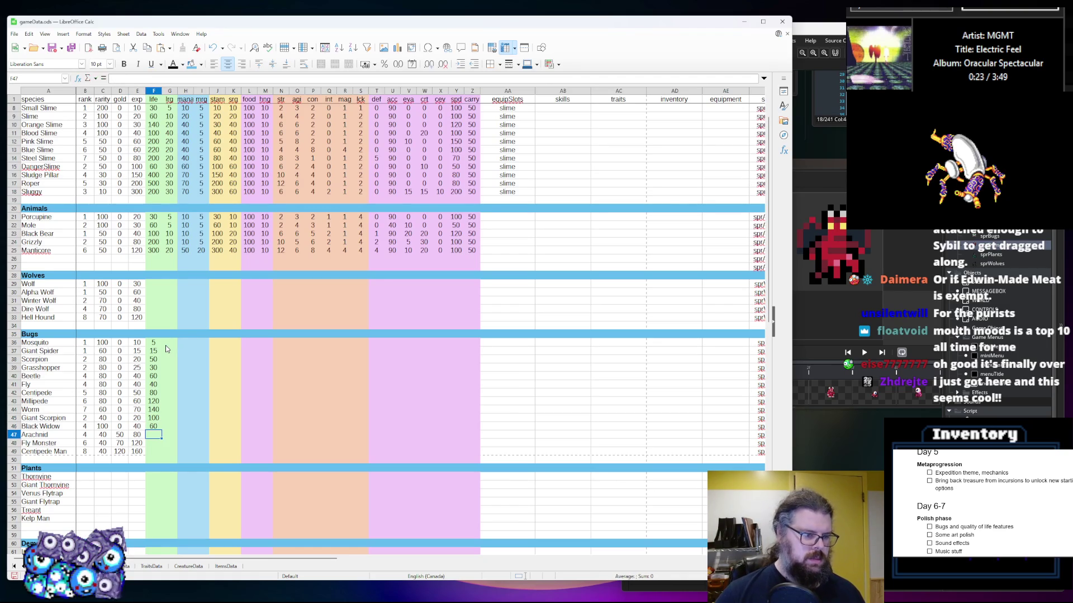
pyautogui.write('120')
pyautogui.press('Return')
pyautogui.write('14')
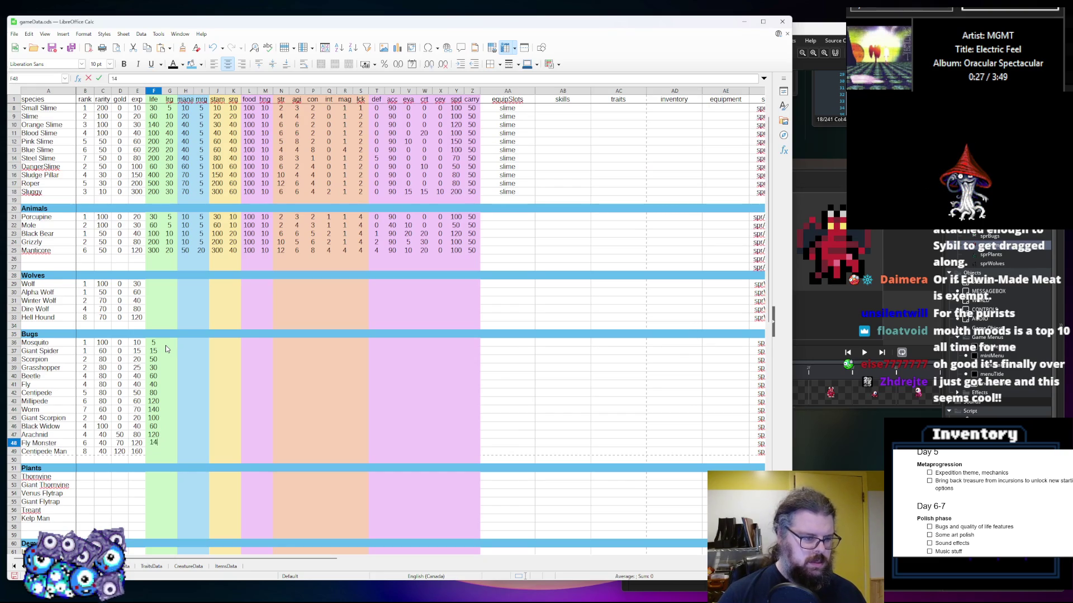
pyautogui.press('BackSpace')
pyautogui.write('7')
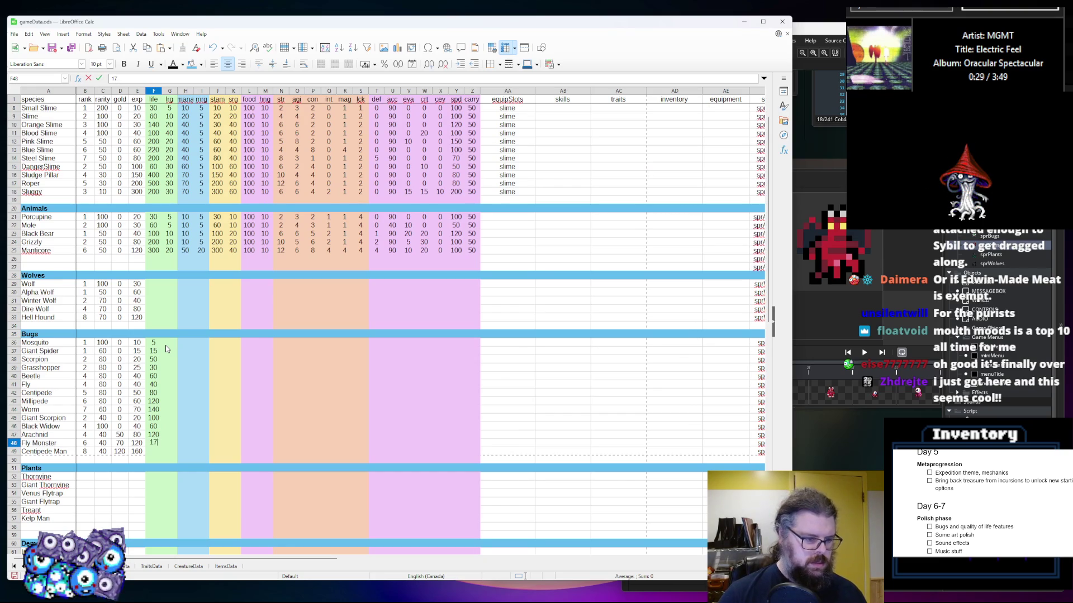
pyautogui.press('BackSpace')
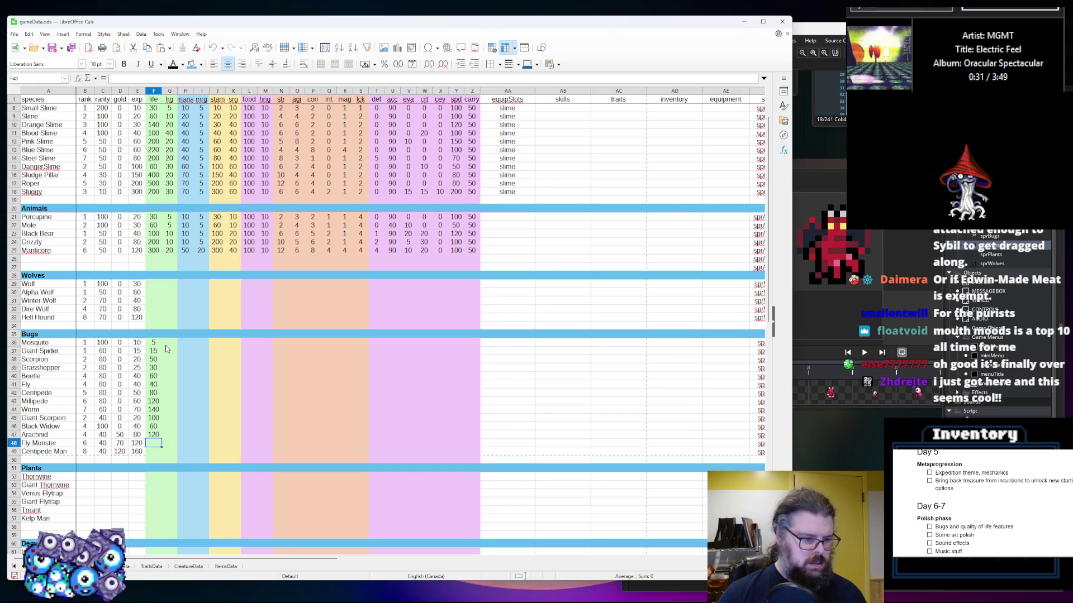
pyautogui.write('60')
pyautogui.press('Return')
pyautogui.write('240')
pyautogui.press('Tab')
# Enter lrg values in column G: Mosquito 5, then 10 for Giant Spider through Fly
pyautogui.press('Up')
pyautogui.press('Up')
pyautogui.press('Up')
pyautogui.press('Up')
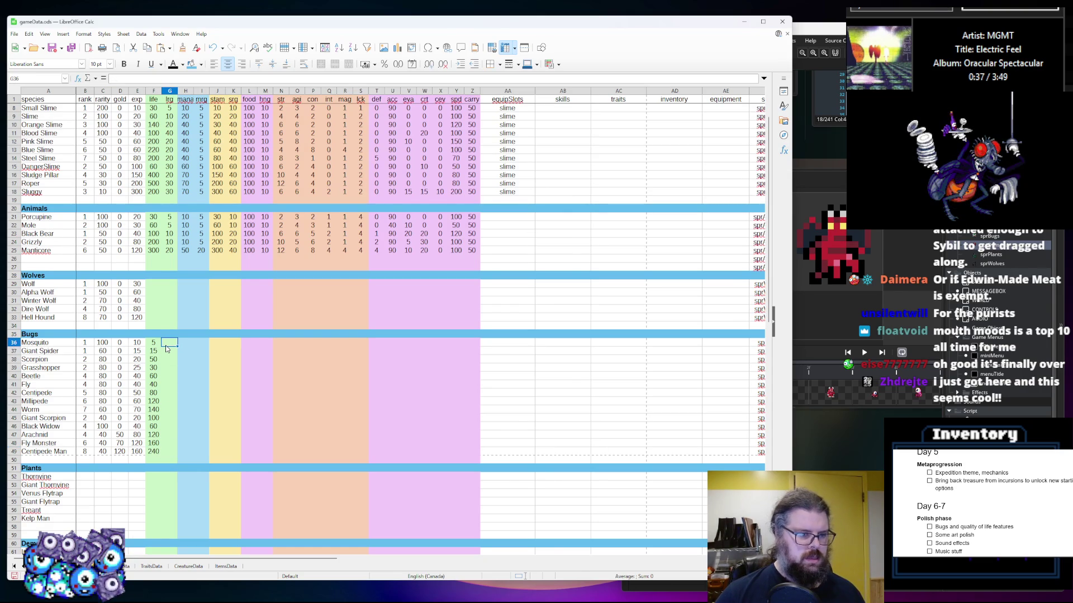
pyautogui.write('5')
pyautogui.press('Return')
pyautogui.write('1-')
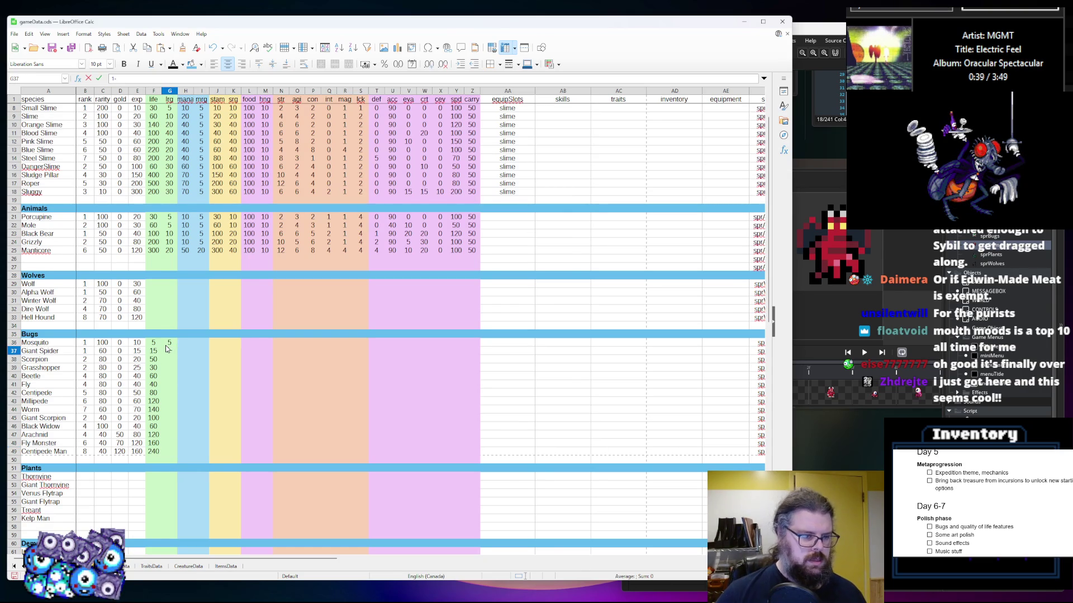
pyautogui.press('Return')
pyautogui.write('10')
pyautogui.press('Return')
pyautogui.write('10')
pyautogui.press('Return')
pyautogui.write('10')
pyautogui.press('Return')
pyautogui.write('10')
pyautogui.press('Return')
# Enter lrg for Centipede 15, Millipede to Giant Scorpion 20, Black Widow 15, Arachnid and Fly Monster 20, Centipede Man 25
pyautogui.write('15')
pyautogui.press('Return')
pyautogui.write('20')
pyautogui.press('Return')
pyautogui.write('20')
pyautogui.press('Return')
pyautogui.write('20')
pyautogui.press('Return')
pyautogui.write('2')
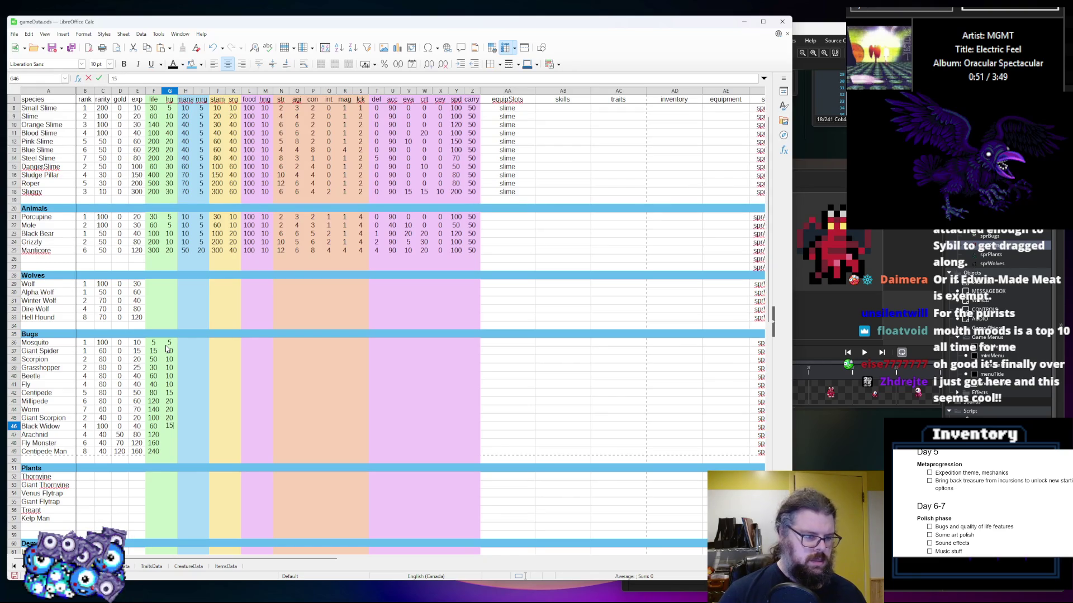
pyautogui.press('Return')
pyautogui.write('20')
pyautogui.press('Return')
pyautogui.write('20')
pyautogui.press('Return')
pyautogui.write('25')
pyautogui.press('Tab')
pyautogui.press('Up')
pyautogui.press('Up')
pyautogui.press('Up')
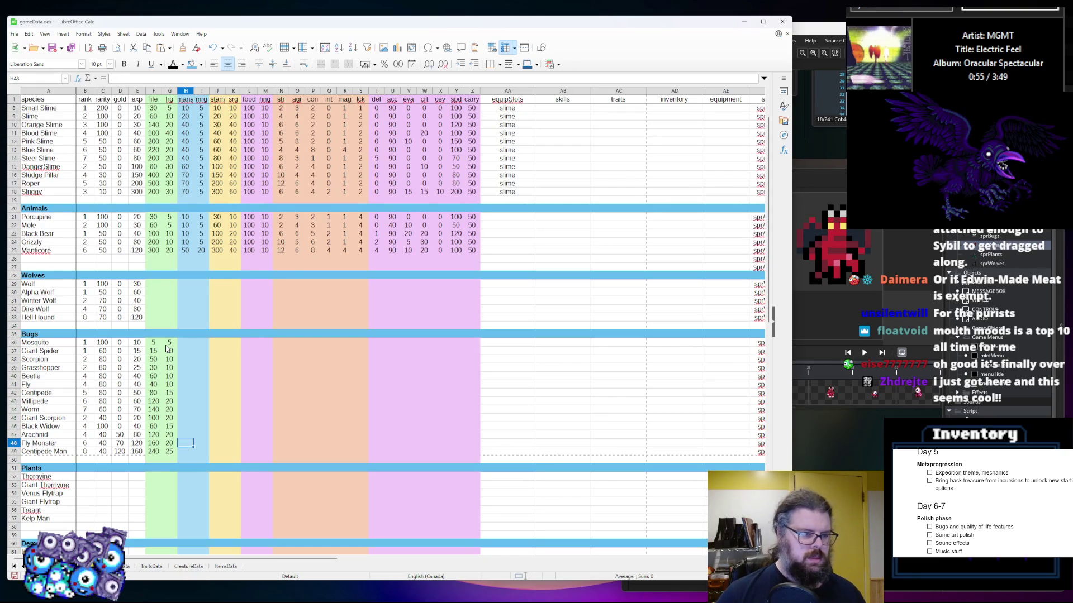
pyautogui.press('Up')
pyautogui.press('Up')
pyautogui.press('Up')
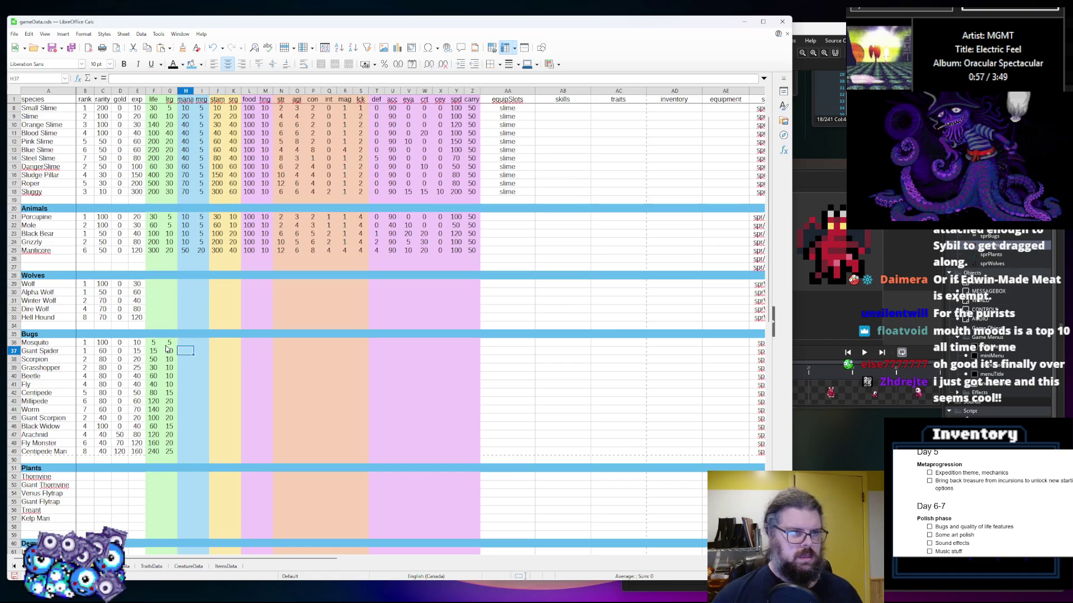
# Enter mana 10 and mrg 5 for Mosquito through Beetle, and Fly's mana 40 and mrg 10
pyautogui.write('10')
pyautogui.press('Return')
pyautogui.write('1')
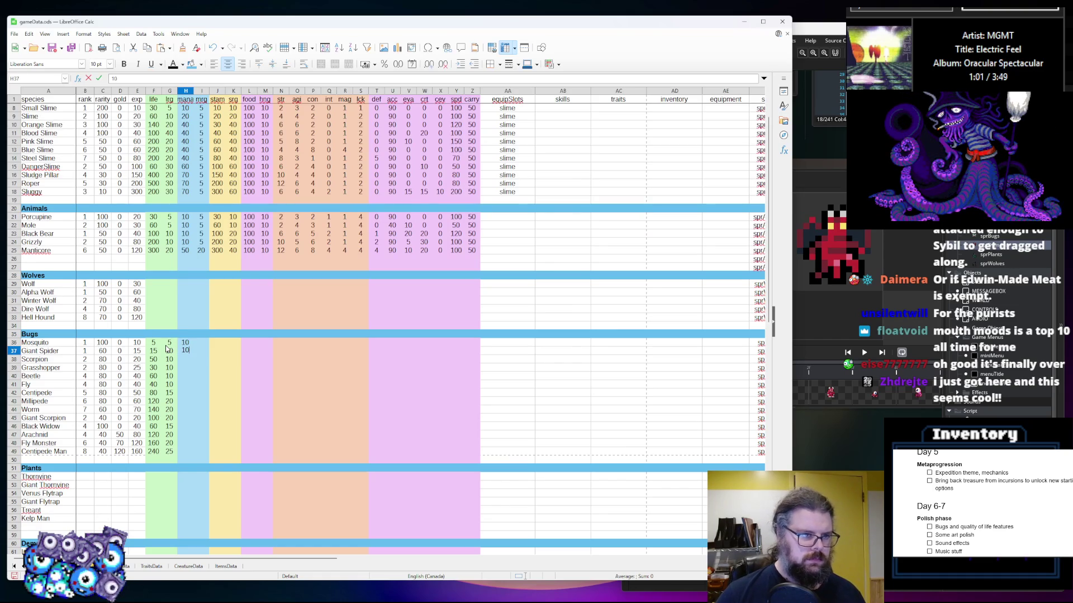
pyautogui.press('Return')
pyautogui.write('1')
pyautogui.press('Return')
pyautogui.write('10')
pyautogui.press('Up')
pyautogui.press('Up')
pyautogui.press('Up')
pyautogui.press('Right')
pyautogui.write('5')
pyautogui.press('Return')
pyautogui.write('5')
pyautogui.press('Return')
pyautogui.write('5')
pyautogui.press('Return')
pyautogui.write('5')
pyautogui.press('Left')
pyautogui.press('Down')
pyautogui.write('10')
pyautogui.press('Return')
pyautogui.write('1')
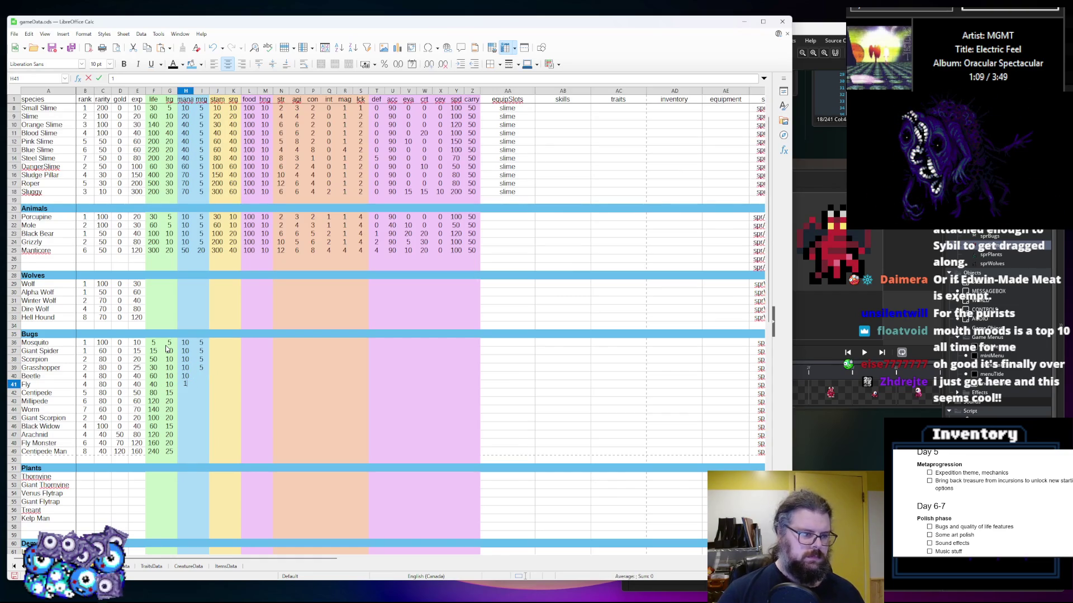
pyautogui.press('Return')
pyautogui.write('10')
pyautogui.press('Up')
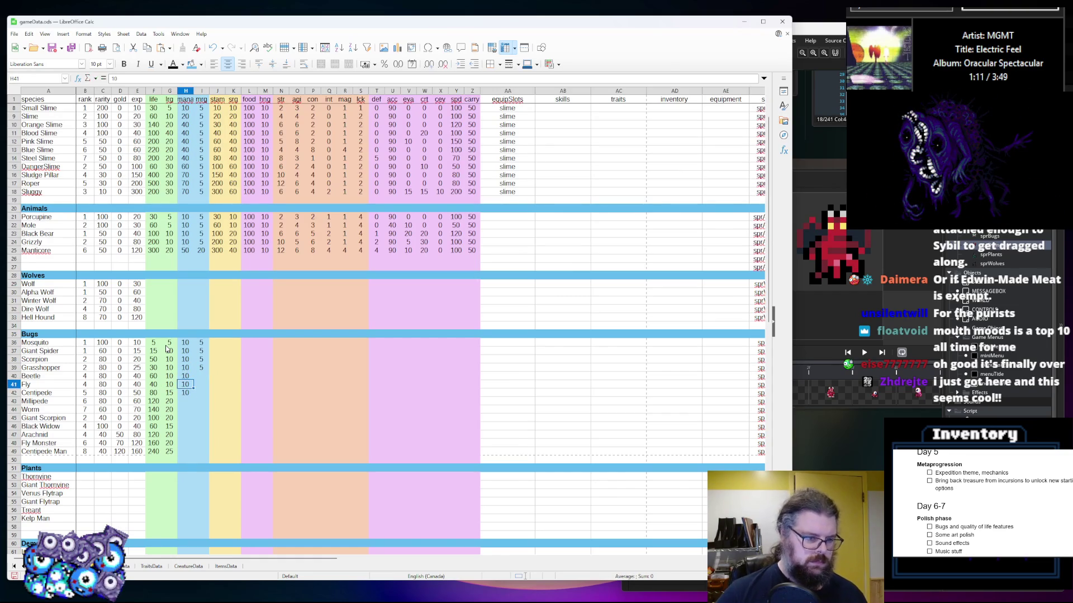
pyautogui.write('5')
pyautogui.write('0')
pyautogui.press('Tab')
pyautogui.write('10')
pyautogui.press('Return')
# Enter mana for H43–H49 (10s, then 60, 80, 40) with mrg 10, 20 and 10 for the last three bugs
pyautogui.press('Tab')
pyautogui.write('5')
pyautogui.press('Return')
pyautogui.write('10')
pyautogui.press('Return')
pyautogui.write('10')
pyautogui.press('Return')
pyautogui.write('10')
pyautogui.press('Return')
pyautogui.write('10')
pyautogui.press('Return')
pyautogui.write('60')
pyautogui.press('Tab')
pyautogui.write('2')
pyautogui.press('Return')
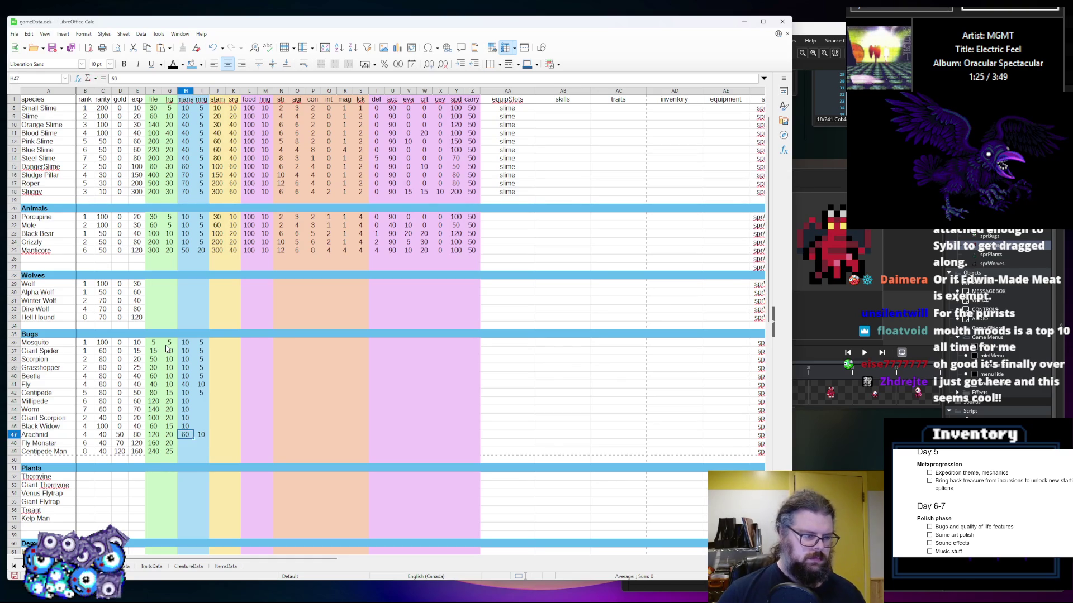
pyautogui.write('8')
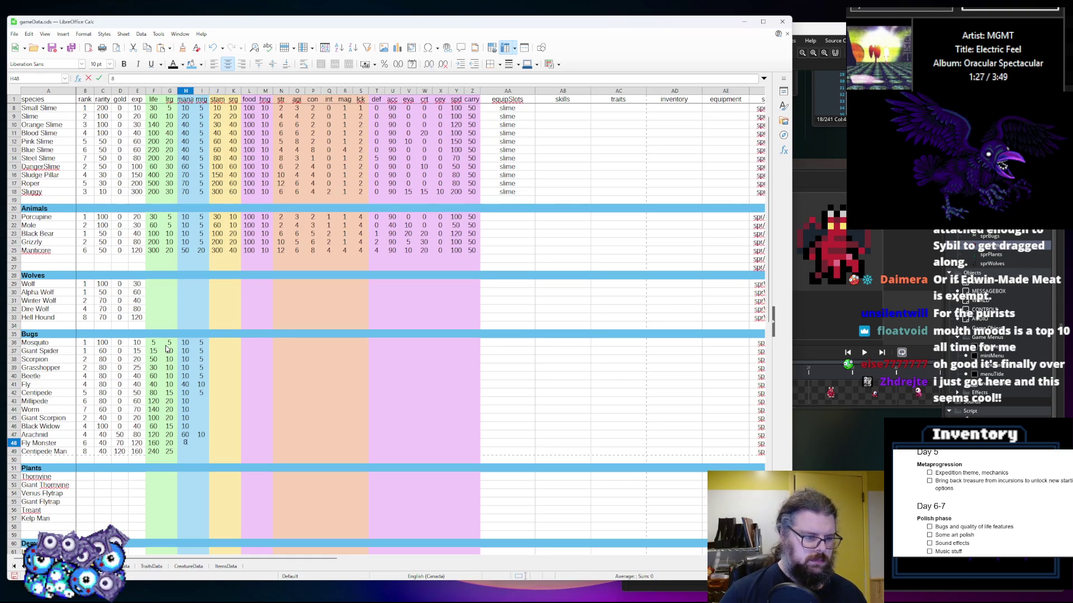
pyautogui.press('Tab')
pyautogui.write('20')
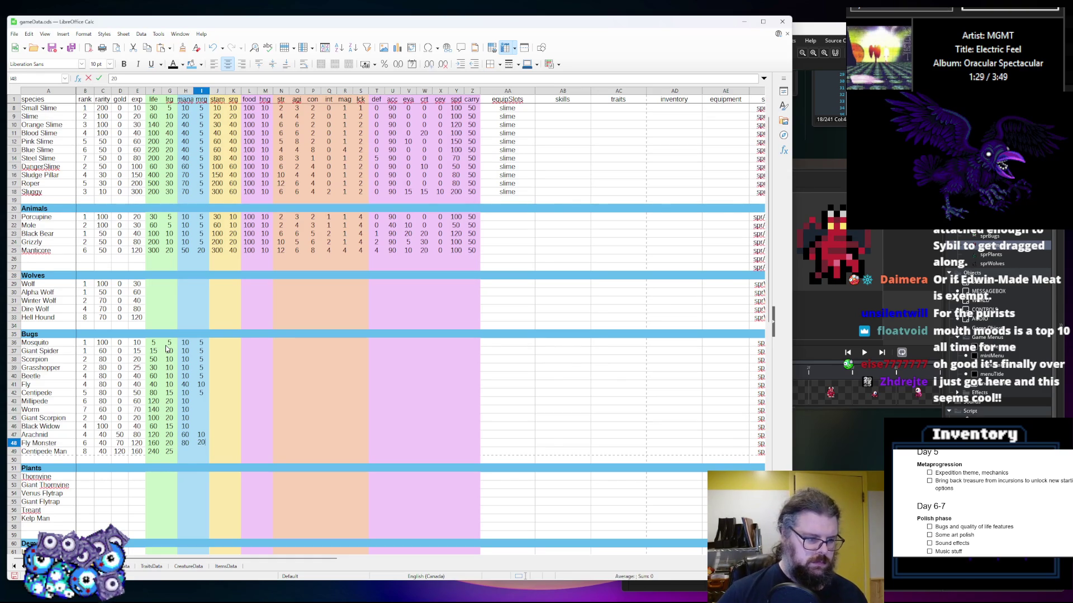
pyautogui.press('Return')
pyautogui.write('50')
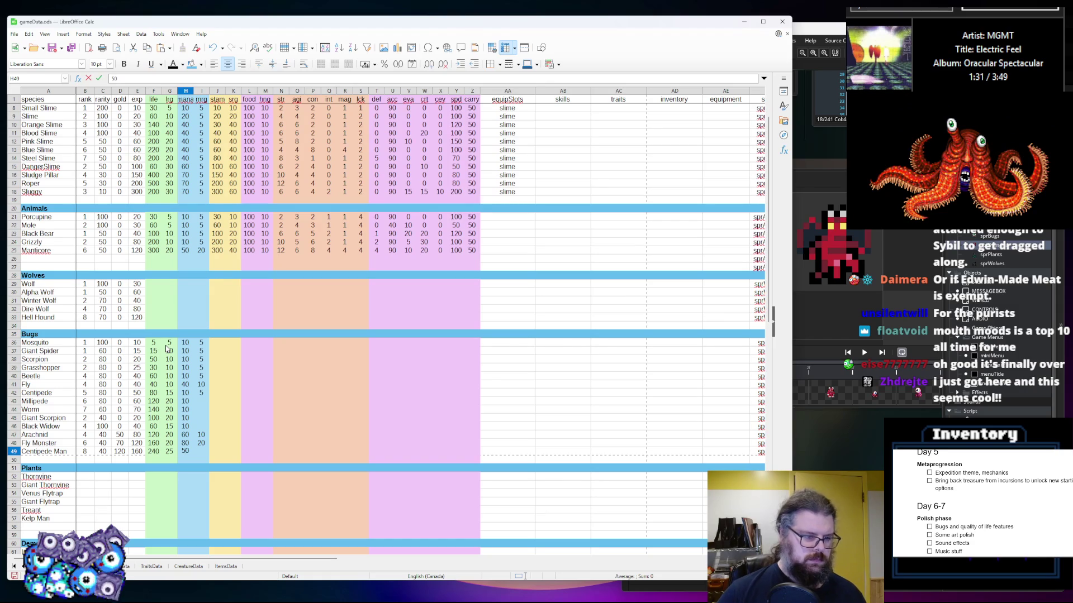
pyautogui.press('Tab')
pyautogui.write('10')
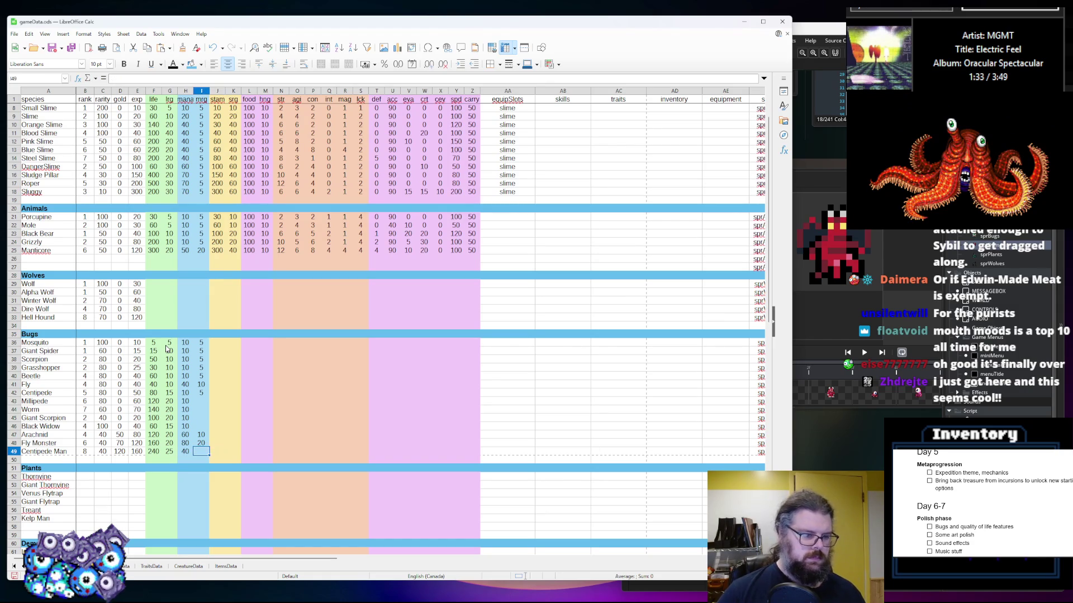
pyautogui.press('Up')
# Fill the empty mrg cells I43–I46 with 5
pyautogui.press('Up')
pyautogui.press('Up')
pyautogui.press('5')
pyautogui.press('Up')
pyautogui.press('5')
pyautogui.press('Up')
pyautogui.press('5')
pyautogui.press('Up')
pyautogui.press('5')
pyautogui.press('Tab')
pyautogui.press('Up')
pyautogui.press('Up')
pyautogui.press('Up')
pyautogui.press('Up')
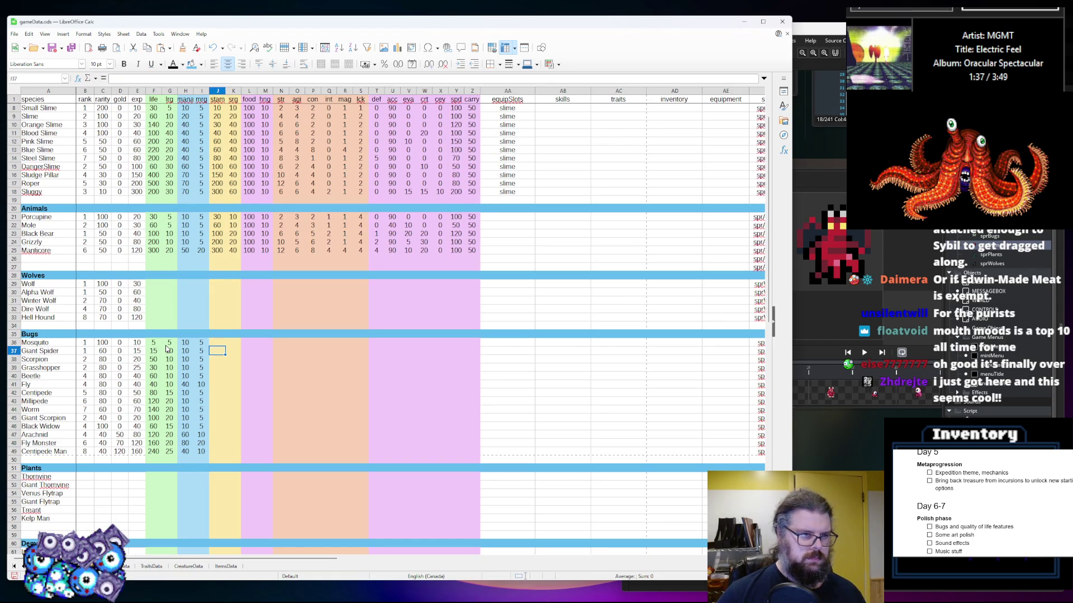
# Enter the bugs' column J values in J36:J49, from Mosquito's 10 to Centipede Man's 240
pyautogui.write('10')
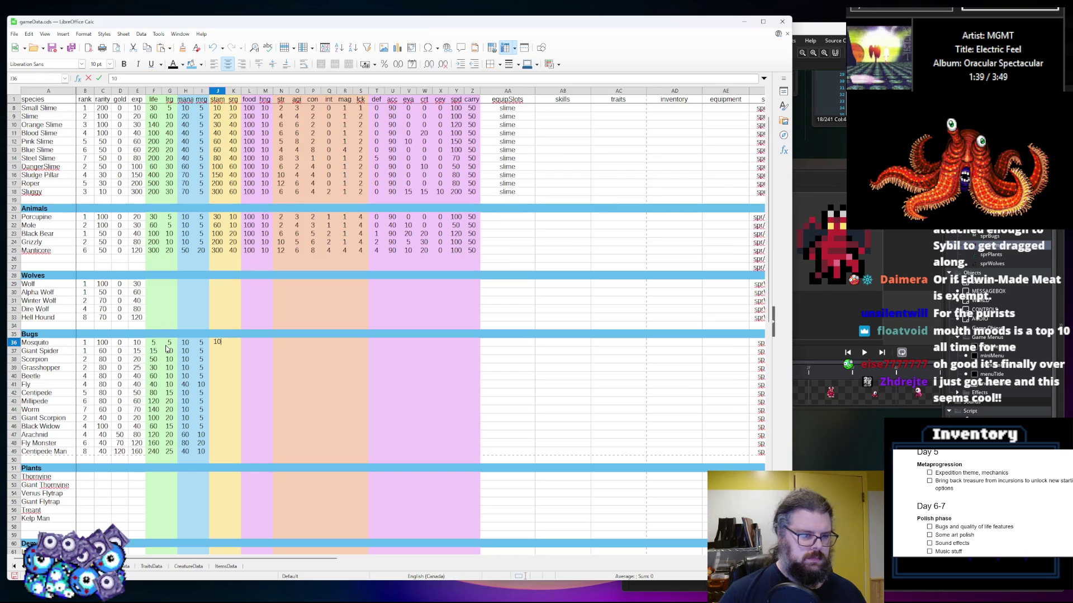
pyautogui.press('Return')
pyautogui.write('20')
pyautogui.press('Return')
pyautogui.write('50')
pyautogui.press('Return')
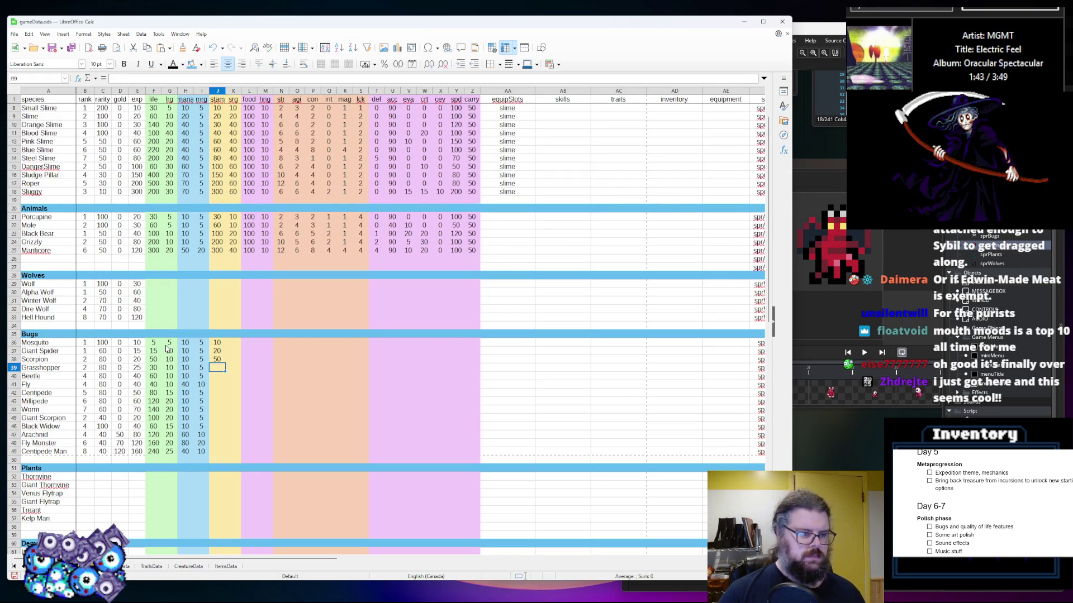
pyautogui.write('40')
pyautogui.press('Return')
pyautogui.write('60')
pyautogui.press('Return')
pyautogui.write('40')
pyautogui.press('Return')
pyautogui.write('7')
pyautogui.write('0')
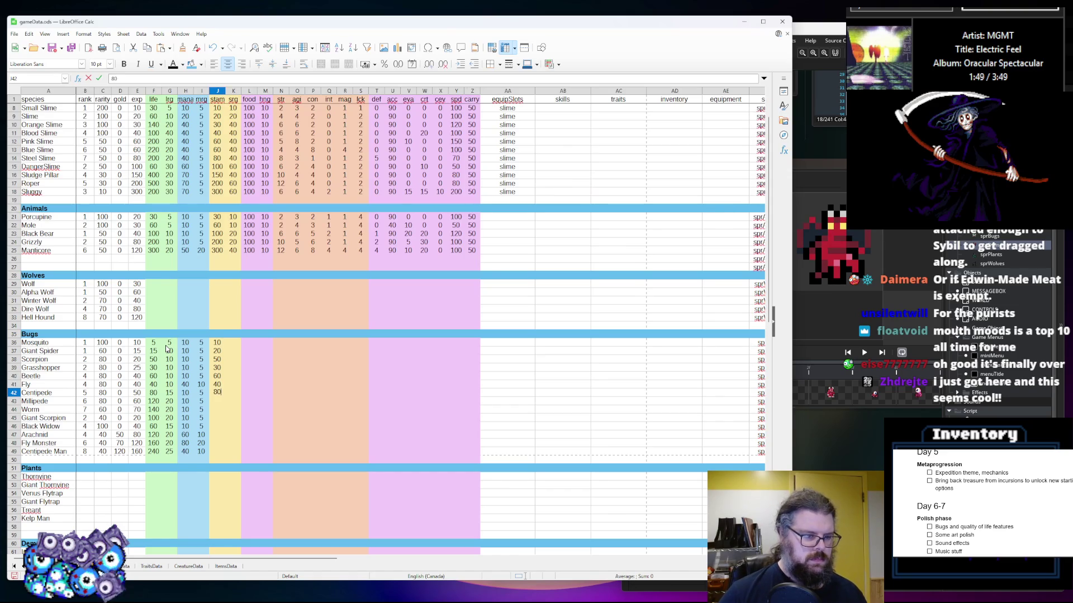
pyautogui.press('Return')
pyautogui.write('120')
pyautogui.press('Return')
pyautogui.write('140')
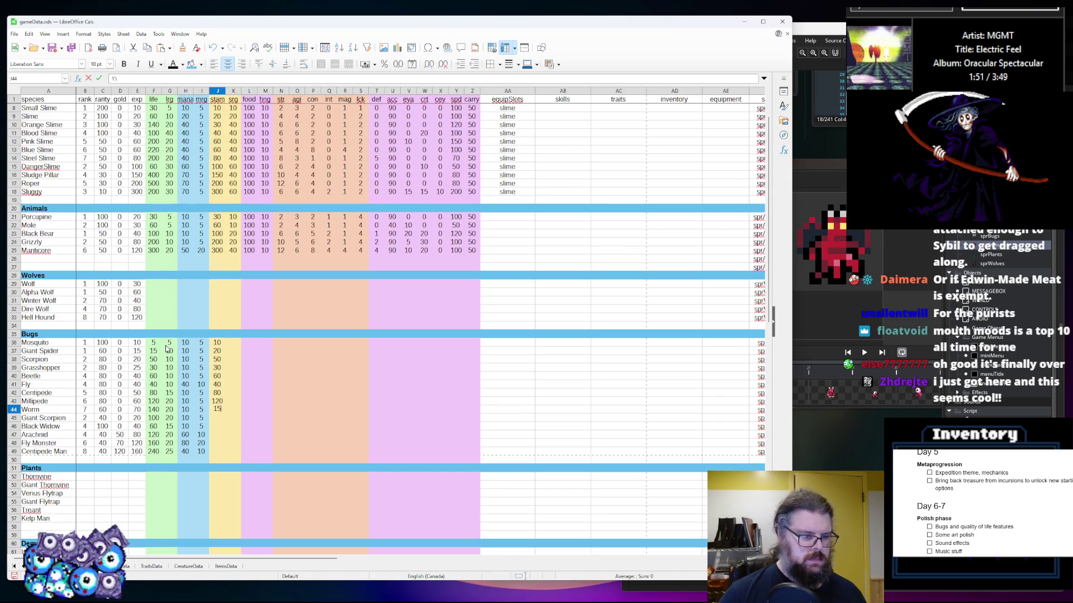
pyautogui.press('Return')
pyautogui.write('100')
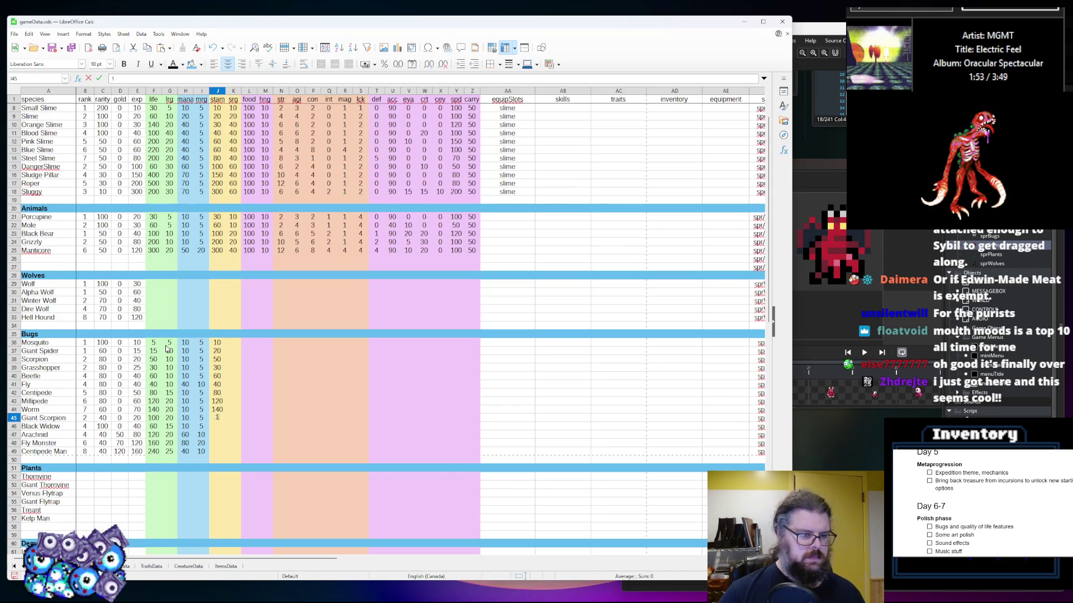
pyautogui.press('Return')
pyautogui.write('60')
pyautogui.press('Return')
pyautogui.write('120')
pyautogui.press('Return')
pyautogui.write('160')
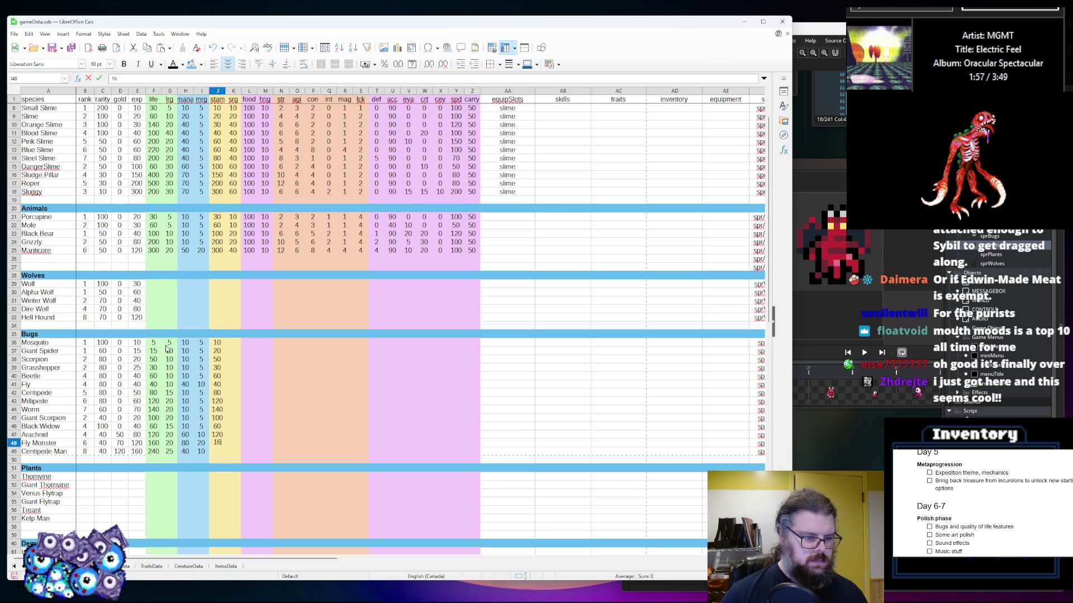
pyautogui.press('Return')
pyautogui.write('240')
pyautogui.press('Up')
pyautogui.press('Up')
pyautogui.press('Up')
# Fill K36:K39 with 10, 20, 20, 20, then copy K39's 20 into K40 and K41
pyautogui.press('Up')
pyautogui.press('Up')
pyautogui.press('Right')
pyautogui.press('Up')
pyautogui.press('Up')
pyautogui.press('Up')
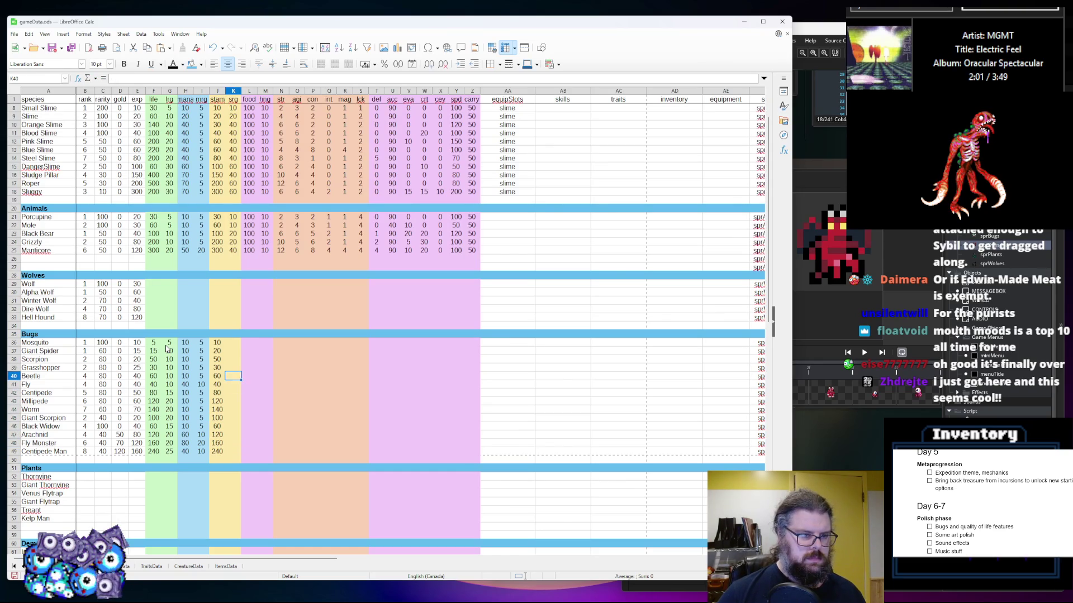
pyautogui.write('10')
pyautogui.press('Return')
pyautogui.write('20')
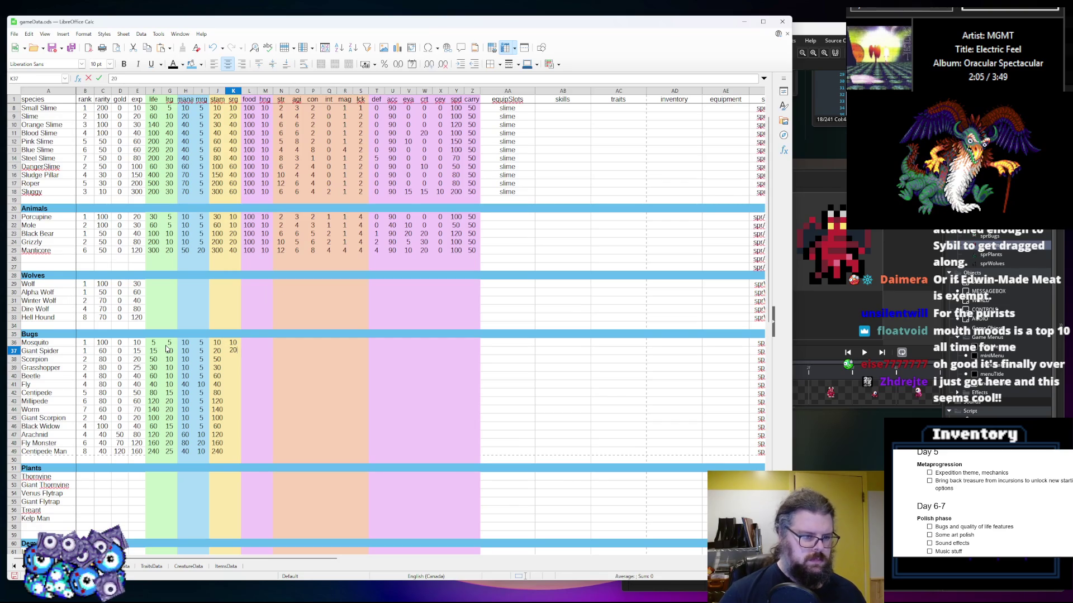
pyautogui.press('Return')
pyautogui.write('20')
pyautogui.press('Return')
pyautogui.write('20')
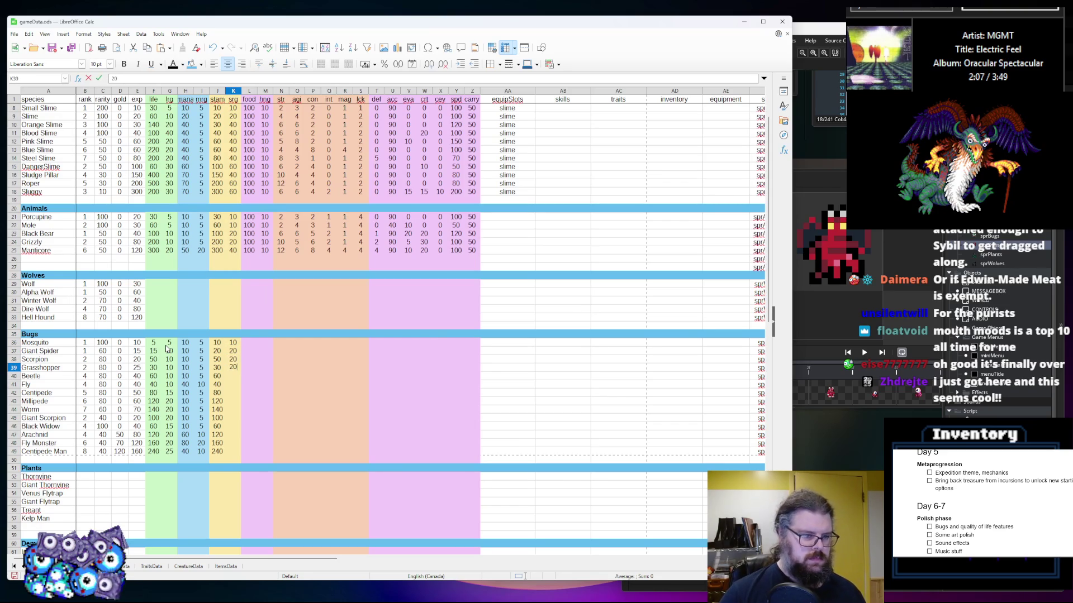
pyautogui.press('Return')
pyautogui.press('Up')
pyautogui.hotkey('ctrl', 'c')
pyautogui.press('Down')
pyautogui.hotkey('ctrl', 'v')
pyautogui.press('Down')
pyautogui.hotkey('ctrl', 'v')
pyautogui.press('Down')
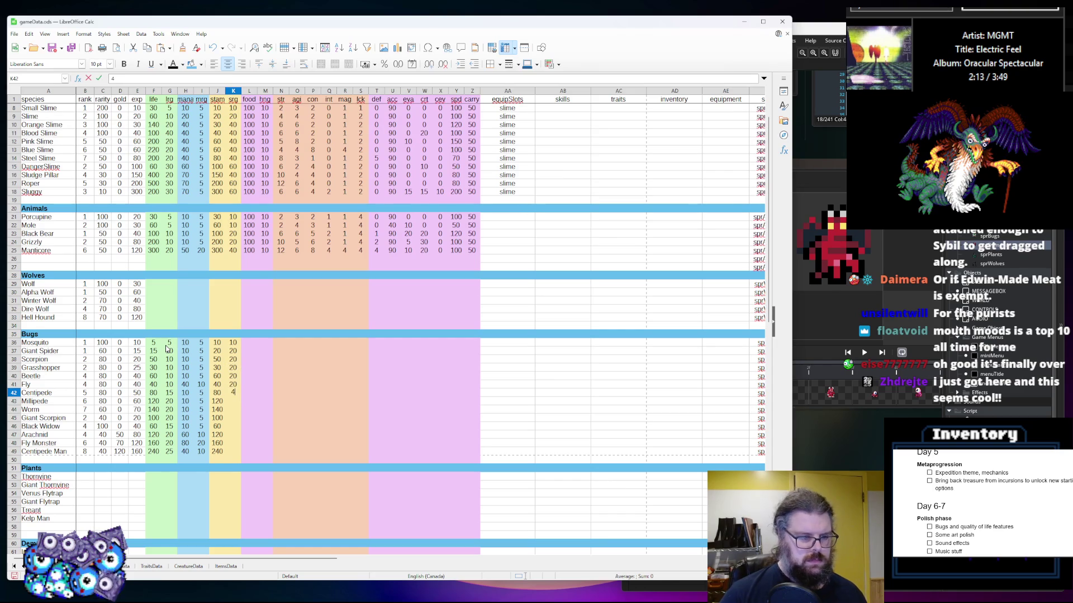
# Fill K42:K49 with 30, 40, 40, 40, 30, 40, 40 and 50 for Centipede Man
pyautogui.write('30')
pyautogui.press('Return')
pyautogui.write('50')
pyautogui.press('Return')
pyautogui.write('40')
pyautogui.press('Return')
pyautogui.write('40')
pyautogui.press('Return')
pyautogui.write('30')
pyautogui.press('Return')
pyautogui.write('50')
pyautogui.press('BackSpace')
pyautogui.write('40')
pyautogui.press('Return')
pyautogui.write('40')
pyautogui.press('Return')
pyautogui.write('60')
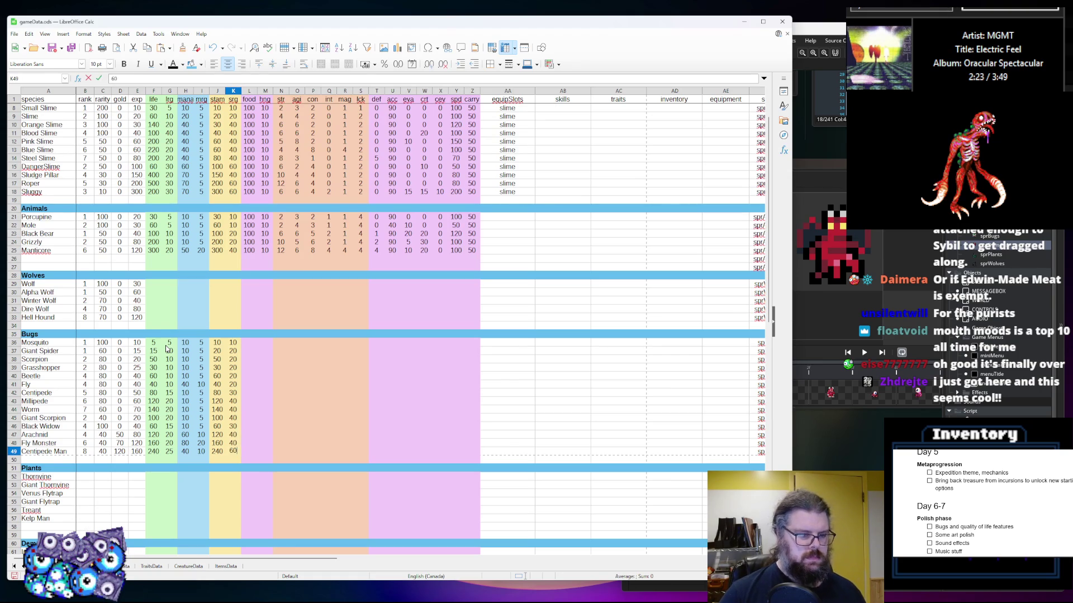
pyautogui.press('Tab')
pyautogui.press('Up')
pyautogui.press('Up')
pyautogui.press('Up')
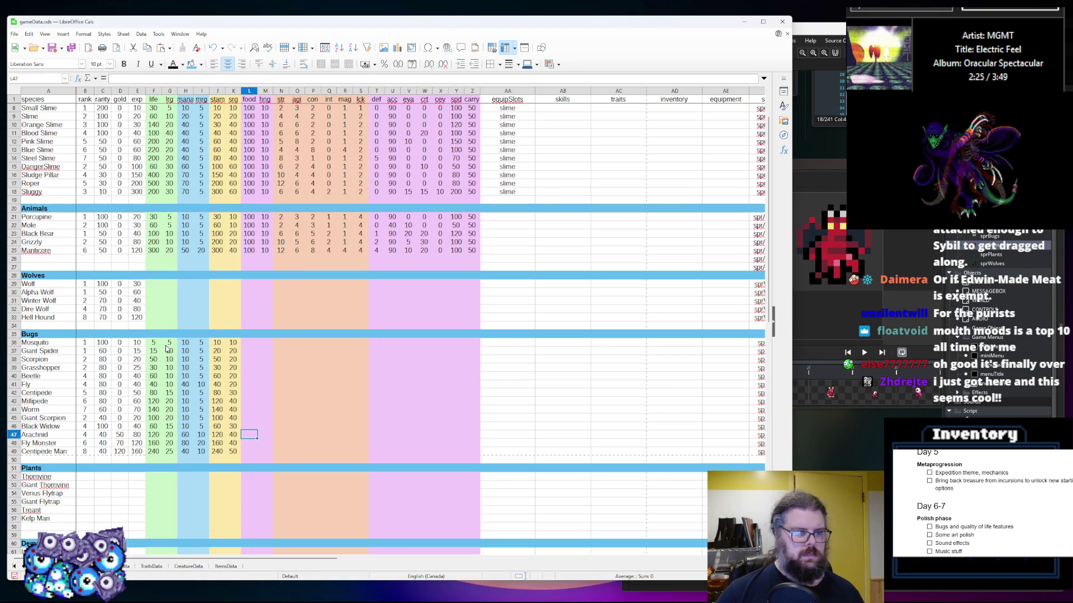
pyautogui.press('Right')
pyautogui.press('Left')
pyautogui.press('Up')
pyautogui.press('Up')
pyautogui.press('Up')
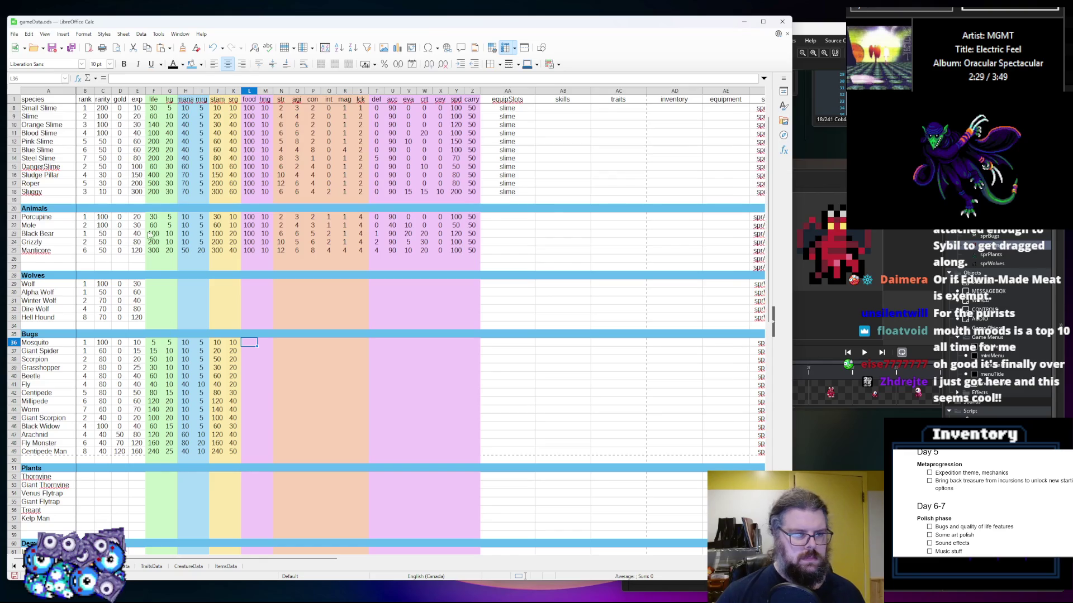
# Copy the Animals' 100 and 10 from L23:M25 into L36, L29, L39, L42 and L45
pyautogui.moveTo(268, 252); pyautogui.dragTo(255, 239)
pyautogui.hotkey('ctrl', 'c')
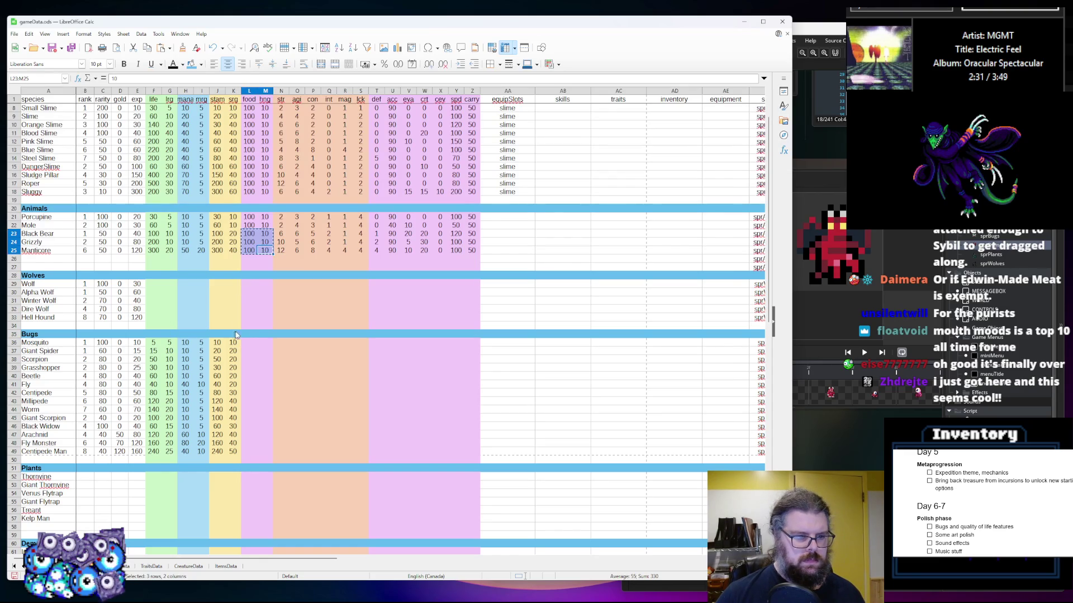
pyautogui.click(249, 343)
pyautogui.hotkey('ctrl', 'v')
pyautogui.click(248, 283)
pyautogui.hotkey('ctrl', 'v')
pyautogui.click(249, 368)
pyautogui.hotkey('ctrl', 'v')
pyautogui.click(250, 387)
pyautogui.click(250, 393)
pyautogui.hotkey('ctrl', 'v')
pyautogui.click(248, 417)
pyautogui.hotkey('ctrl', 'v')
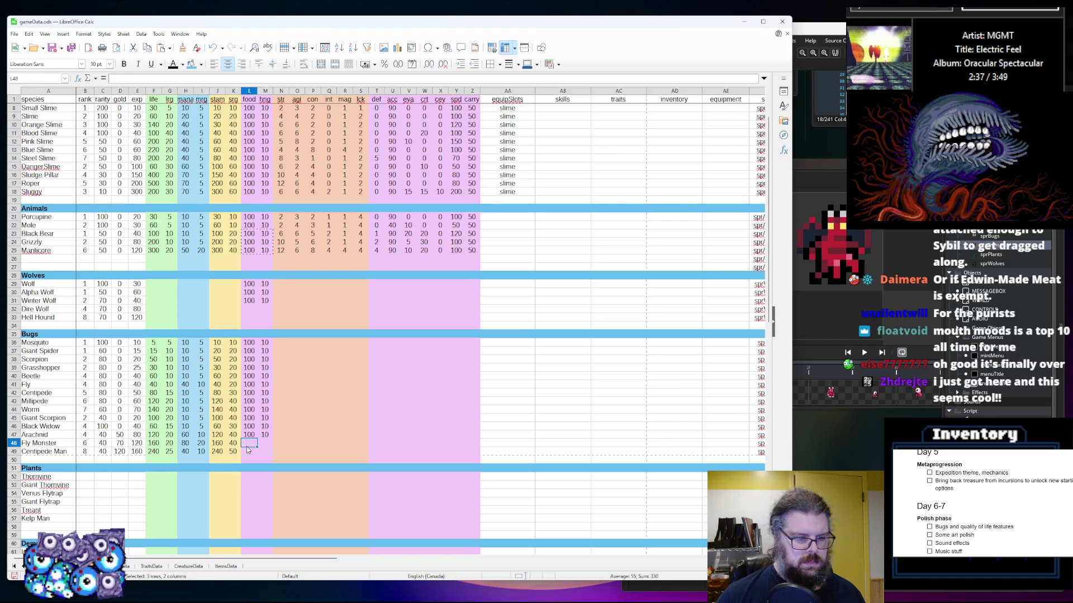
# Copy the two-row block L46:M47 into L48:M49 and L32:M33
pyautogui.moveTo(248, 426); pyautogui.dragTo(264, 435)
pyautogui.hotkey('ctrl', 'c')
pyautogui.click(249, 444)
pyautogui.hotkey('ctrl', 'v')
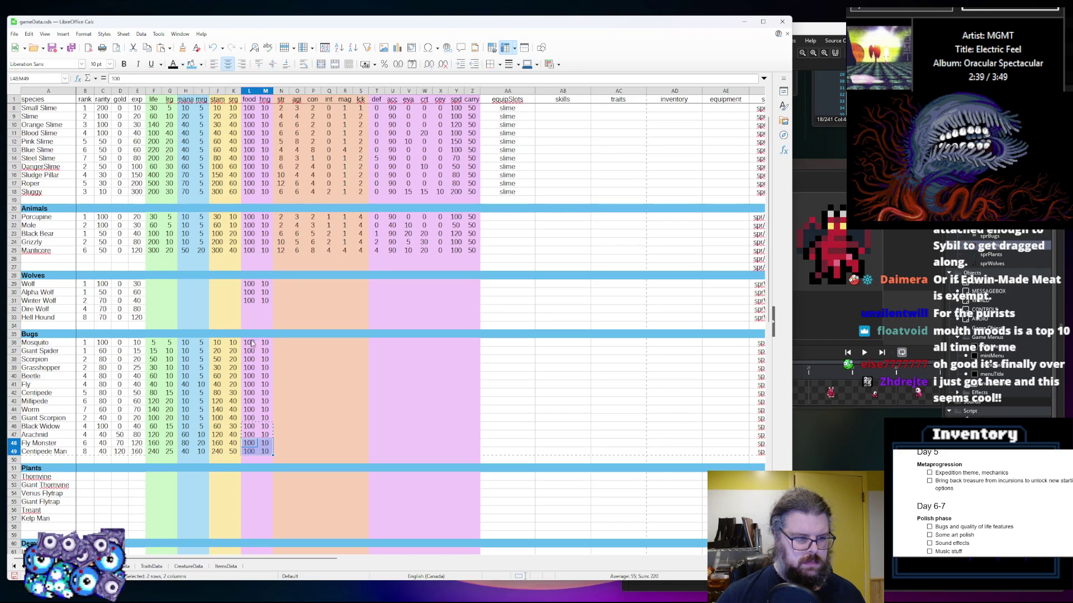
pyautogui.click(250, 310)
pyautogui.hotkey('ctrl', 'v')
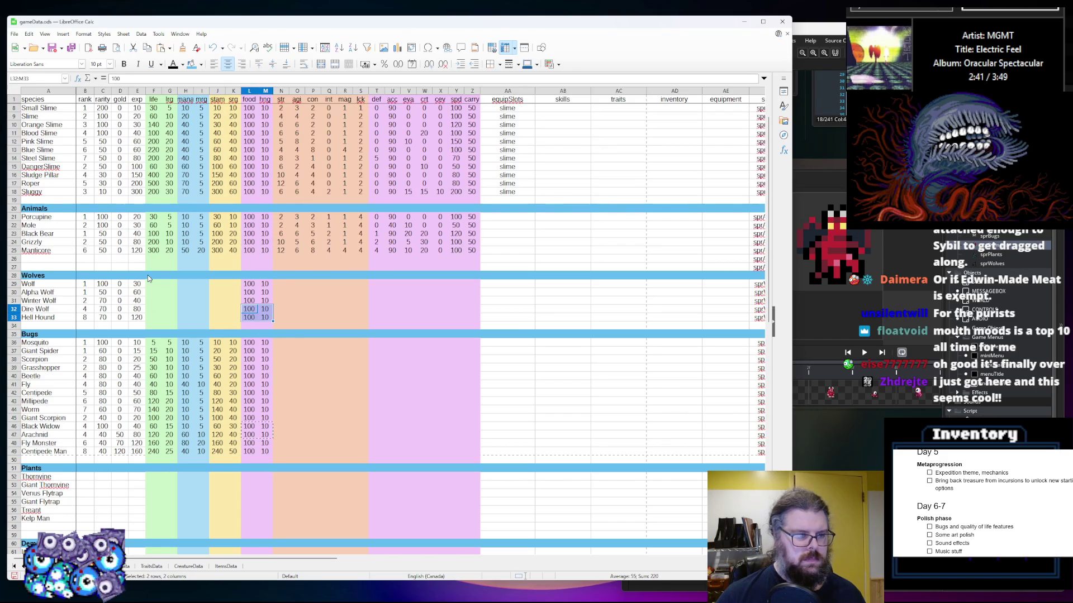
pyautogui.click(154, 283)
# Enter the Wolves' life values 60, 120, 80, 160 and 240
pyautogui.write('60')
pyautogui.press('Return')
pyautogui.write('120')
pyautogui.press('Return')
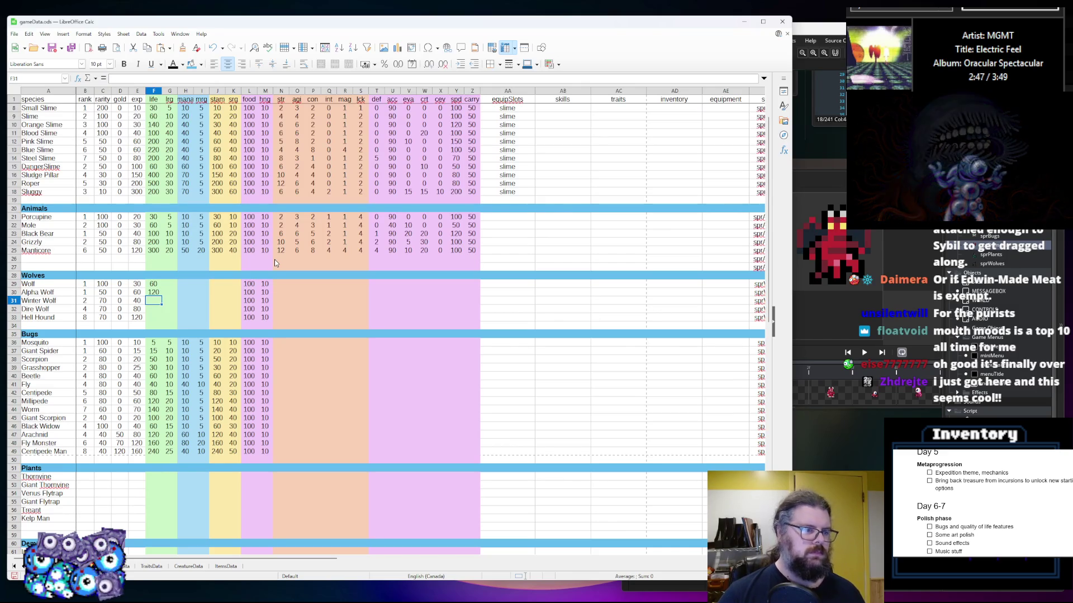
pyautogui.write('80')
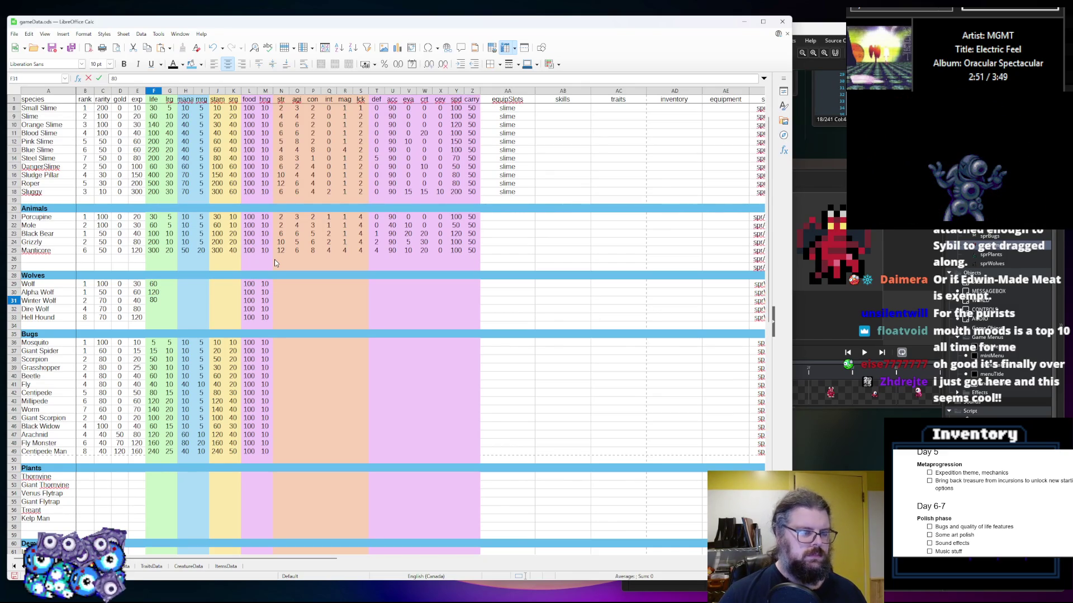
pyautogui.press('Return')
pyautogui.write('1')
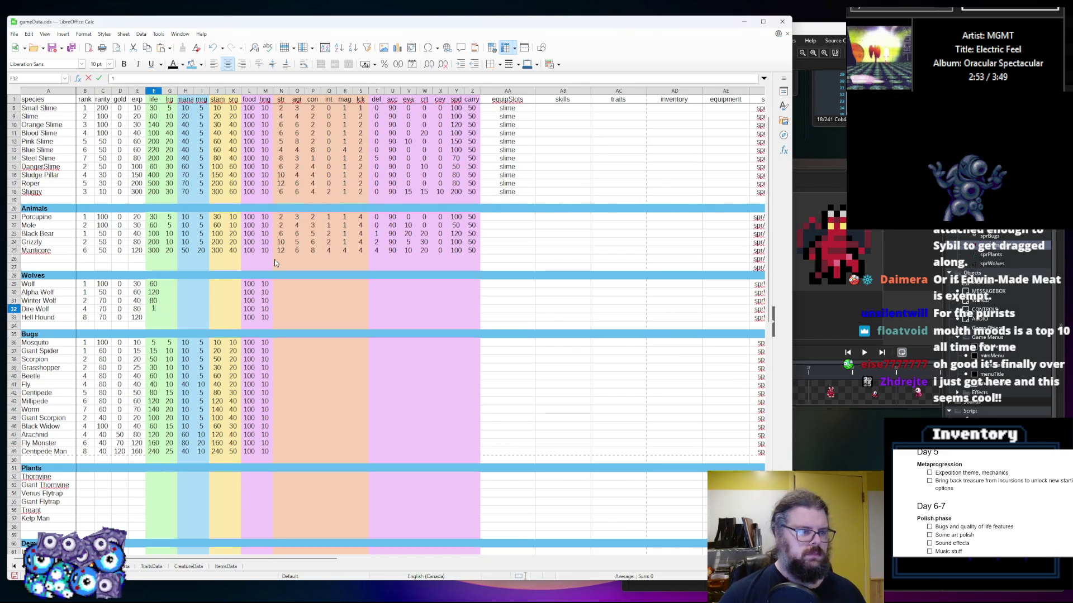
pyautogui.write('70')
pyautogui.press('Return')
pyautogui.write('25')
pyautogui.press('BackSpace')
pyautogui.write('40')
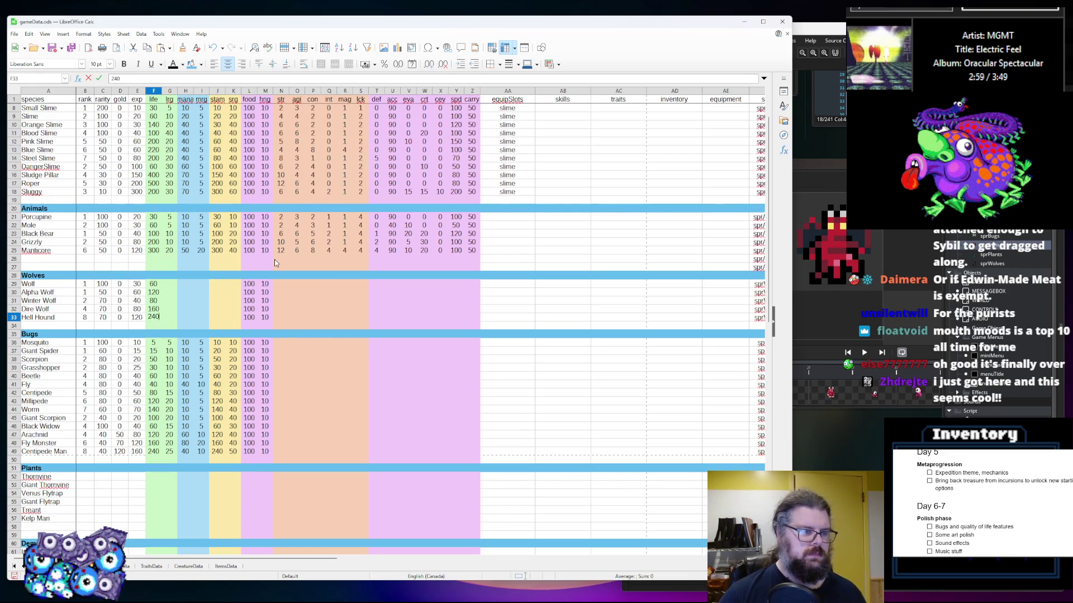
pyautogui.press('Tab')
# Enter the Wolves' life regen values 10, 20, 10, 20 and 30
pyautogui.press('Up')
pyautogui.press('Up')
pyautogui.press('Up')
pyautogui.write('10')
pyautogui.press('Return')
pyautogui.write('20')
pyautogui.press('Return')
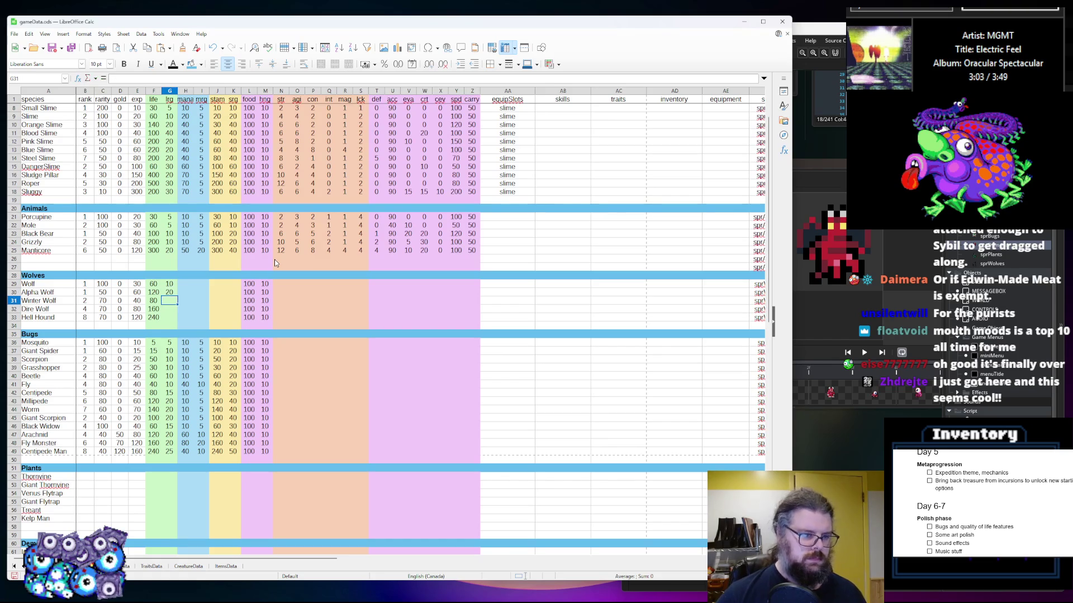
pyautogui.write('10')
pyautogui.press('Return')
pyautogui.write('20')
pyautogui.press('Return')
pyautogui.write('30')
pyautogui.press('Tab')
# Enter the Wolves' mana values 10, 10, 20, 20 and 40
pyautogui.press('Up')
pyautogui.press('Up')
pyautogui.press('Up')
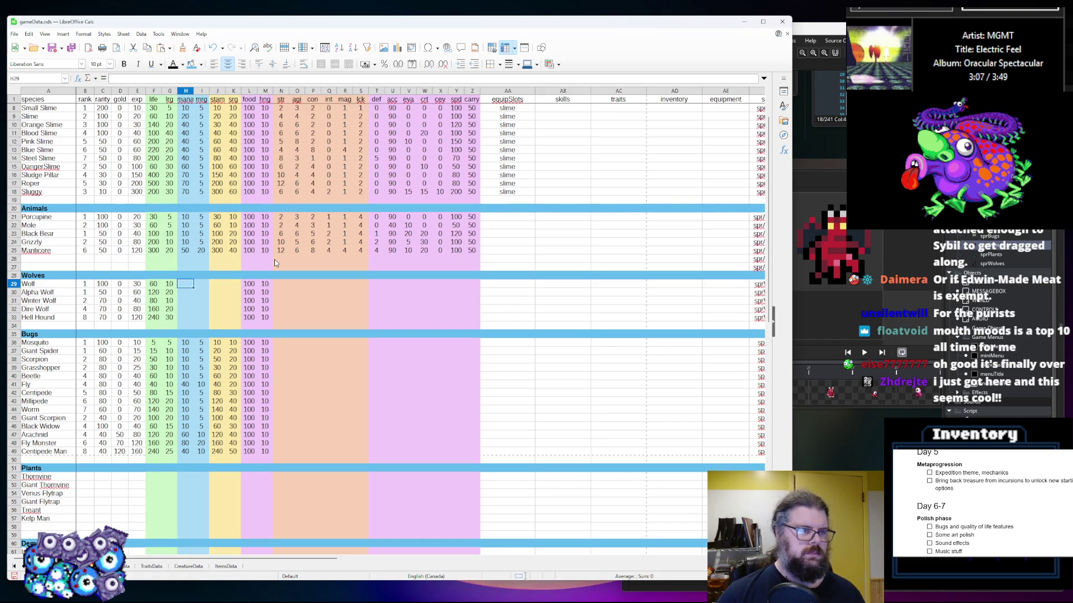
pyautogui.write('10')
pyautogui.press('Return')
pyautogui.write('10')
pyautogui.press('Return')
pyautogui.write('20')
pyautogui.press('Return')
pyautogui.write('20')
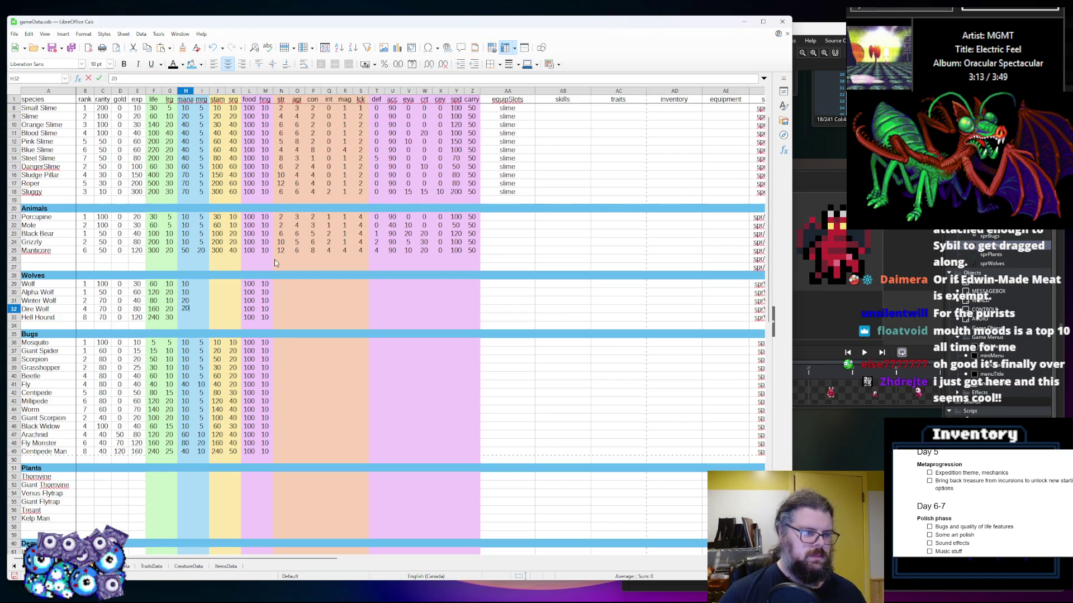
pyautogui.press('Return')
pyautogui.write('40')
pyautogui.press('Tab')
# Enter the Wolves' mana regen values, ending with Hell Hound's 20
pyautogui.press('Up')
pyautogui.press('Up')
pyautogui.press('Up')
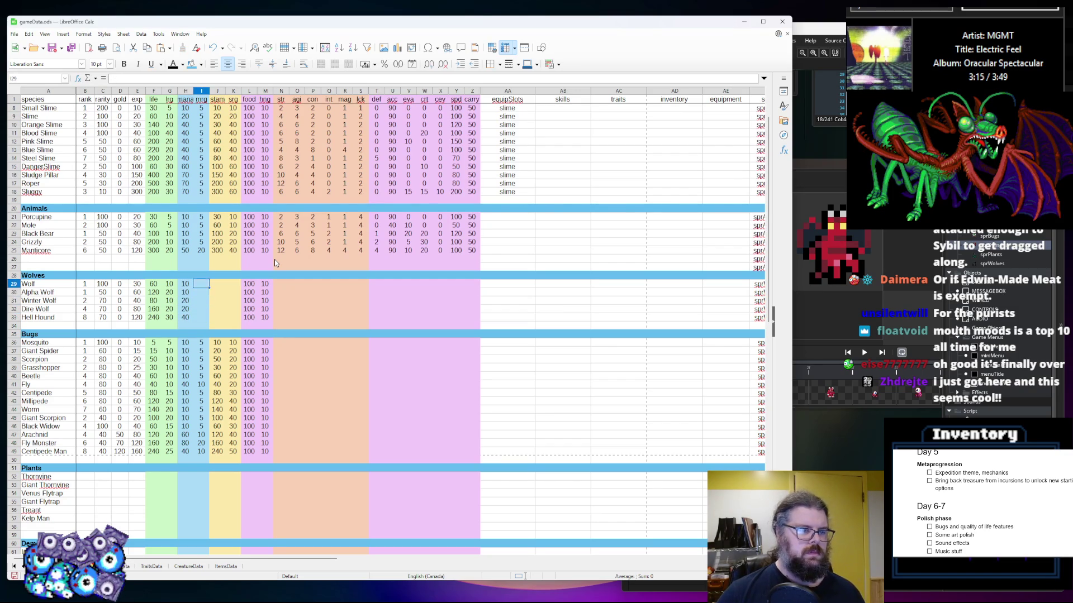
pyautogui.write('5')
pyautogui.press('Return')
pyautogui.write('10')
pyautogui.press('Return')
pyautogui.write('5')
pyautogui.press('Return')
pyautogui.write('10')
pyautogui.press('Return')
pyautogui.write('20')
pyautogui.press('Tab')
# Enter the Wolves' stamina values 60, 120, 80, 160 and 240
pyautogui.press('Up')
pyautogui.press('Up')
pyautogui.press('Up')
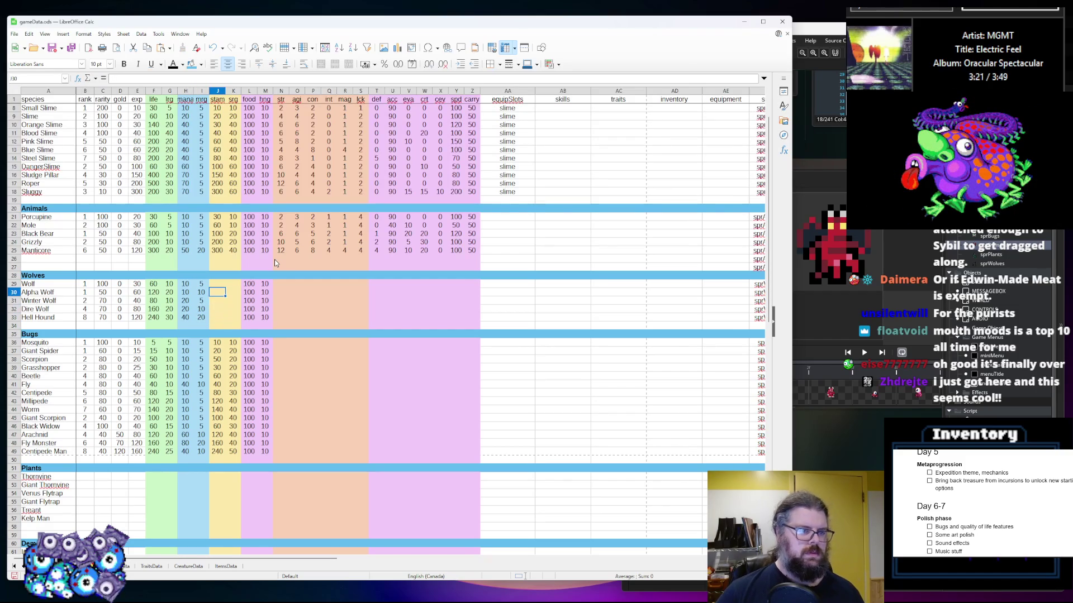
pyautogui.write('60')
pyautogui.press('Return')
pyautogui.write('120')
pyautogui.press('Return')
pyautogui.write('60')
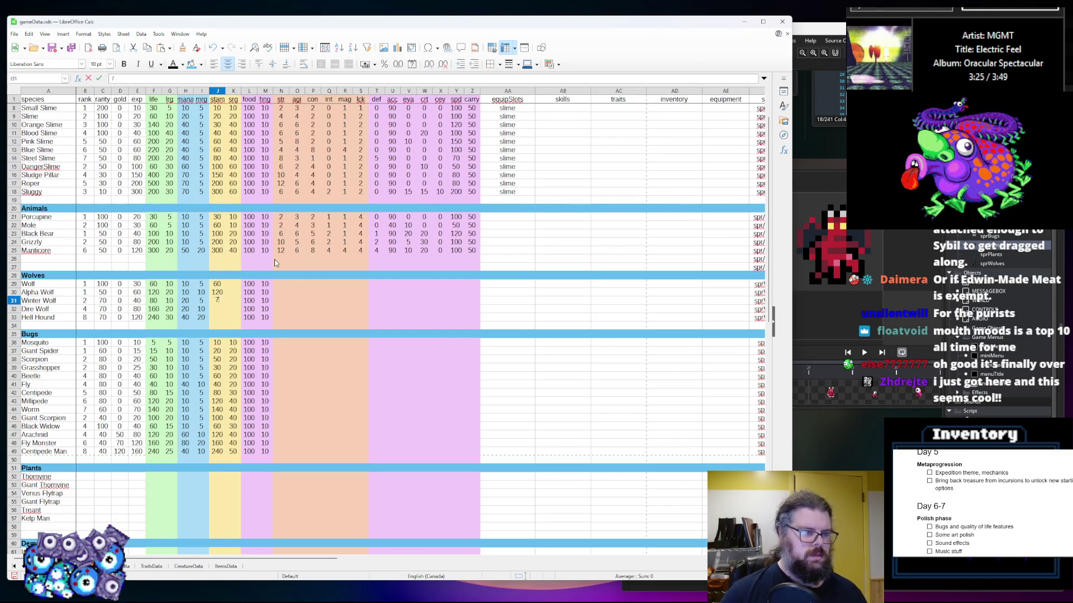
pyautogui.press('BackSpace')
pyautogui.press('BackSpace')
pyautogui.write('80')
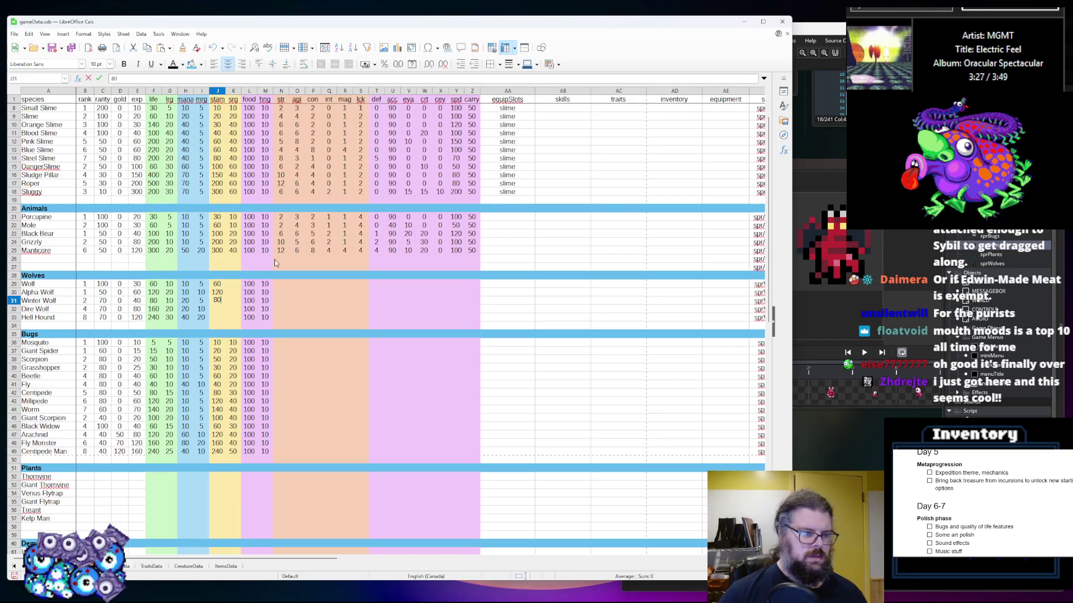
pyautogui.press('Return')
pyautogui.write('160')
pyautogui.press('Return')
pyautogui.write('240')
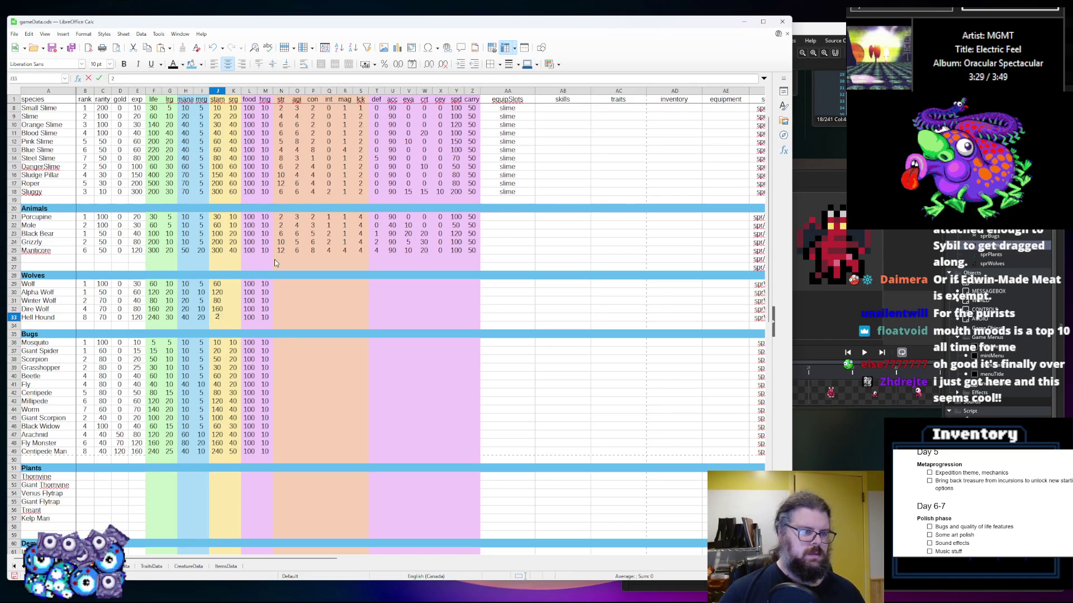
pyautogui.press('Up')
pyautogui.press('Up')
# Enter the Wolves' stamina regen values 20, 40, 20, 40 and 60
pyautogui.press('Right')
pyautogui.write('20')
pyautogui.press('Return')
pyautogui.write('40')
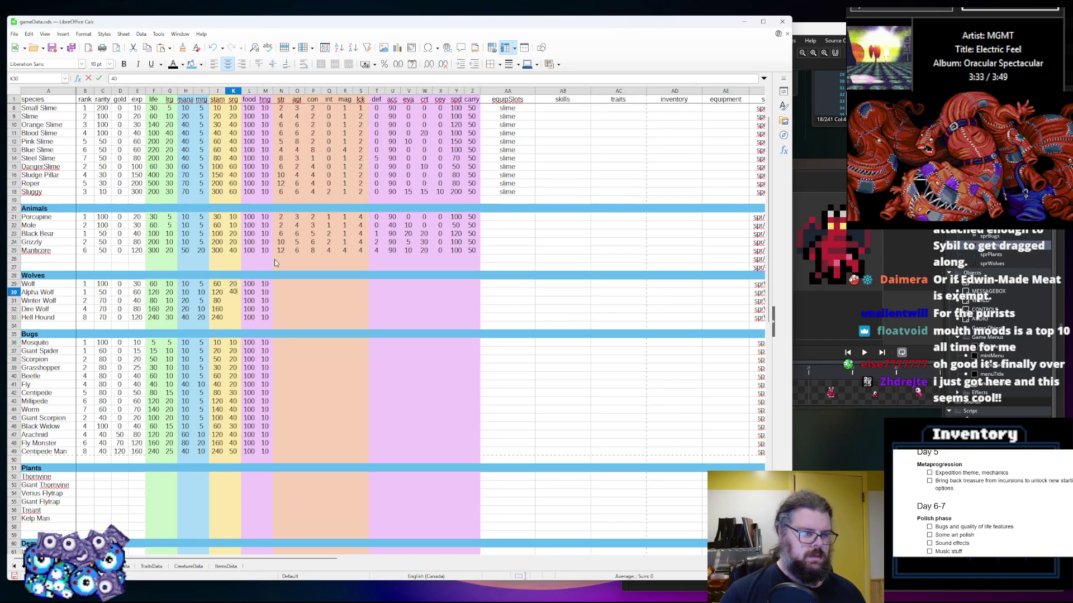
pyautogui.press('Return')
pyautogui.write('10')
pyautogui.press('BackSpace')
pyautogui.press('BackSpace')
pyautogui.write('20')
pyautogui.press('Return')
pyautogui.write('40')
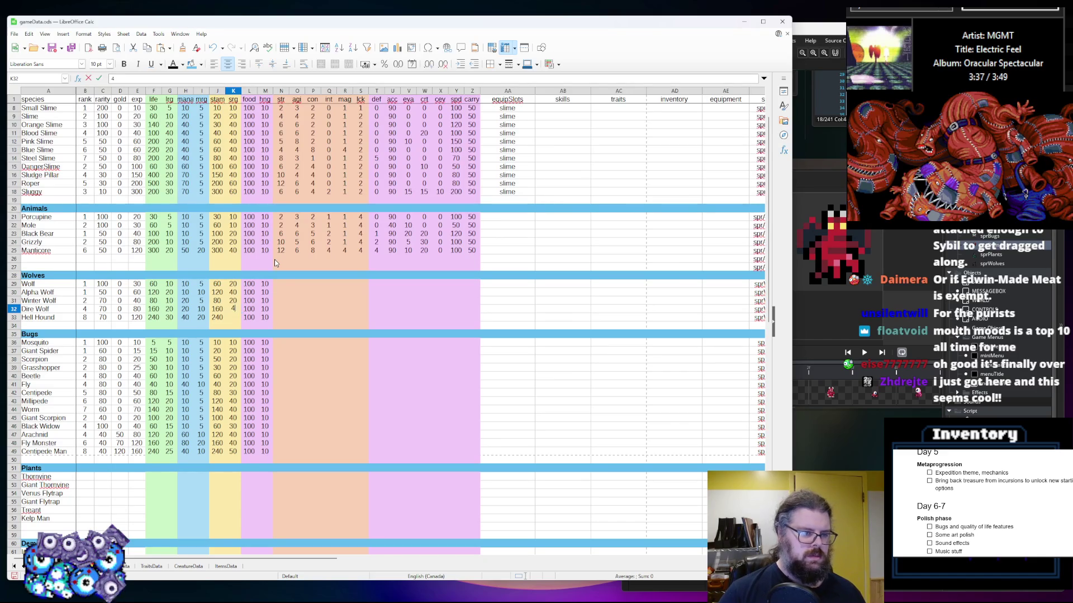
pyautogui.press('Return')
pyautogui.write('4')
pyautogui.press('BackSpace')
pyautogui.write('60')
pyautogui.press('Tab')
pyautogui.press('Tab')
pyautogui.press('Tab')
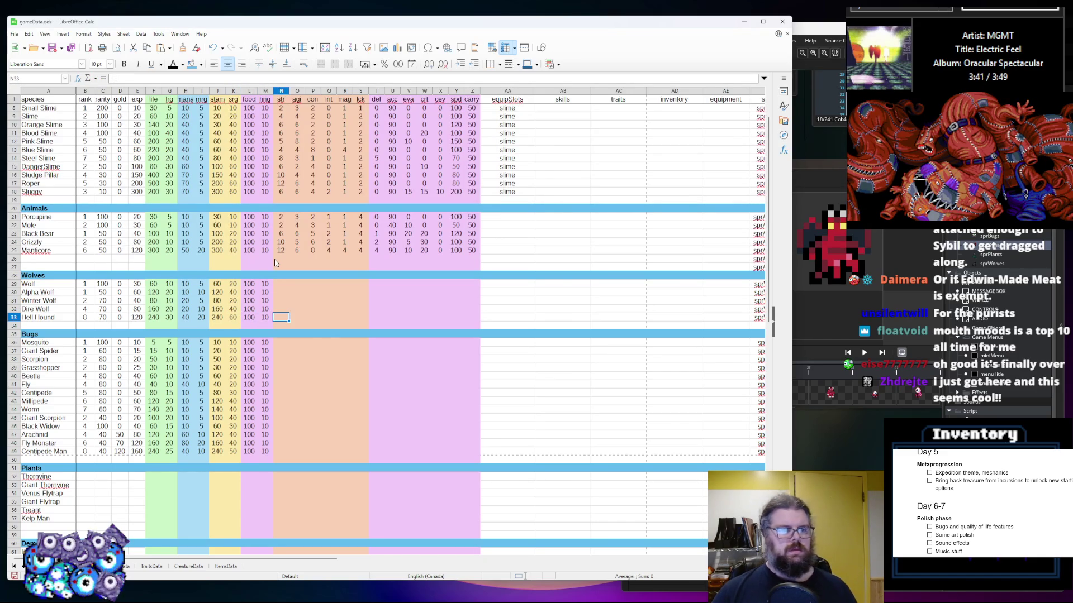
pyautogui.scroll(-4, 285, 274)
# Give Thornvine and Giant Thornvine a rank of 1 each
pyautogui.scroll(-1, 223, 313)
pyautogui.scroll(1, 66, 350)
pyautogui.scroll(-2, 70, 355)
pyautogui.click(83, 329)
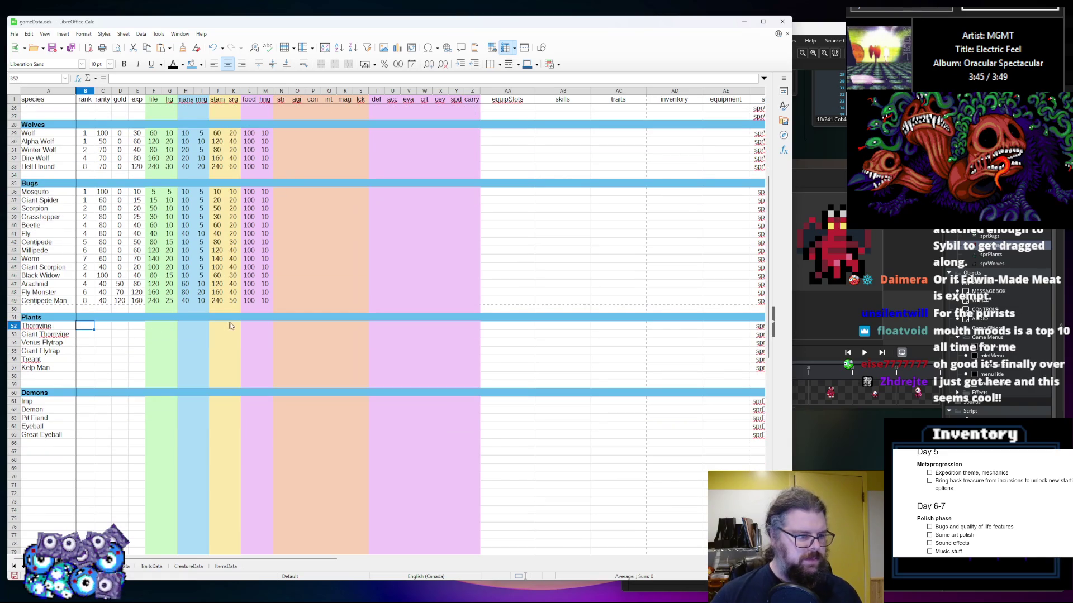
pyautogui.write('1')
pyautogui.press('Return')
pyautogui.write('1')
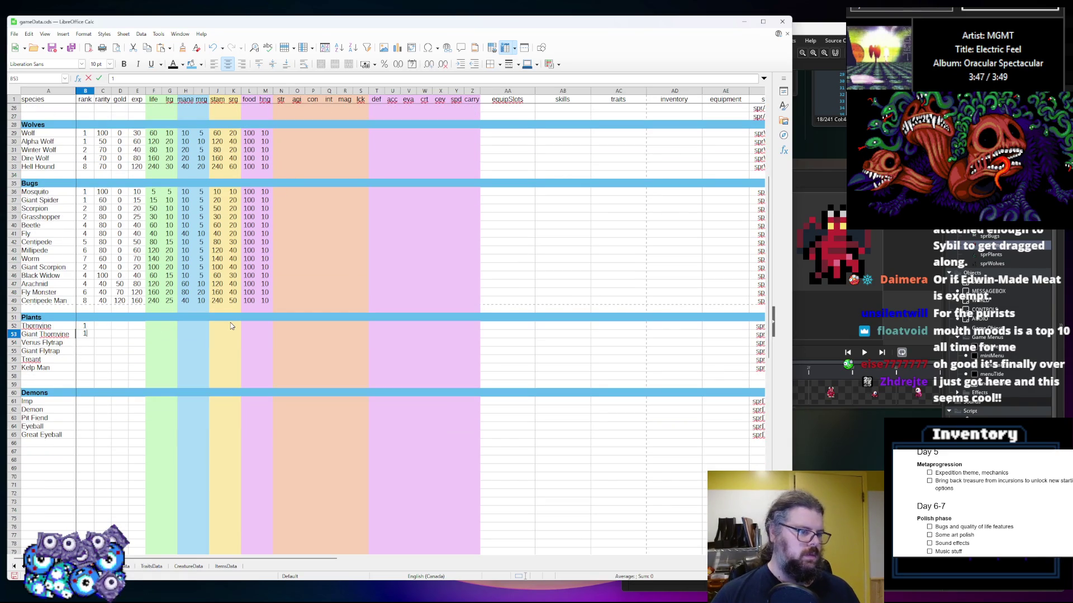
pyautogui.press('Return')
# Give Venus Flytrap, Giant Flytrap, Treant and Kelp Man ranks 4, 5, 1 and 7
pyautogui.write('1')
pyautogui.press('Return')
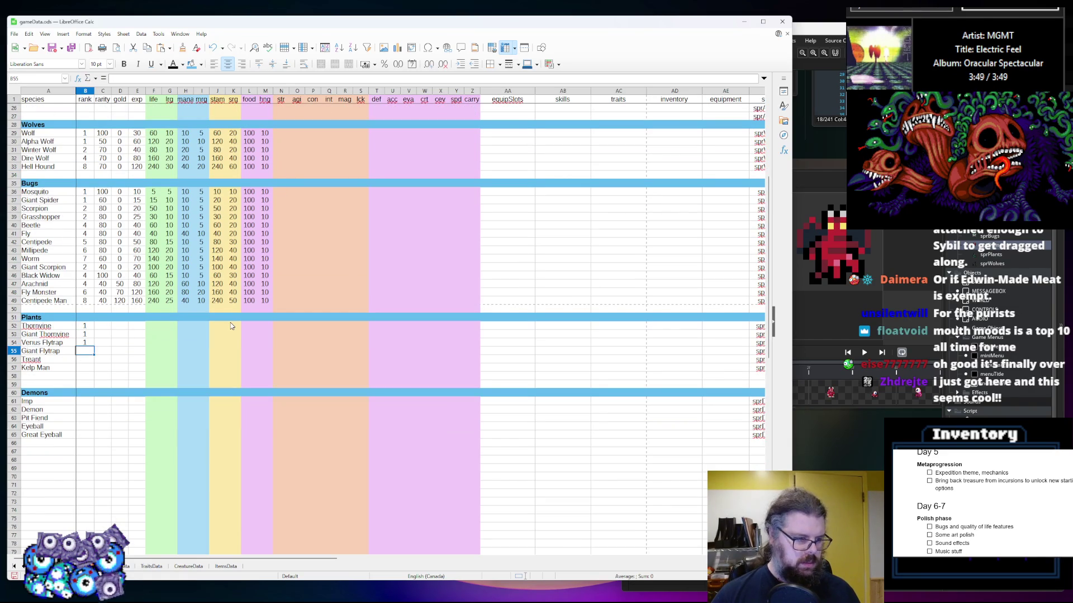
pyautogui.write('2')
pyautogui.press('BackSpace')
pyautogui.press('Up')
pyautogui.write('4')
pyautogui.press('Return')
pyautogui.write('5')
pyautogui.press('Return')
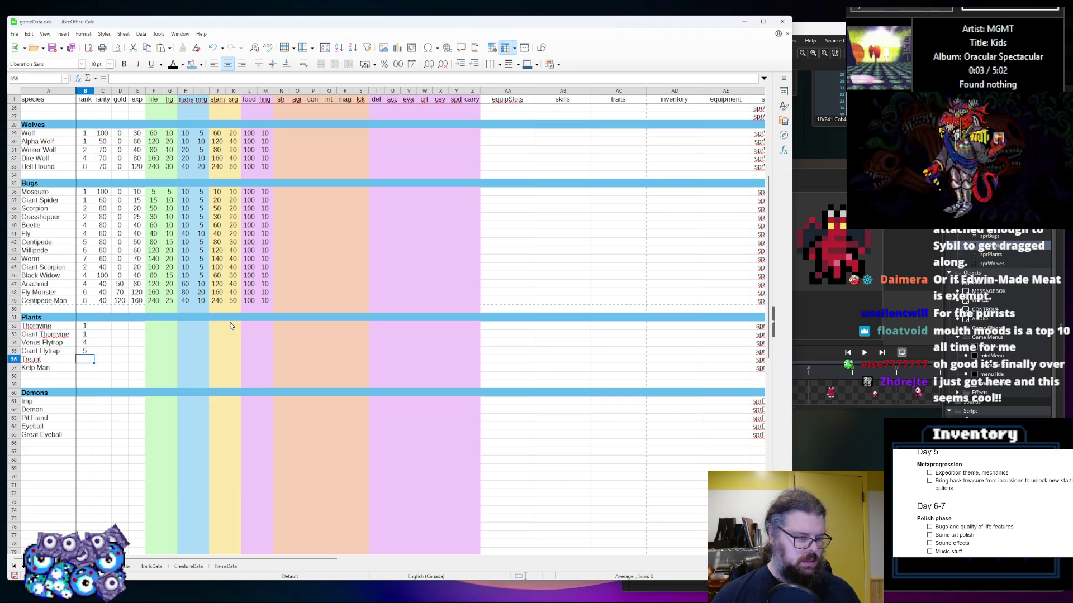
pyautogui.write('1')
pyautogui.press('Return')
pyautogui.write('6')
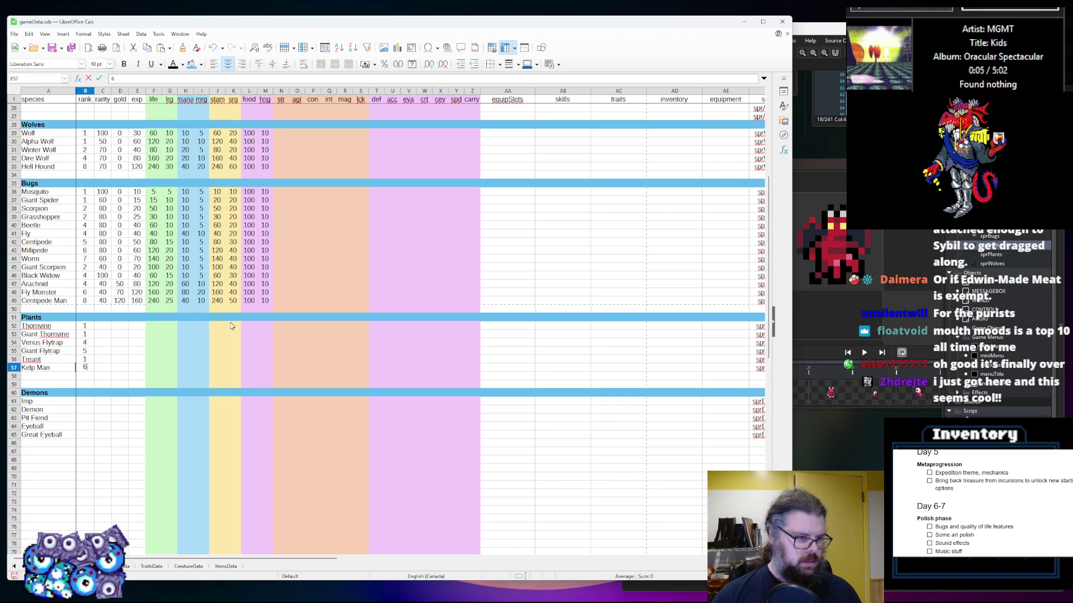
pyautogui.press('BackSpace')
pyautogui.write('8')
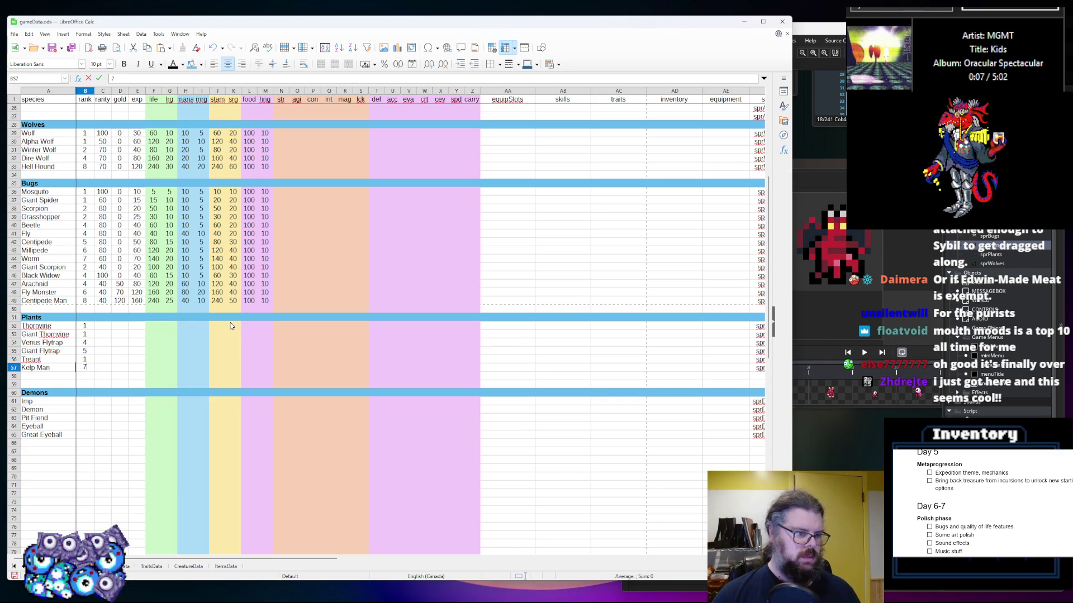
pyautogui.press('Tab')
pyautogui.press('Up')
pyautogui.press('Up')
pyautogui.press('Up')
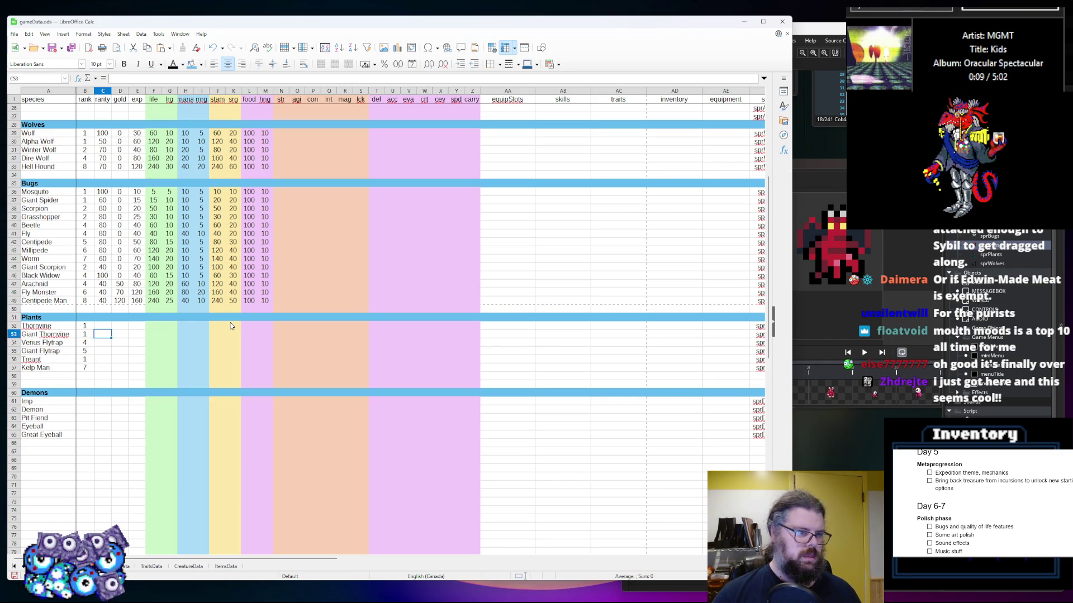
# Enter rarity 100 for Thornvine, 40 for Giant Thornvine, and correct Venus Flytrap's rarity to 100
pyautogui.write('100')
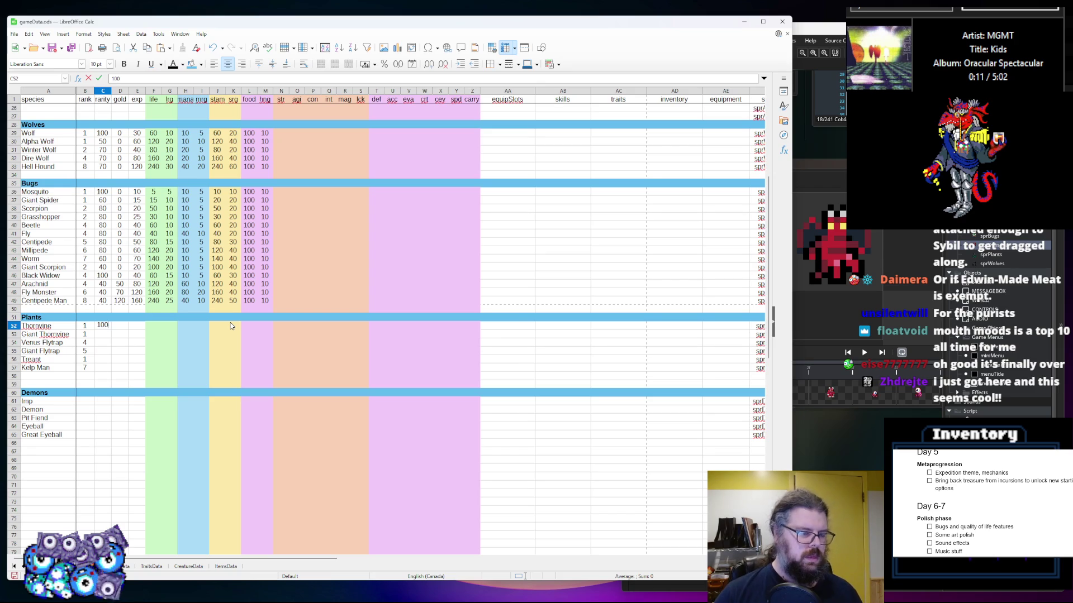
pyautogui.press('Return')
pyautogui.write('40')
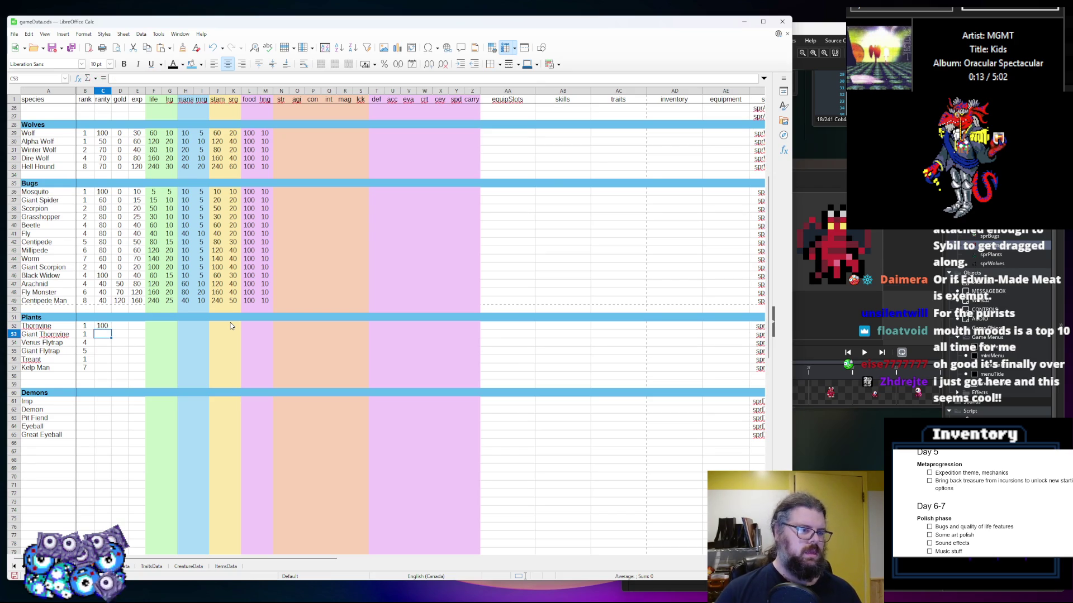
pyautogui.press('Return')
pyautogui.write('5')
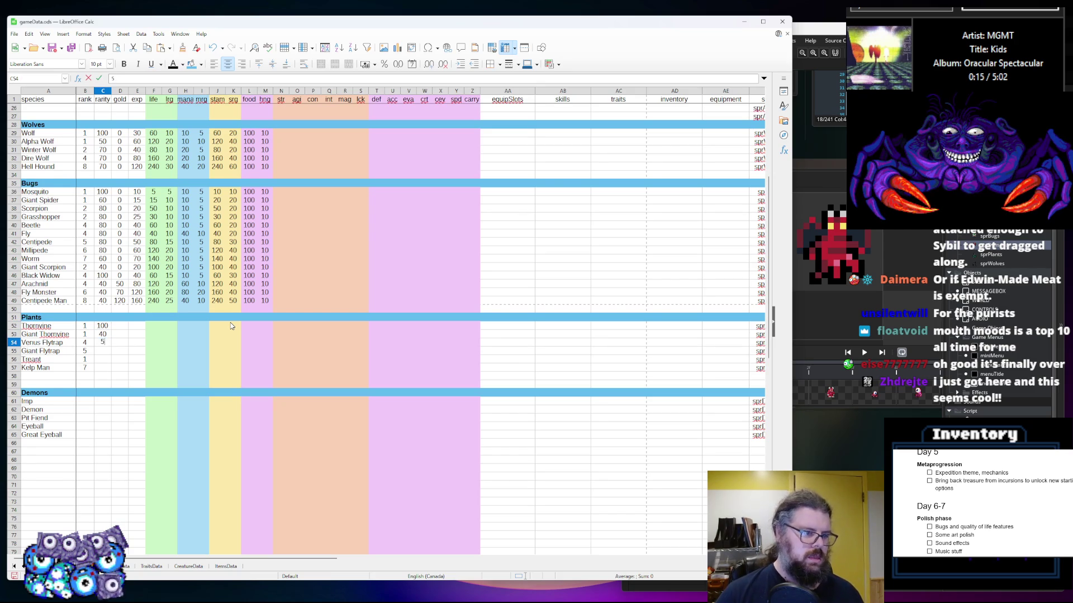
pyautogui.write('0')
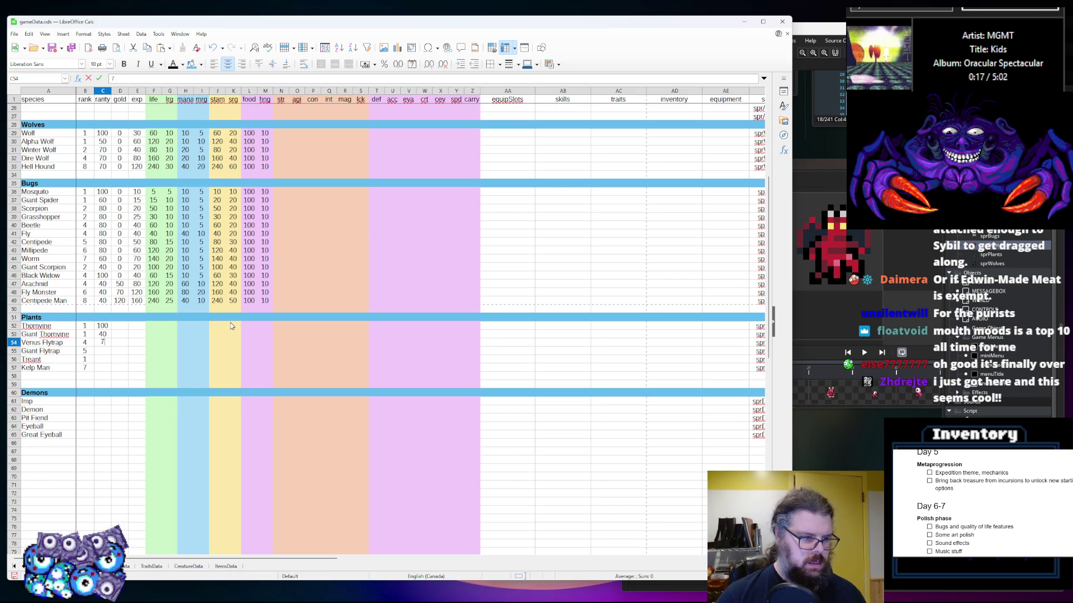
pyautogui.press('Return')
pyautogui.press('Up')
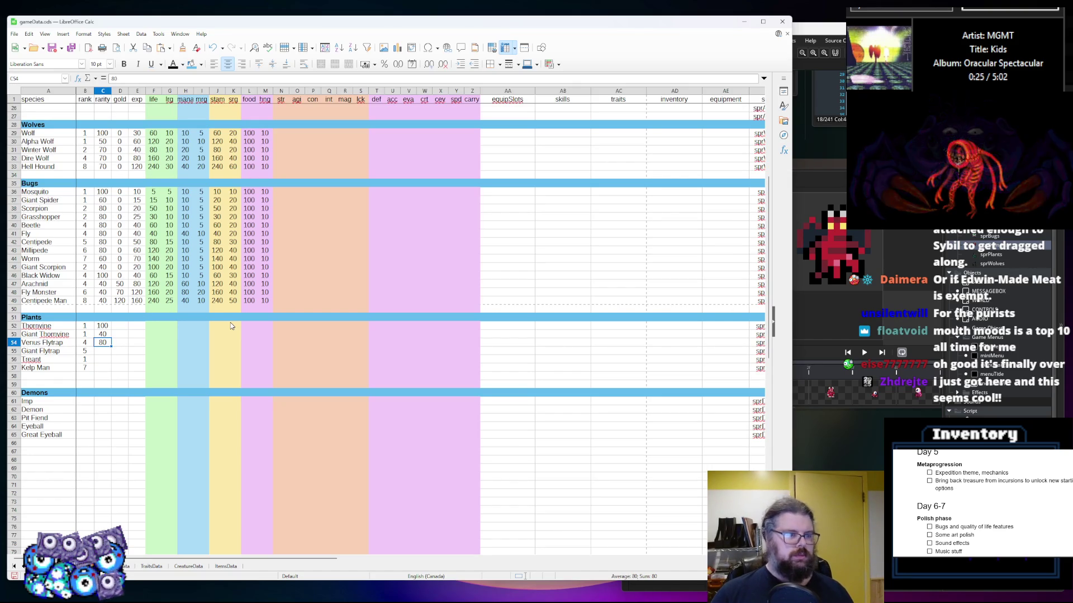
pyautogui.press('BackSpace')
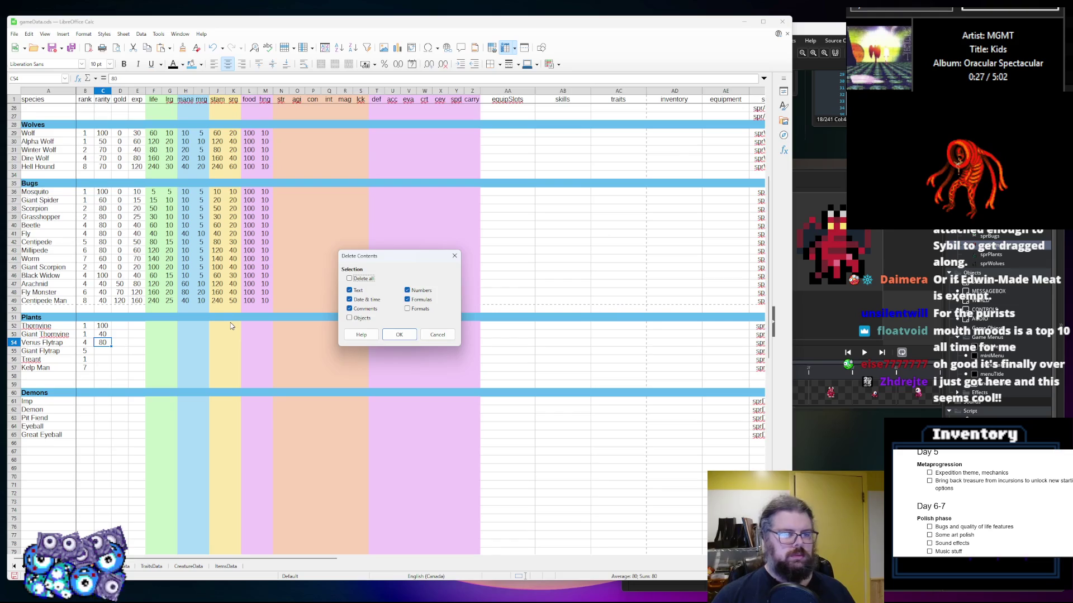
pyautogui.press('Escape')
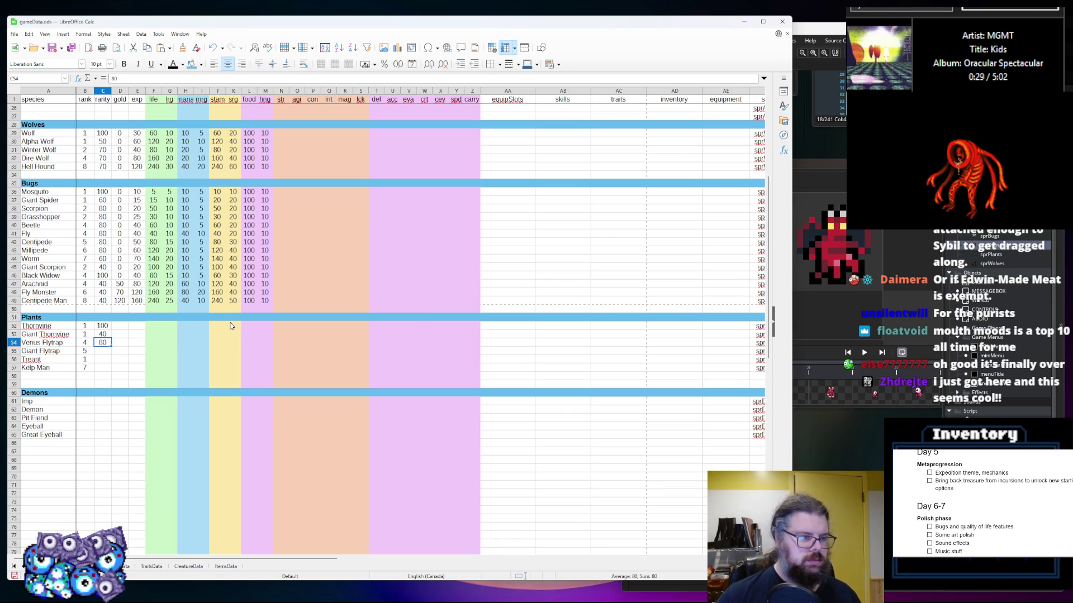
pyautogui.write('200')
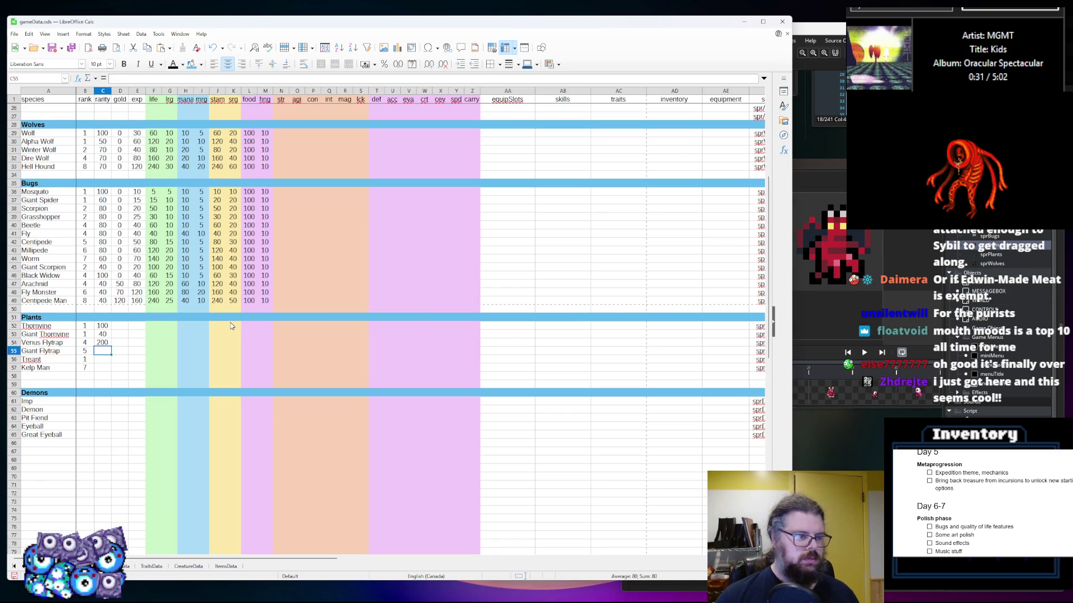
pyautogui.press('BackSpace')
pyautogui.press('BackSpace')
pyautogui.press('BackSpace')
pyautogui.write('160')
pyautogui.press('Up')
pyautogui.press('Up')
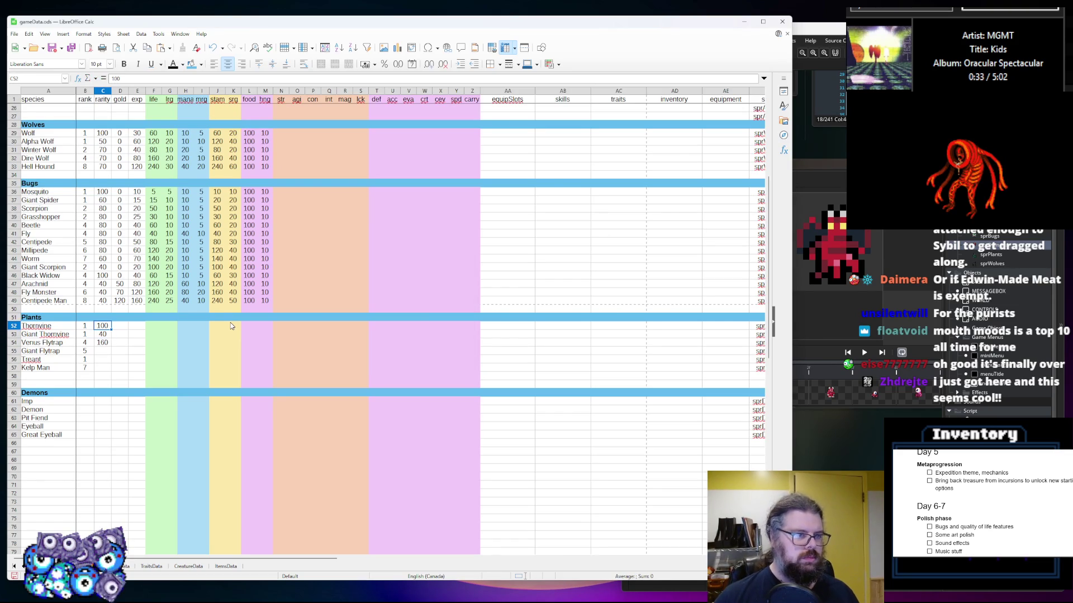
pyautogui.press('Down')
pyautogui.press('Down')
pyautogui.write('100')
pyautogui.press('Return')
# Enter rarity 40 for Giant Flytrap, 30 for Treant and 20 for Kelp Man
pyautogui.write('40')
pyautogui.press('Return')
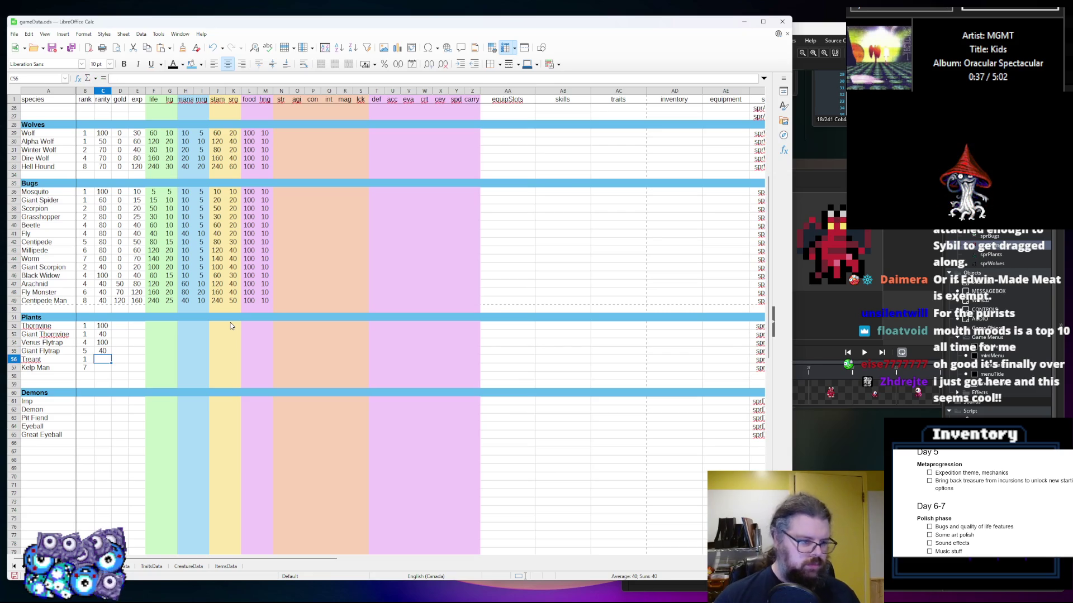
pyautogui.write('60')
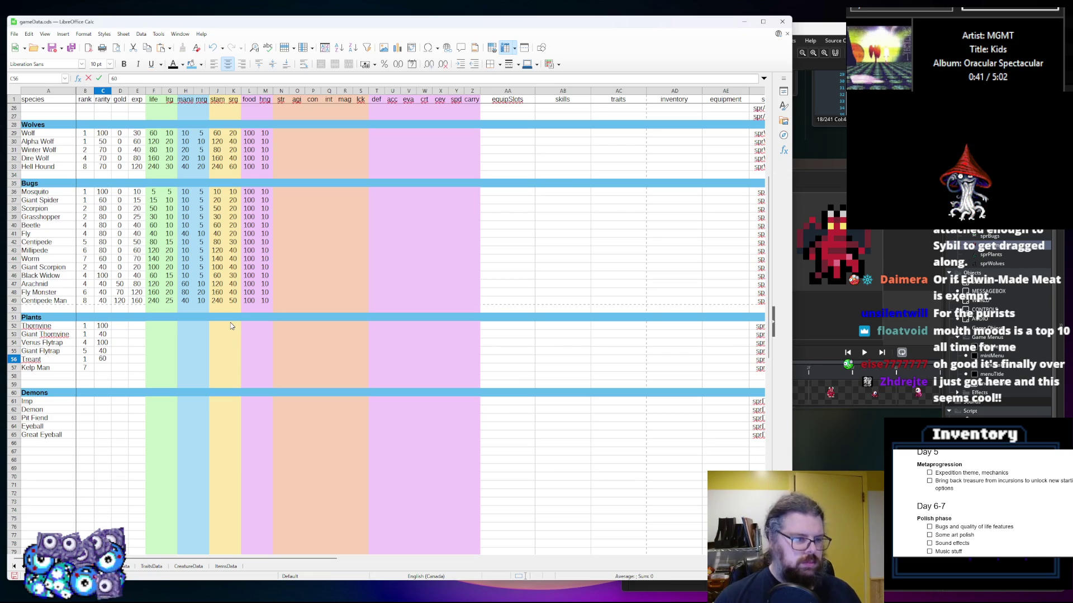
pyautogui.press('BackSpace')
pyautogui.write('0')
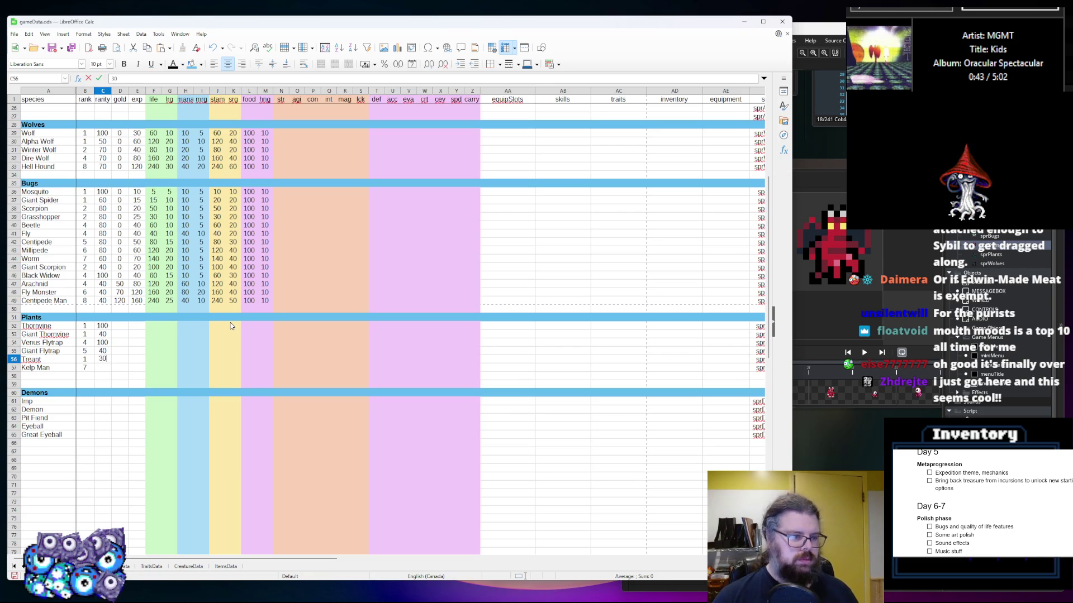
pyautogui.press('Return')
pyautogui.write('20')
pyautogui.press('Tab')
# Fill the Plants gold column: 0 for the first four creatures, 20 for Treant, 100 for Kelp Man
pyautogui.press('Up')
pyautogui.press('Up')
pyautogui.press('Up')
pyautogui.press('Up')
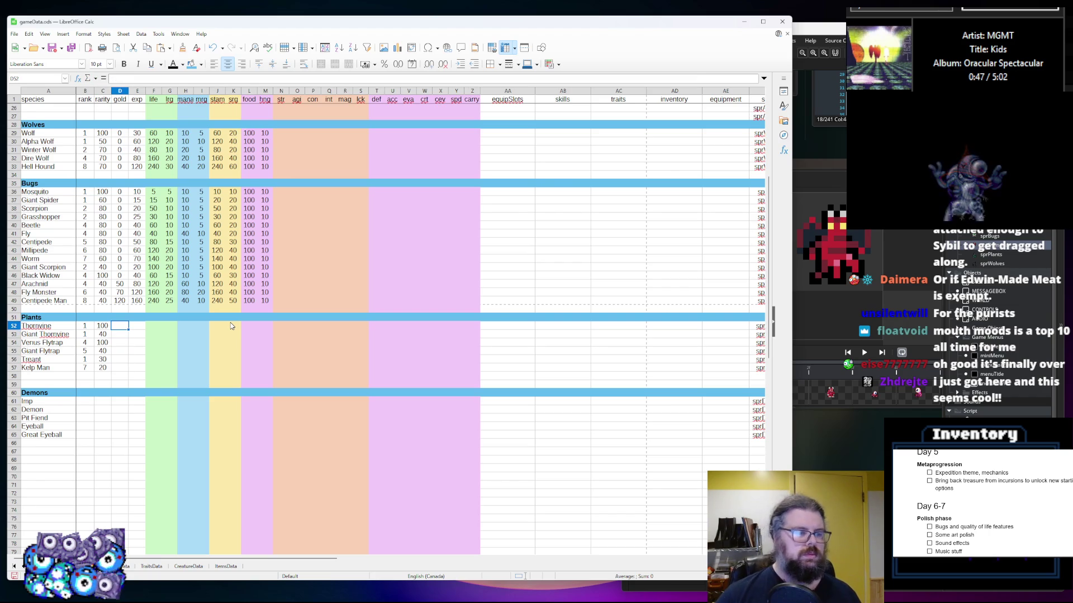
pyautogui.write('0')
pyautogui.press('Return')
pyautogui.write('0')
pyautogui.press('Return')
pyautogui.write('0')
pyautogui.press('Return')
pyautogui.write('0')
pyautogui.press('Return')
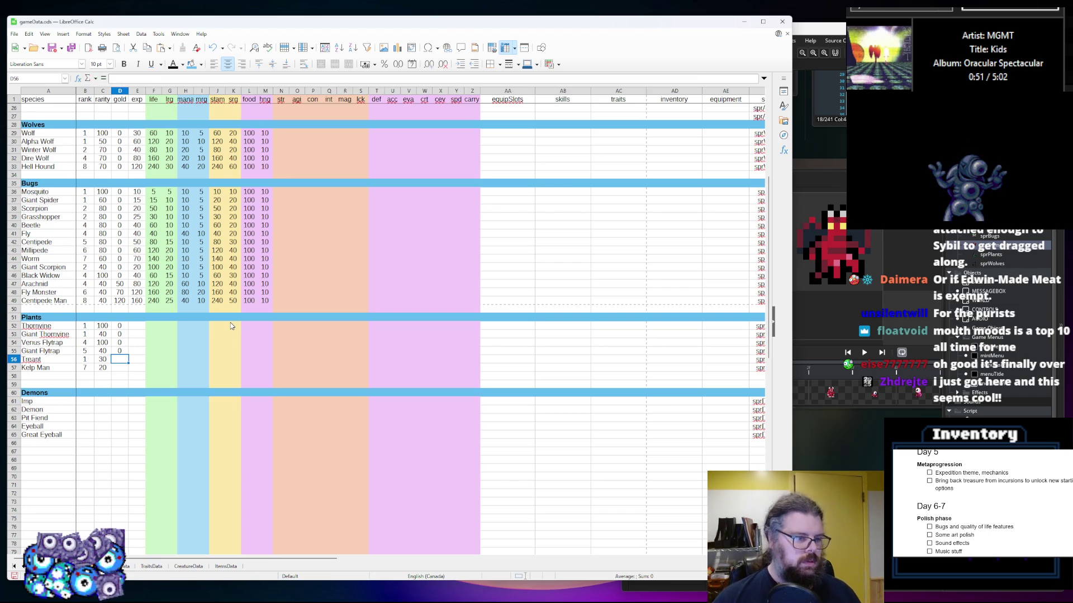
pyautogui.write('20')
pyautogui.press('Return')
pyautogui.write('100')
pyautogui.press('Tab')
# Enter exp 20 for Thornvine, 50 for Giant Thornvine and 40 for Venus Flytrap
pyautogui.press('Up')
pyautogui.press('Up')
pyautogui.press('Up')
pyautogui.press('Down')
pyautogui.press('Down')
pyautogui.press('Down')
pyautogui.hotkey('shift', 'Left')
pyautogui.hotkey('shift', 'Right')
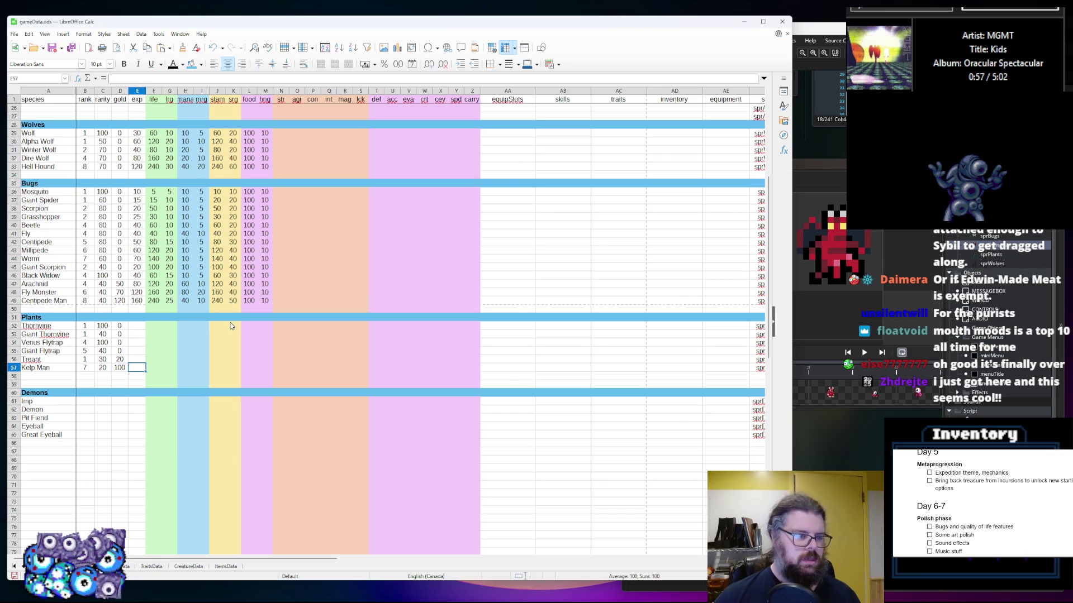
pyautogui.press('Left')
pyautogui.press('Left')
pyautogui.press('Up')
pyautogui.press('Up')
pyautogui.press('Right')
pyautogui.press('Up')
pyautogui.press('Up')
pyautogui.press('Right')
pyautogui.press('Up')
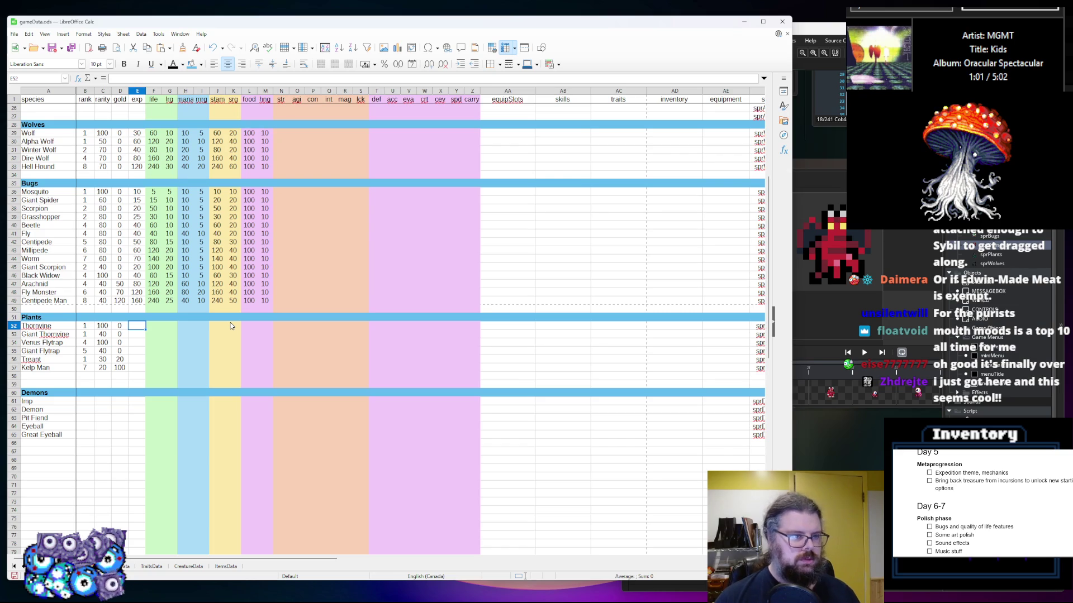
pyautogui.write('20')
pyautogui.press('Return')
pyautogui.write('50')
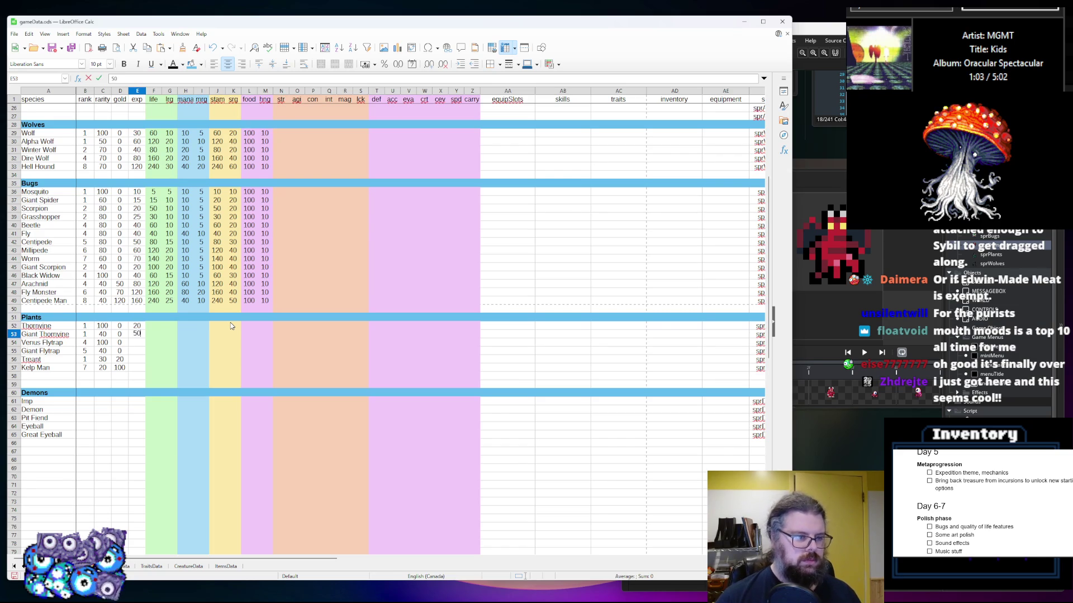
pyautogui.press('Return')
pyautogui.write('40')
pyautogui.press('Return')
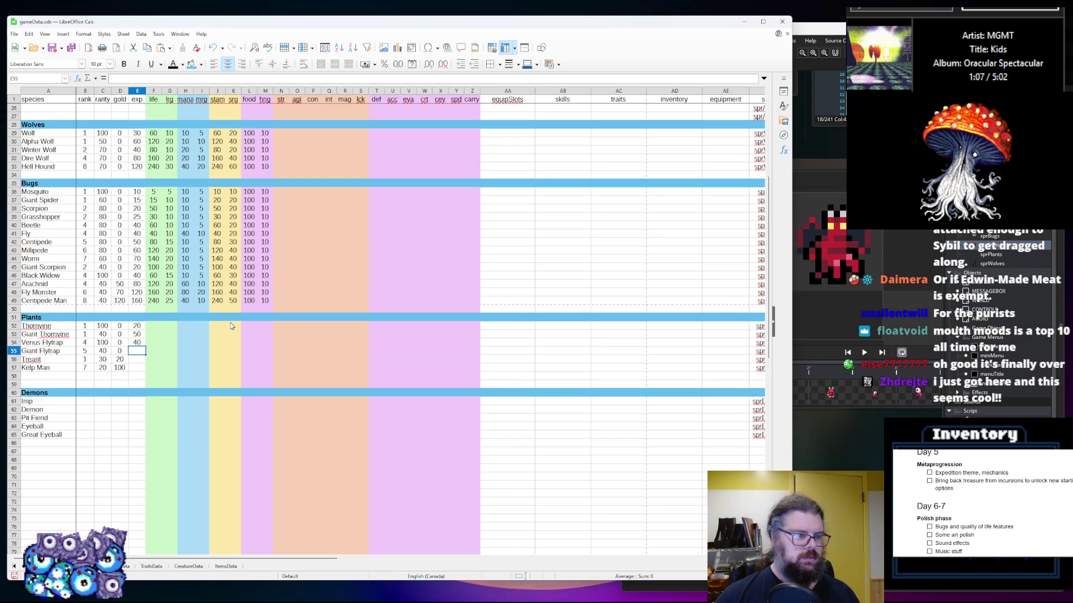
# Enter exp 80 for Giant Flytrap, correct Treant's exp to 100, and give Kelp Man 500
pyautogui.write('70')
pyautogui.press('BackSpace')
pyautogui.press('BackSpace')
pyautogui.write('80')
pyautogui.press('Return')
pyautogui.write('10')
pyautogui.press('Return')
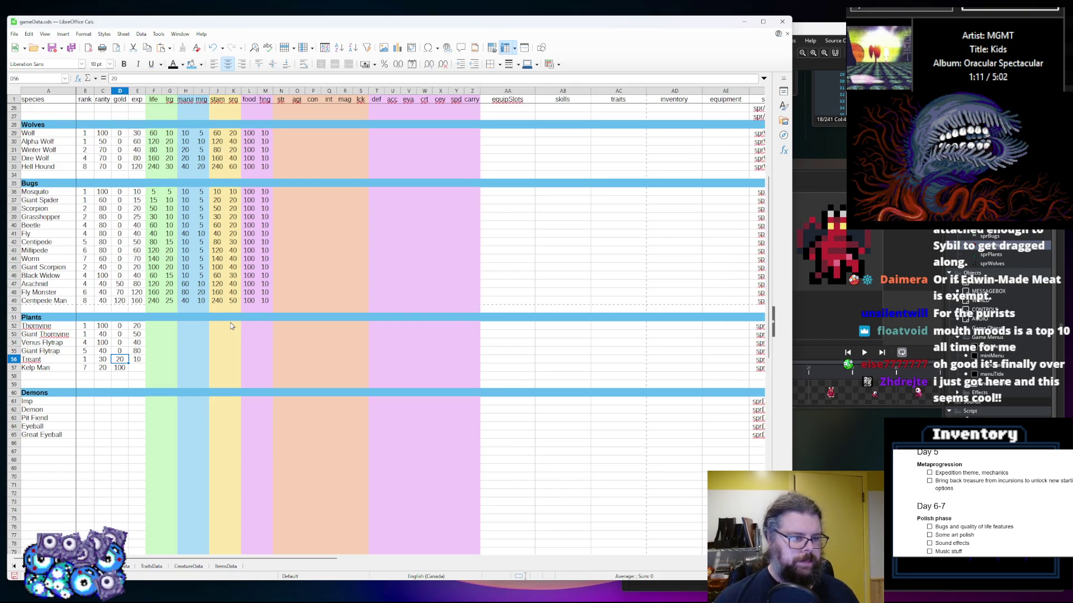
pyautogui.press('Up')
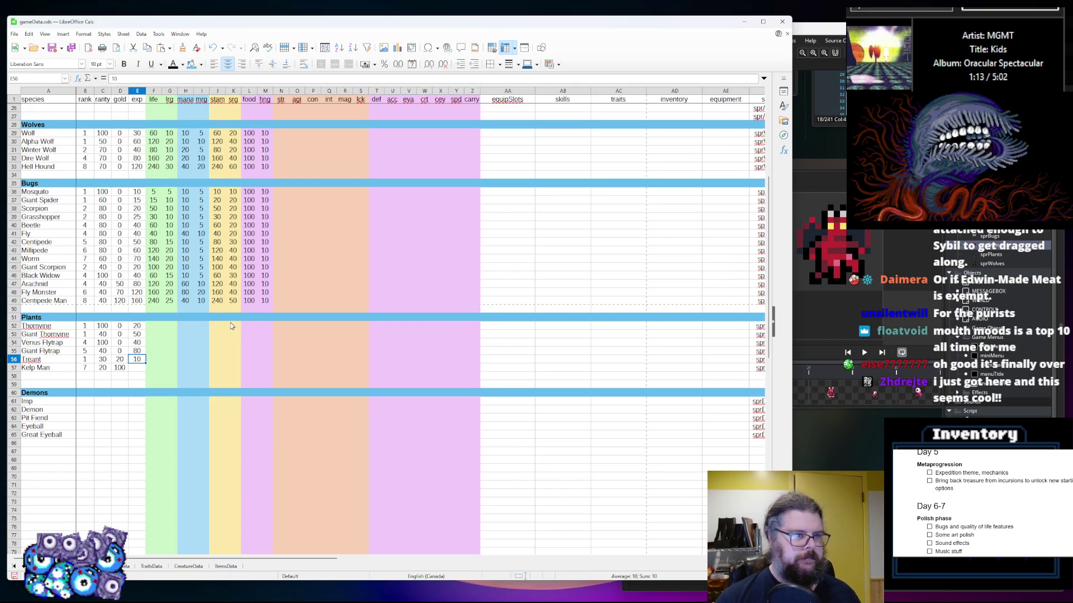
pyautogui.write('5')
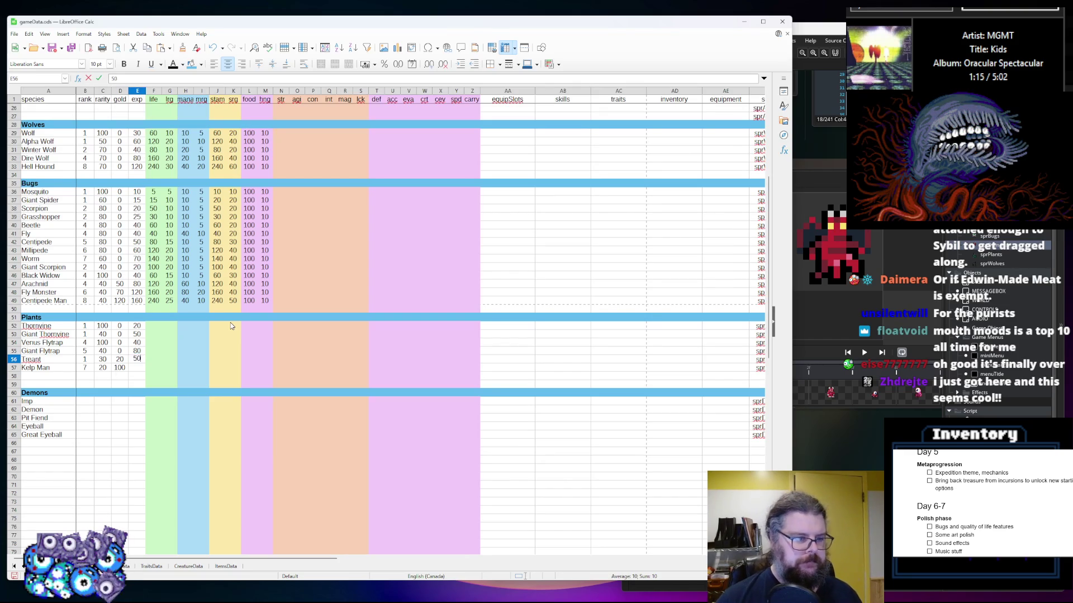
pyautogui.write('7')
pyautogui.write('100')
pyautogui.press('Return')
pyautogui.write('500')
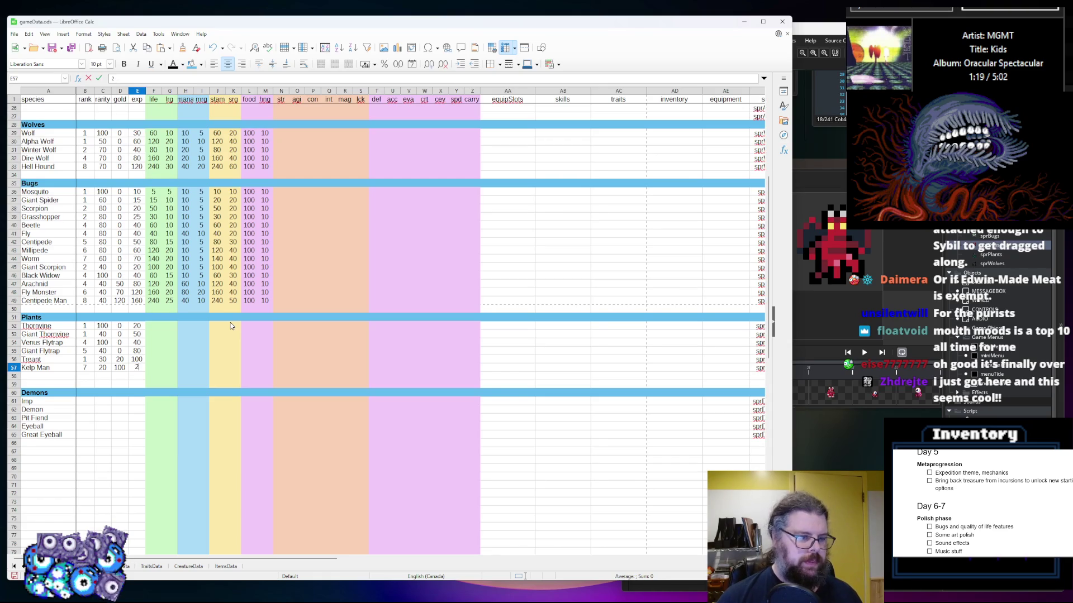
pyautogui.press('Tab')
pyautogui.press('Up')
pyautogui.press('Up')
pyautogui.press('Up')
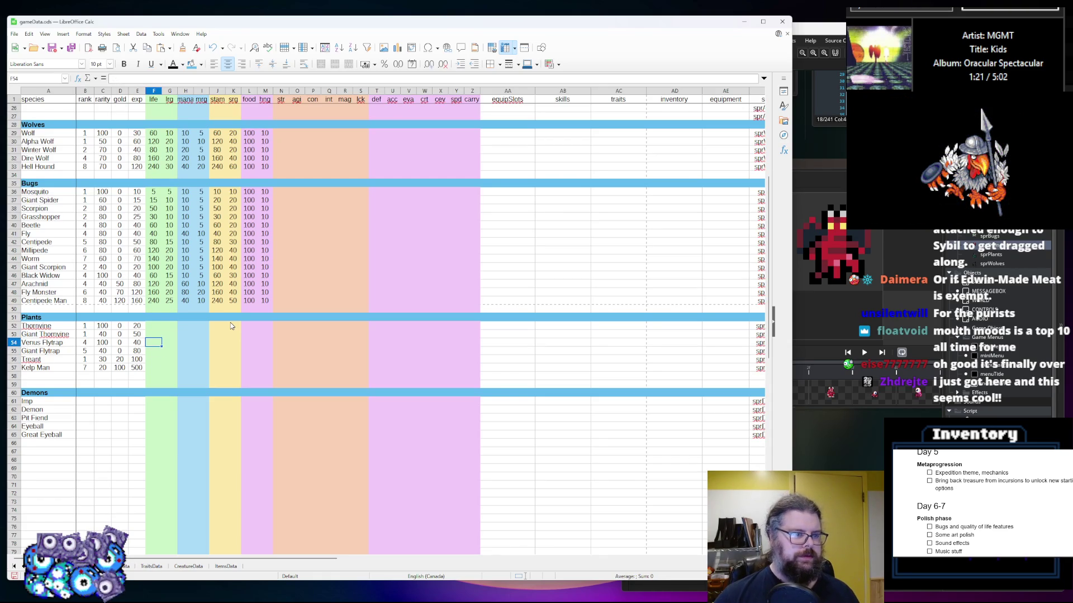
# Enter Plants life values 20, 40, 60, 120, 250, 200, plus Thornvine's lrg of 10
pyautogui.write('20')
pyautogui.press('Tab')
pyautogui.write('10')
pyautogui.press('Return')
pyautogui.write('40')
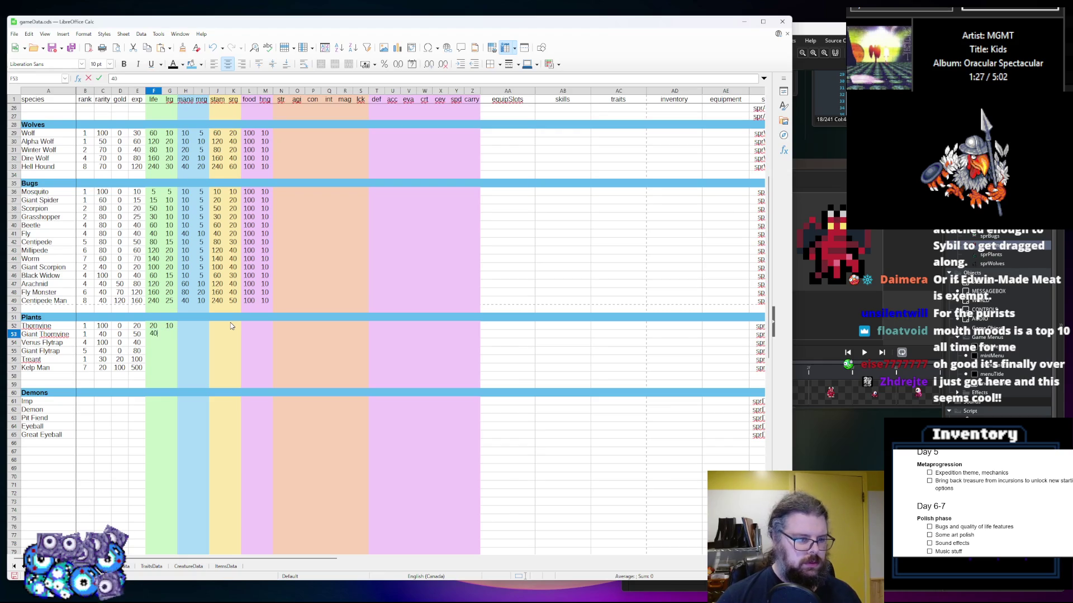
pyautogui.press('Return')
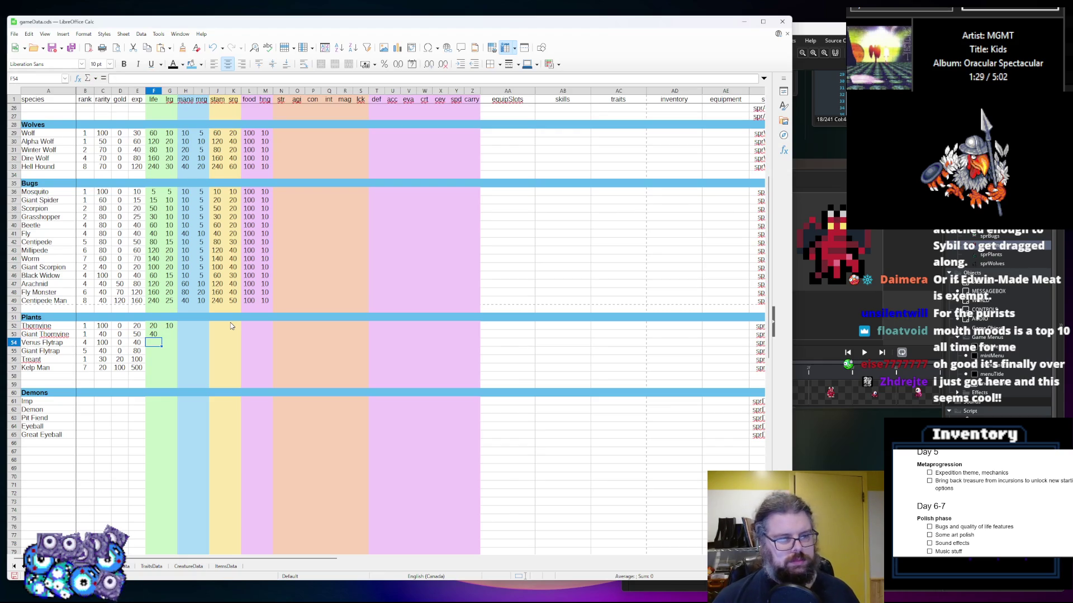
pyautogui.write('60')
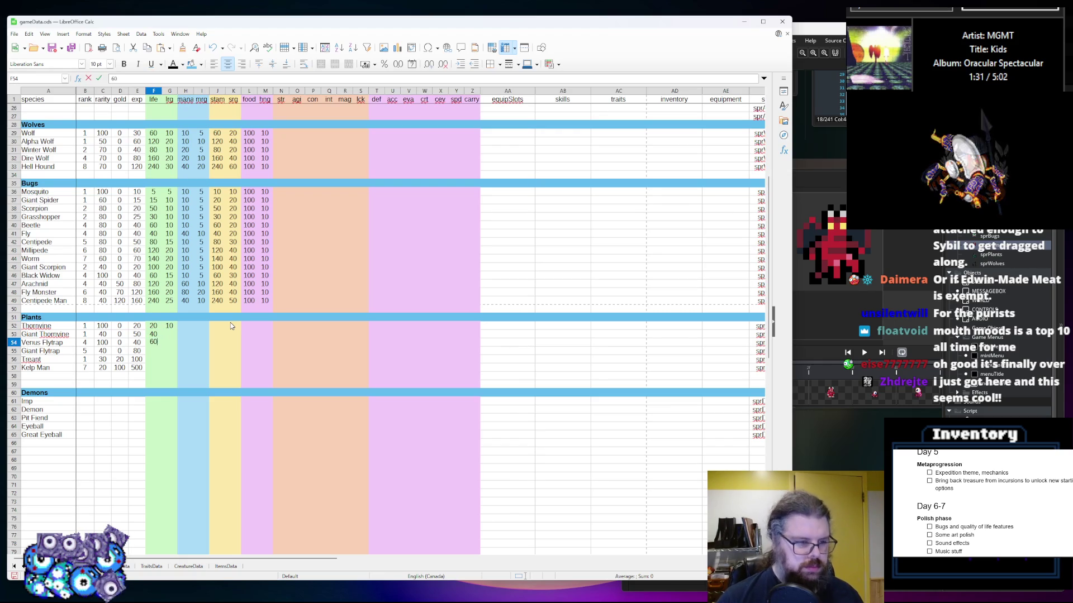
pyautogui.press('Return')
pyautogui.write('120')
pyautogui.press('Return')
pyautogui.write('250')
pyautogui.press('Return')
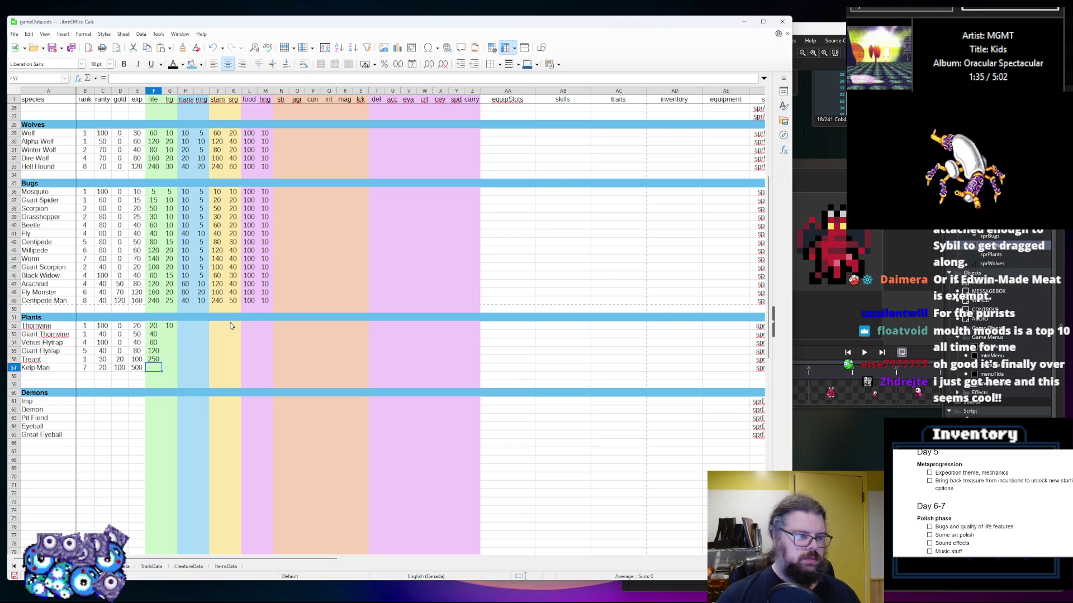
pyautogui.write('200')
pyautogui.press('Tab')
# Fill the remaining lrg values: 15, 20, 40, 50 for Treant and 50 for Kelp Man
pyautogui.press('Up')
pyautogui.press('Up')
pyautogui.press('Up')
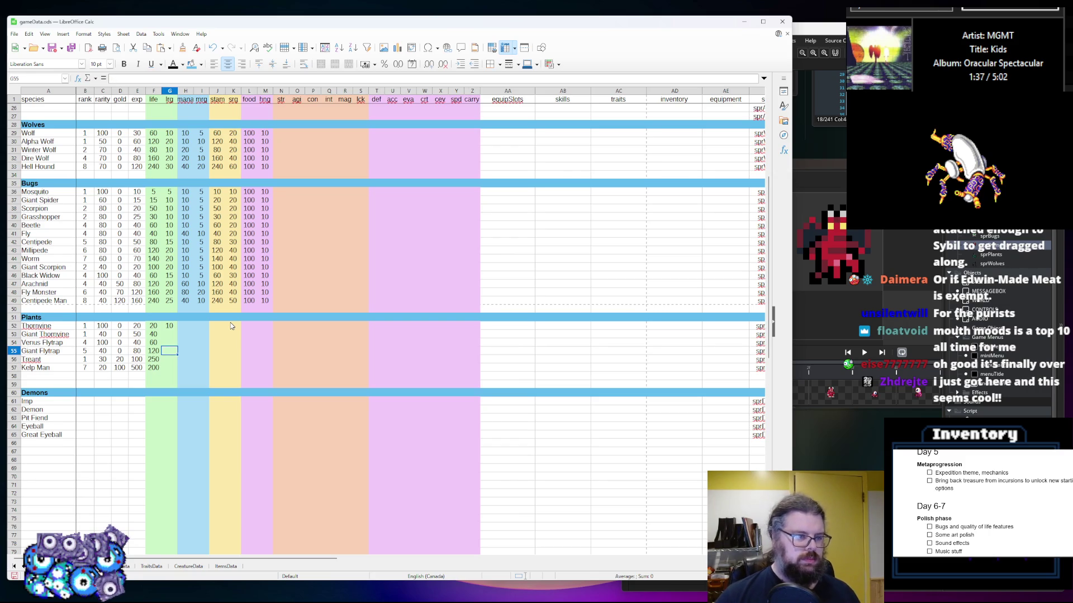
pyautogui.write('15')
pyautogui.press('Return')
pyautogui.write('20')
pyautogui.press('Return')
pyautogui.write('40')
pyautogui.press('Return')
pyautogui.write('60')
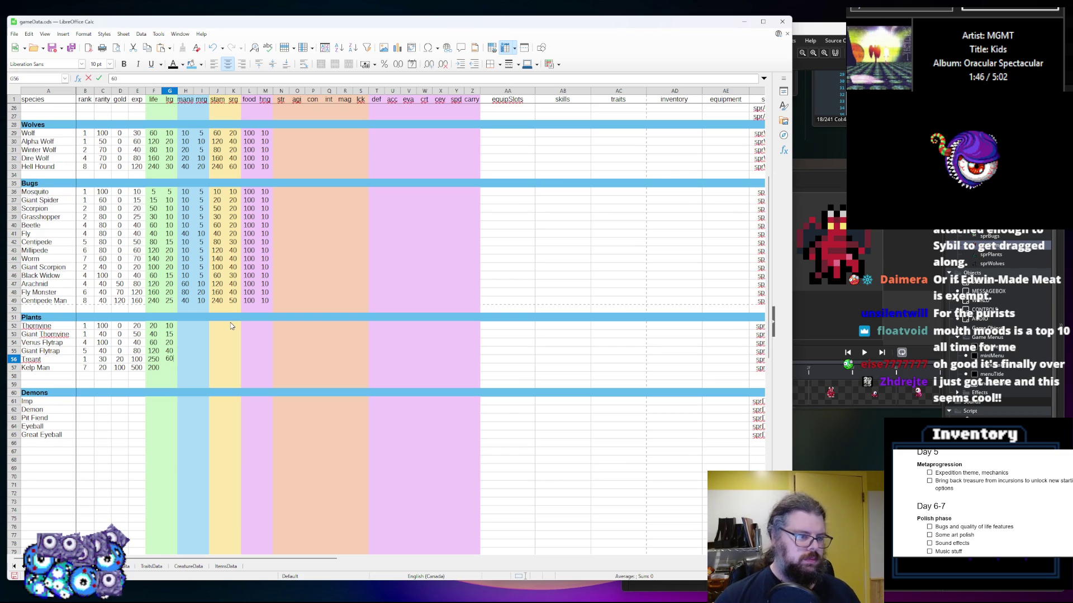
pyautogui.press('Return')
pyautogui.write('20')
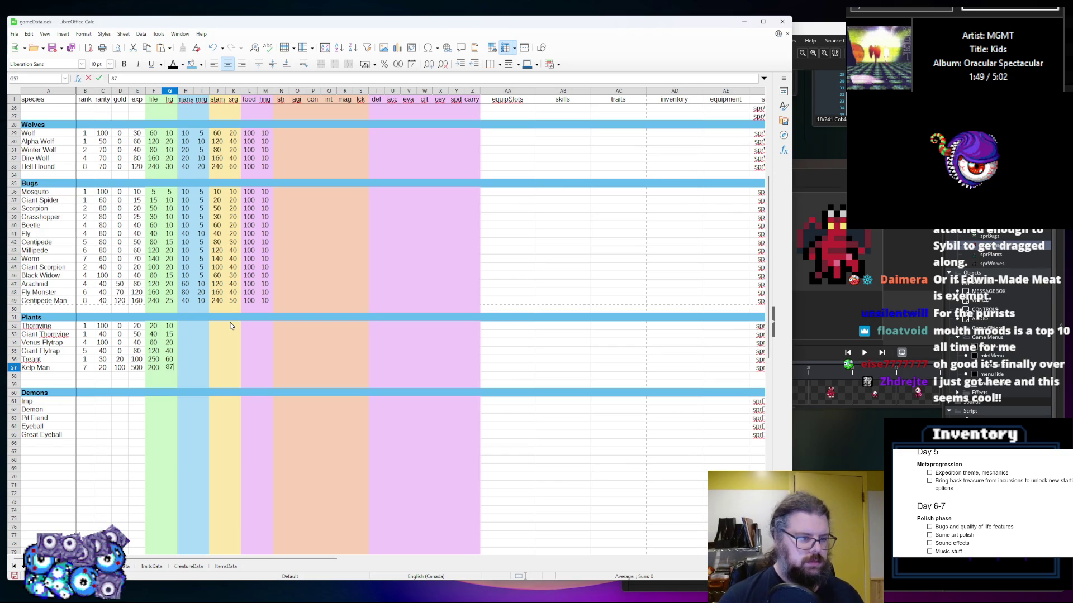
pyautogui.write('8')
pyautogui.write('8')
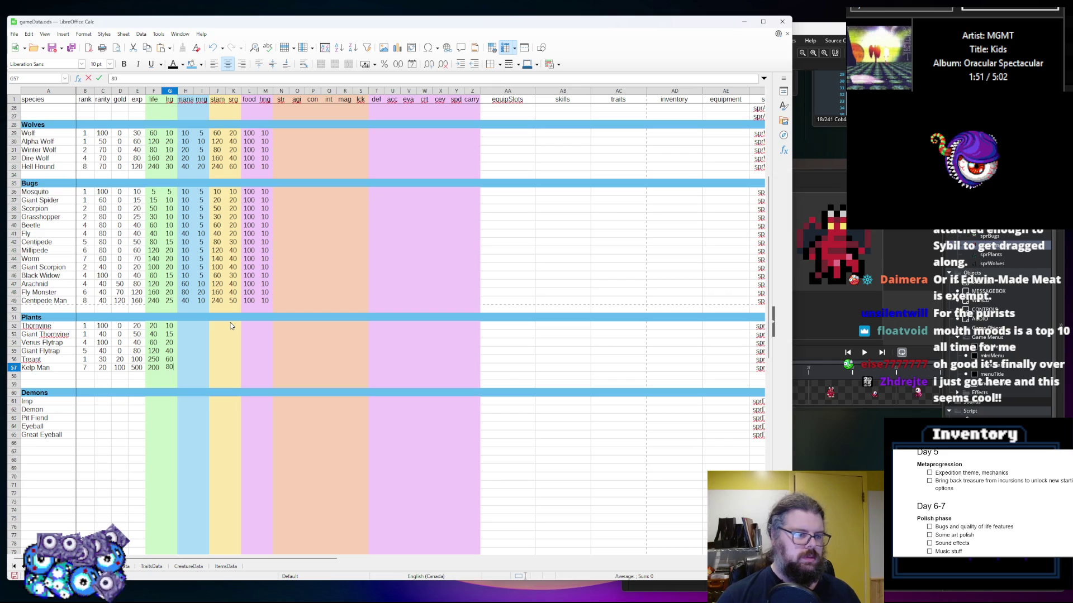
pyautogui.write('50')
pyautogui.hotkey('shift', 'Return')
pyautogui.write('50')
pyautogui.press('Tab')
# Enter Plants mana values: 10 for the first four, Treant 100, Kelp Man 200
pyautogui.press('Up')
pyautogui.press('Up')
pyautogui.press('Up')
pyautogui.press('Up')
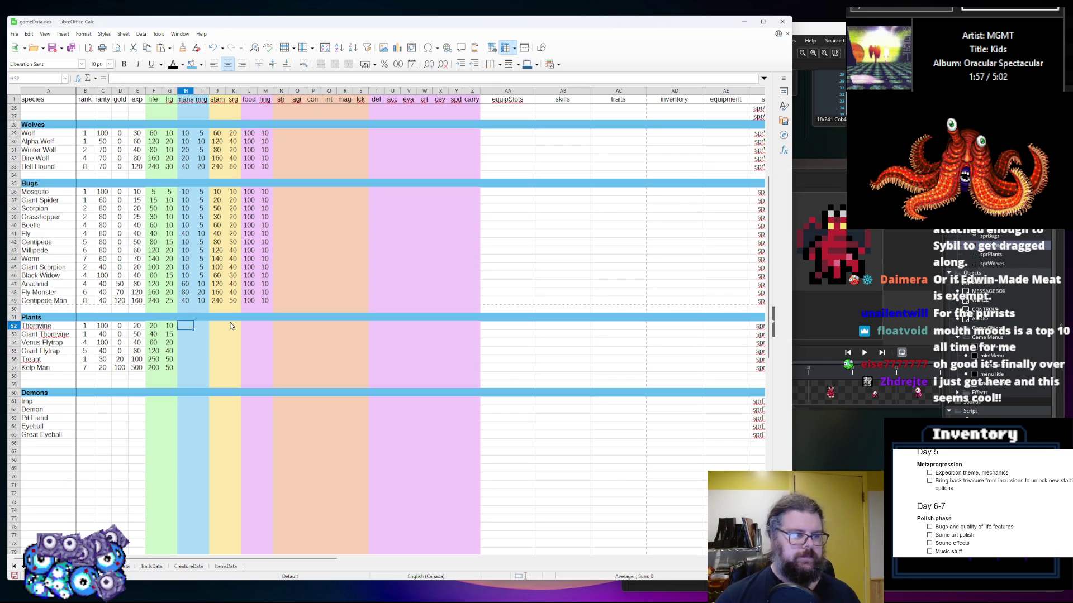
pyautogui.write('10')
pyautogui.press('Return')
pyautogui.write('10')
pyautogui.press('Return')
pyautogui.write('10')
pyautogui.press('Return')
pyautogui.write('1')
pyautogui.press('Return')
pyautogui.write('100')
pyautogui.press('Return')
pyautogui.write('200')
pyautogui.press('Up')
pyautogui.press('Up')
pyautogui.press('Up')
pyautogui.press('Up')
pyautogui.press('Up')
pyautogui.press('Right')
# Enter Plants mrg values: 5 for the first four, Treant 25, Kelp Man 40
pyautogui.write('5')
pyautogui.press('Return')
pyautogui.write('5')
pyautogui.press('Return')
pyautogui.write('5')
pyautogui.press('Return')
pyautogui.write('5')
pyautogui.press('Return')
pyautogui.write('20')
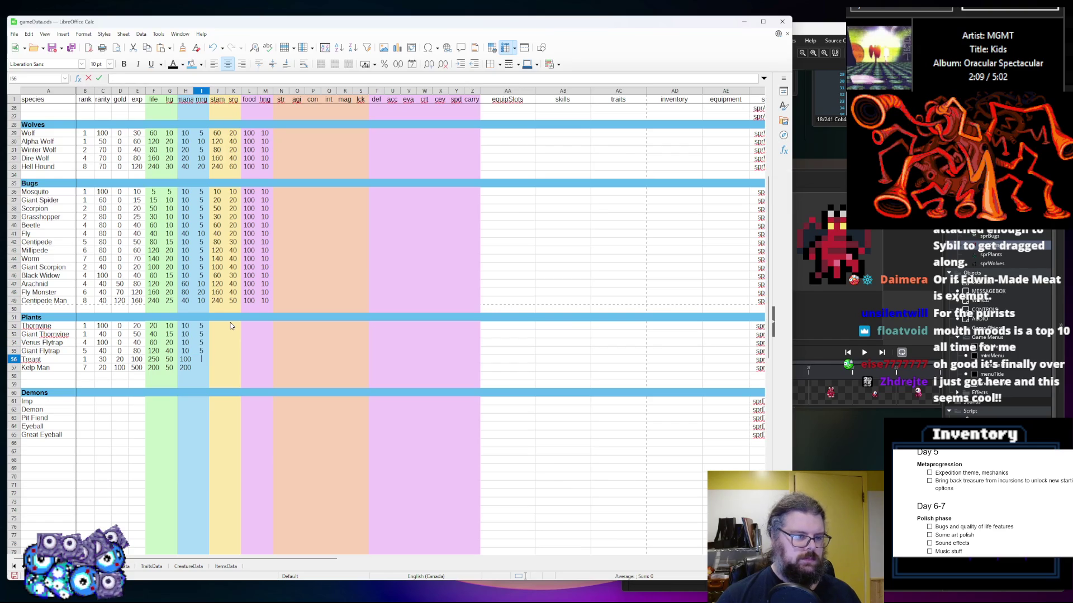
pyautogui.press('Return')
pyautogui.write('40')
pyautogui.press('Up')
pyautogui.write('2')
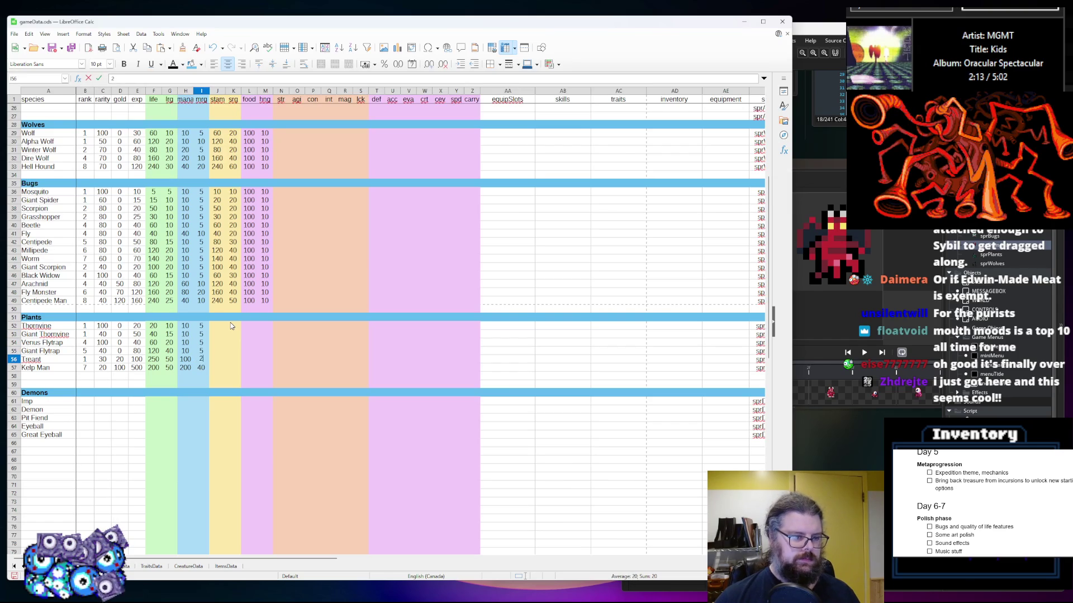
pyautogui.press('Right')
# Enter Plants stam values 20, 40, 60, 120, 250 and 200
pyautogui.press('Up')
pyautogui.press('Up')
pyautogui.press('Up')
pyautogui.write('20')
pyautogui.press('Return')
pyautogui.write('40')
pyautogui.press('Return')
pyautogui.write('7')
pyautogui.press('BackSpace')
pyautogui.write('60')
pyautogui.press('Return')
pyautogui.write('120')
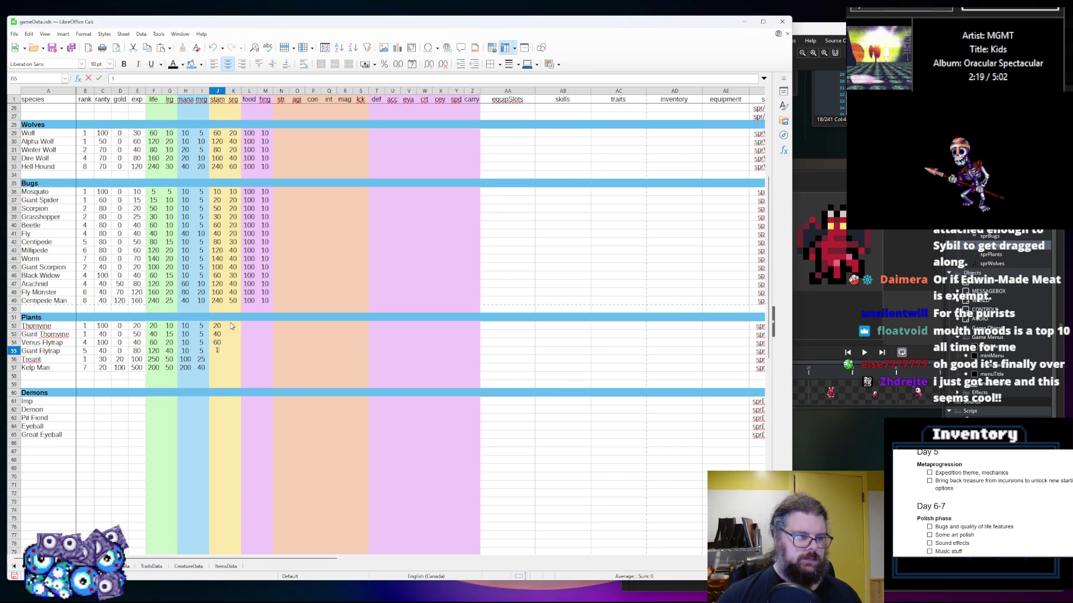
pyautogui.press('Return')
pyautogui.write('250')
pyautogui.press('Return')
pyautogui.write('200')
pyautogui.press('Tab')
# Enter Plants srg values 10, 30, 40, 80, 100 and 100
pyautogui.press('Up')
pyautogui.press('Up')
pyautogui.press('Up')
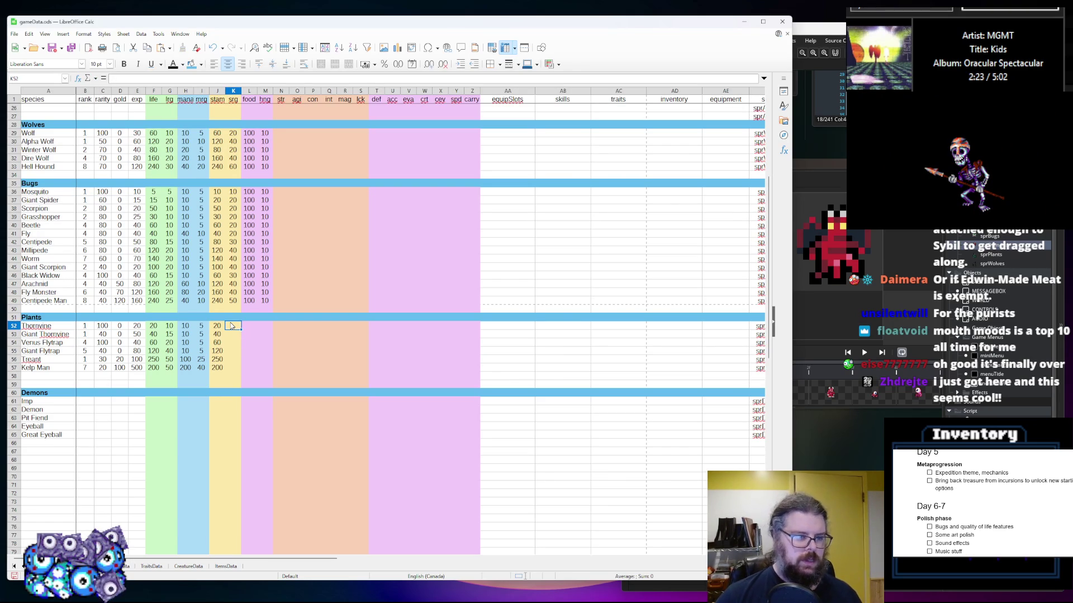
pyautogui.write('10')
pyautogui.press('Return')
pyautogui.write('30')
pyautogui.press('Return')
pyautogui.write('40')
pyautogui.press('Return')
pyautogui.write('80')
pyautogui.press('Return')
pyautogui.write('100')
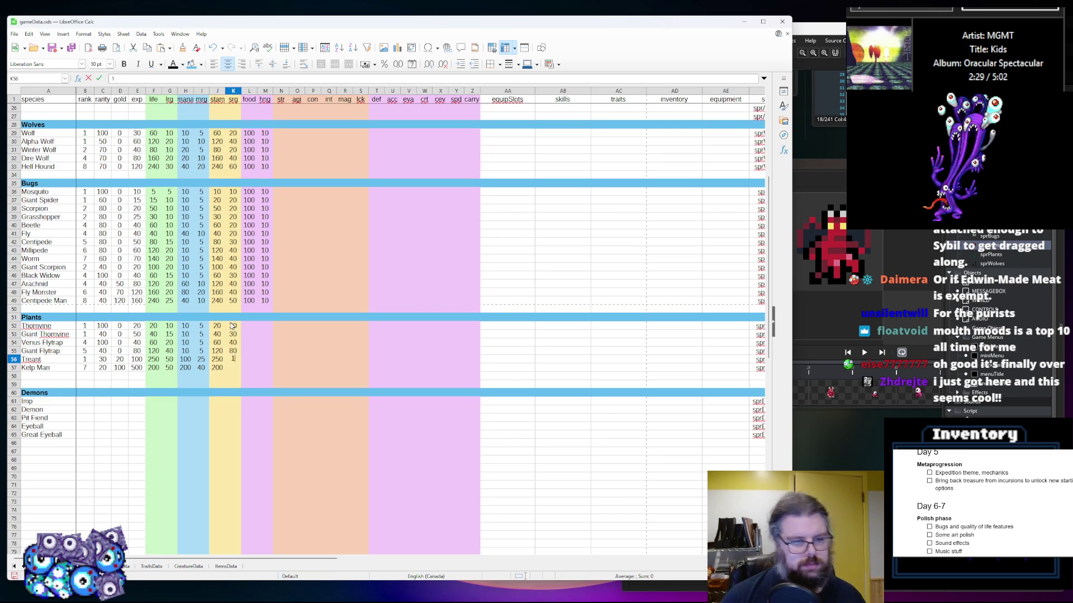
pyautogui.press('Return')
pyautogui.write('100')
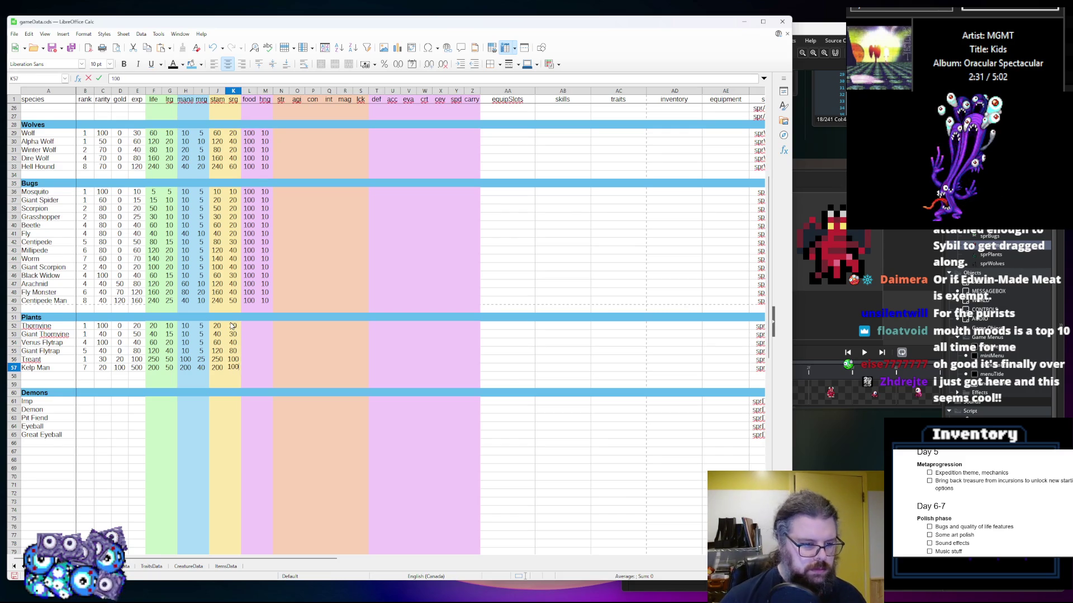
pyautogui.press('Tab')
# Copy the Bugs' food 100 and hrg 10 into all six Plants rows
pyautogui.press('Up')
pyautogui.press('Up')
pyautogui.press('Up')
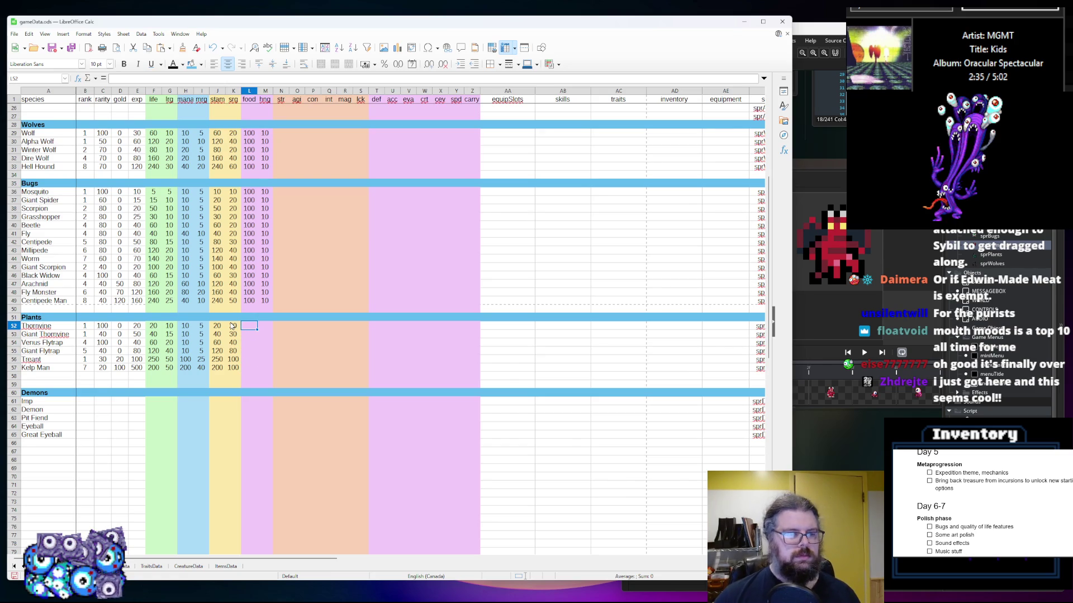
pyautogui.moveTo(270, 299); pyautogui.dragTo(247, 275)
pyautogui.hotkey('ctrl', 'c')
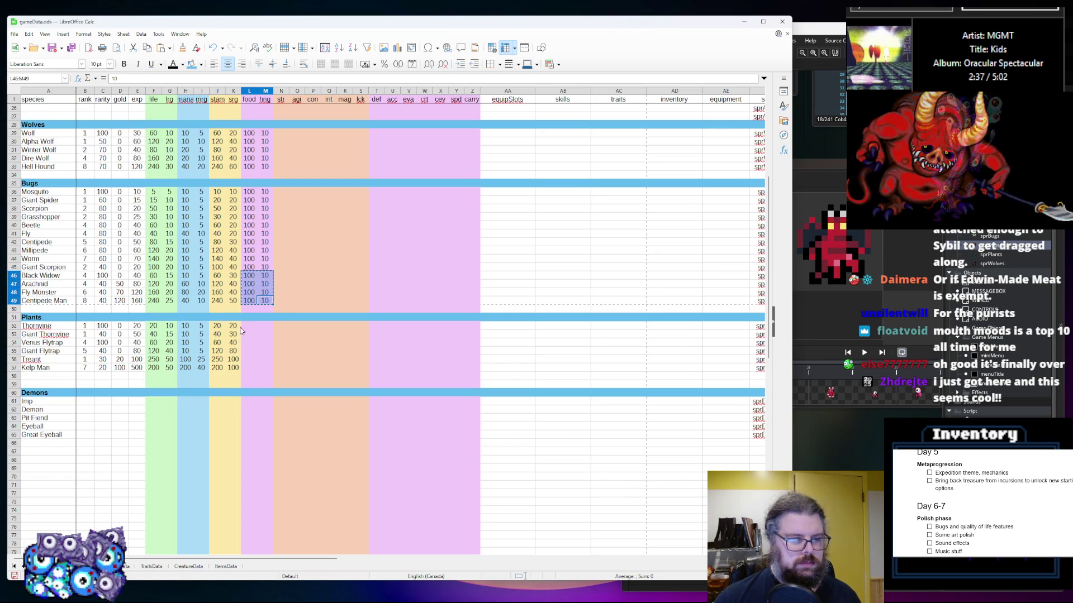
pyautogui.click(252, 327)
pyautogui.hotkey('ctrl', 'v')
pyautogui.moveTo(249, 343); pyautogui.dragTo(265, 351)
pyautogui.hotkey('ctrl', 'c')
pyautogui.click(249, 361)
pyautogui.hotkey('ctrl', 'v')
pyautogui.scroll(-2, 250, 363)
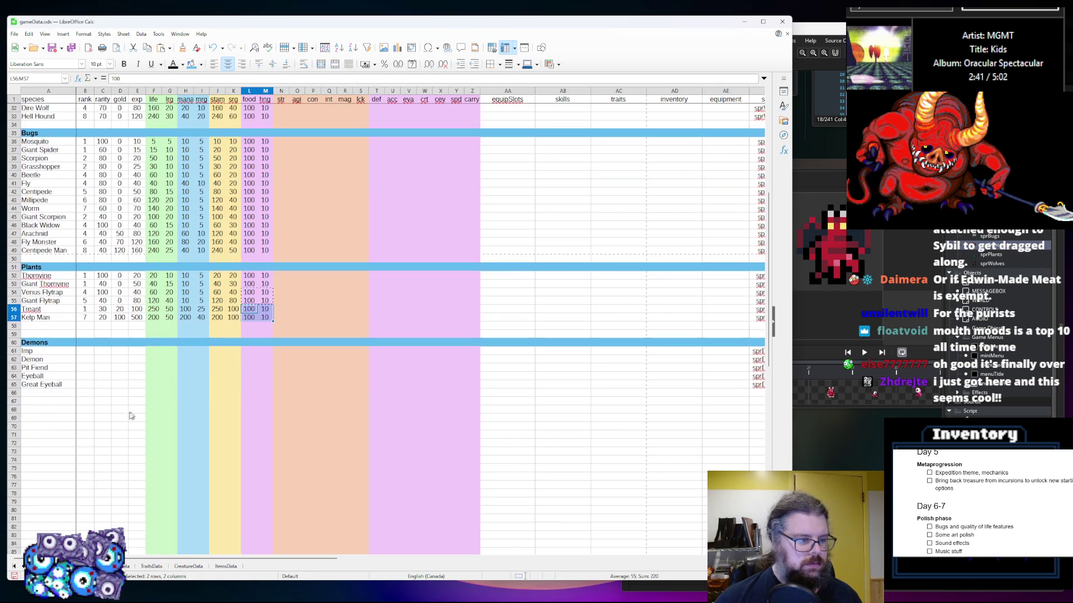
pyautogui.click(120, 384)
# Enter first-pass rank values for the five Demons in B61:B65
pyautogui.click(84, 350)
pyautogui.write('4')
pyautogui.press('Return')
pyautogui.write('7')
pyautogui.press('Return')
pyautogui.write('9')
pyautogui.press('Return')
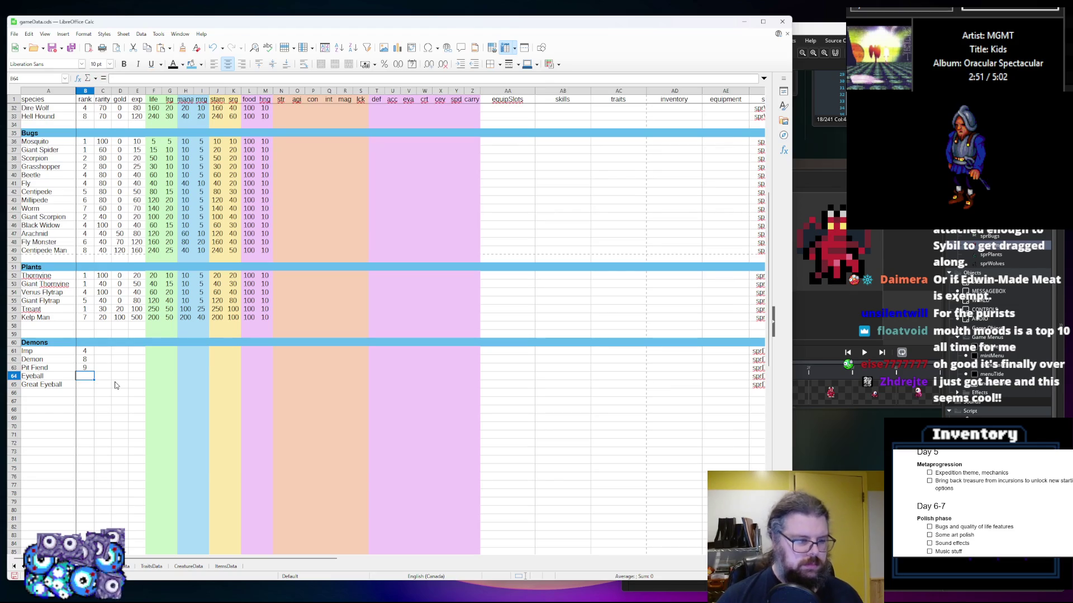
pyautogui.write('8')
pyautogui.press('Return')
pyautogui.write('8')
pyautogui.press('Up')
pyautogui.press('Up')
pyautogui.write('8')
pyautogui.press('Up')
pyautogui.press('Up')
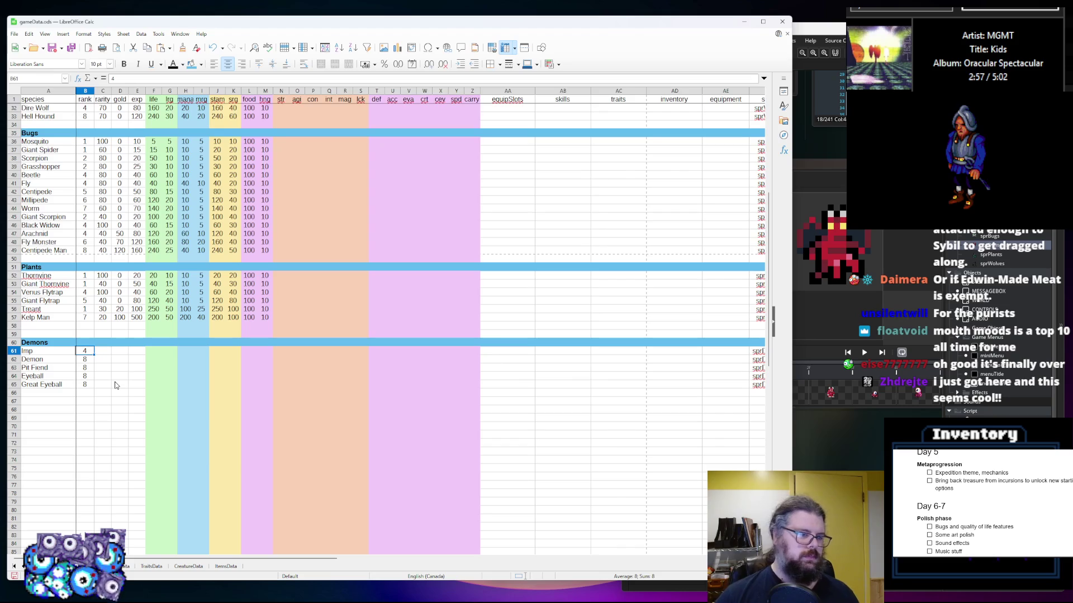
pyautogui.write('6')
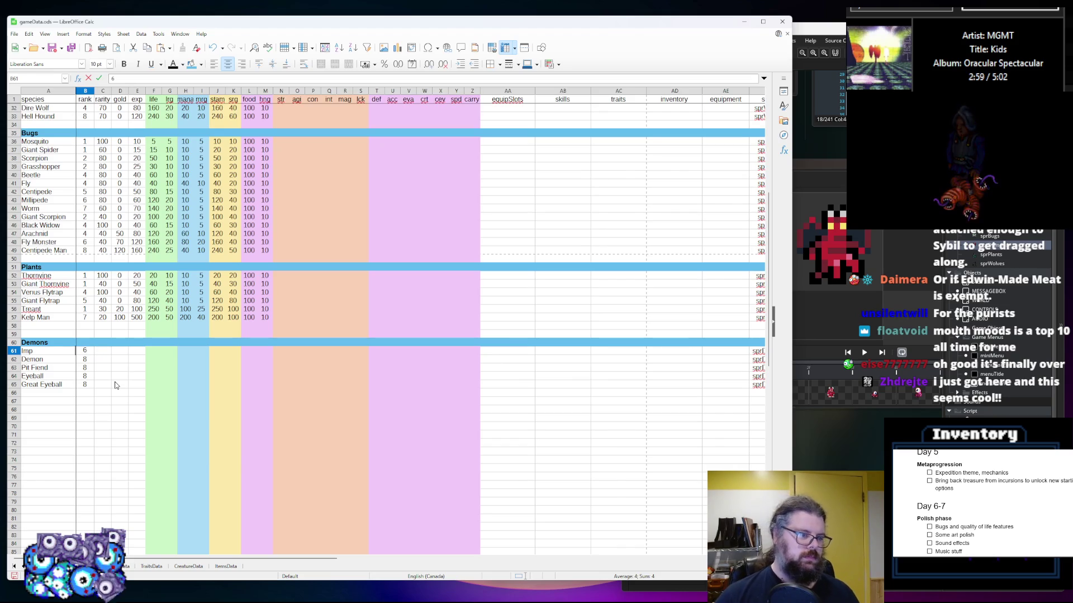
pyautogui.press('Return')
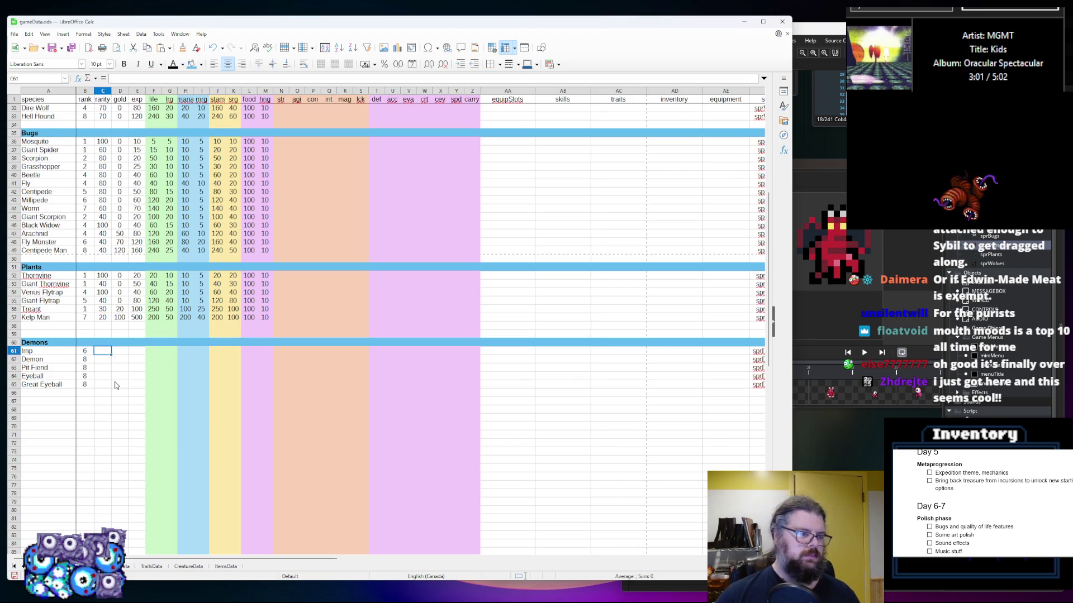
# Set Demons' rarity: Imp 80, Demon 100, Pit Fiend 40, Eyeball 60, Great Eyeball 20
pyautogui.press('Down')
pyautogui.write('40')
pyautogui.press('Return')
pyautogui.write('60')
pyautogui.press('Return')
pyautogui.write('3')
pyautogui.press('BackSpace')
pyautogui.write('20')
pyautogui.press('Up')
pyautogui.press('Up')
pyautogui.press('Up')
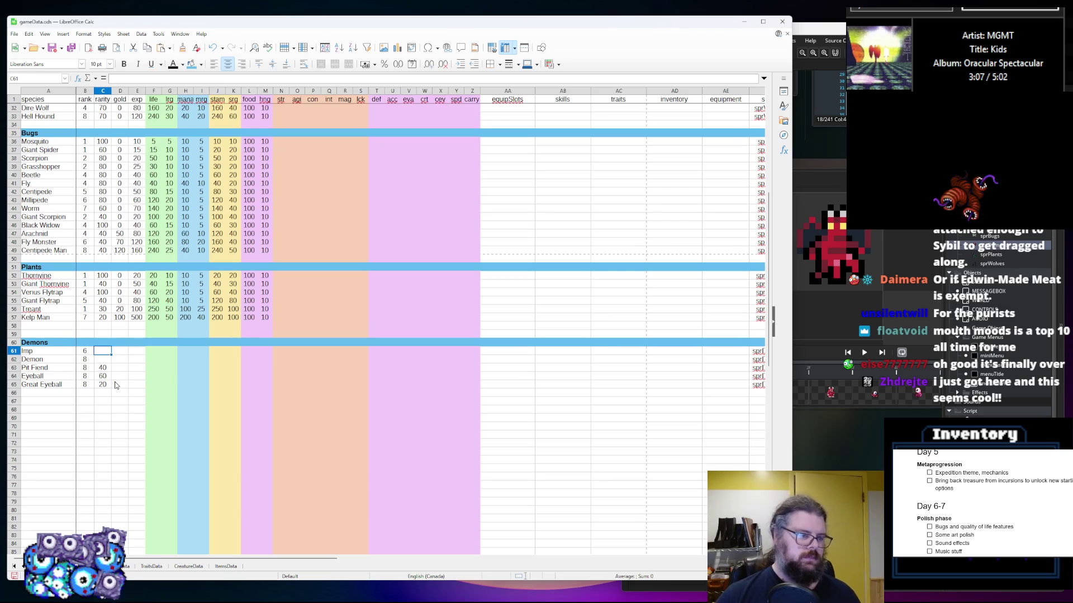
pyautogui.write('100')
pyautogui.press('BackSpace')
pyautogui.press('BackSpace')
pyautogui.press('BackSpace')
pyautogui.write('80')
pyautogui.press('Return')
pyautogui.write('100')
pyautogui.press('Tab')
# Correct the Demons' ranks to 7, 8, 9, 9 and 10
pyautogui.press('Up')
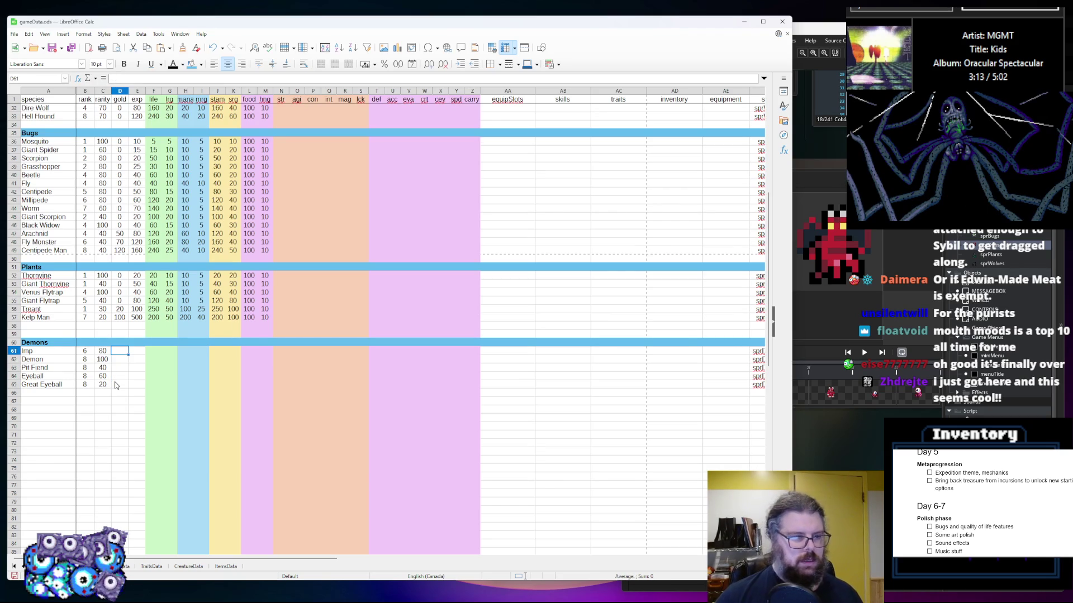
pyautogui.press('Down')
pyautogui.press('Left')
pyautogui.press('Left')
pyautogui.press('Down')
pyautogui.write('9')
pyautogui.press('Return')
pyautogui.write('9')
pyautogui.press('Return')
pyautogui.write('9')
pyautogui.press('Up')
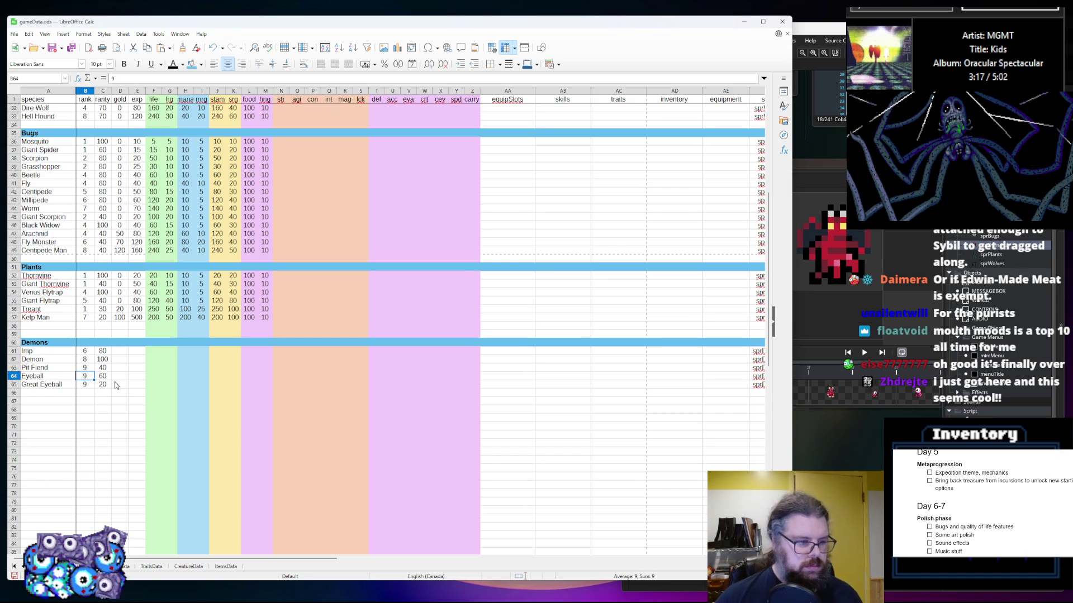
pyautogui.press('Down')
pyautogui.press('Up')
pyautogui.press('Down')
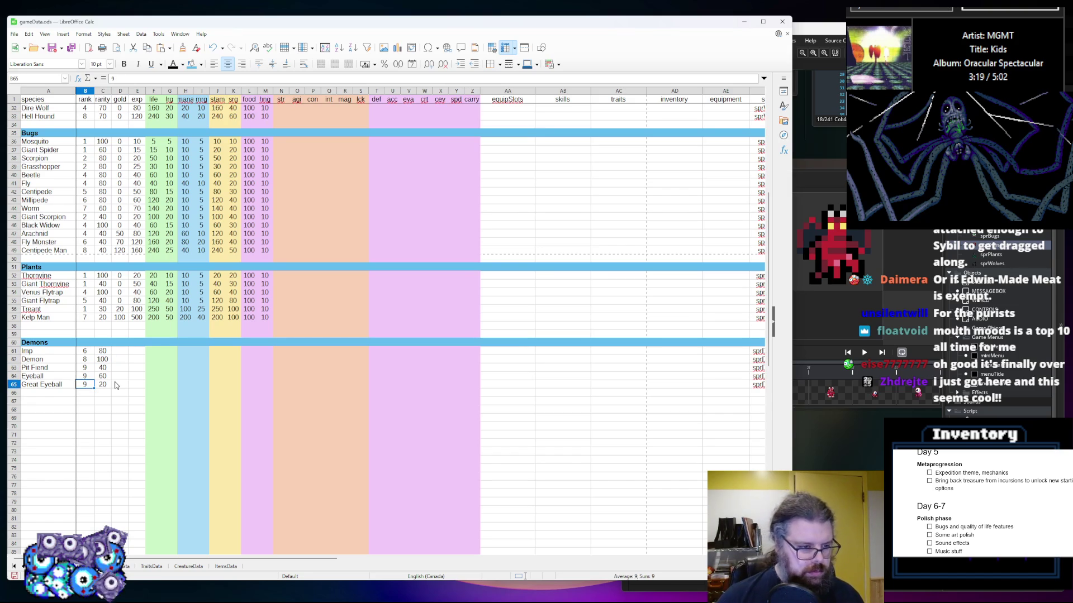
pyautogui.write('10')
pyautogui.press('Up')
pyautogui.press('Right')
pyautogui.press('Right')
pyautogui.press('Up')
pyautogui.press('Up')
pyautogui.press('Up')
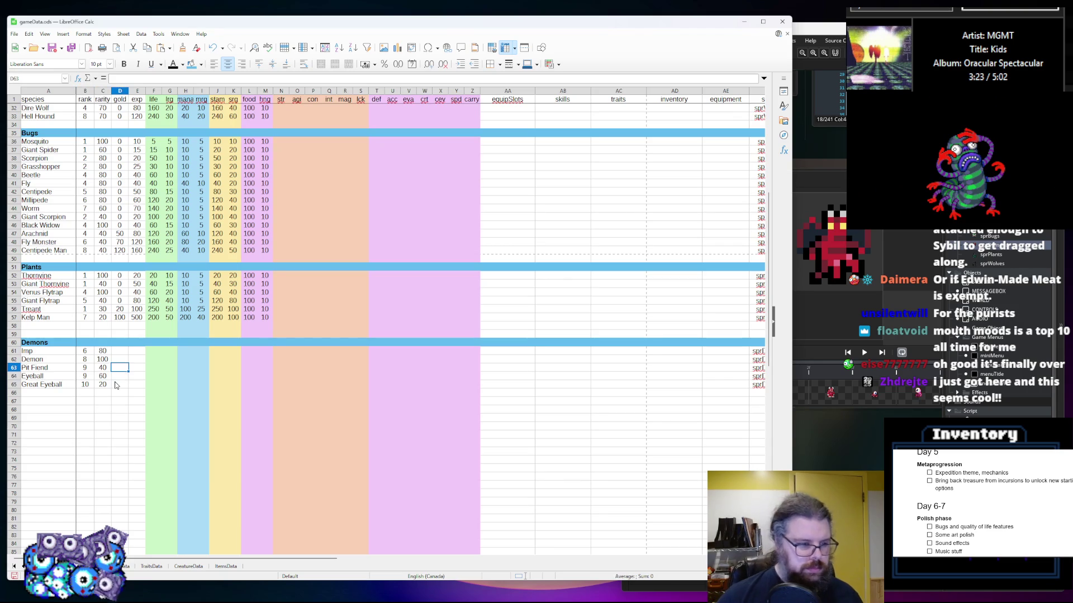
pyautogui.press('Left')
pyautogui.press('Left')
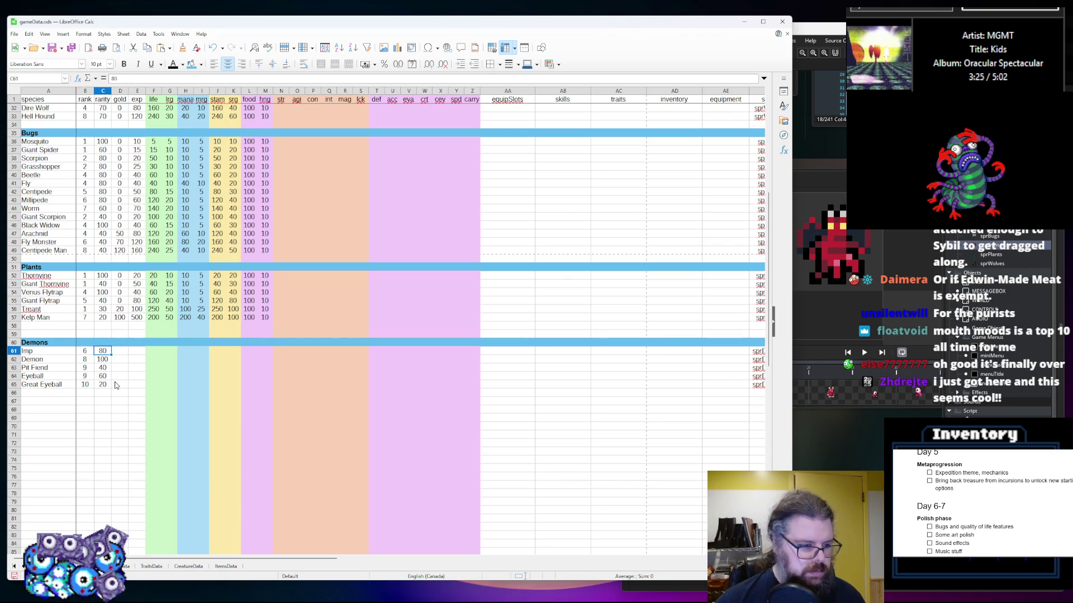
pyautogui.write('7')
pyautogui.press('Right')
pyautogui.press('Right')
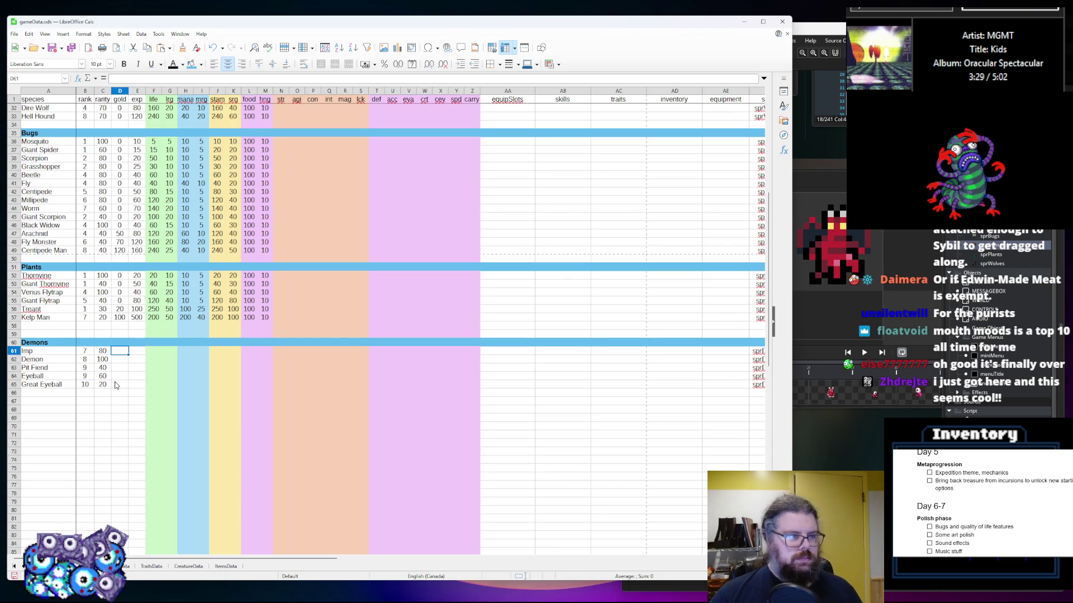
# Enter Demons' gold in D61:D65: 10, 20, 40, 0 and 10
pyautogui.write('10')
pyautogui.press('Return')
pyautogui.write('20')
pyautogui.press('Return')
pyautogui.write('40')
pyautogui.press('Return')
pyautogui.write('0')
pyautogui.press('Return')
pyautogui.write('10')
pyautogui.press('Tab')
pyautogui.press('Up')
pyautogui.press('Up')
pyautogui.press('Up')
pyautogui.press('Up')
# Enter Demons' exp in E61:E65: 80, 100, 240, 120 and 320
pyautogui.write('50')
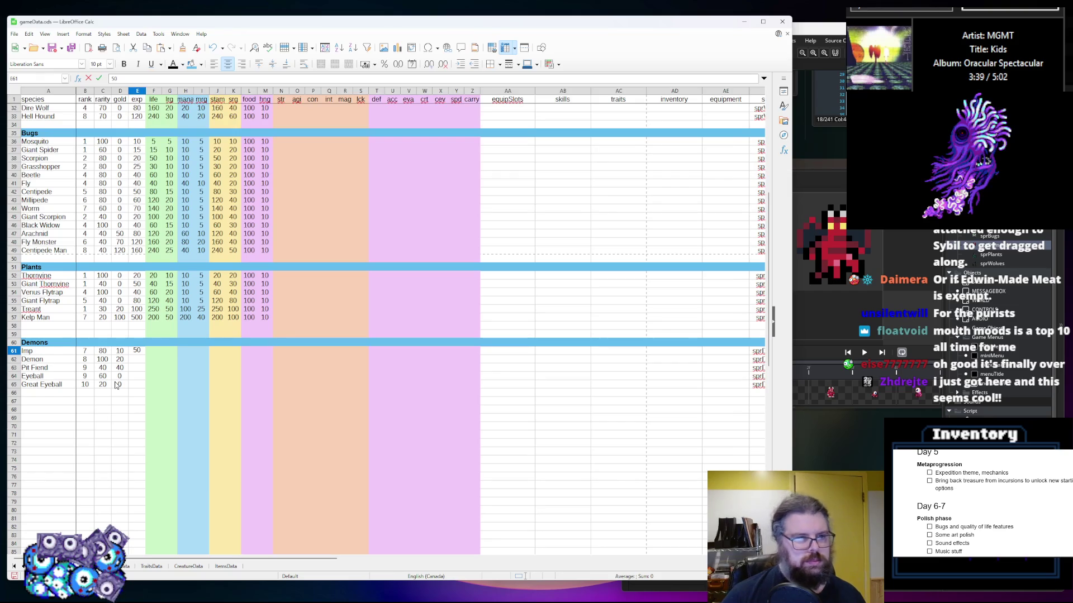
pyautogui.press('BackSpace')
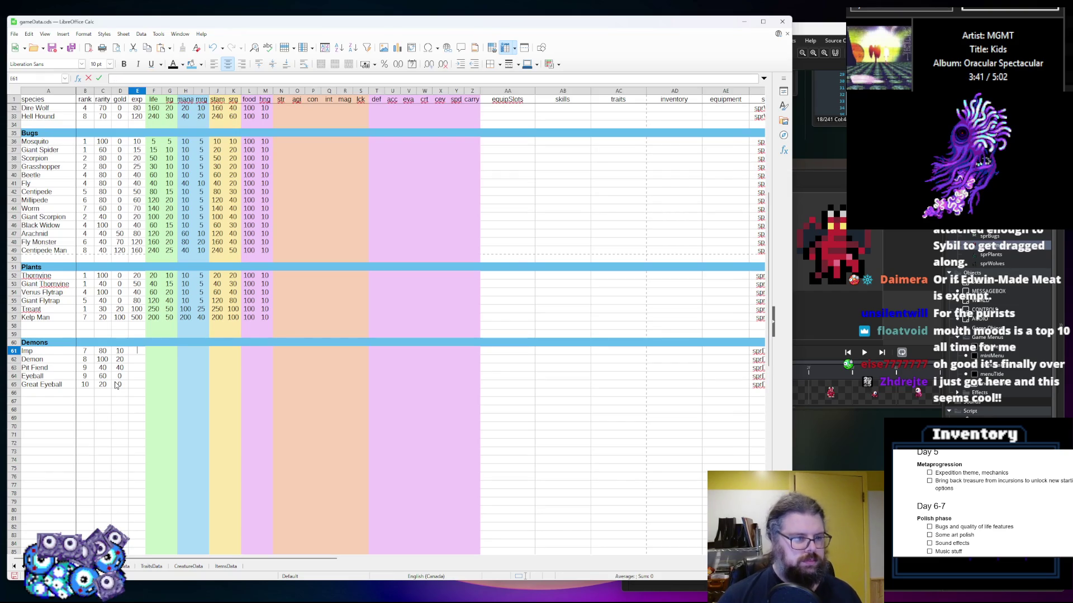
pyautogui.write('680')
pyautogui.press('Return')
pyautogui.write('100')
pyautogui.press('Return')
pyautogui.write('12')
pyautogui.press('BackSpace')
pyautogui.press('BackSpace')
pyautogui.write('240')
pyautogui.press('Return')
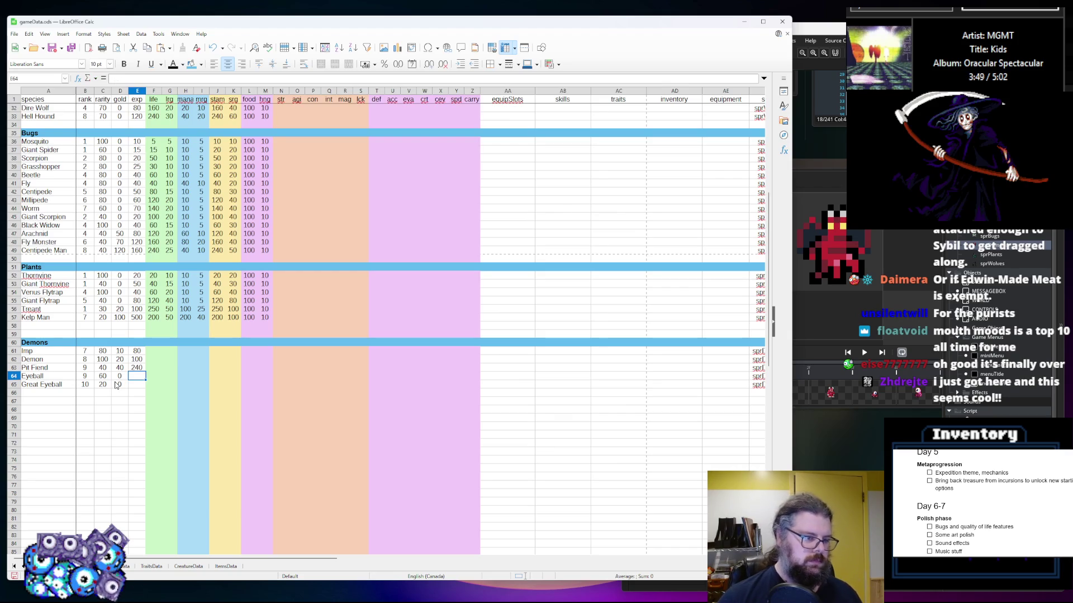
pyautogui.write('120')
pyautogui.press('Return')
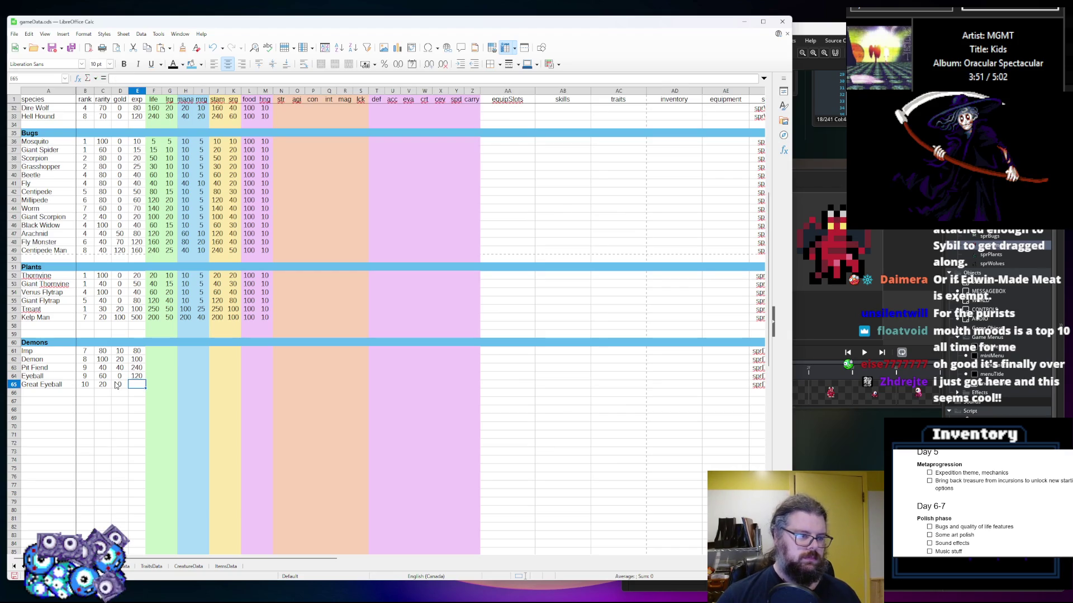
pyautogui.write('4')
pyautogui.write('320')
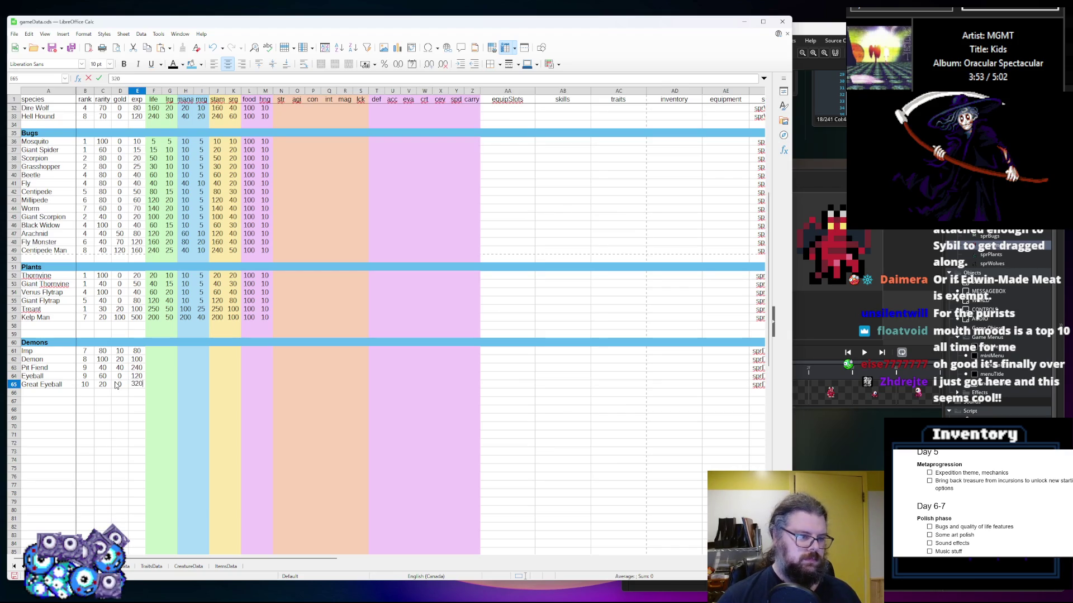
pyautogui.press('Tab')
# Enter Demons' life in F61:F65: 80, 160, 320, 120 and 480
pyautogui.press('Up')
pyautogui.press('Up')
pyautogui.press('Up')
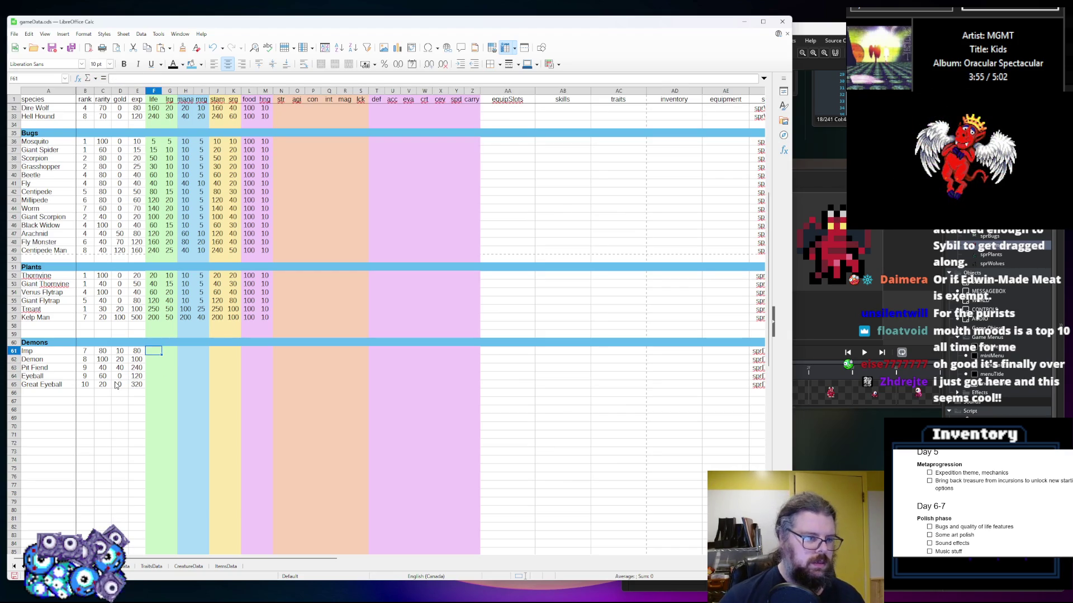
pyautogui.write('80')
pyautogui.press('Return')
pyautogui.write('160')
pyautogui.press('Return')
pyautogui.write('2')
pyautogui.press('BackSpace')
pyautogui.write('320')
pyautogui.press('Return')
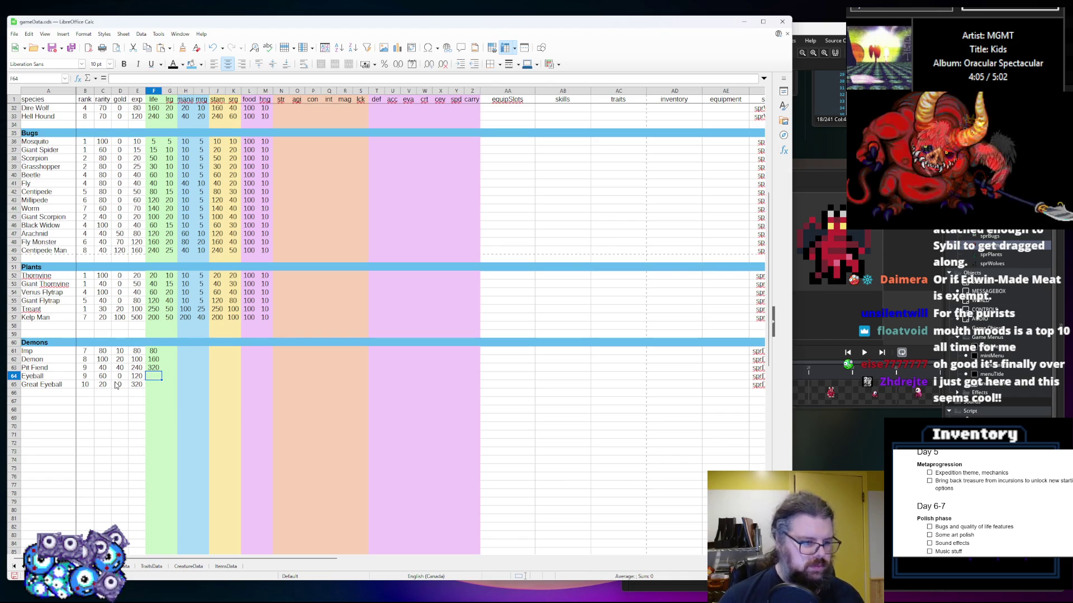
pyautogui.write('120')
pyautogui.press('Return')
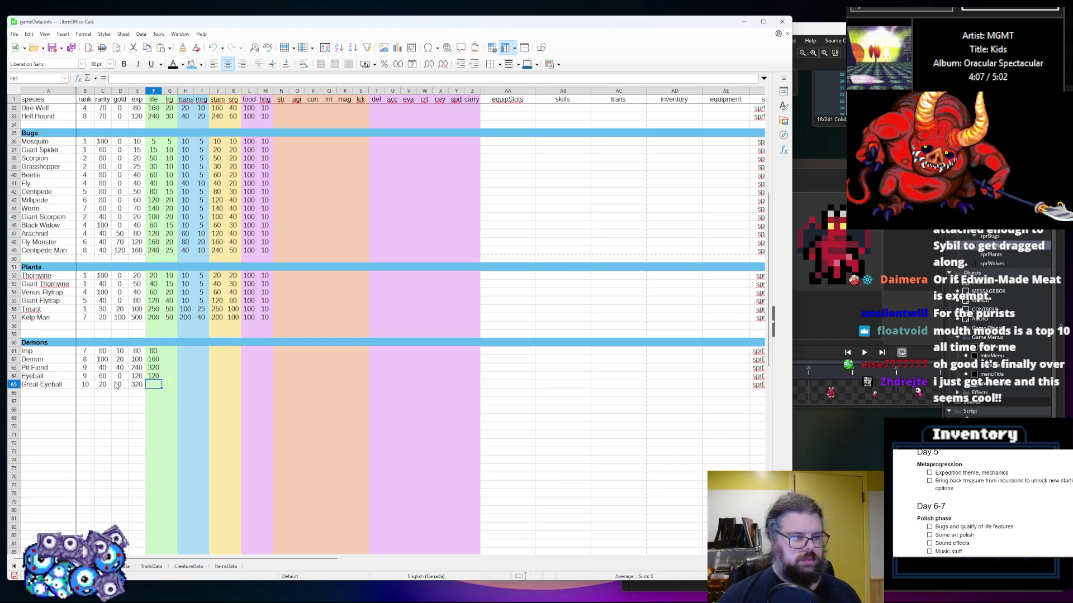
pyautogui.write('480')
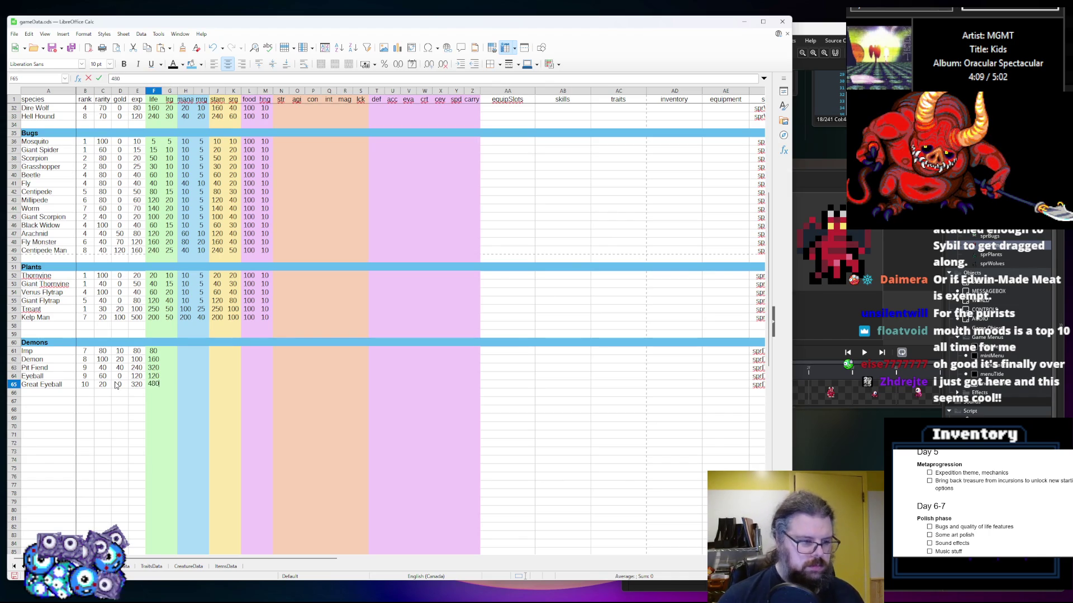
pyautogui.press('Tab')
# Fill the lrg column G61:G64 with 20, 50, 200 and 50
pyautogui.press('Up')
pyautogui.press('Up')
pyautogui.press('Up')
pyautogui.press('Up')
pyautogui.write('2')
pyautogui.press('Return')
pyautogui.write('40')
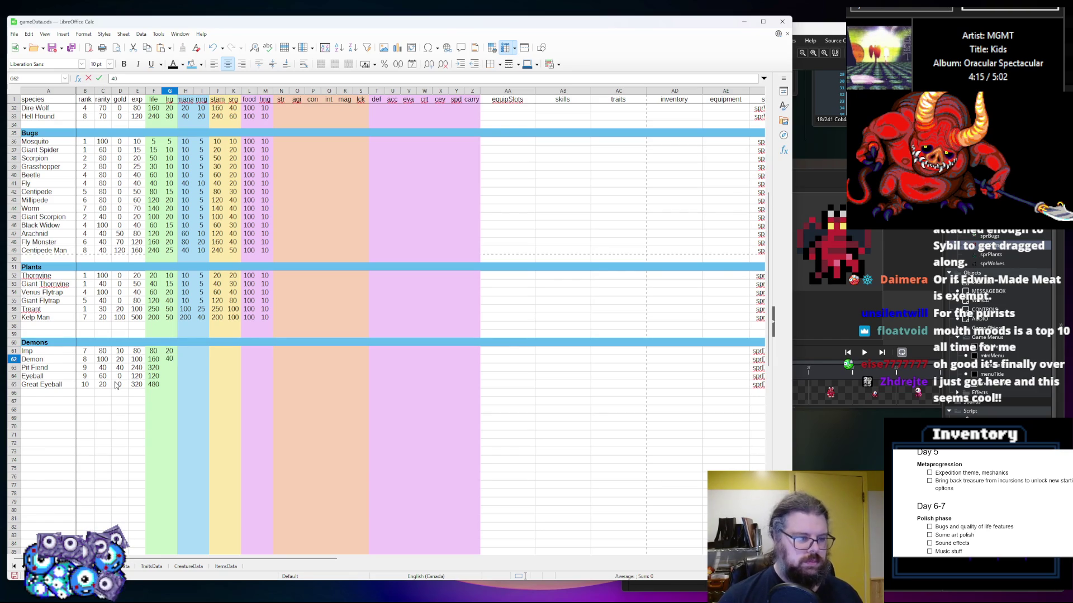
pyautogui.press('BackSpace')
pyautogui.press('BackSpace')
pyautogui.write('50')
pyautogui.press('Return')
pyautogui.write('10')
pyautogui.press('BackSpace')
pyautogui.press('BackSpace')
pyautogui.write('200')
pyautogui.press('Return')
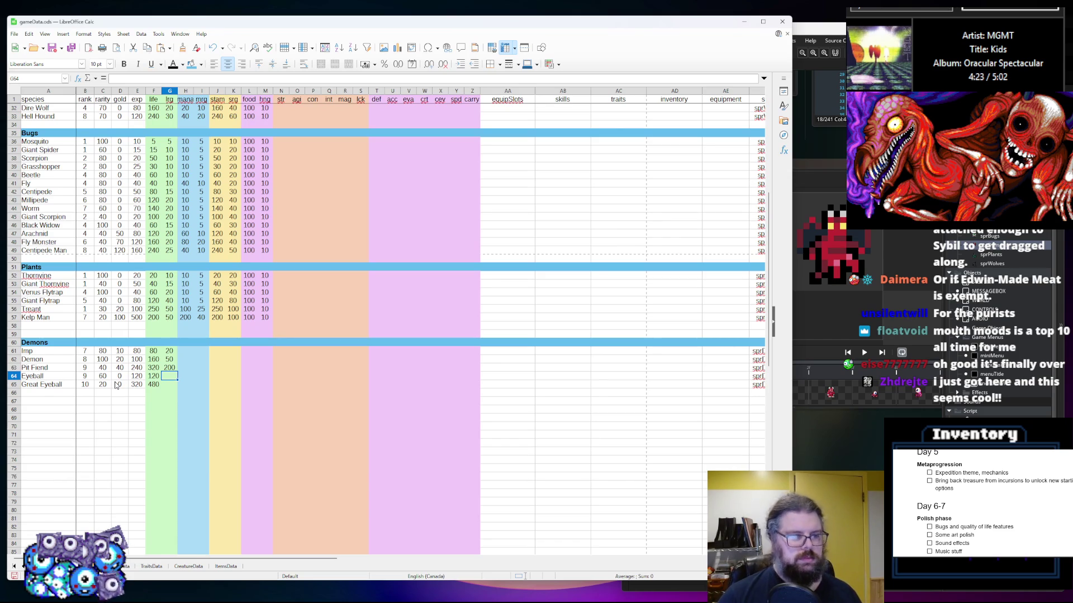
pyautogui.write('4')
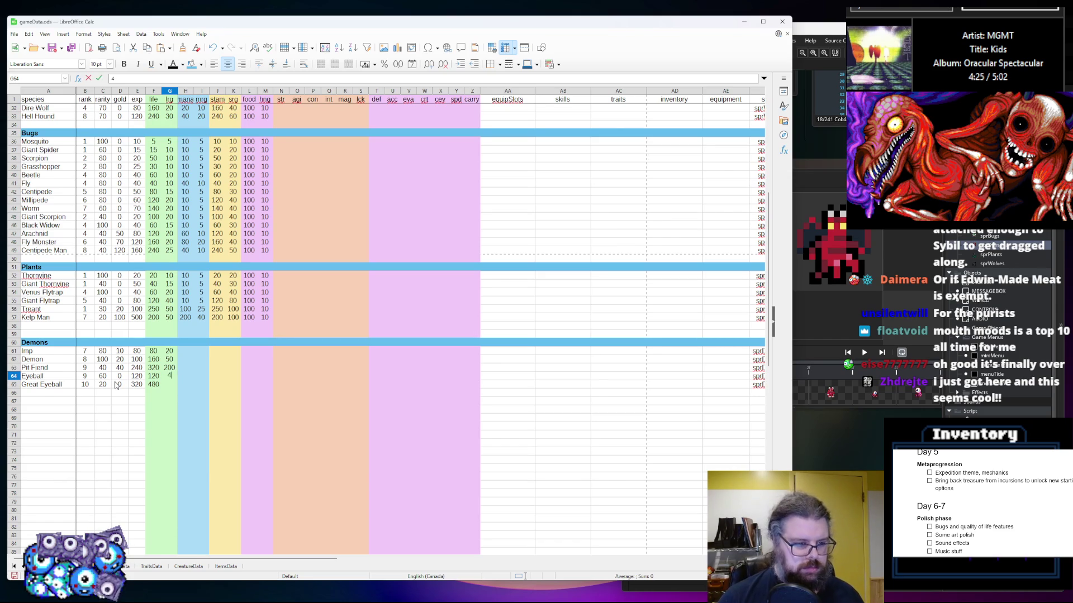
pyautogui.write('50')
pyautogui.press('Return')
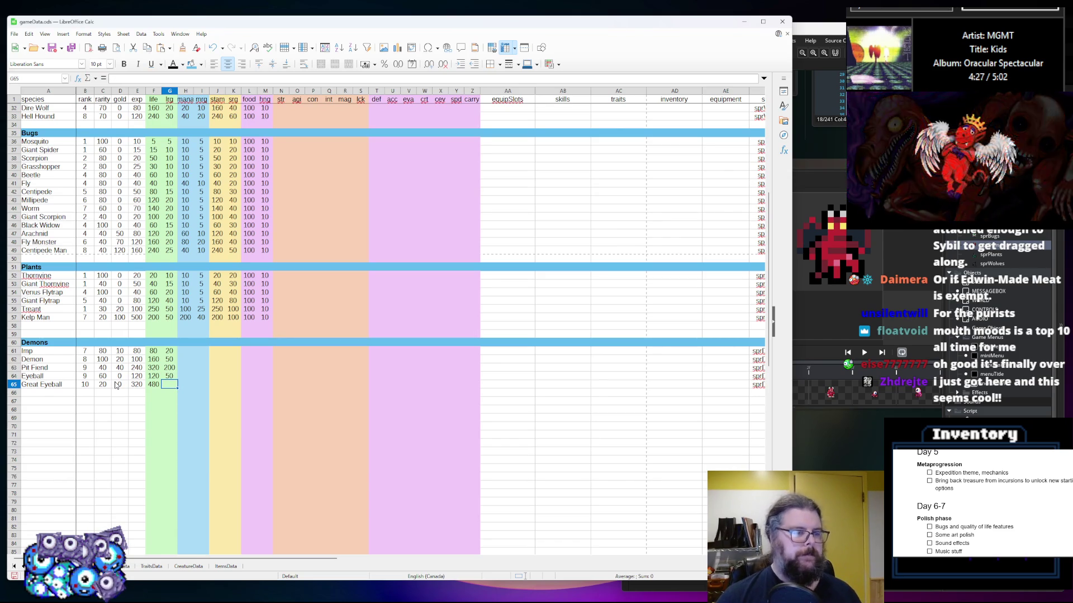
# Enter Great Eyeball's 250, then mana values Imp 100, Demon 200, Pit Fiend 200
pyautogui.write('250')
pyautogui.press('Tab')
pyautogui.press('Up')
pyautogui.press('Up')
pyautogui.press('Up')
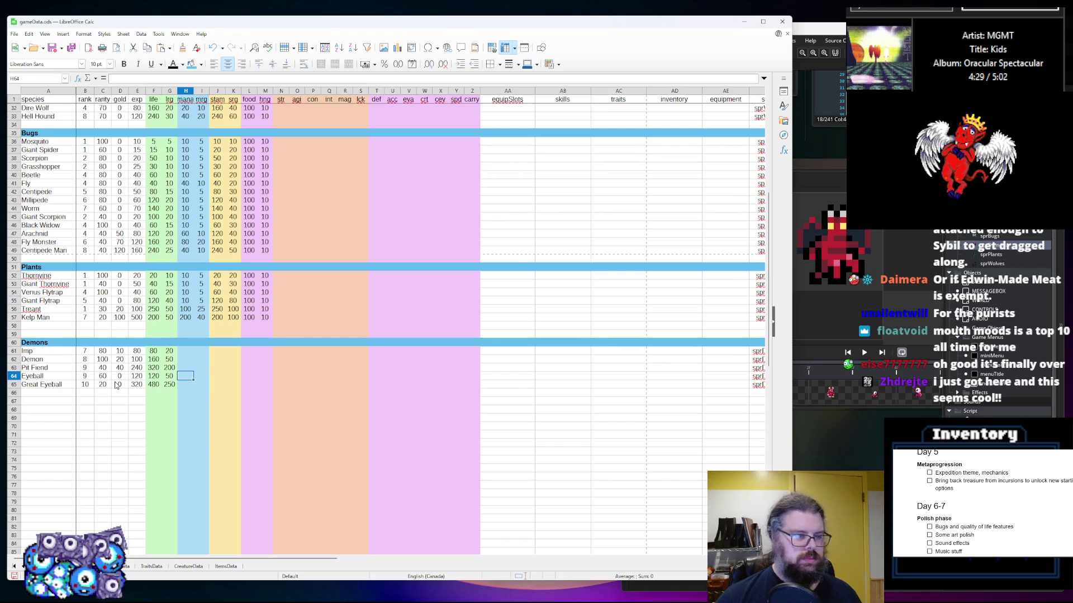
pyautogui.write('10')
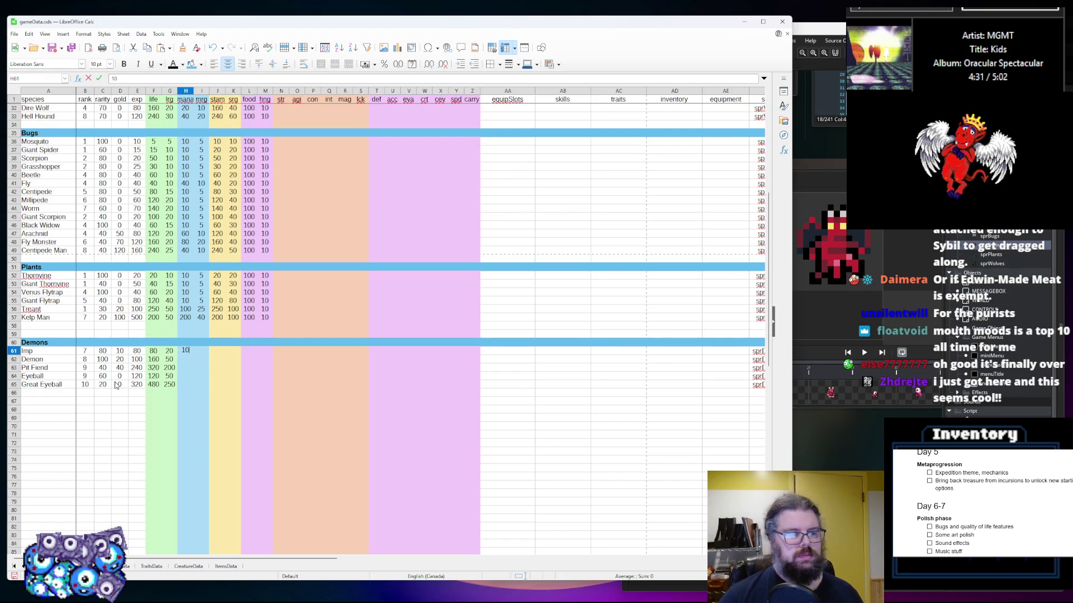
pyautogui.write('100')
pyautogui.press('Return')
pyautogui.write('200')
pyautogui.press('Return')
pyautogui.write('200')
pyautogui.press('Return')
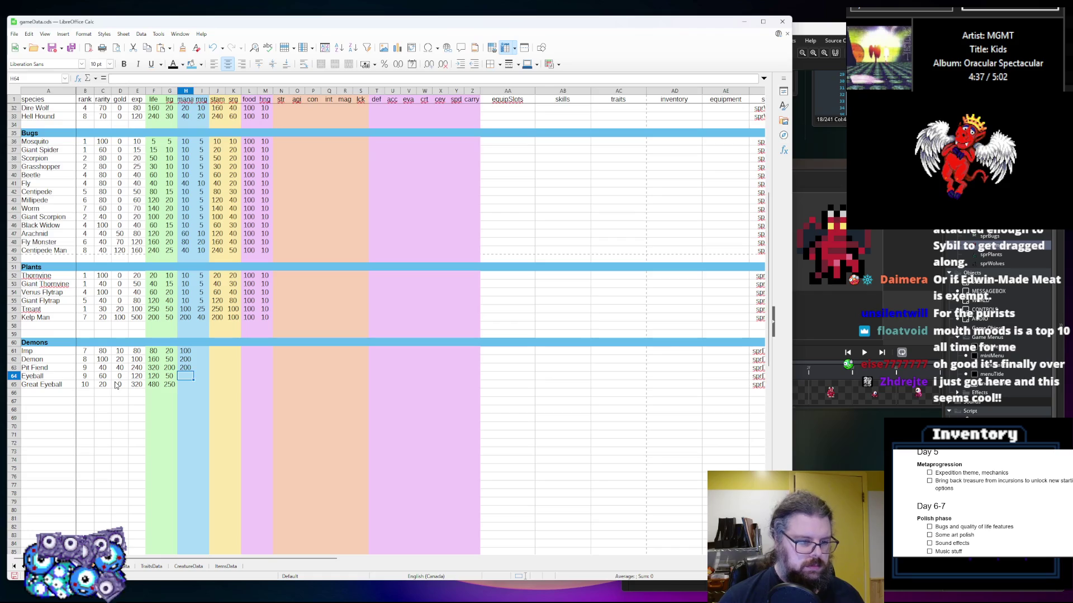
# Correct Pit Fiend's mana to 300 and give Great Eyeball 400 mana
pyautogui.press('Up')
pyautogui.write('300')
pyautogui.press('Return')
pyautogui.press('Return')
pyautogui.write('50')
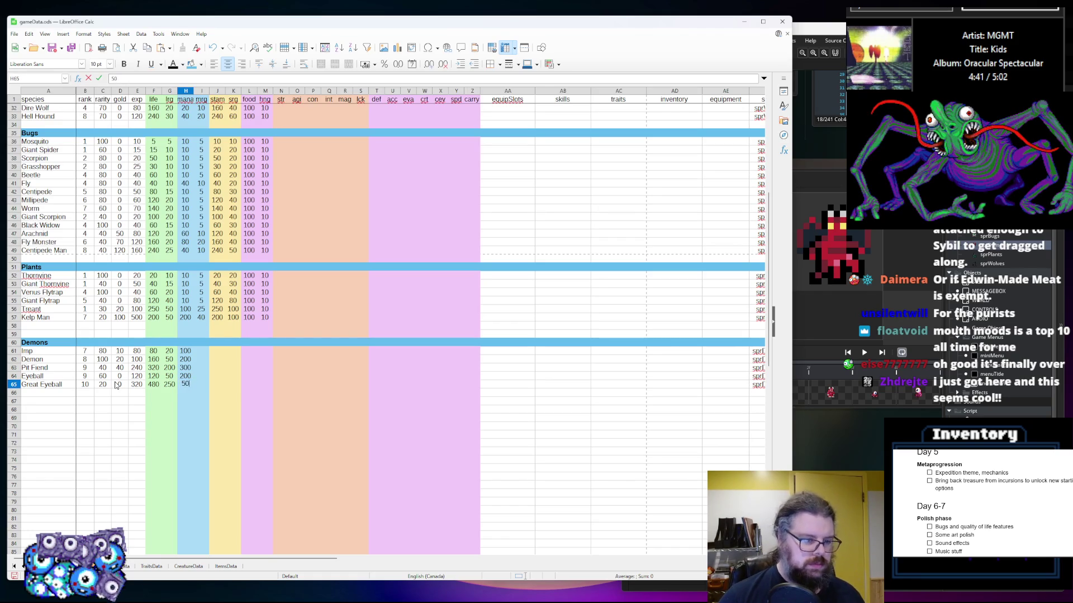
pyautogui.write('00')
pyautogui.press('Tab')
# Fill the next column with 20 for Imp, Demon, Pit Fiend and Eyeball, and 40 for Great Eyeball
pyautogui.press('Up')
pyautogui.press('Up')
pyautogui.press('Up')
pyautogui.write('20')
pyautogui.press('Return')
pyautogui.write('20')
pyautogui.press('Return')
pyautogui.write('20')
pyautogui.press('Return')
pyautogui.write('20')
pyautogui.press('Return')
pyautogui.write('20')
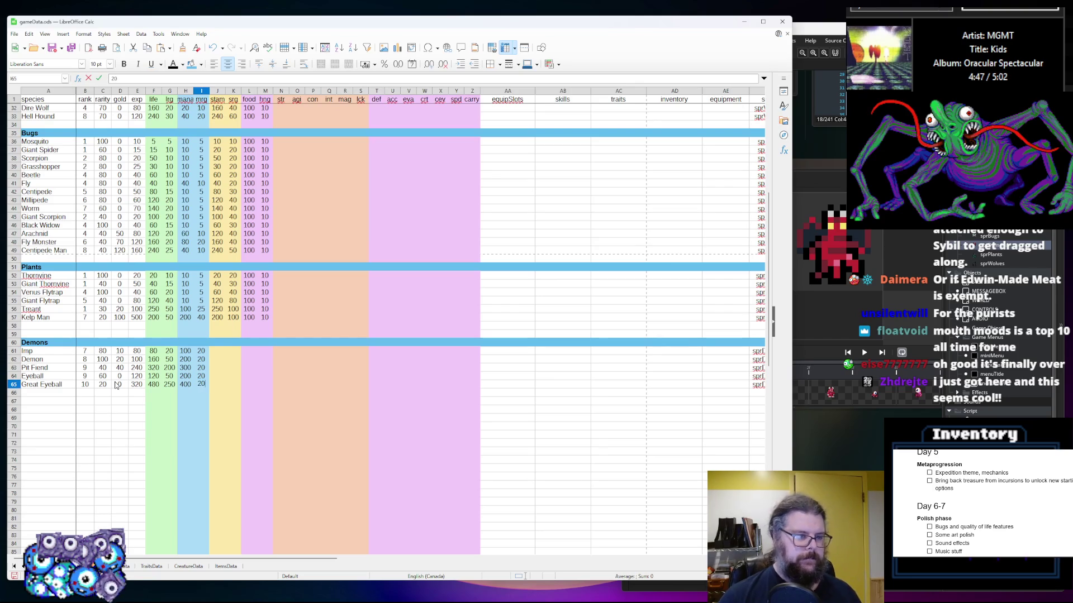
pyautogui.press('BackSpace')
pyautogui.press('BackSpace')
pyautogui.write('40')
pyautogui.press('Return')
# Revise Pit Fiend's and Eyeball's values in that column to 30
pyautogui.press('Up')
pyautogui.press('Up')
pyautogui.press('Up')
pyautogui.write('30')
pyautogui.press('Return')
pyautogui.press('Up')
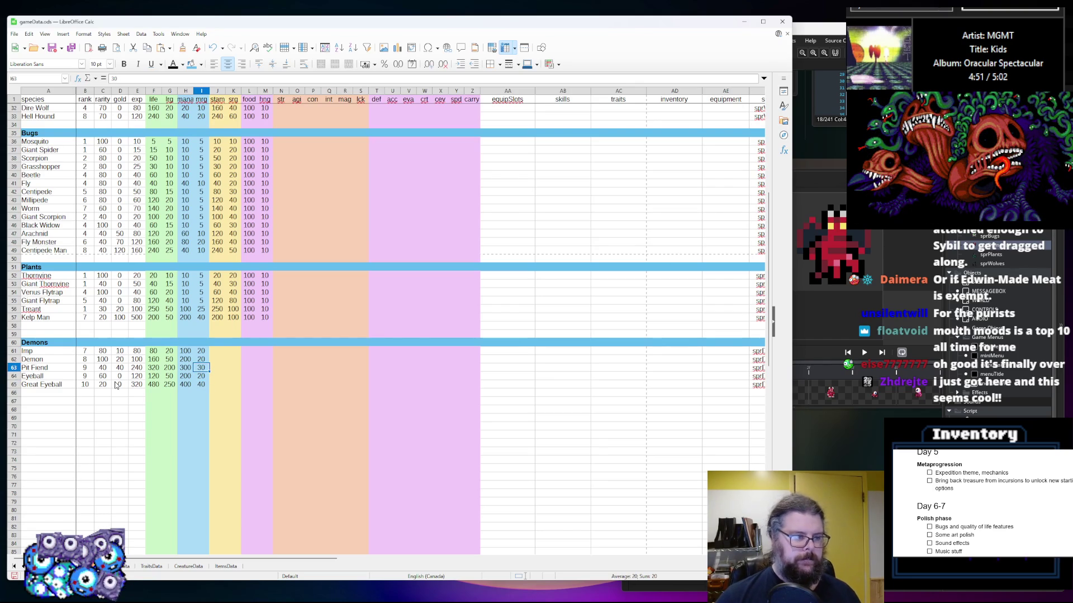
pyautogui.press('Down')
pyautogui.write('3')
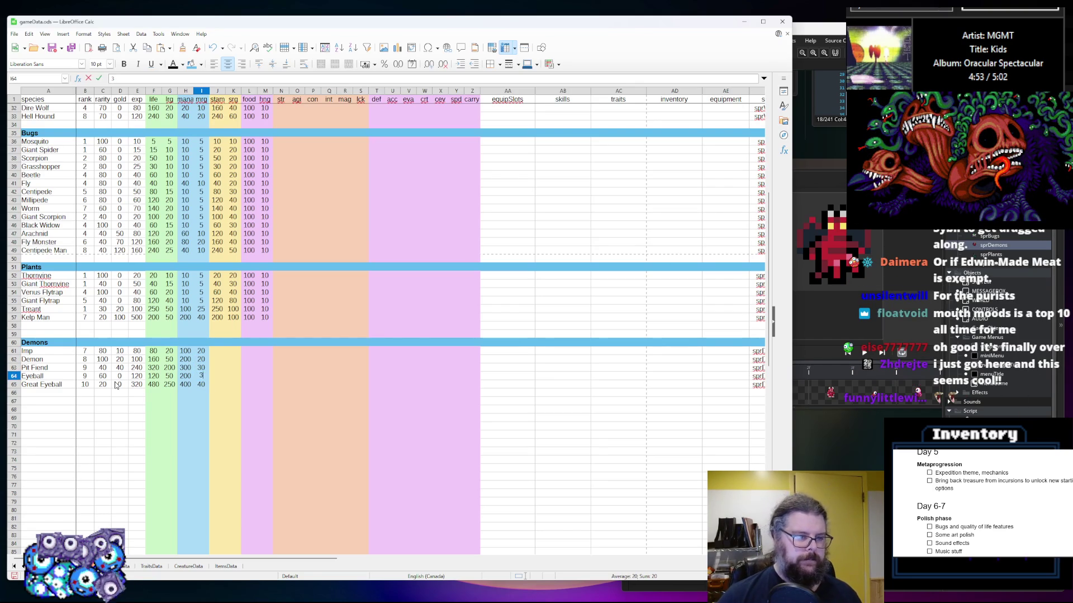
pyautogui.press('Tab')
# Enter Imp's stam of 80, then copy the Demons' life and next-column values into stam and sp
pyautogui.press('Up')
pyautogui.press('Up')
pyautogui.press('Up')
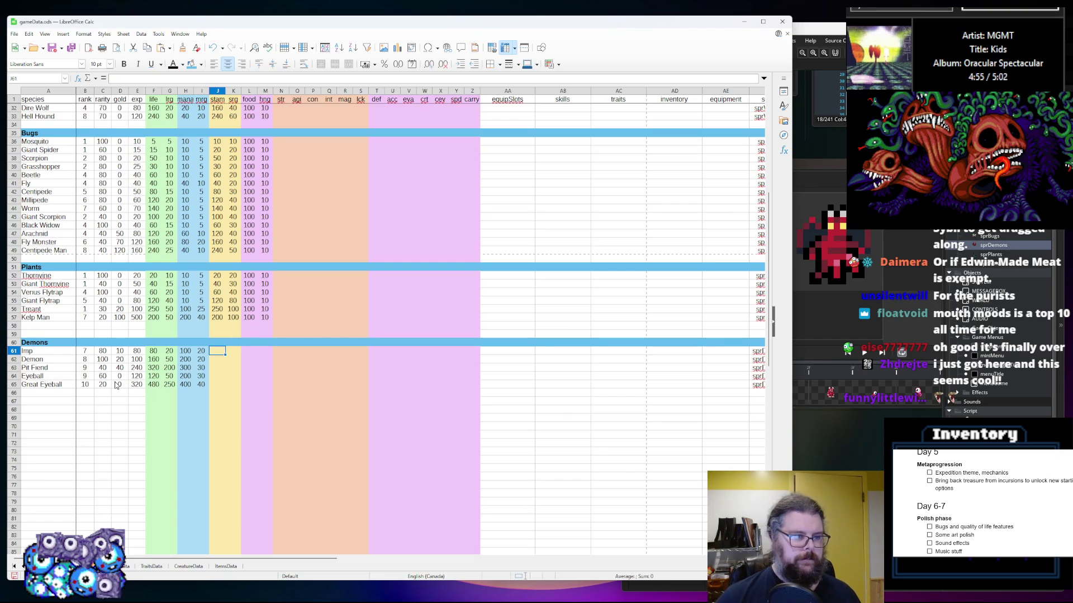
pyautogui.write('80')
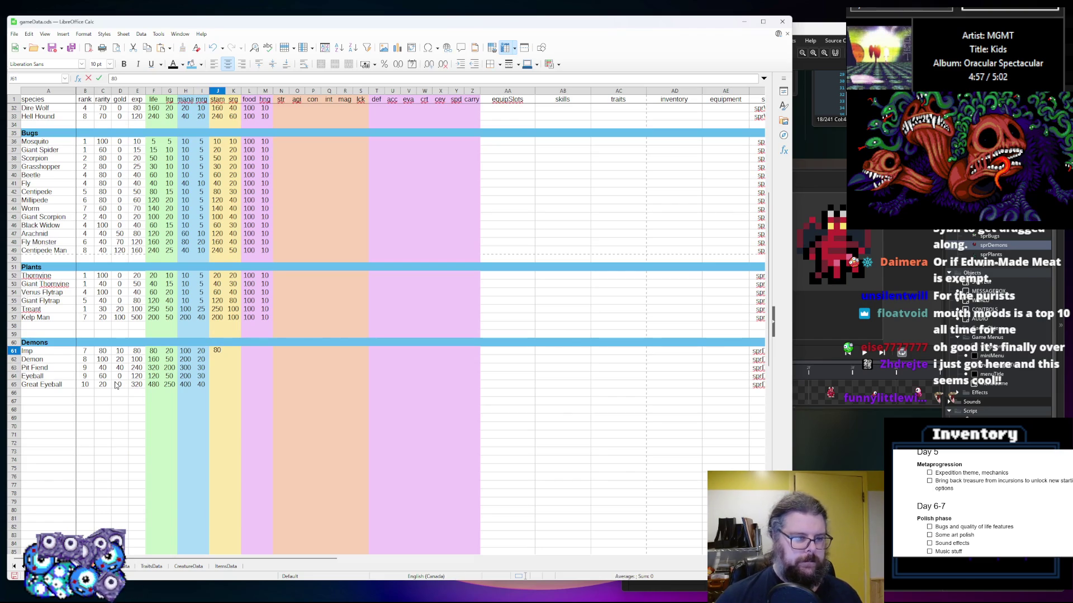
pyautogui.moveTo(169, 384); pyautogui.dragTo(153, 351)
pyautogui.hotkey('ctrl', 'c')
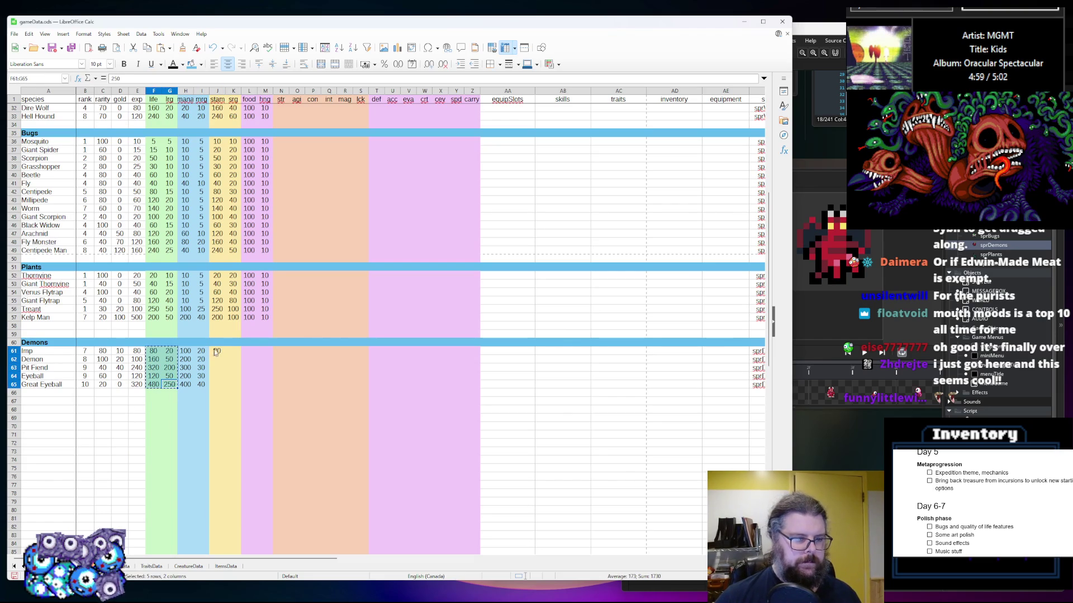
pyautogui.click(212, 353)
pyautogui.hotkey('ctrl', 'v')
pyautogui.click(249, 367)
# Set the Demons' sp values to 40, 100, 400, 100 and 500
pyautogui.click(234, 352)
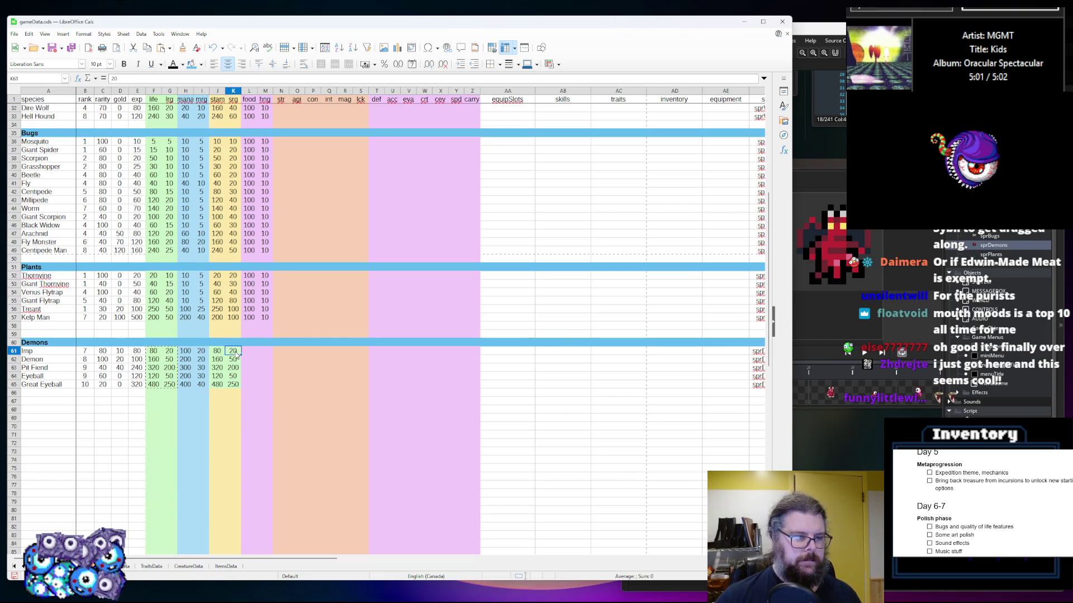
pyautogui.write('40')
pyautogui.press('Return')
pyautogui.write('100')
pyautogui.press('Return')
pyautogui.write('400')
pyautogui.press('Return')
pyautogui.write('100')
pyautogui.press('Return')
pyautogui.write('500')
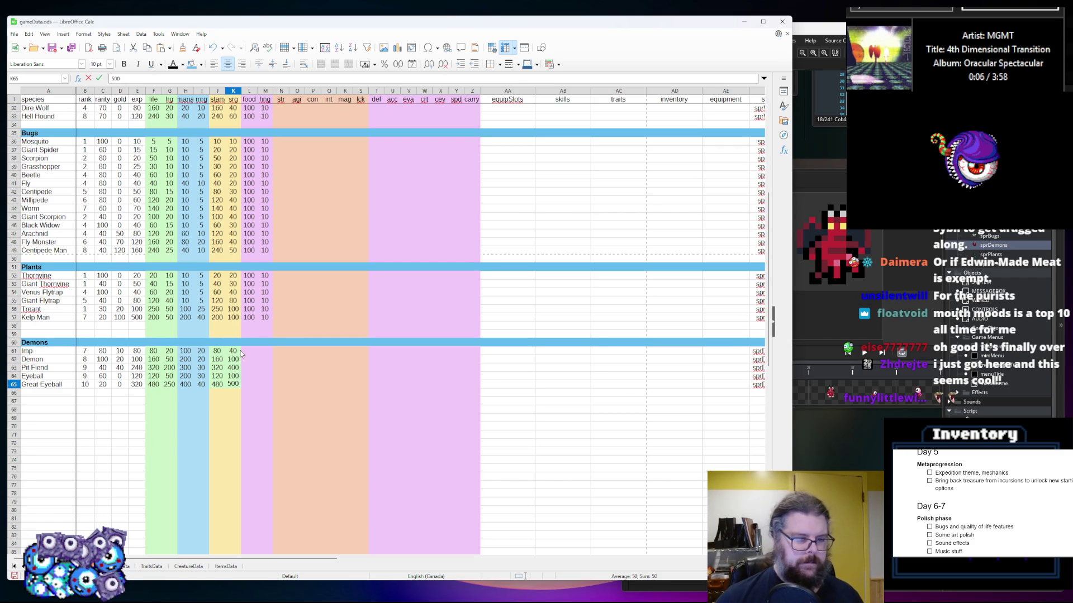
# Copy the Plants' food 100 and hng 10 values onto the Demons' rows
pyautogui.click(243, 352)
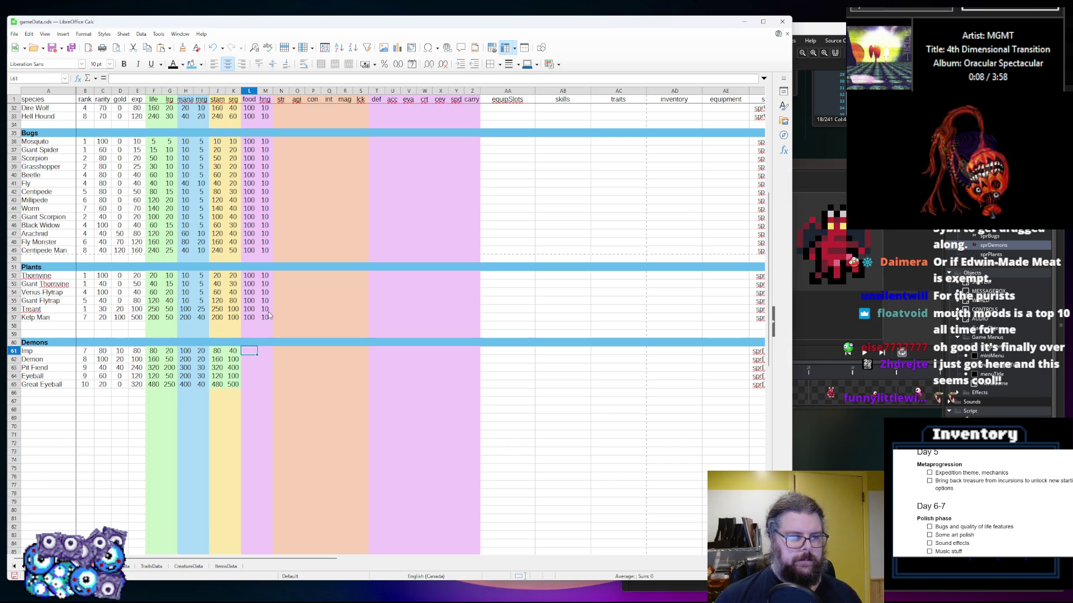
pyautogui.moveTo(269, 314); pyautogui.dragTo(249, 276)
pyautogui.hotkey('ctrl', 'c')
pyautogui.click(249, 351)
pyautogui.hotkey('ctrl', 'v')
# Clear the stray 100 and 10 values pasted into row 66
pyautogui.click(265, 419)
pyautogui.moveTo(248, 393); pyautogui.dragTo(265, 393)
pyautogui.press('Delete')
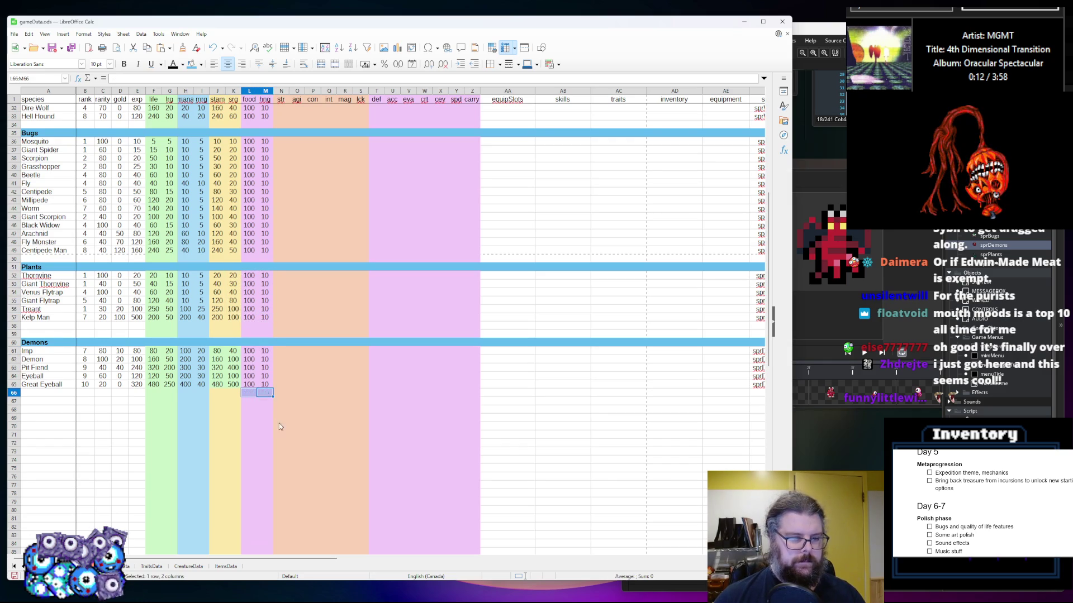
pyautogui.click(314, 375)
pyautogui.scroll(10, 318, 377)
# Enter the Wolves' str values: Wolf 4, Alpha Wolf 6, Winter Wolf 5, Dire Wolf 8, Hell Hound 12
pyautogui.scroll(-1, 309, 358)
pyautogui.scroll(1, 308, 358)
pyautogui.scroll(-1, 308, 358)
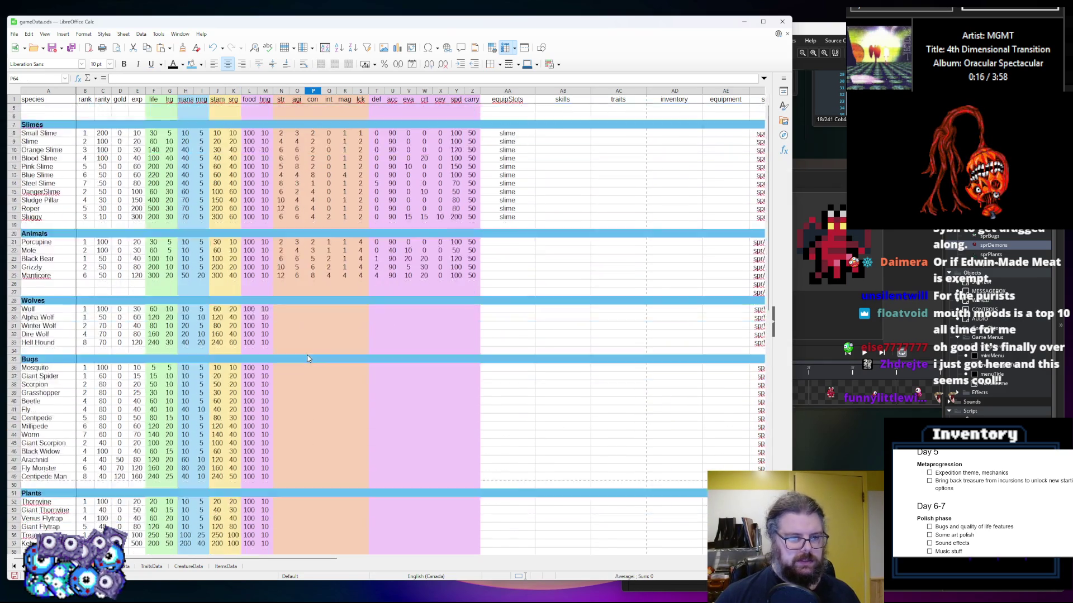
pyautogui.click(283, 311)
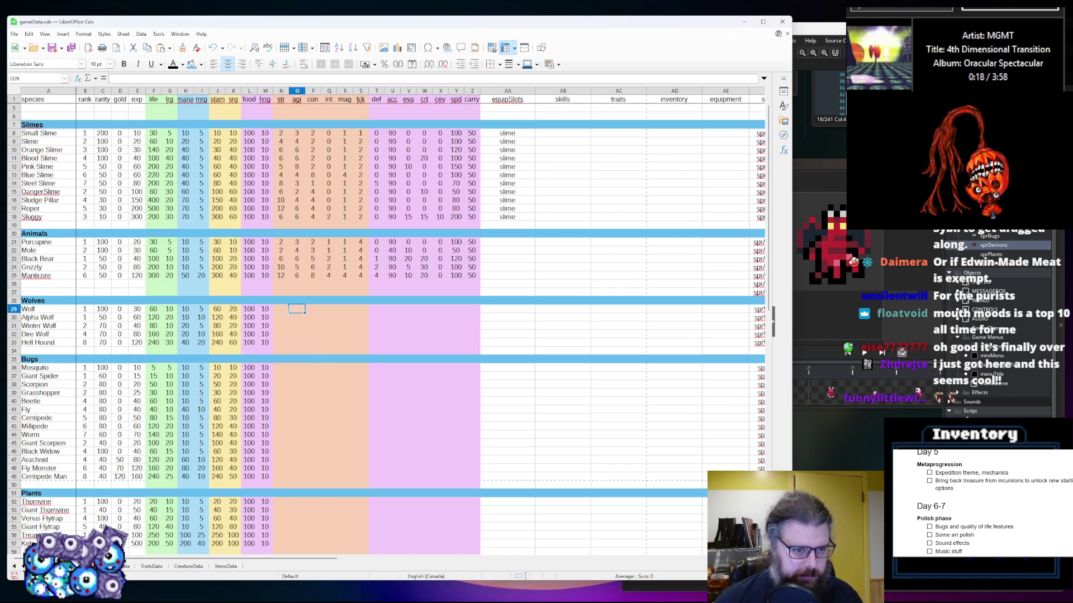
pyautogui.write('4')
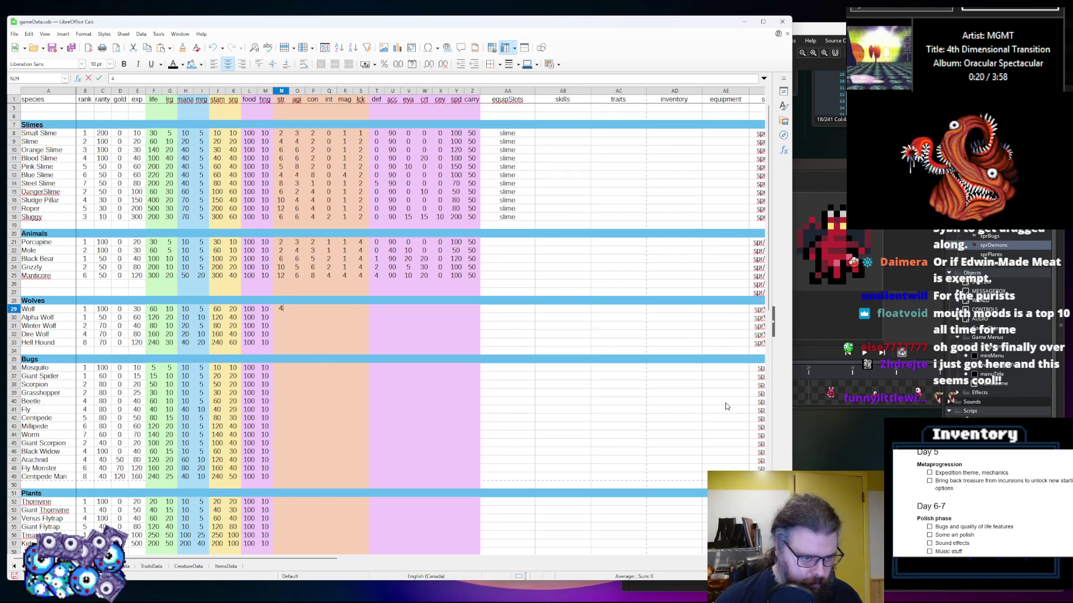
pyautogui.press('Return')
pyautogui.write('6')
pyautogui.press('Return')
pyautogui.write('78')
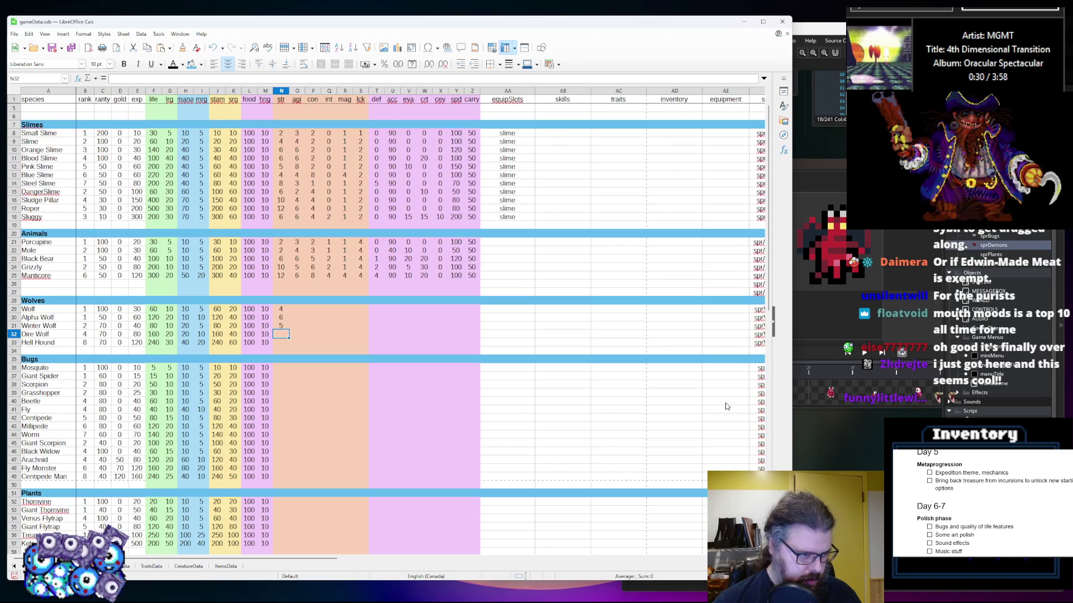
pyautogui.press('Return')
pyautogui.write('7')
pyautogui.press('BackSpace')
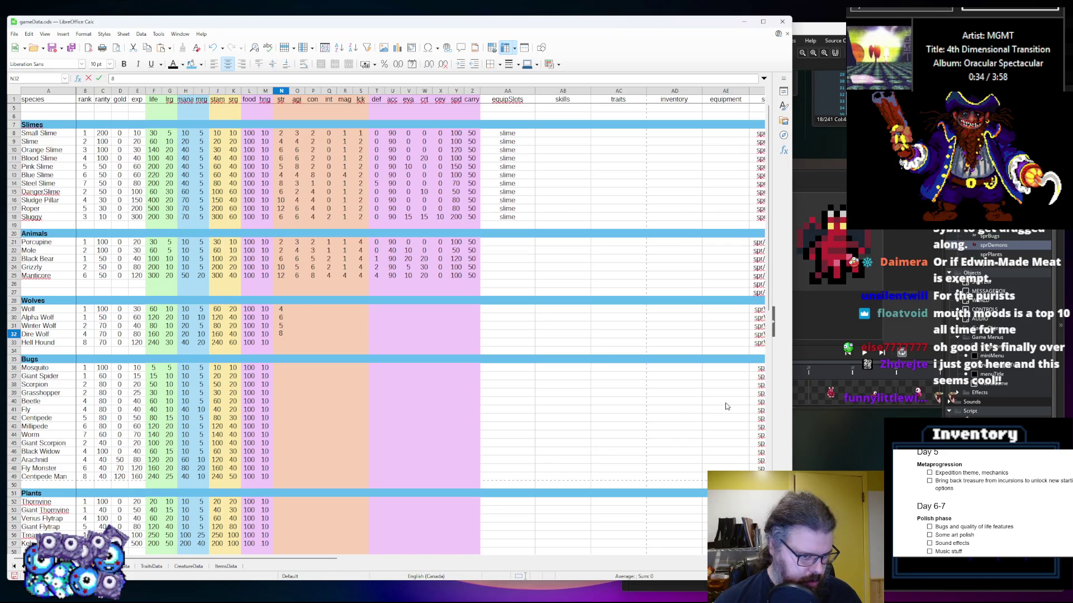
pyautogui.press('Return')
pyautogui.write('12')
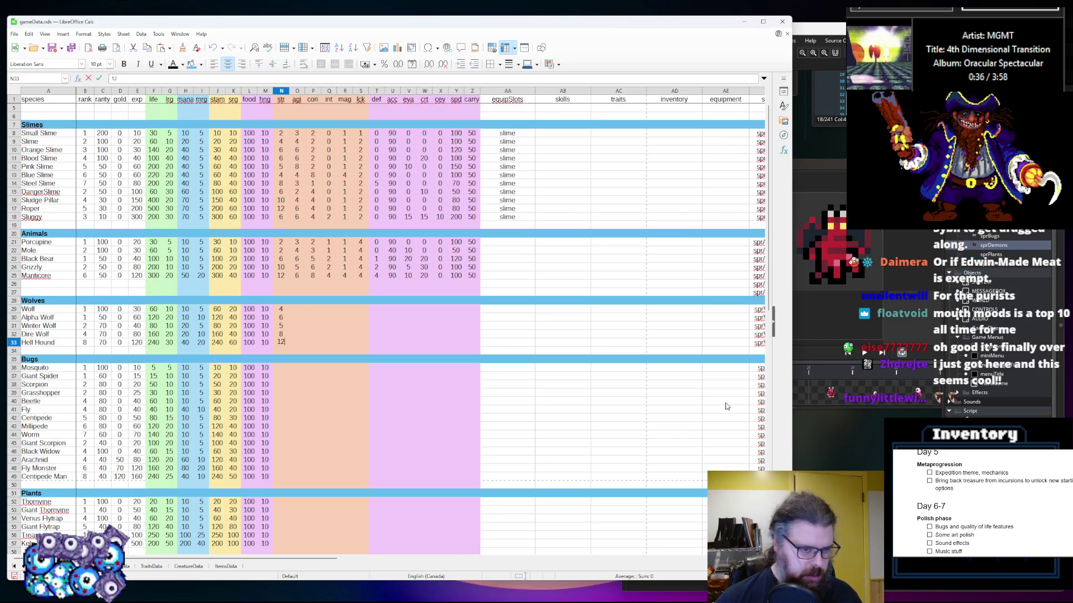
pyautogui.press('Tab')
# Enter the Wolves' agi values 6, 5, 8, 9 and 10
pyautogui.press('Up')
pyautogui.press('Up')
pyautogui.press('Up')
pyautogui.write('7')
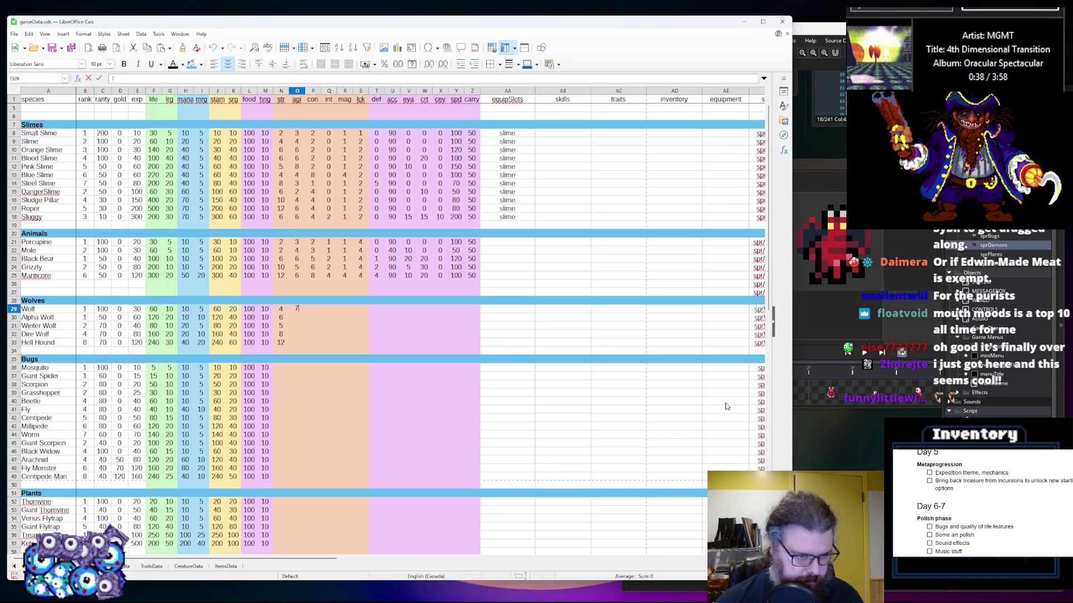
pyautogui.press('Return')
pyautogui.write('5')
pyautogui.press('Return')
pyautogui.write('8')
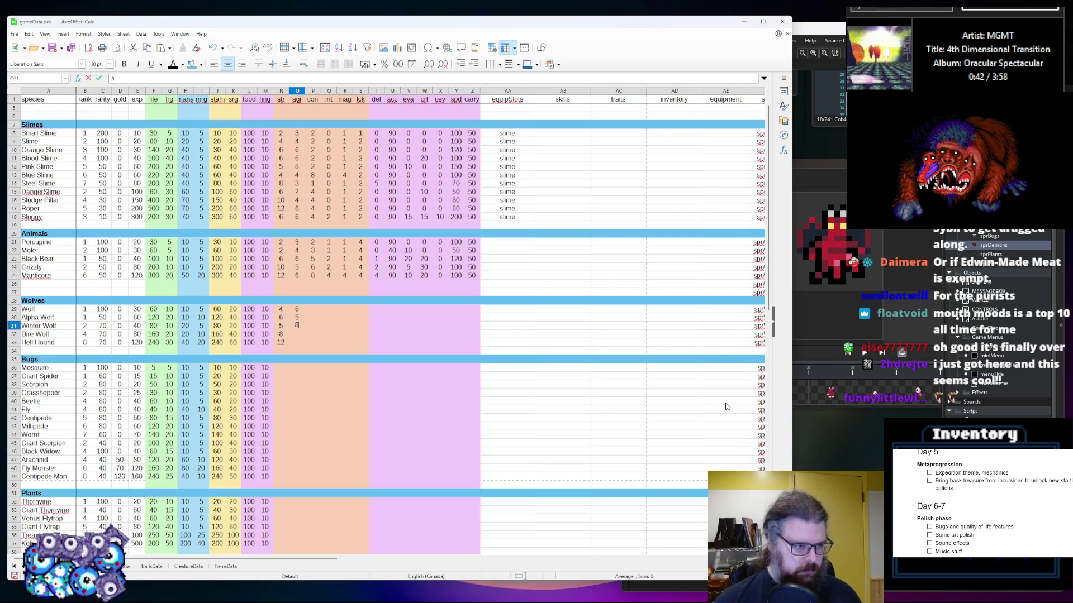
pyautogui.press('Return')
pyautogui.write('9')
pyautogui.press('Return')
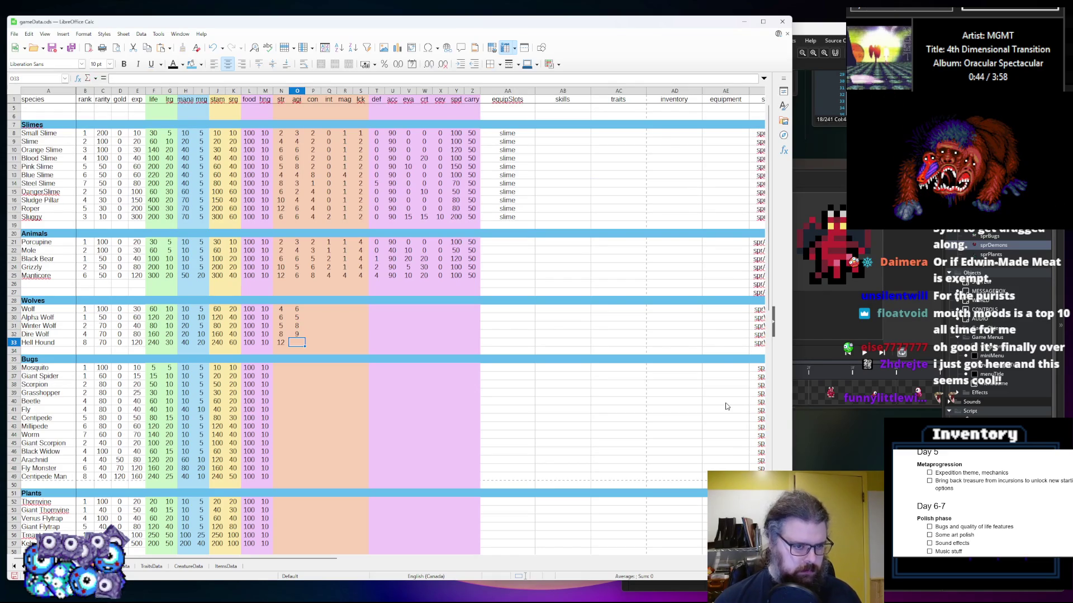
pyautogui.write('10')
pyautogui.press('Up')
pyautogui.press('Up')
pyautogui.press('Up')
# Fill the Wolves' con column with 4s, giving the Hell Hound 8 and Dire Wolf 6
pyautogui.press('Right')
pyautogui.write('4')
pyautogui.press('Return')
pyautogui.write('4')
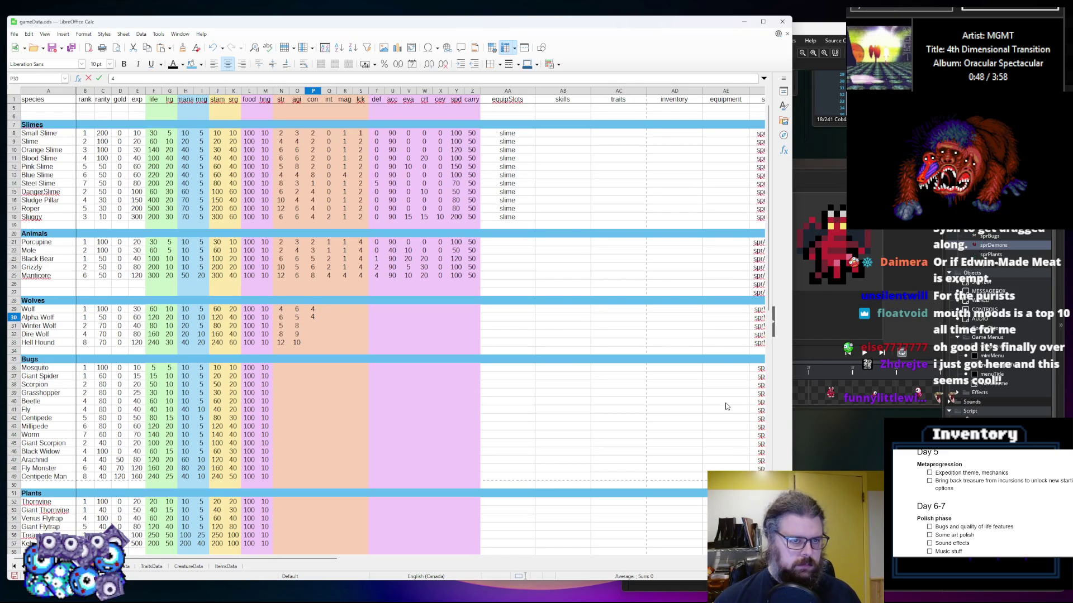
pyautogui.press('Return')
pyautogui.write('4')
pyautogui.press('Return')
pyautogui.write('4')
pyautogui.press('Return')
pyautogui.write('48')
pyautogui.press('Up')
pyautogui.write('5')
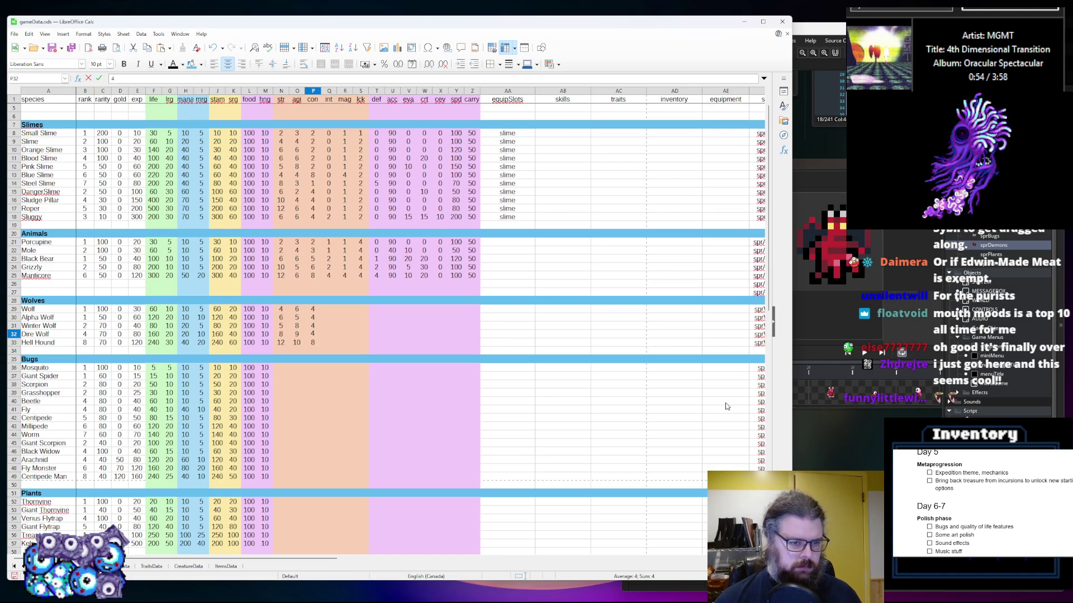
pyautogui.write('6')
pyautogui.press('Tab')
# Enter the Wolves' int values: Wolf 2, Winter and Dire Wolf 3, Hell Hound 4
pyautogui.press('Up')
pyautogui.press('Up')
pyautogui.press('Up')
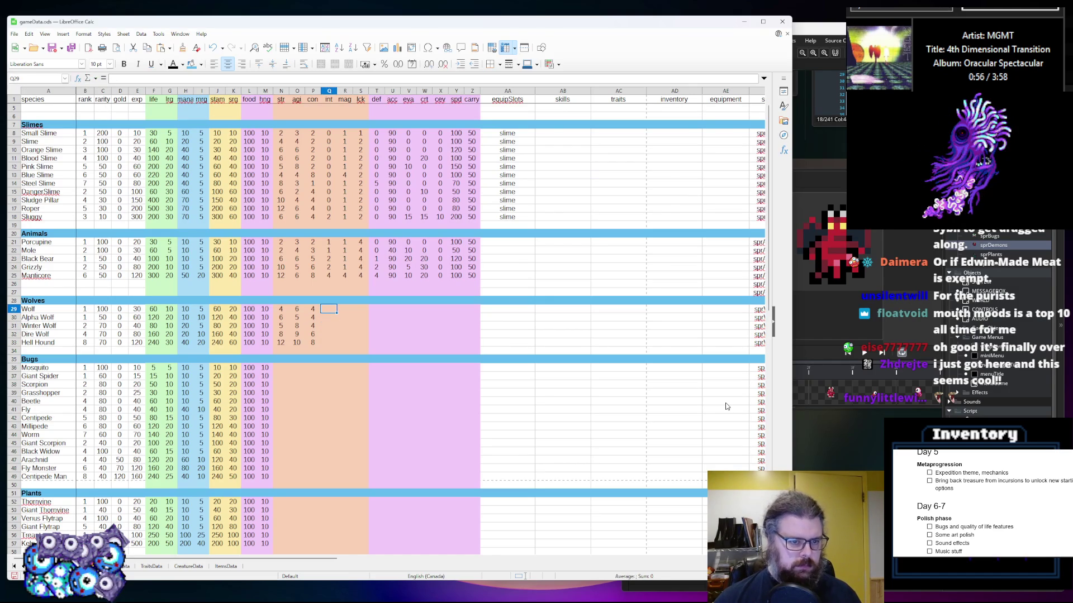
pyautogui.write('3')
pyautogui.press('Return')
pyautogui.write('3')
pyautogui.press('Up')
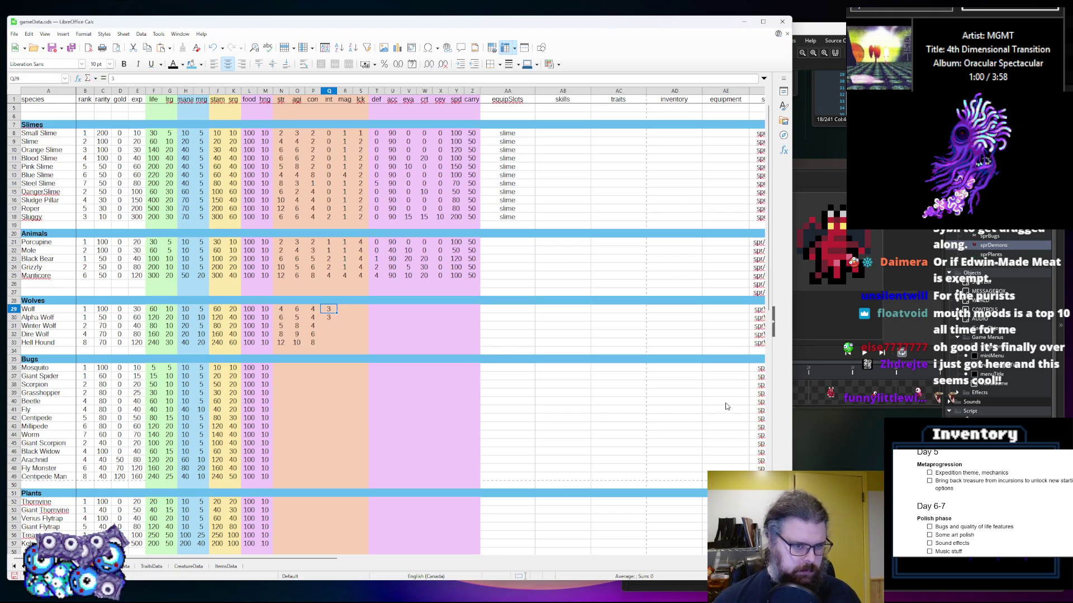
pyautogui.write('2')
pyautogui.press('Return')
pyautogui.press('Down')
pyautogui.write('3')
pyautogui.press('Return')
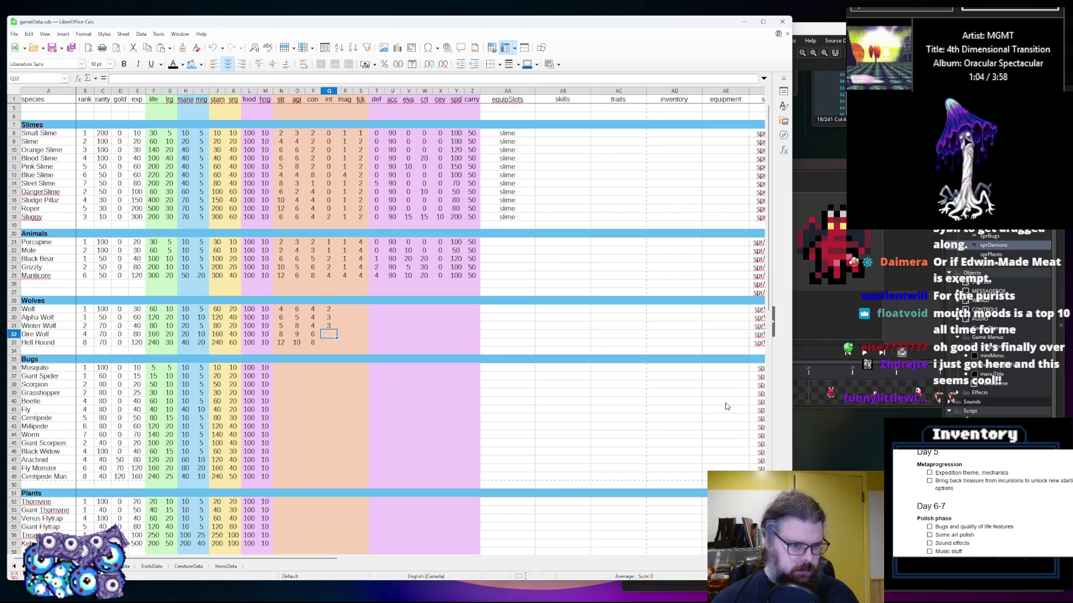
pyautogui.write('3')
pyautogui.press('Return')
pyautogui.write('4')
pyautogui.press('Up')
pyautogui.press('Up')
pyautogui.press('Up')
# Enter the Wolves' mag values: Wolf 1, Winter Wolf 1, Dire Wolf 3, Hell Hound 6
pyautogui.press('Right')
pyautogui.press('Up')
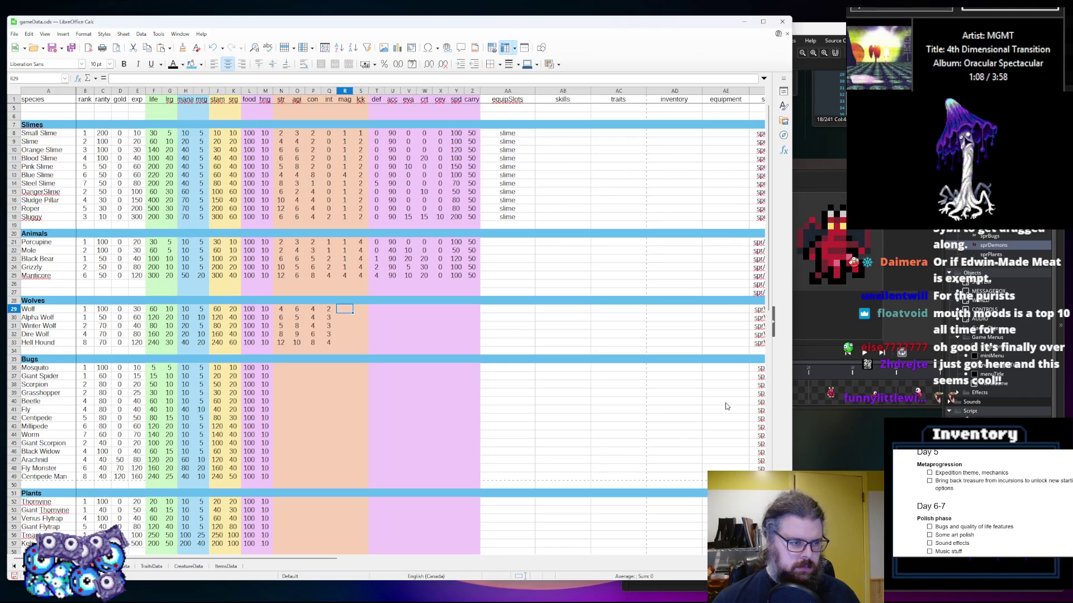
pyautogui.write('1')
pyautogui.press('Return')
pyautogui.write('1')
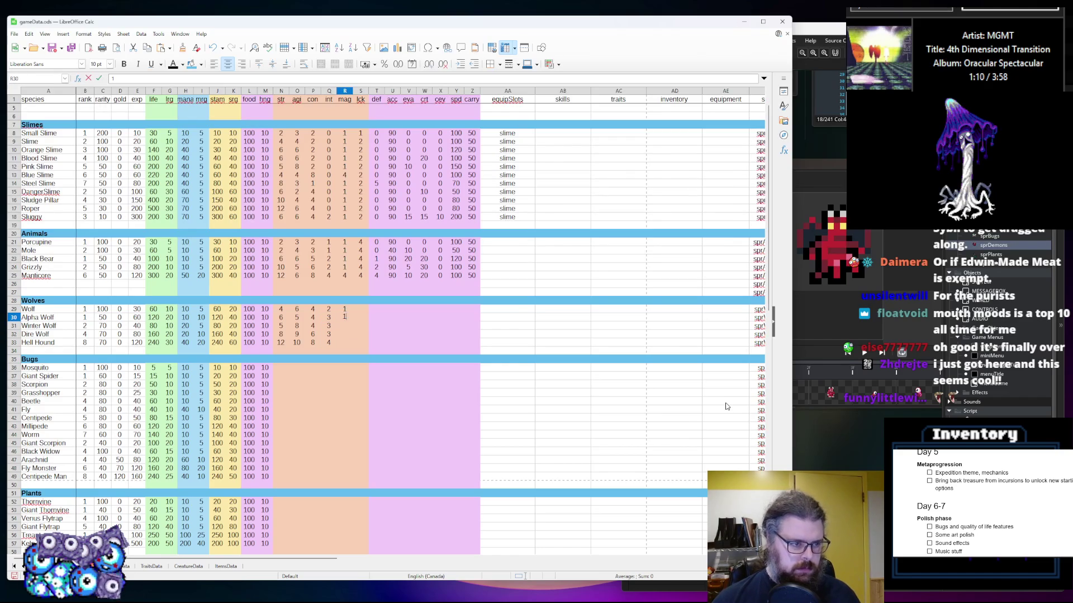
pyautogui.press('Return')
pyautogui.press('Up')
pyautogui.write('2')
pyautogui.press('Return')
pyautogui.write('1')
pyautogui.press('Return')
pyautogui.write('3')
pyautogui.press('Return')
pyautogui.write('6')
pyautogui.press('Tab')
# Give the Wolves an lck of 4
pyautogui.press('Up')
pyautogui.press('Up')
pyautogui.press('Up')
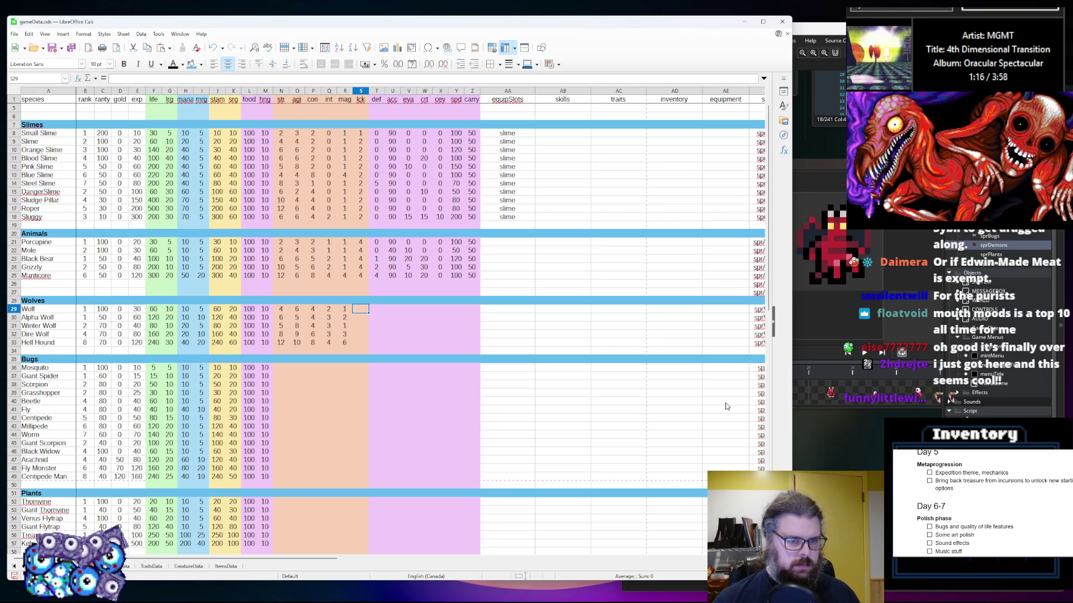
pyautogui.write('4')
pyautogui.press('Return')
pyautogui.write('4')
pyautogui.press('Return')
pyautogui.write('4')
pyautogui.press('Return')
pyautogui.write('4')
pyautogui.press('Up')
pyautogui.press('Up')
pyautogui.press('Up')
# Enter the Wolves' def values 0, 1, 2, 2 and 3, then select the Animals' acc values
pyautogui.press('Right')
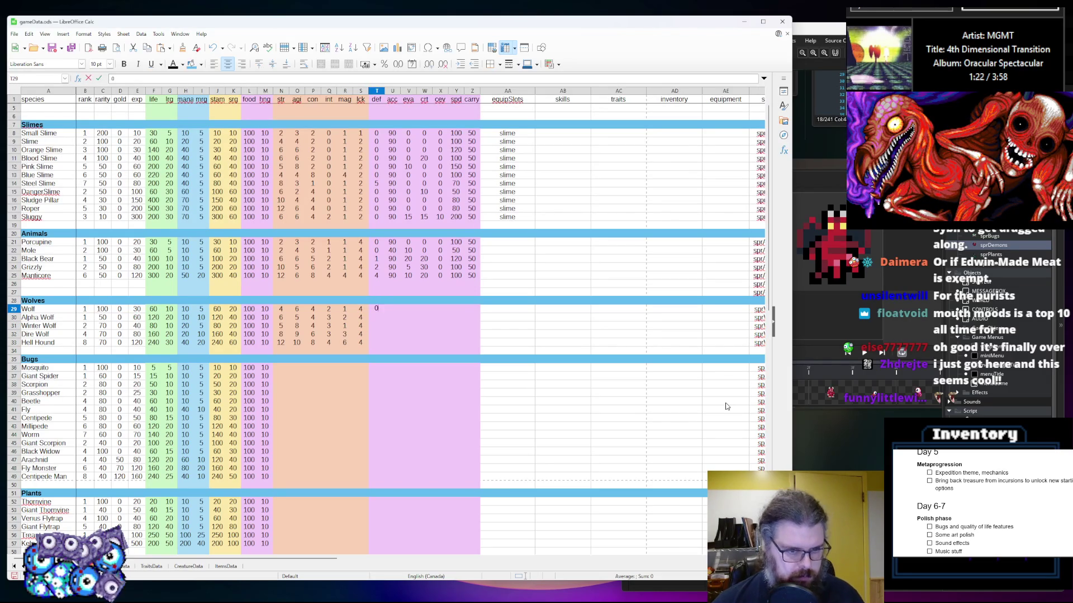
pyautogui.write('0')
pyautogui.press('Return')
pyautogui.write('1')
pyautogui.press('Return')
pyautogui.write('2')
pyautogui.press('Return')
pyautogui.press('Up')
pyautogui.press('Up')
pyautogui.write('1')
pyautogui.press('Return')
pyautogui.press('Return')
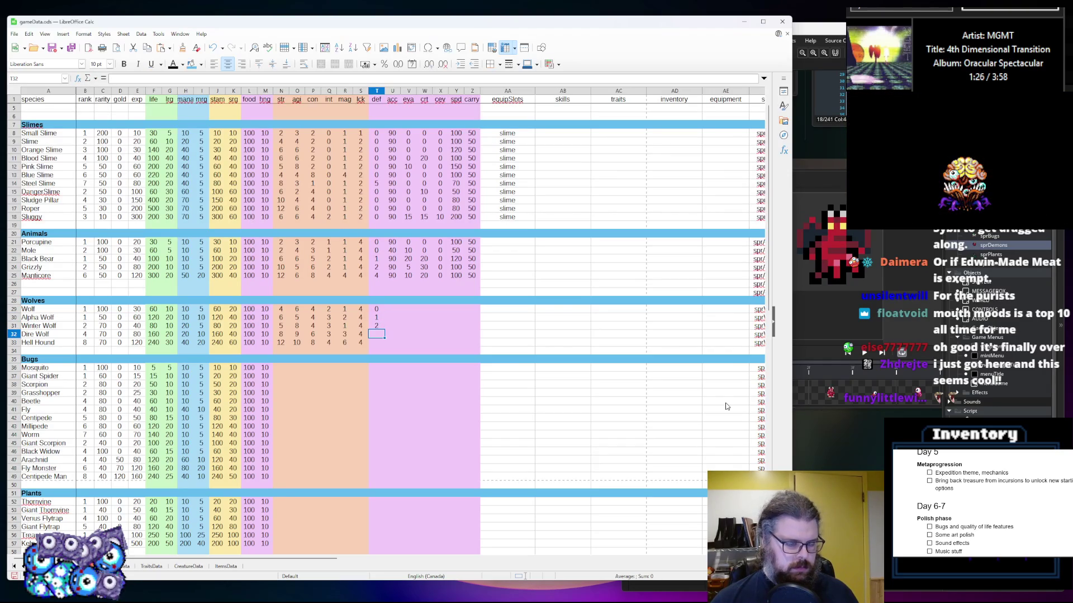
pyautogui.write('2')
pyautogui.press('Return')
pyautogui.write('4')
pyautogui.press('Tab')
pyautogui.press('Up')
pyautogui.press('Up')
pyautogui.press('Up')
pyautogui.press('Up')
pyautogui.press('Down')
pyautogui.press('Down')
pyautogui.press('Left')
pyautogui.press('Down')
pyautogui.press('Down')
pyautogui.write('3')
pyautogui.press('Tab')
pyautogui.press('Up')
pyautogui.press('Up')
pyautogui.press('Up')
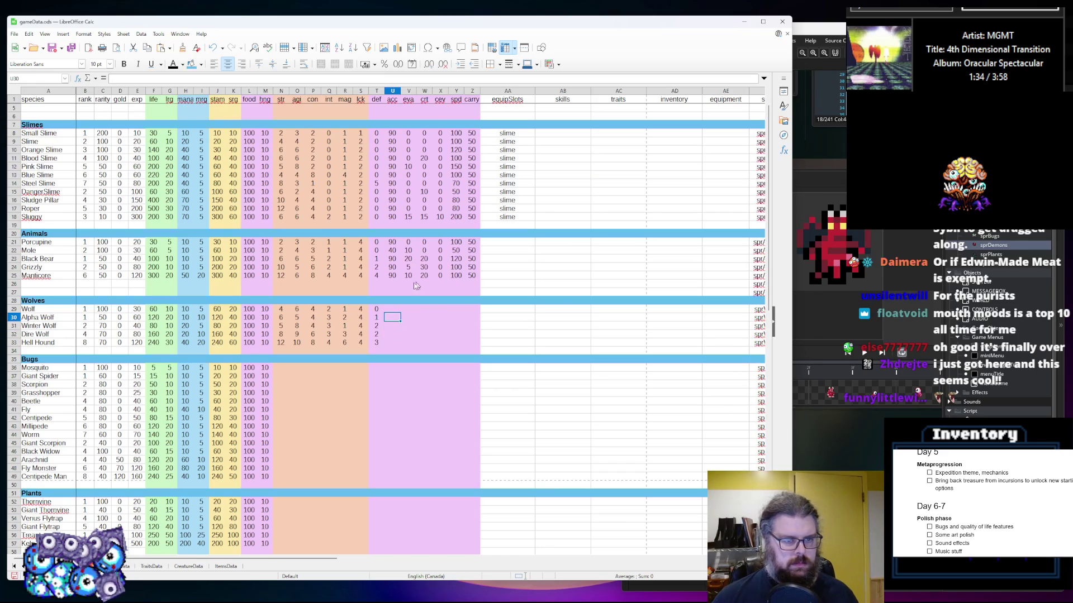
pyautogui.moveTo(392, 275); pyautogui.dragTo(392, 258)
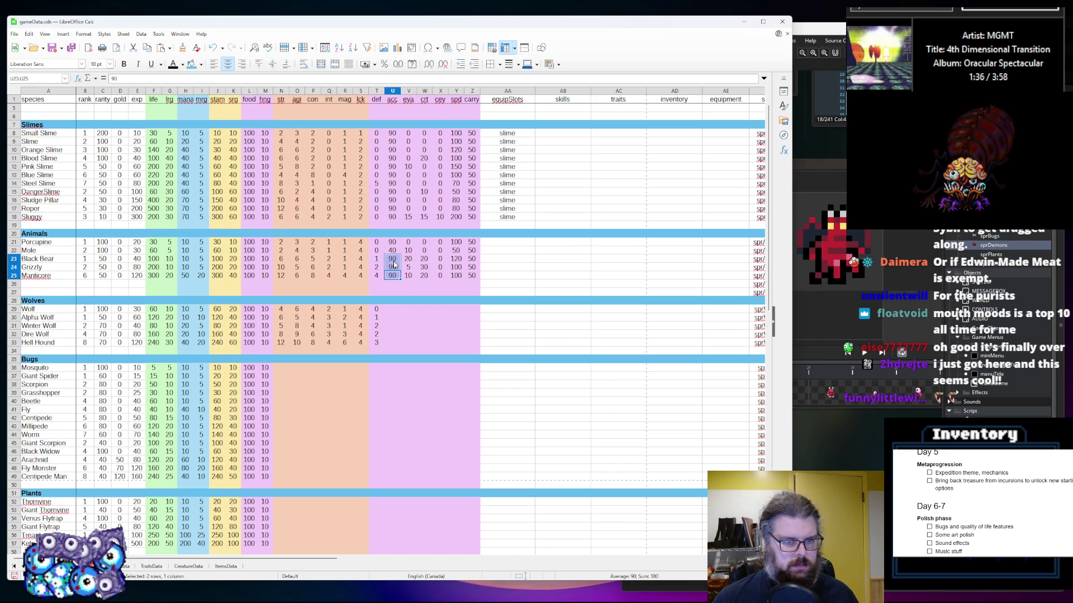
# Copy the Animals' acc of 90 into all five Wolves' acc cells
pyautogui.hotkey('ctrl', 'c')
pyautogui.click(392, 309)
pyautogui.hotkey('ctrl', 'v')
pyautogui.click(393, 326)
pyautogui.hotkey('ctrl', 'c')
pyautogui.click(392, 335)
pyautogui.hotkey('ctrl', 'v')
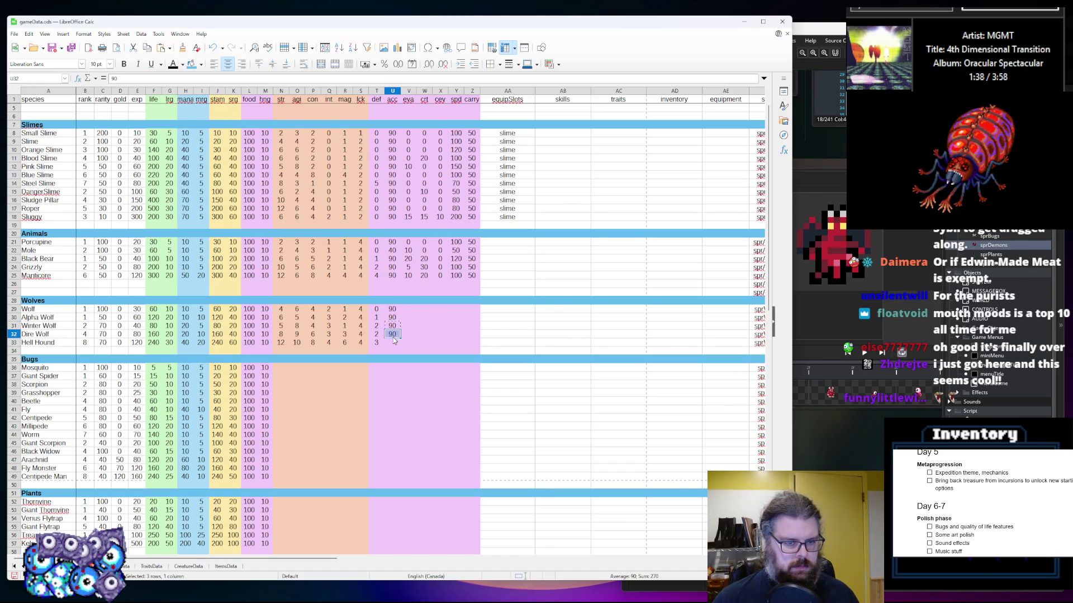
pyautogui.click(393, 342)
pyautogui.hotkey('ctrl', 'v')
# Enter the Wolves' eva values 20, 0, 15, 15 and 15
pyautogui.click(409, 309)
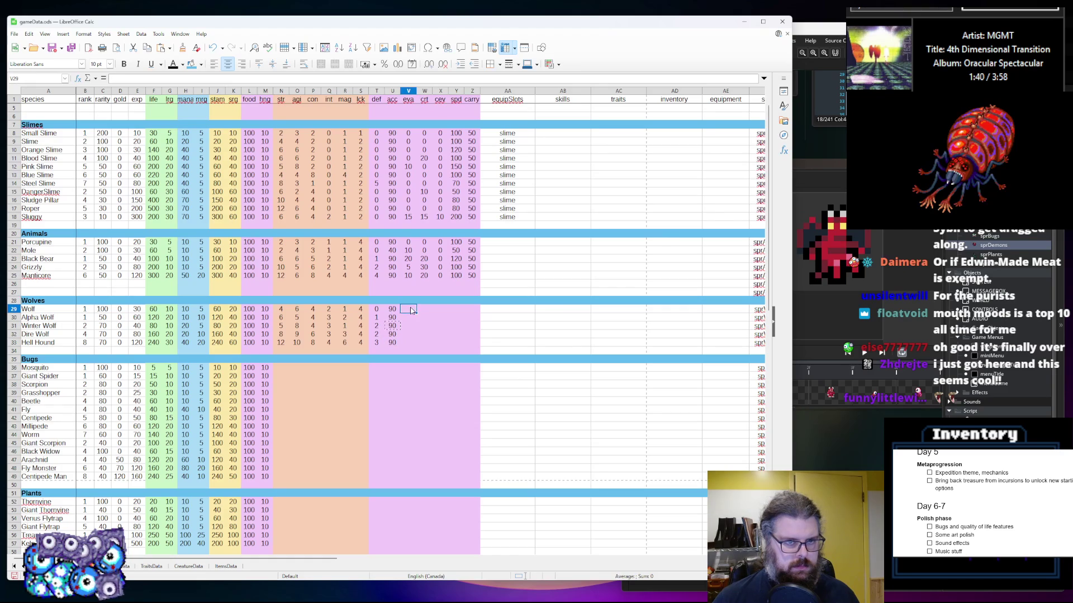
pyautogui.write('20')
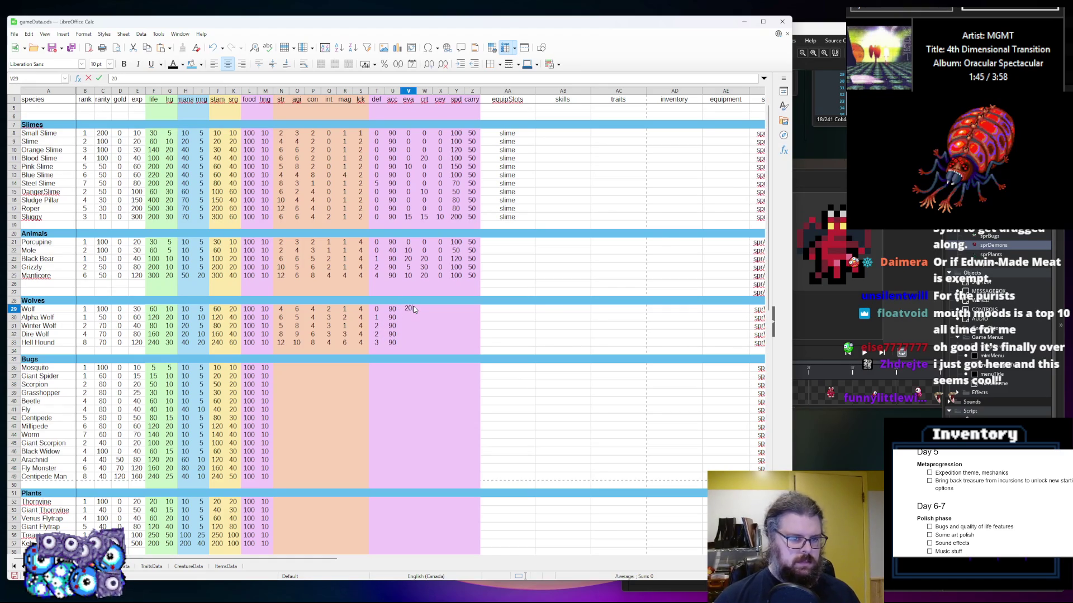
pyautogui.press('Return')
pyautogui.write('0')
pyautogui.press('Return')
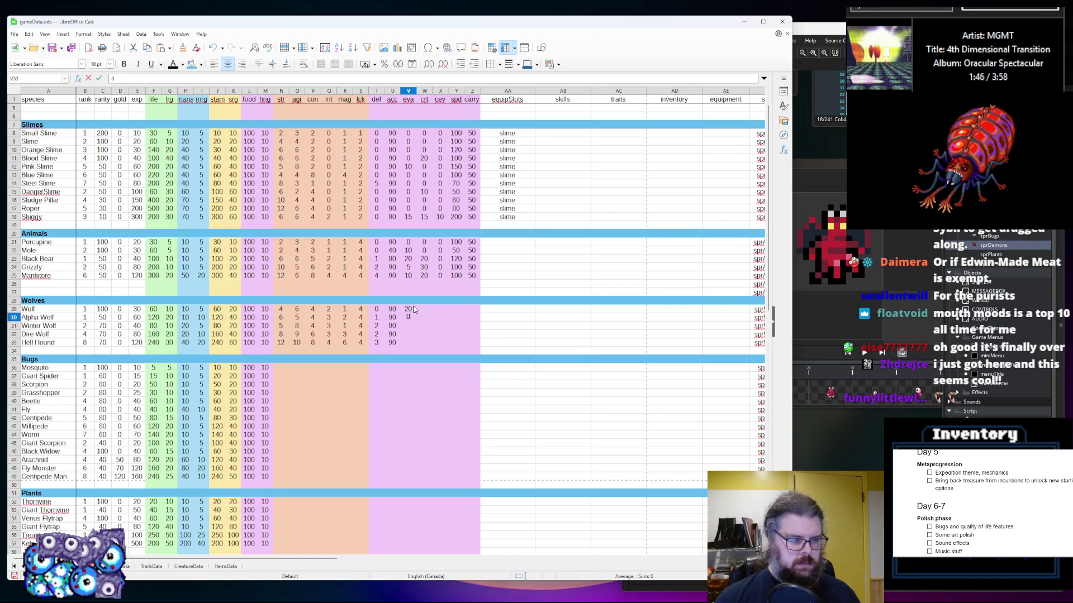
pyautogui.write('15')
pyautogui.press('Return')
pyautogui.write('15')
pyautogui.press('Return')
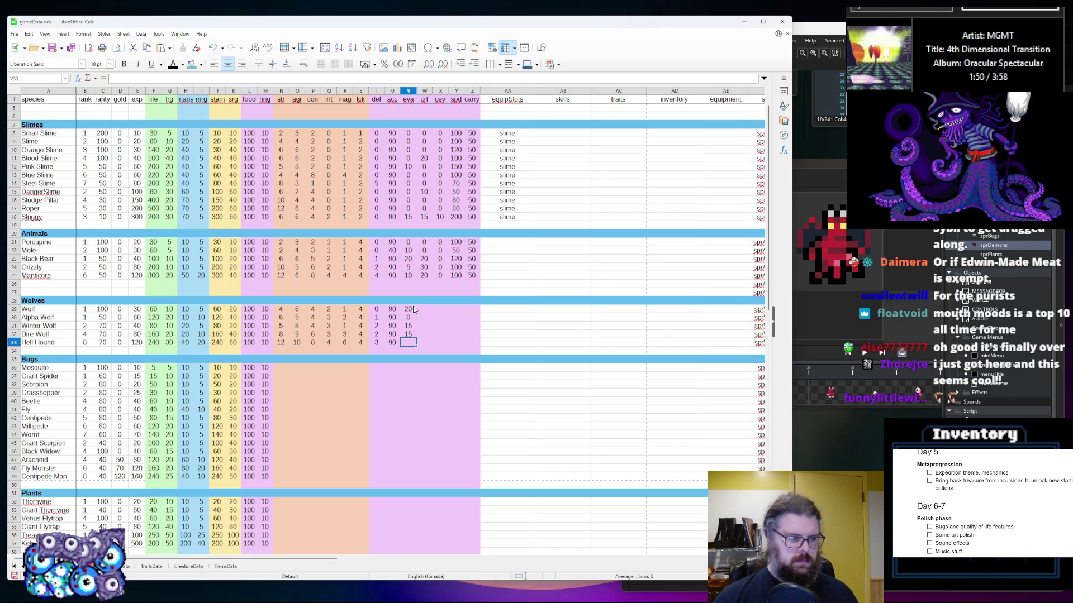
pyautogui.write('15')
pyautogui.press('Tab')
# Fill the Wolves' crt with 15 and 20, then cev 0, spd 150 and carry 50
pyautogui.press('Up')
pyautogui.press('Up')
pyautogui.press('Up')
pyautogui.write('15')
pyautogui.press('Return')
pyautogui.write('15')
pyautogui.press('Return')
pyautogui.write('15')
pyautogui.press('Return')
pyautogui.write('15')
pyautogui.press('Return')
pyautogui.press('Up')
pyautogui.press('Up')
pyautogui.write('20')
pyautogui.press('Return')
pyautogui.write('20')
pyautogui.press('Return')
pyautogui.write('20')
pyautogui.hotkey('ctrl', 'v')
pyautogui.write('50')
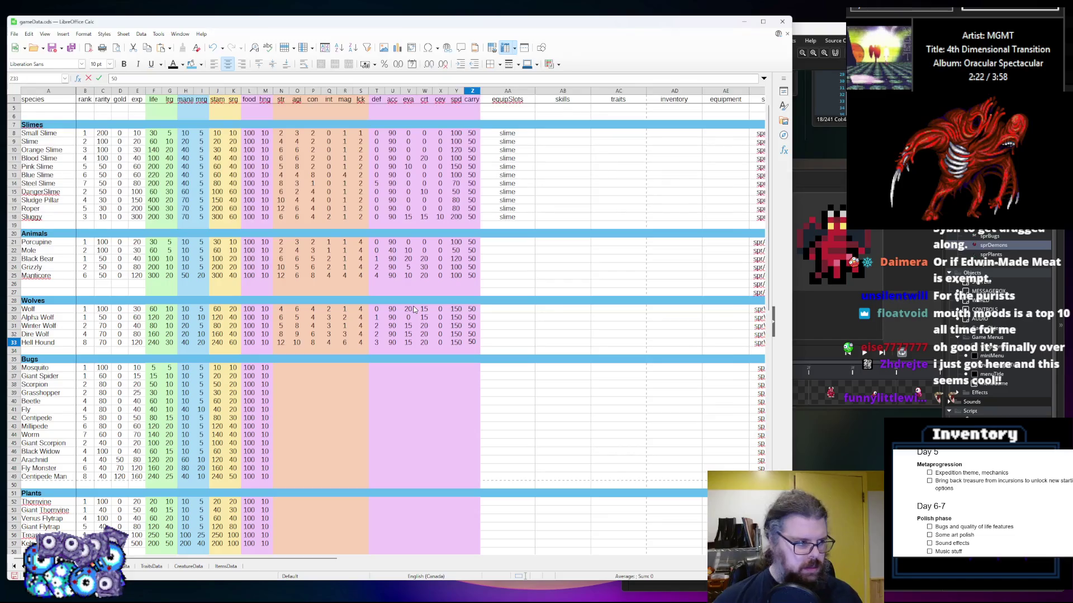
pyautogui.click(547, 278)
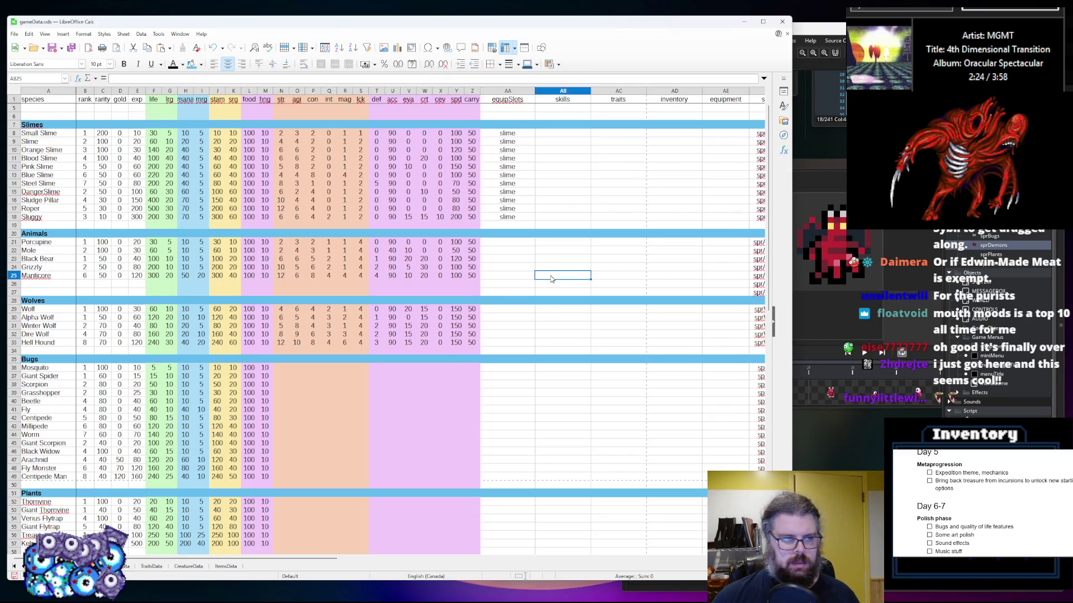
# Enter str values 1, 2, 2, 3, 2, 4 down the Bugs rows starting at Mosquito's cell N36
pyautogui.scroll(-3, 373, 359)
pyautogui.scroll(-1, 377, 347)
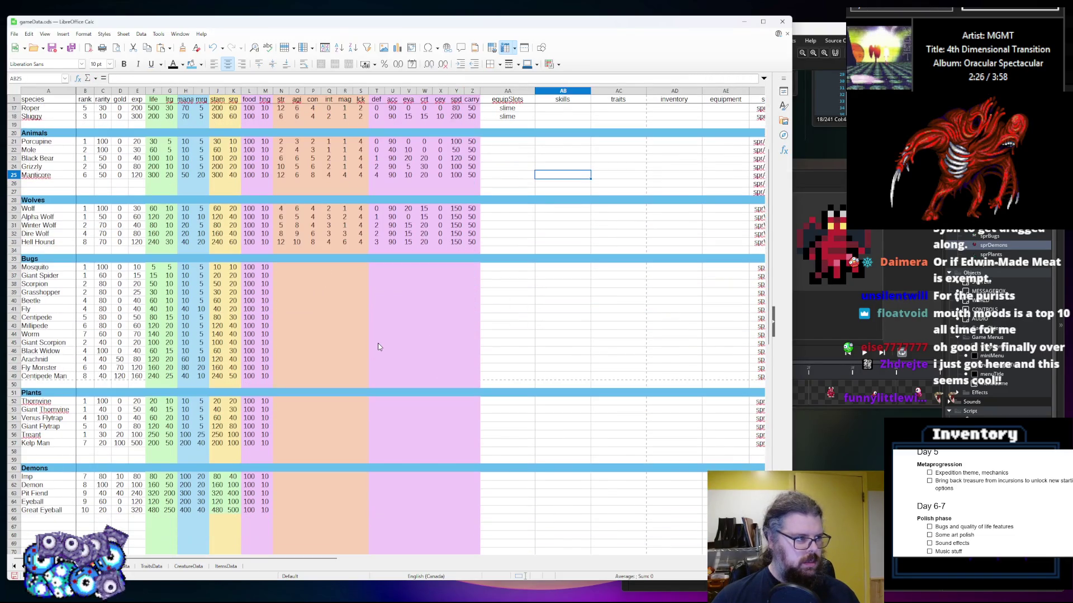
pyautogui.click(281, 267)
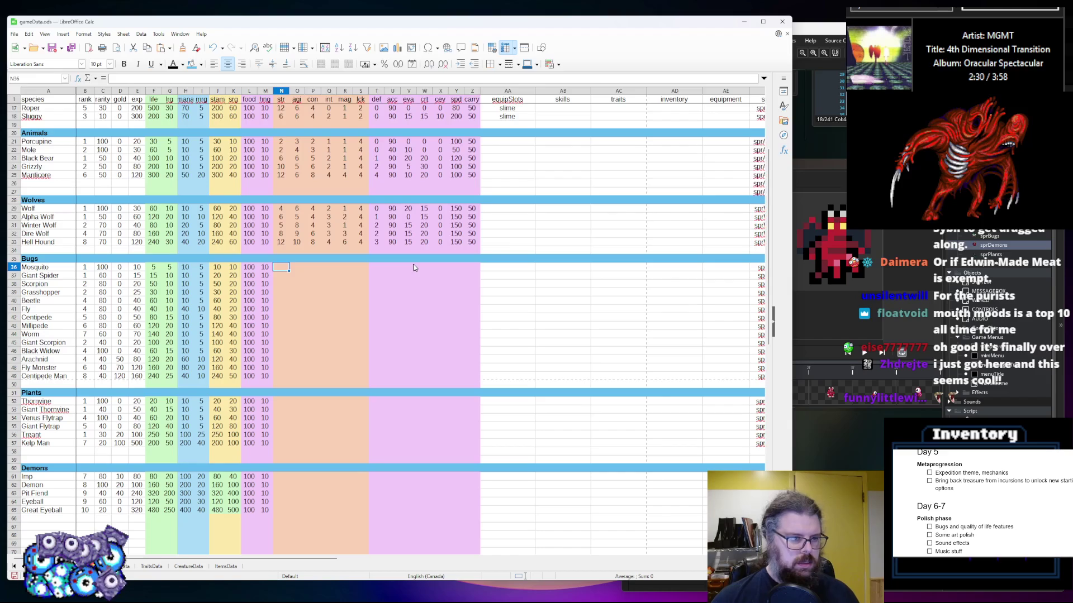
pyautogui.write('1')
pyautogui.press('Return')
pyautogui.write('1')
pyautogui.press('Return')
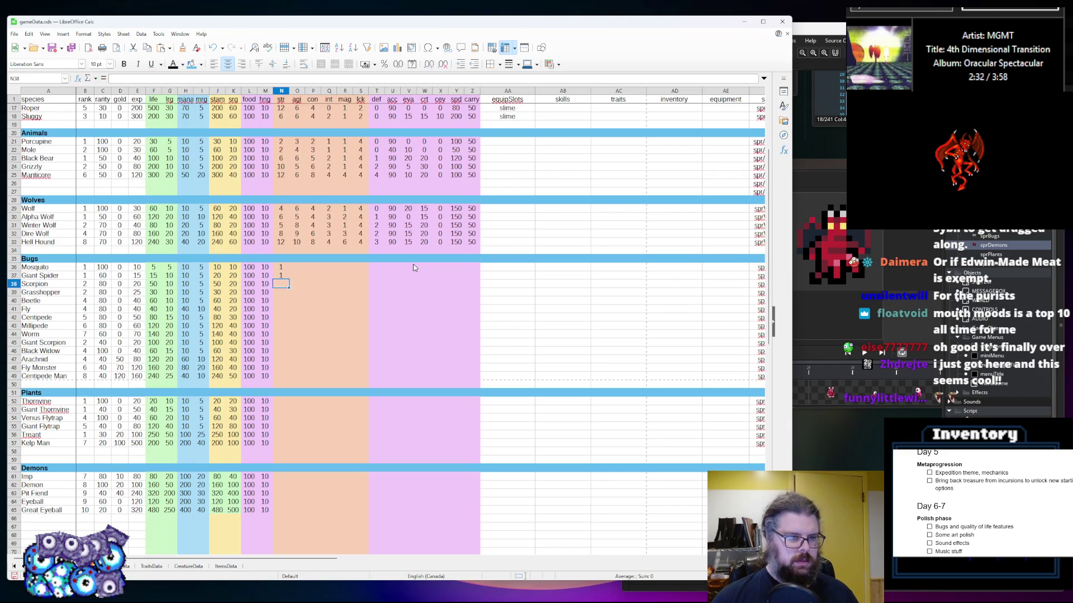
pyautogui.write('2')
pyautogui.press('Return')
pyautogui.write('2')
pyautogui.press('Return')
pyautogui.write('3')
pyautogui.press('Return')
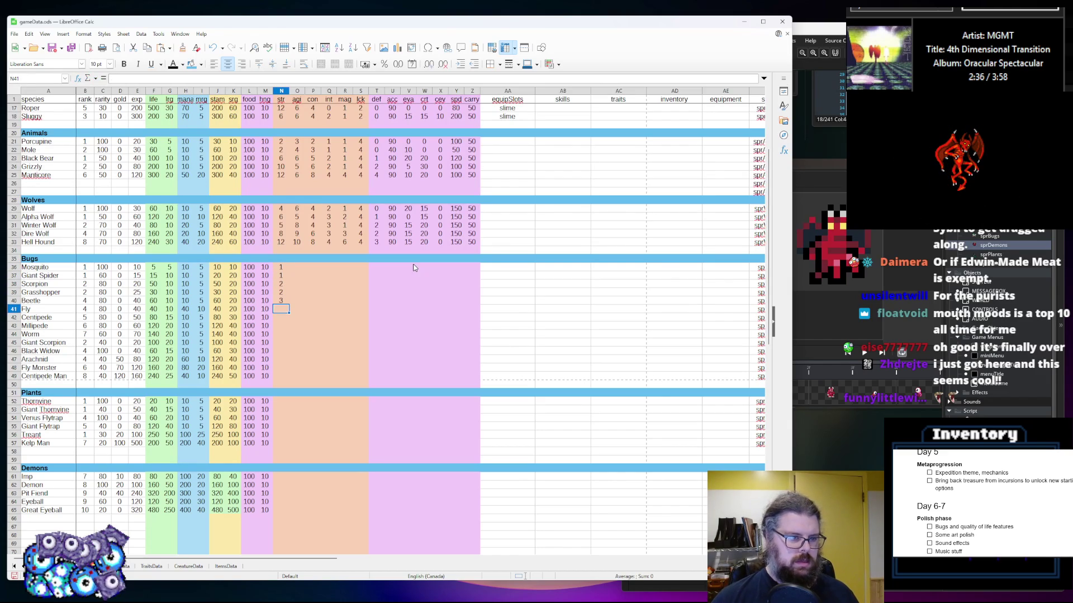
pyautogui.write('2')
pyautogui.press('Return')
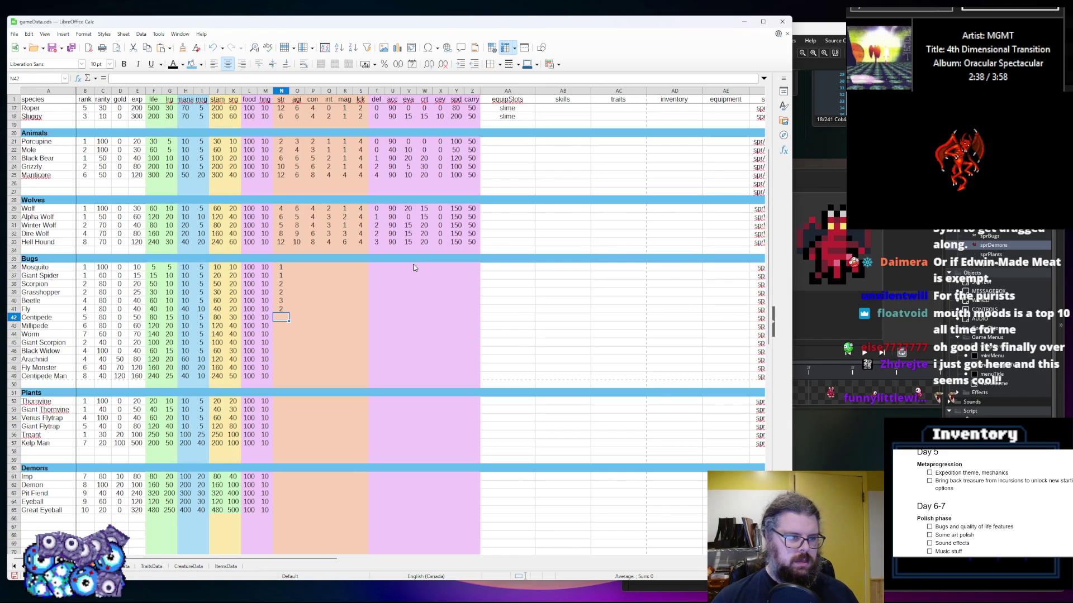
pyautogui.write('4')
# Enter the remaining Bugs str values 5, 6, 7, 5, 8, 5, ending with Centipede Man's 10
pyautogui.press('Return')
pyautogui.write('5')
pyautogui.press('Return')
pyautogui.write('6')
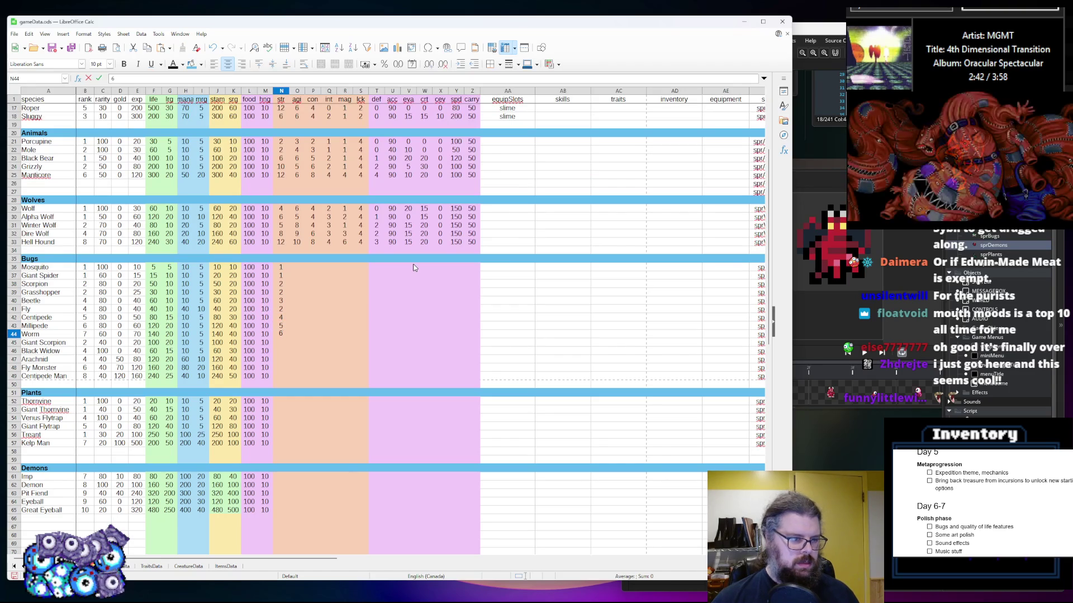
pyautogui.press('Return')
pyautogui.write('7')
pyautogui.press('Return')
pyautogui.write('5')
pyautogui.press('Return')
pyautogui.write('8')
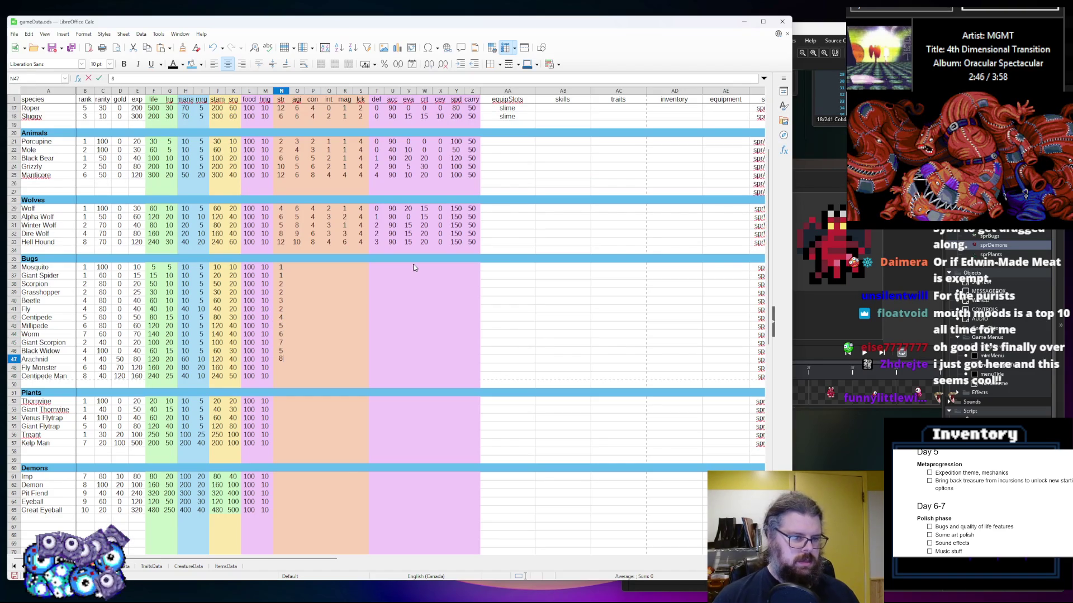
pyautogui.press('Return')
pyautogui.write('5')
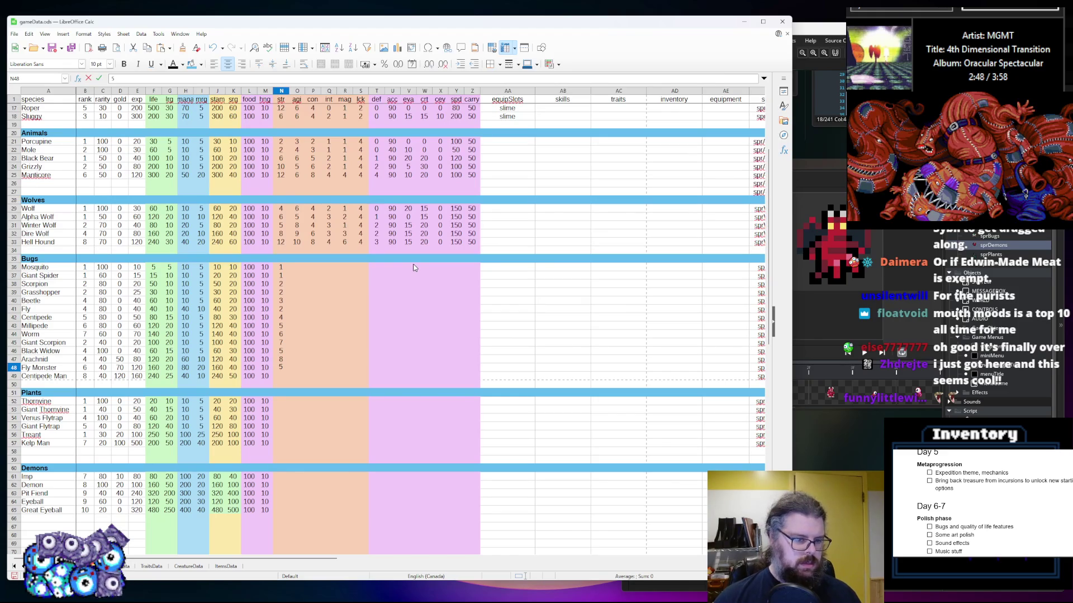
pyautogui.press('Return')
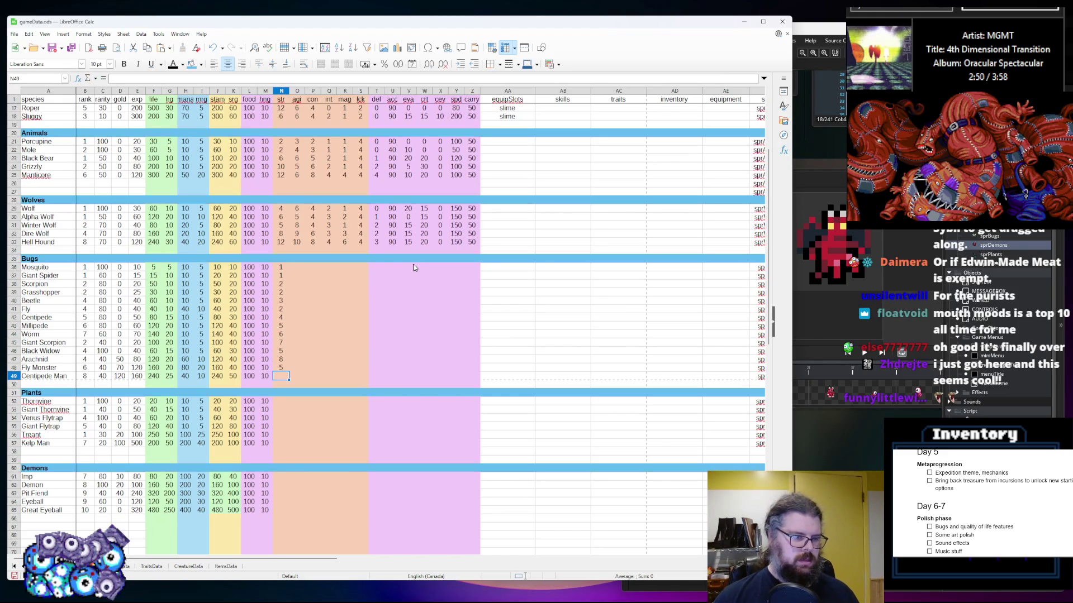
pyautogui.write('10')
pyautogui.press('Up')
# Start the Bugs agi column at O36 with the first four creatures' values
pyautogui.press('Right')
pyautogui.press('Up')
pyautogui.press('Up')
pyautogui.press('Up')
pyautogui.press('Up')
pyautogui.write('5')
pyautogui.press('Return')
pyautogui.write('5')
pyautogui.press('Return')
pyautogui.write('3')
pyautogui.press('Return')
pyautogui.write('5')
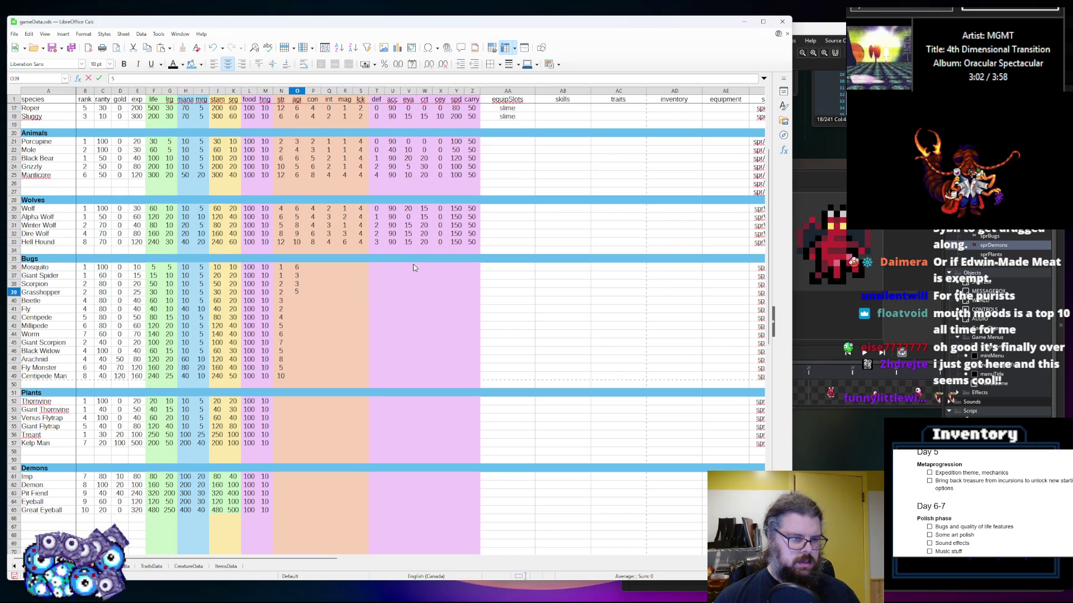
pyautogui.write('7')
# Enter agi values for Grasshopper, Beetle (4) and Fly (6)
pyautogui.press('Return')
pyautogui.write('4')
pyautogui.press('Return')
pyautogui.write('6')
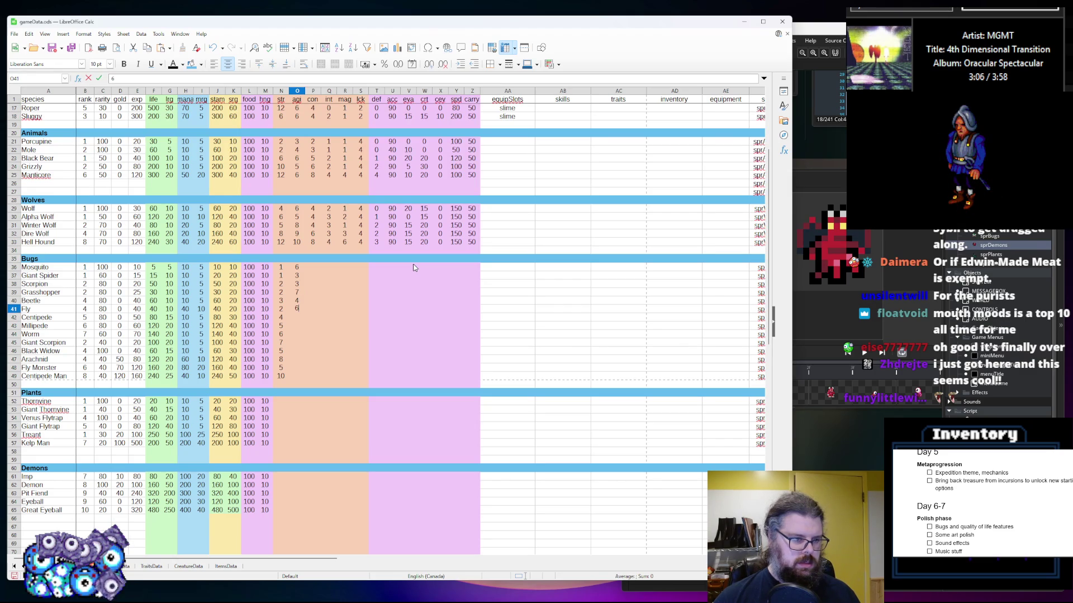
pyautogui.press('Tab')
pyautogui.press('Return')
pyautogui.click(361, 318)
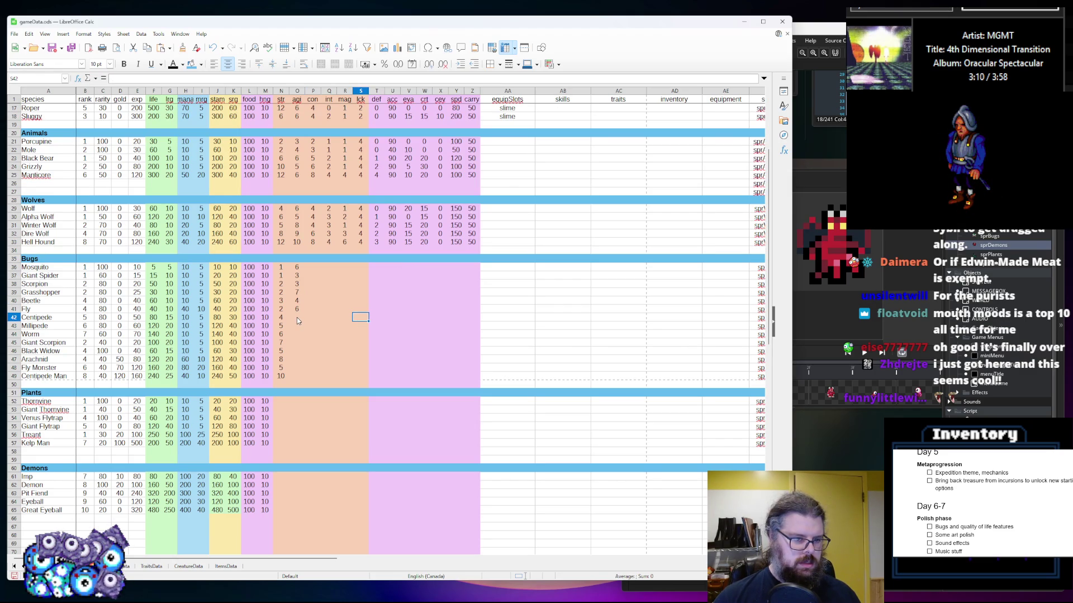
pyautogui.click(297, 317)
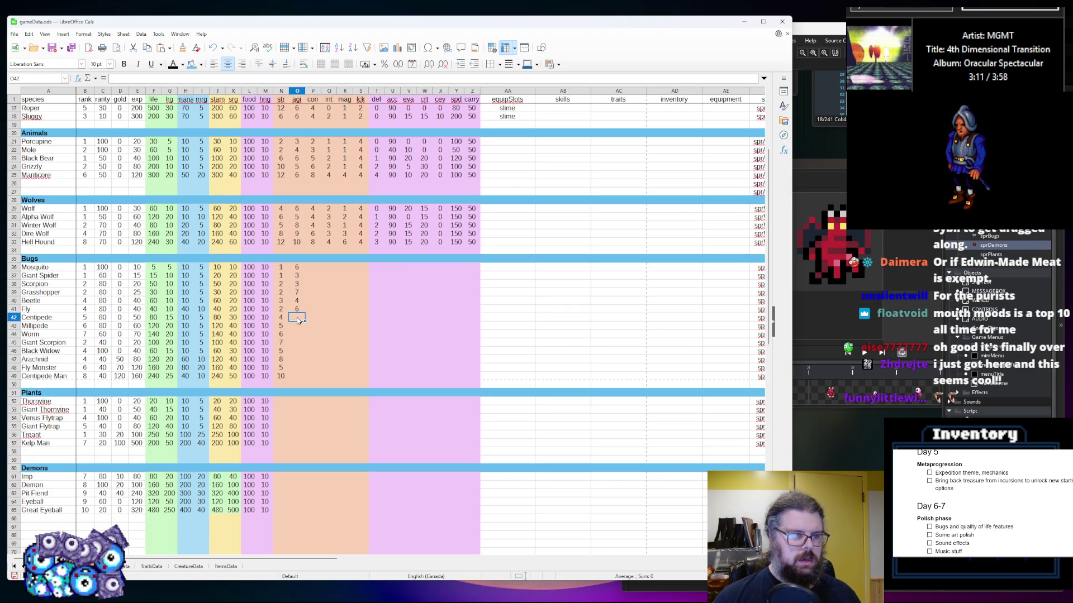
# Save the spreadsheet and return to the Centipede agi cell O42
pyautogui.click(52, 49)
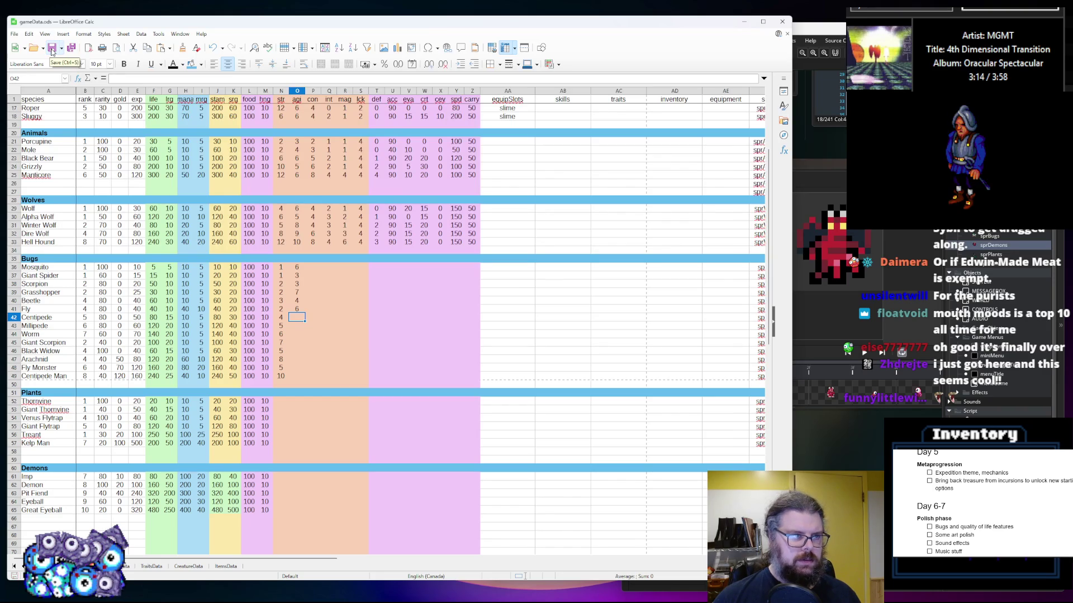
pyautogui.click(286, 301)
pyautogui.click(297, 317)
pyautogui.press('Up')
pyautogui.press('Up')
pyautogui.press('Down')
pyautogui.press('Down')
pyautogui.press('Down')
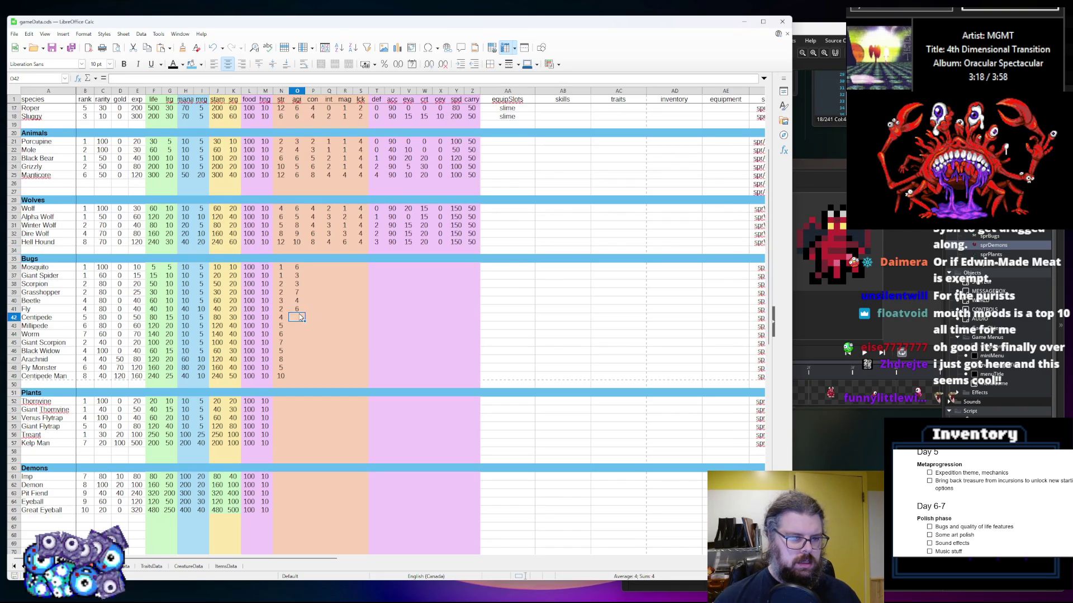
pyautogui.press('Up')
pyautogui.press('Up')
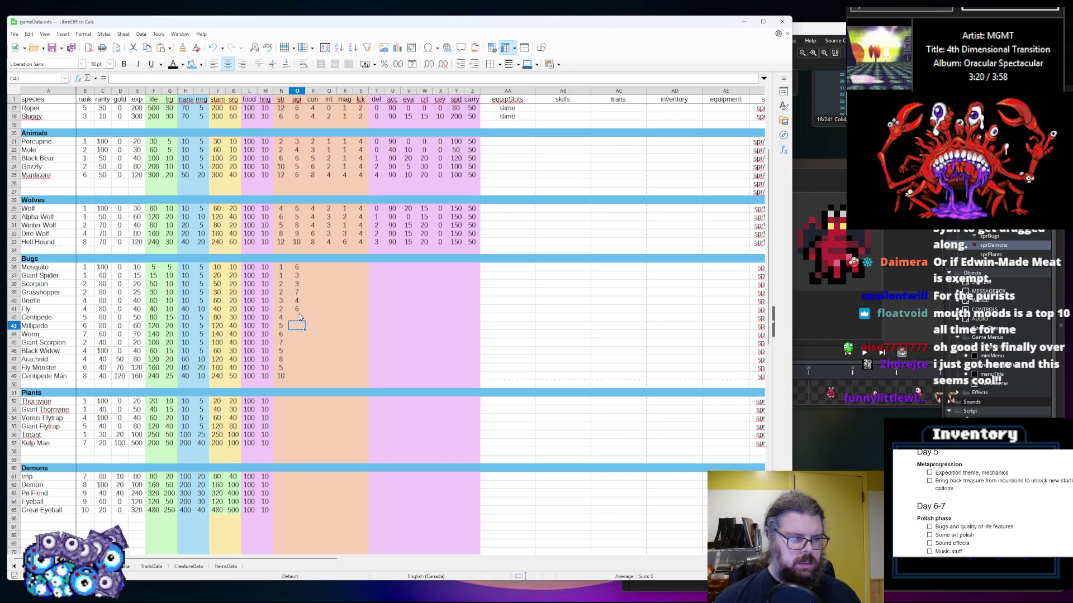
pyautogui.press('Up')
pyautogui.press('Left')
pyautogui.press('Up')
pyautogui.press('Down')
pyautogui.press('Down')
pyautogui.press('Right')
pyautogui.press('Right')
pyautogui.press('Down')
pyautogui.press('Left')
pyautogui.press('Up')
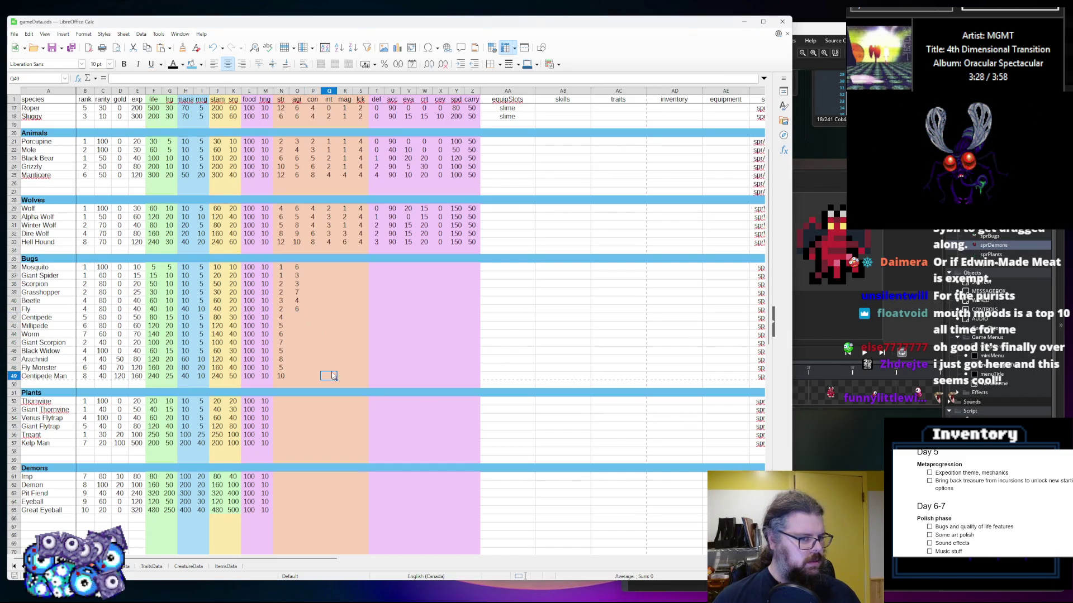
# Enter agi values 5 for Centipede, 4 for Millipede and 3 for Worm
pyautogui.write('5')
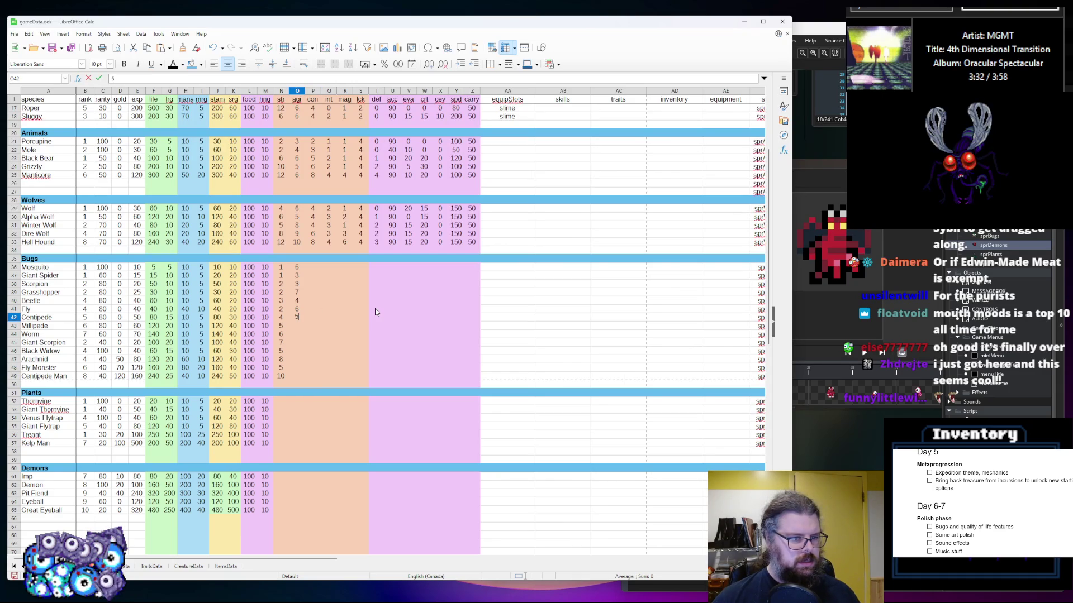
pyautogui.press('Return')
pyautogui.write('4')
pyautogui.press('Return')
pyautogui.press('Up')
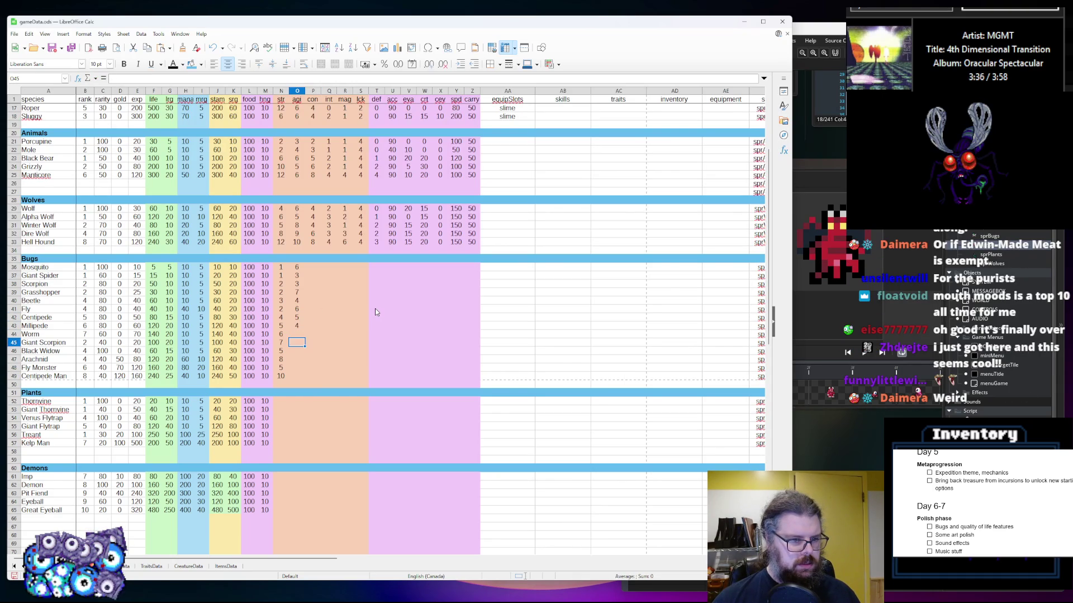
pyautogui.press('Down')
pyautogui.press('Up')
pyautogui.press('Up')
pyautogui.press('Down')
pyautogui.press('Down')
pyautogui.press('Down')
pyautogui.press('Up')
pyautogui.write('3')
pyautogui.press('Return')
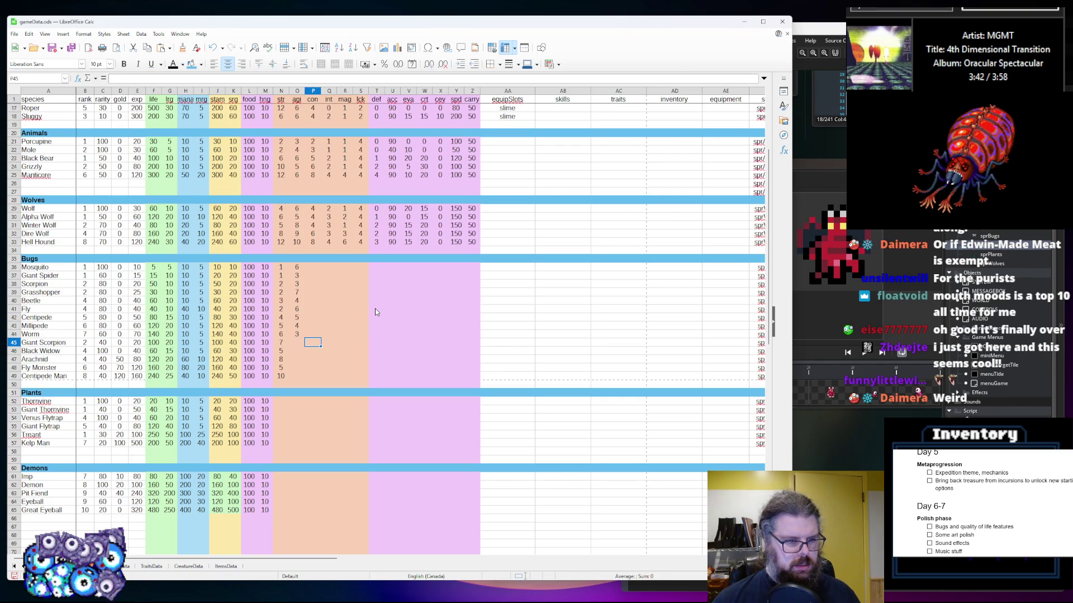
# Set Giant Scorpion's agi in O45 to 5, correcting the first entry
pyautogui.press('Down')
pyautogui.press('Up')
pyautogui.write('4')
pyautogui.press('Return')
pyautogui.press('Up')
pyautogui.press('Up')
pyautogui.press('Down')
pyautogui.write('5')
pyautogui.press('Up')
pyautogui.press('Down')
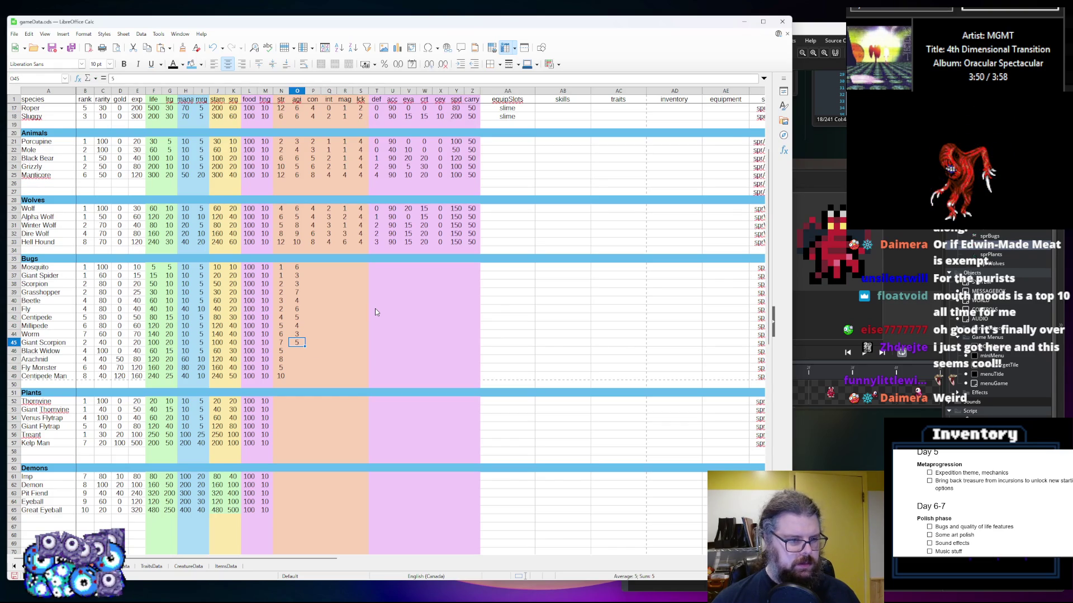
pyautogui.press('Down')
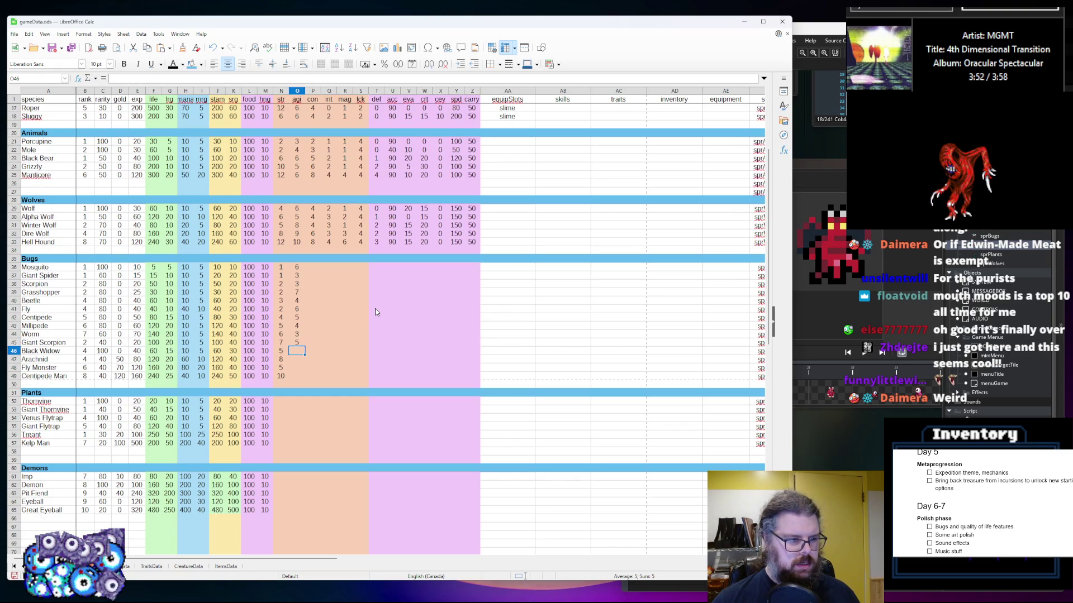
# Enter agi 6 for Black Widow, 7 for Arachnid, 8 for Fly Monster and 6 for Centipede Man
pyautogui.write('6')
pyautogui.press('Return')
pyautogui.write('7')
pyautogui.press('Return')
pyautogui.write('8')
pyautogui.press('Return')
pyautogui.write('6')
pyautogui.press('Tab')
pyautogui.press('Up')
pyautogui.press('Up')
pyautogui.press('Up')
pyautogui.press('Up')
pyautogui.press('Up')
pyautogui.press('Up')
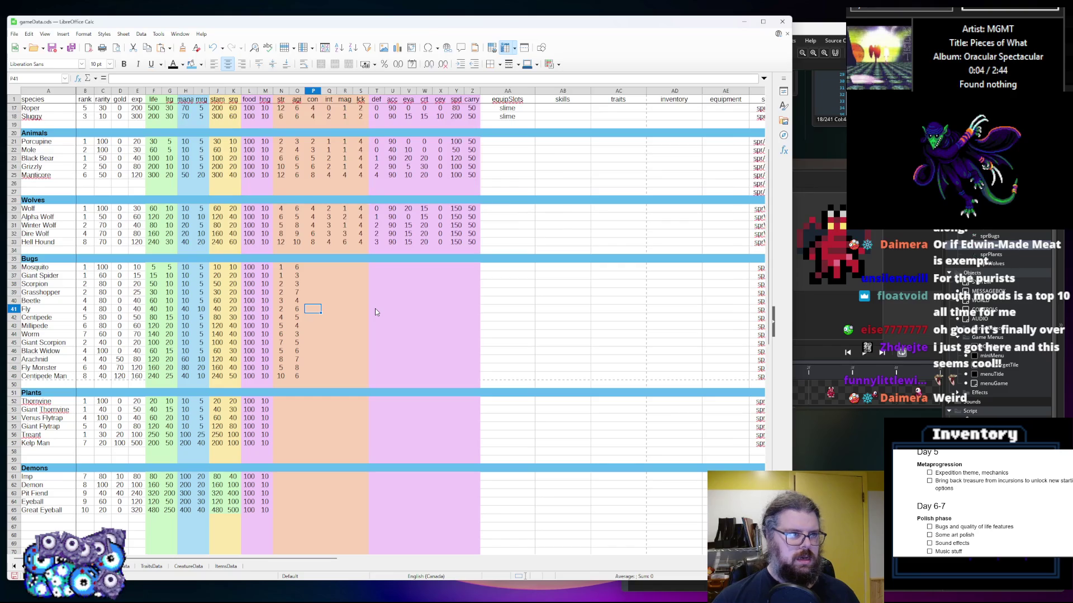
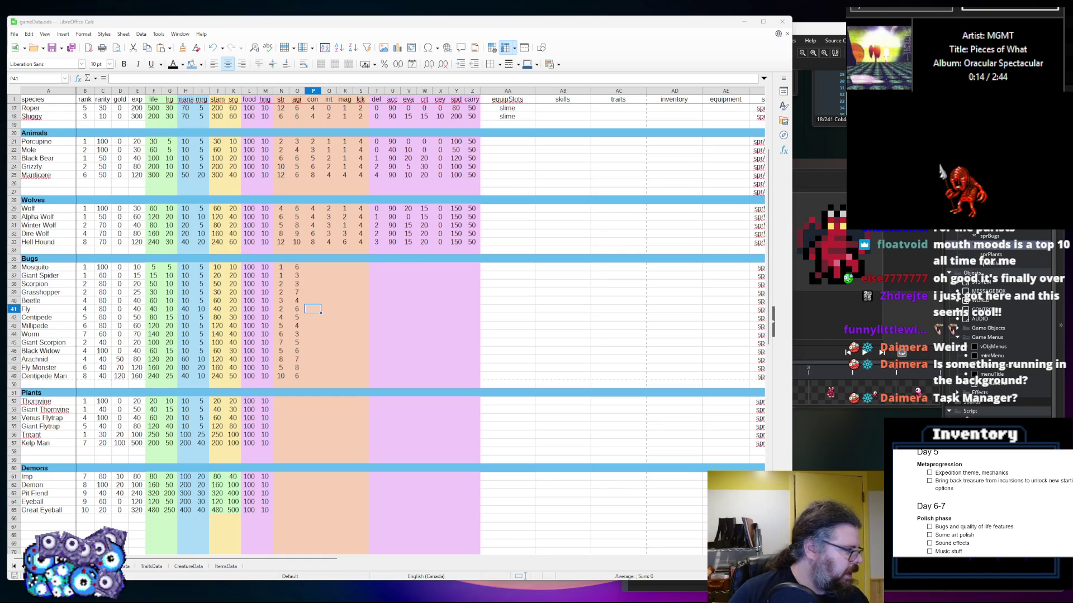
# Look over the Bugs stat cells and select Mosquito's con cell, P36
pyautogui.click(299, 368)
pyautogui.press('Up')
pyautogui.press('Up')
pyautogui.press('Up')
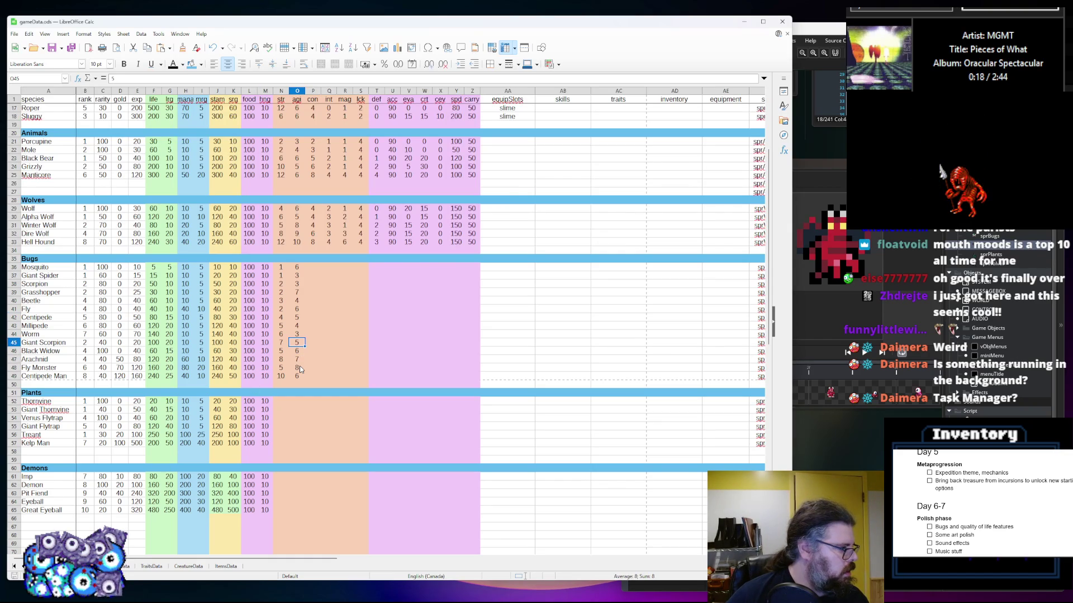
pyautogui.press('Down')
pyautogui.press('Down')
pyautogui.press('Right')
pyautogui.press('Left')
pyautogui.press('Down')
pyautogui.press('Down')
pyautogui.press('Down')
pyautogui.press('Right')
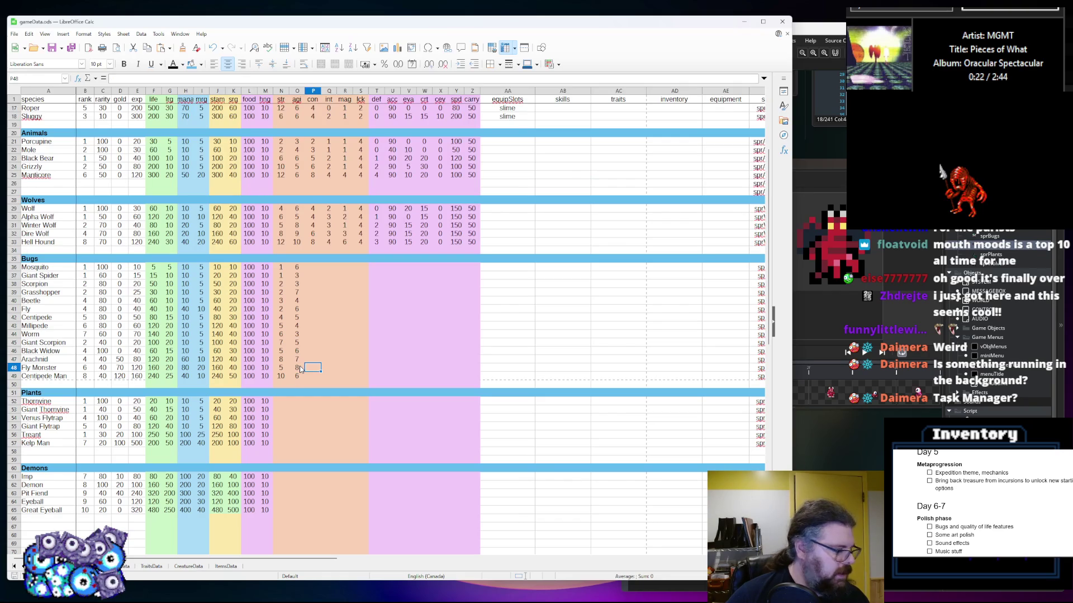
pyautogui.press('Up')
pyautogui.press('Up')
pyautogui.press('Up')
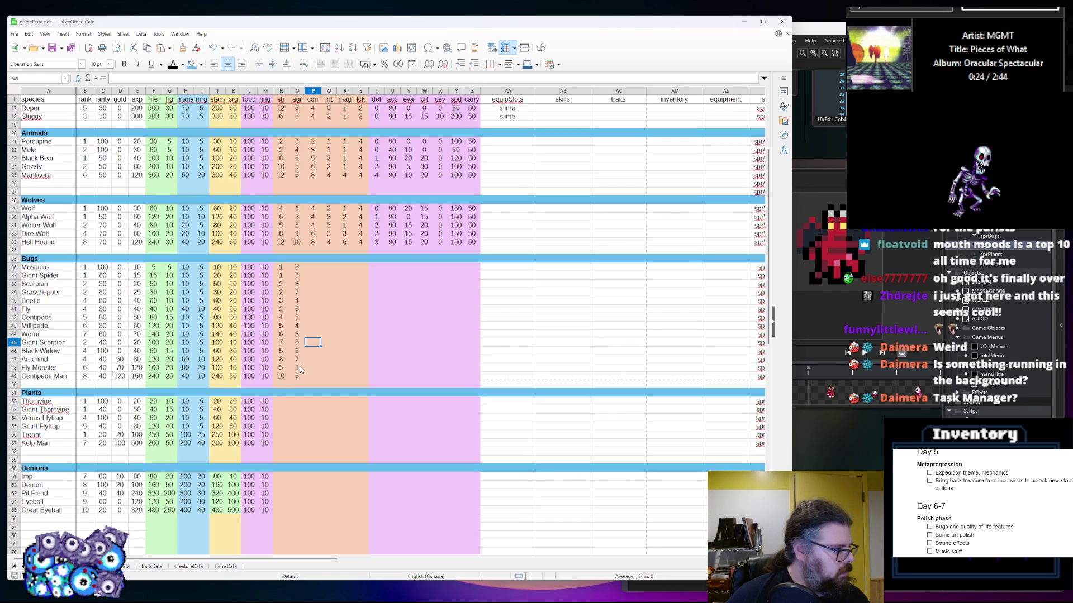
pyautogui.press('Up')
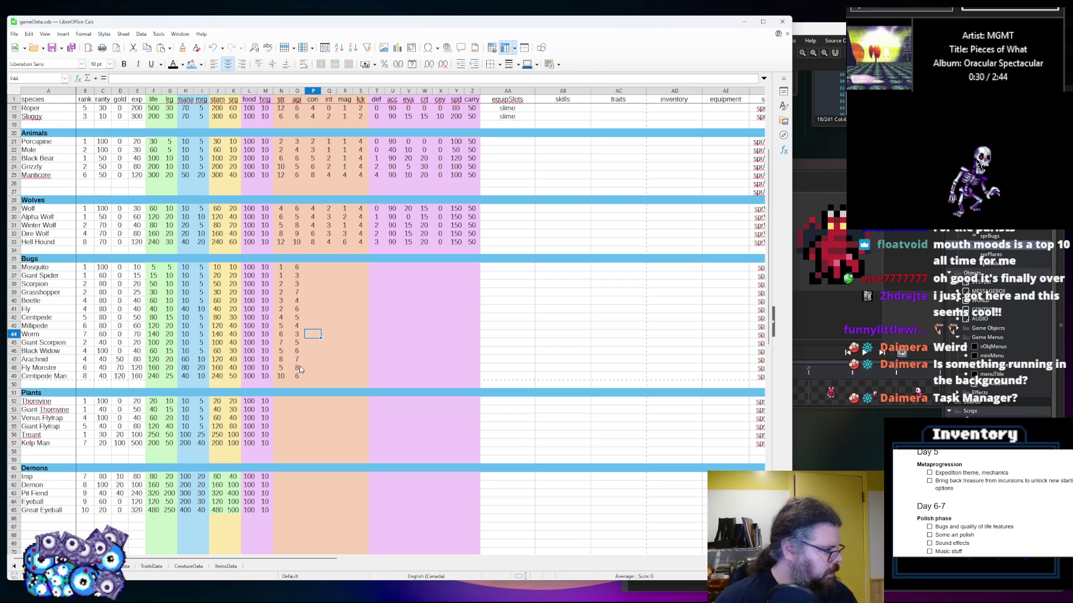
pyautogui.press('Down')
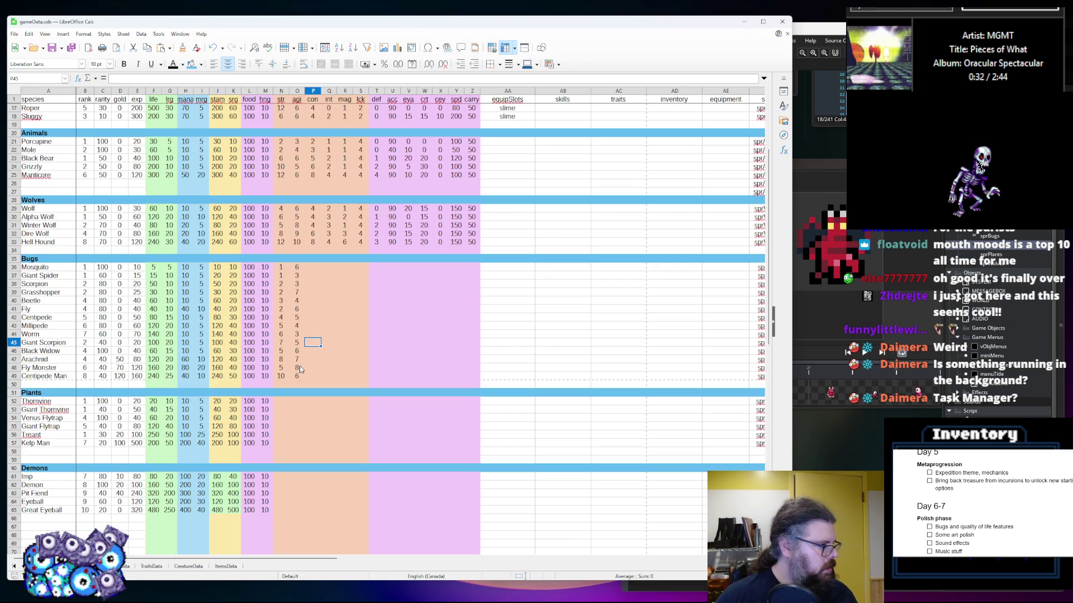
pyautogui.press('Up')
pyautogui.press('Down')
pyautogui.press('Down')
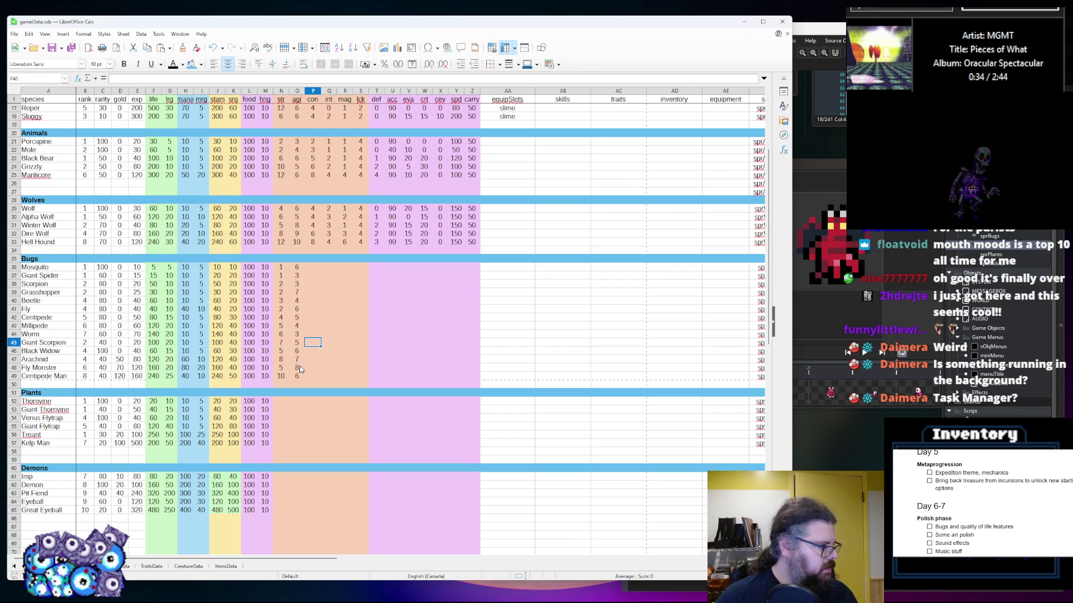
pyautogui.press('Up')
pyautogui.press('Down')
pyautogui.press('Down')
pyautogui.press('Down')
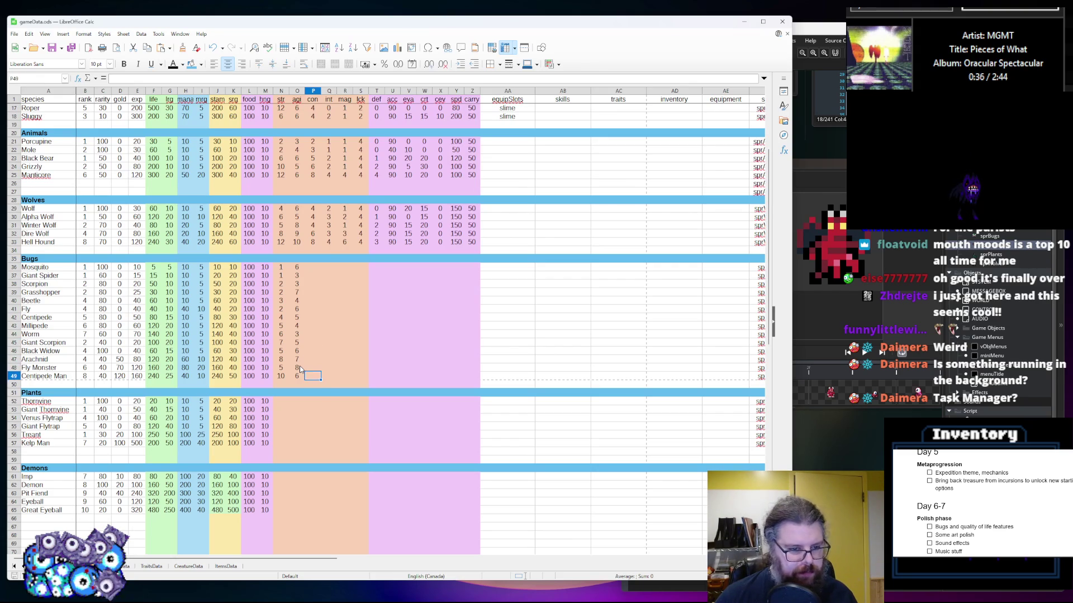
pyautogui.press('Down')
pyautogui.press('Down')
pyautogui.press('Down')
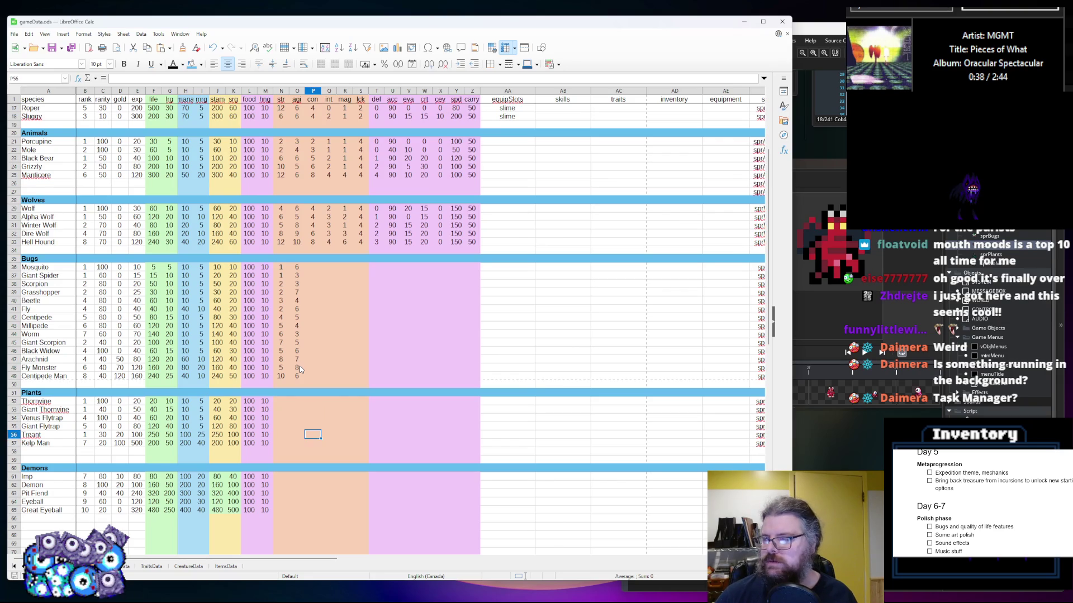
pyautogui.press('Up')
pyautogui.press('Up')
pyautogui.press('Up')
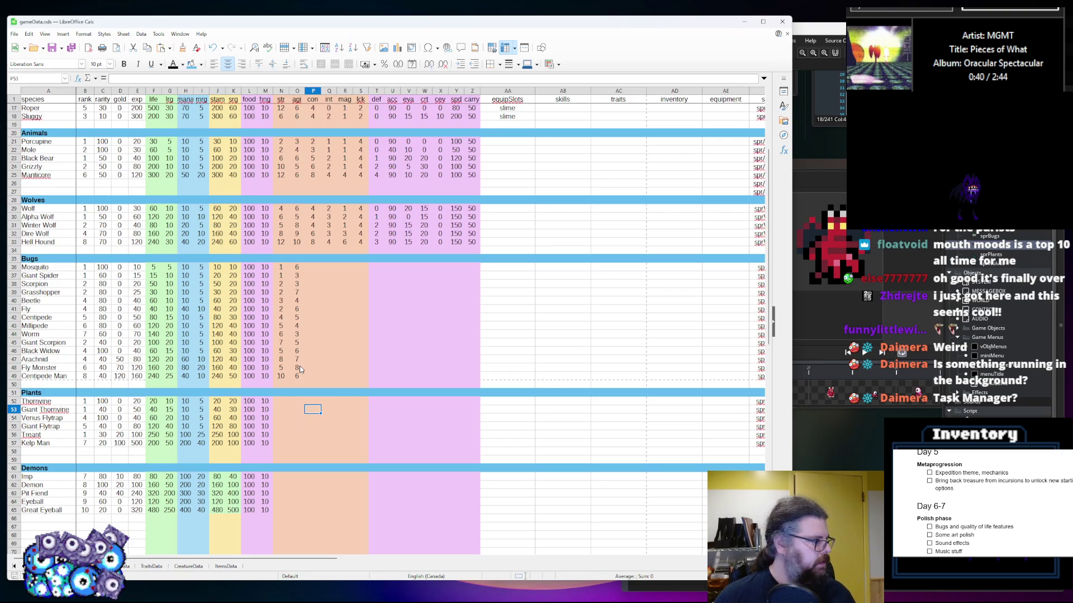
pyautogui.click(297, 276)
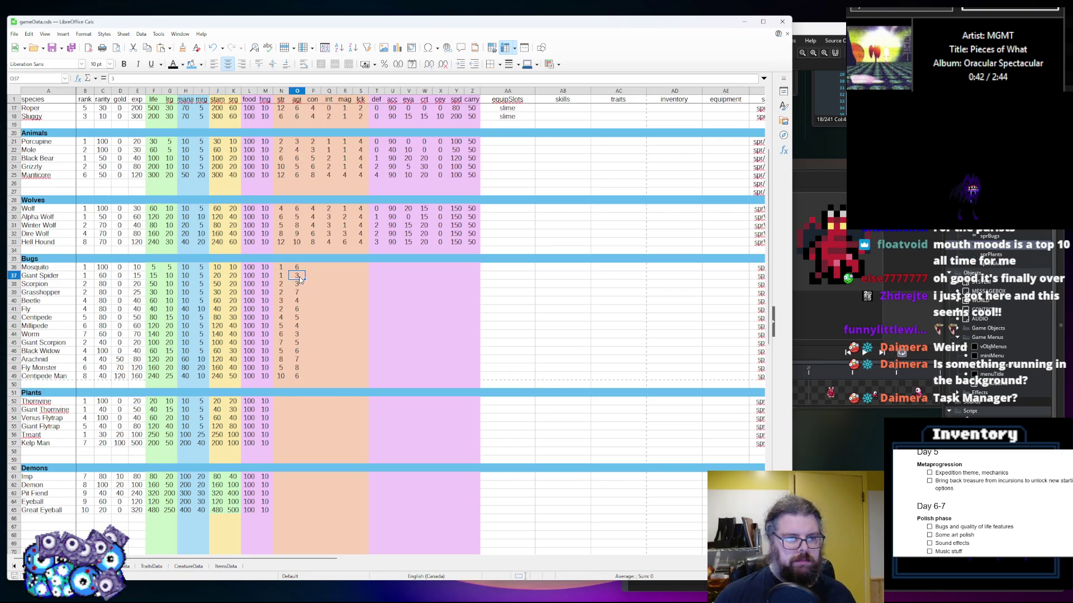
pyautogui.scroll(1, 312, 296)
pyautogui.scroll(1, 319, 296)
pyautogui.scroll(-1, 320, 296)
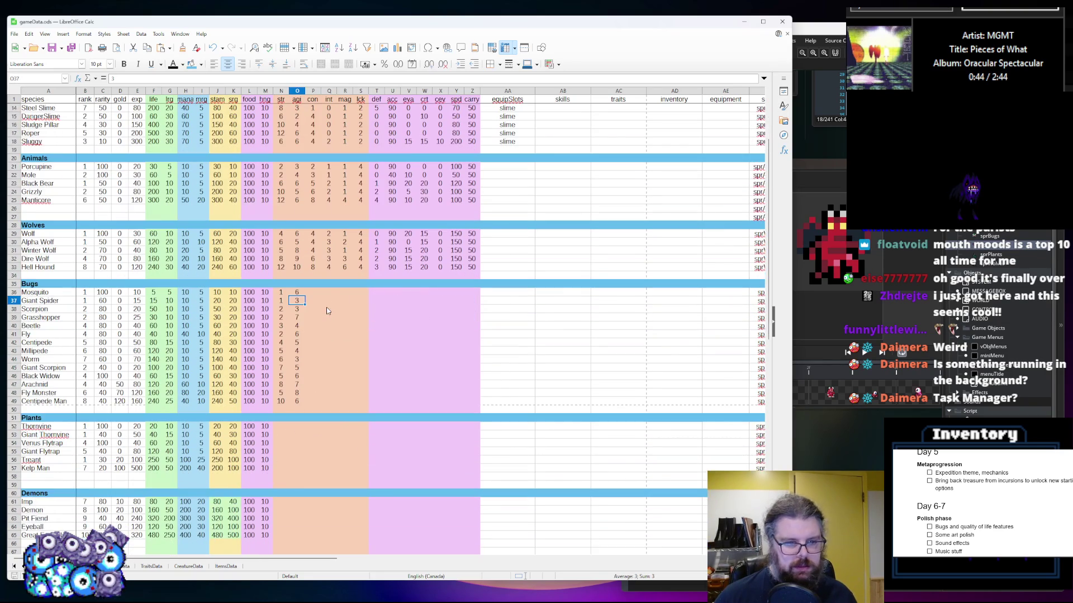
pyautogui.click(318, 294)
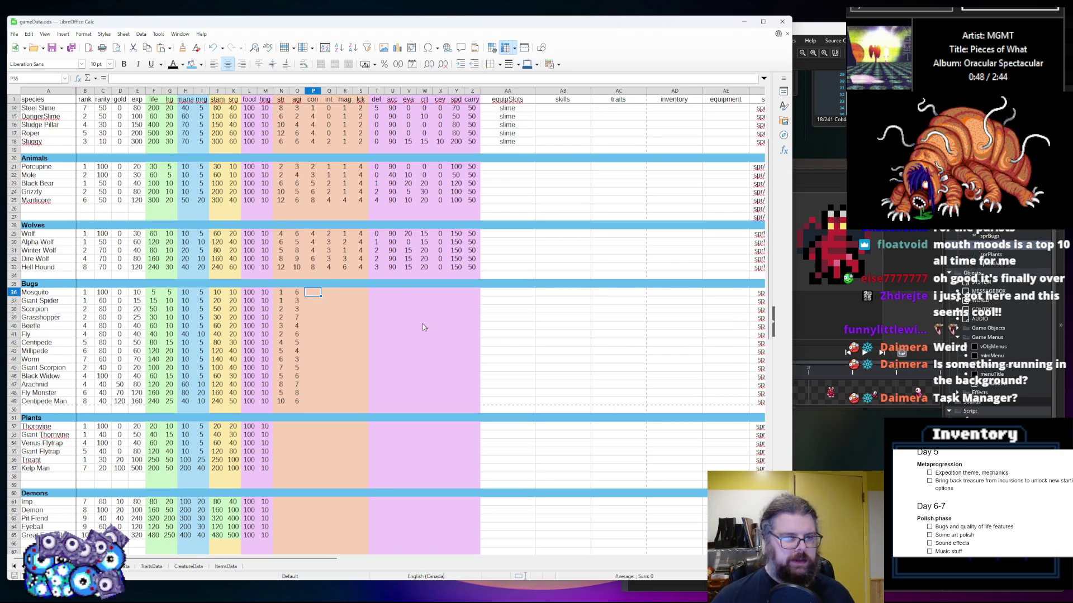
# Enter con 2 for Mosquito and the next bugs, correcting P37–P38 to 2
pyautogui.write('2')
pyautogui.press('Return')
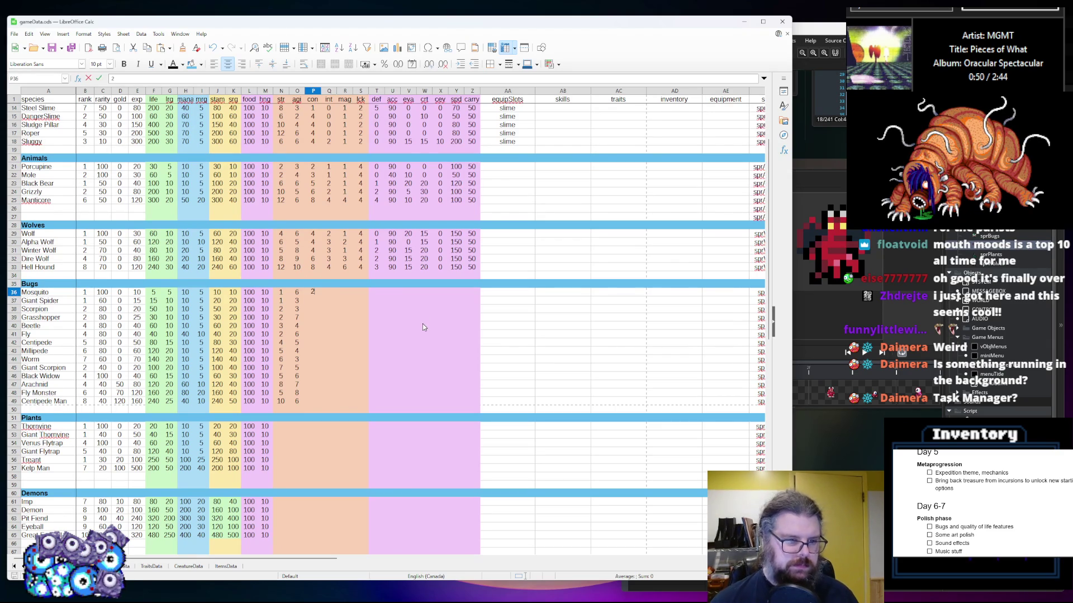
pyautogui.write('3')
pyautogui.press('Return')
pyautogui.write('4')
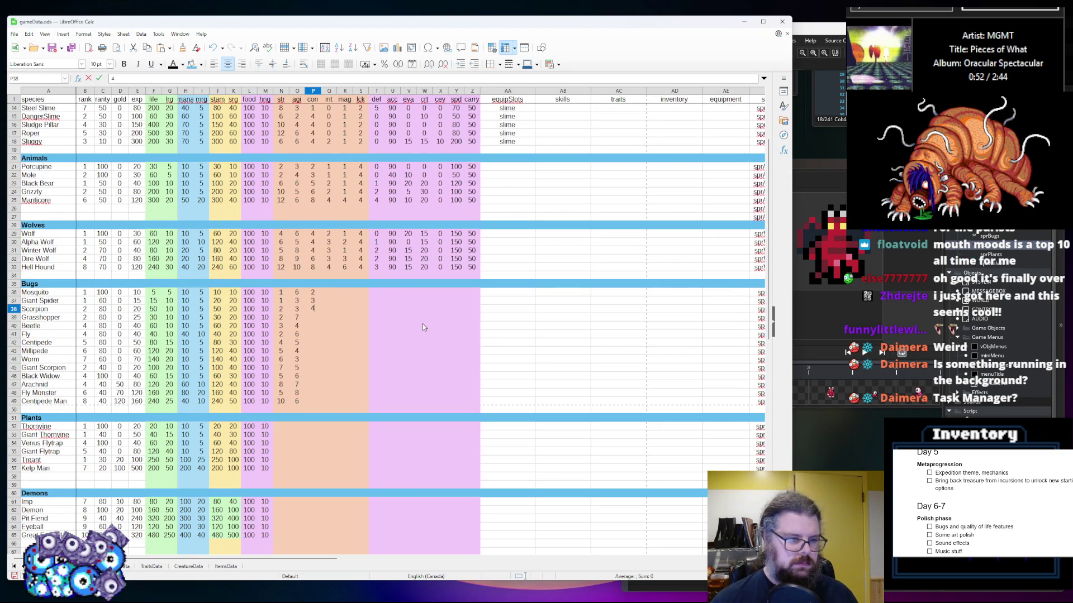
pyautogui.press('BackSpace')
pyautogui.write('2')
pyautogui.press('Up')
pyautogui.write('2')
pyautogui.press('Return')
pyautogui.press('Return')
pyautogui.write('2')
pyautogui.press('Return')
pyautogui.write('2')
pyautogui.press('Return')
# Enter the remaining con values 4, 3, 4, 4, 5, 4, 6, 7, 7 from Fly onward
pyautogui.write('4')
pyautogui.press('Return')
pyautogui.write('3')
pyautogui.press('Return')
pyautogui.write('4')
pyautogui.press('Return')
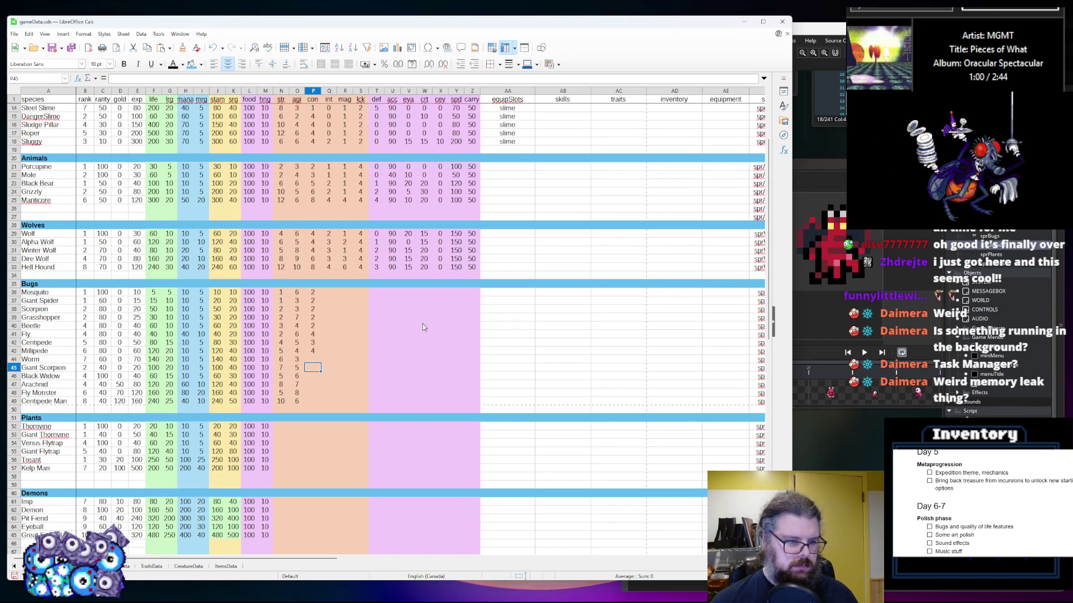
pyautogui.write('4')
pyautogui.press('Return')
pyautogui.write('5')
pyautogui.press('Return')
pyautogui.write('4')
pyautogui.press('Return')
pyautogui.write('6')
pyautogui.press('Return')
pyautogui.write('7')
pyautogui.press('Return')
pyautogui.write('7')
pyautogui.press('Tab')
pyautogui.press('Up')
pyautogui.press('Up')
pyautogui.press('Up')
pyautogui.press('Up')
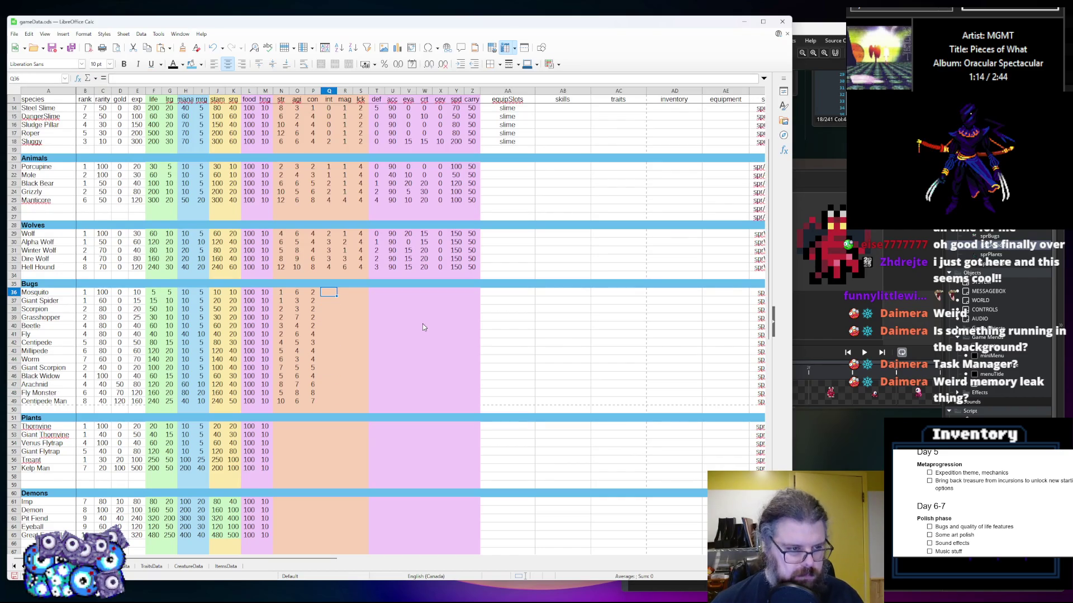
# Enter int 0 for the first bugs, correcting Centipede, Millipede and Beetle to 1
pyautogui.write('0')
pyautogui.press('Return')
pyautogui.write('0')
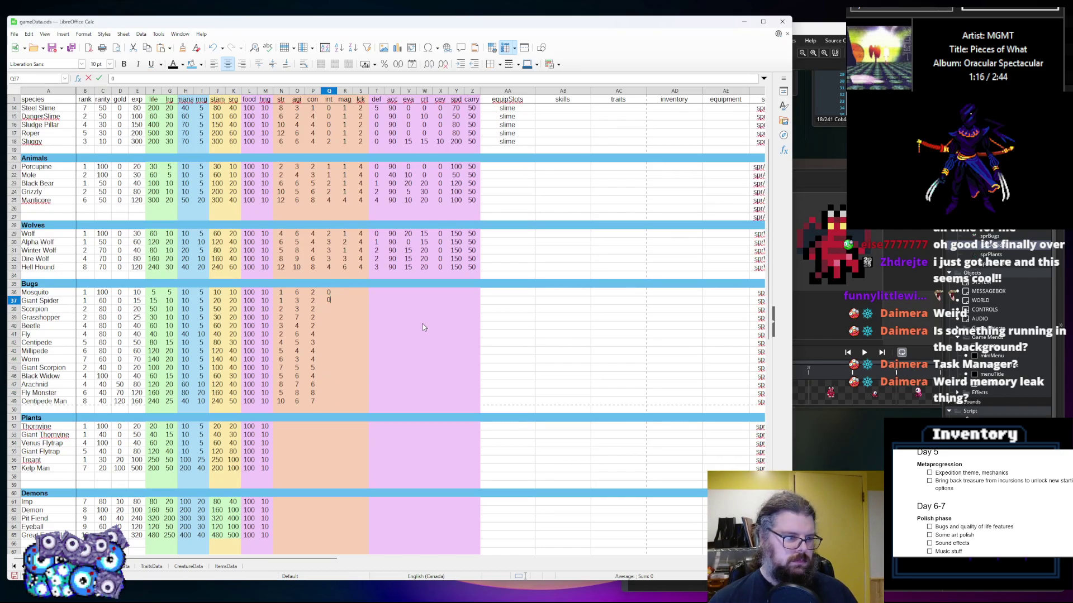
pyautogui.press('Return')
pyautogui.write('0')
pyautogui.press('Return')
pyautogui.write('0')
pyautogui.press('Return')
pyautogui.write('0')
pyautogui.press('Return')
pyautogui.write('0')
pyautogui.press('Return')
pyautogui.write('0')
pyautogui.press('Return')
pyautogui.press('Up')
pyautogui.write('1')
pyautogui.press('Return')
pyautogui.write('1')
pyautogui.press('Up')
pyautogui.press('Up')
pyautogui.press('Up')
pyautogui.press('Down')
pyautogui.write('1')
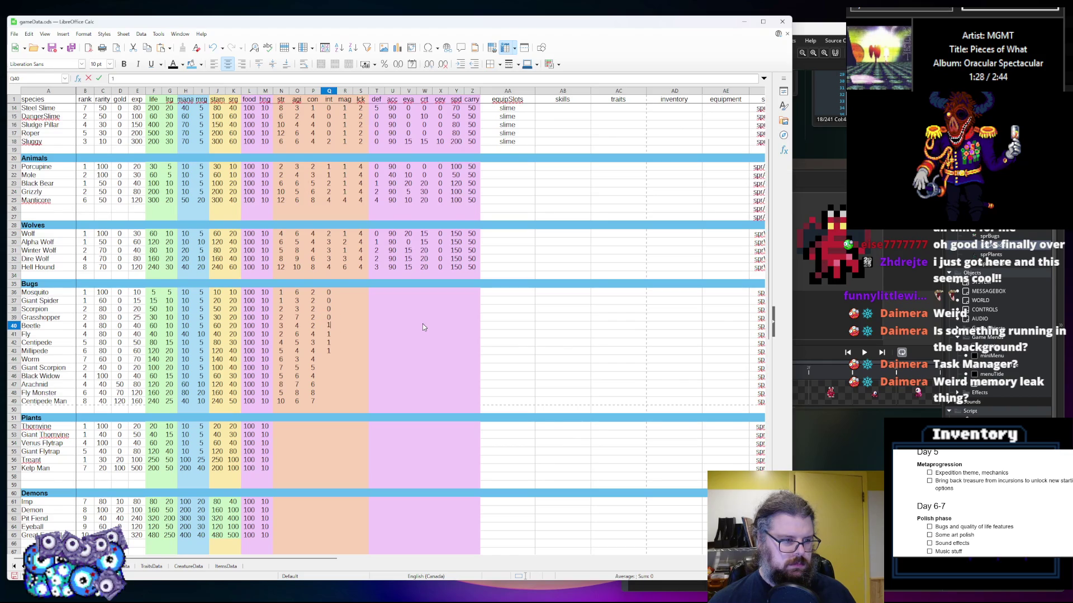
pyautogui.press('Return')
pyautogui.press('Down')
pyautogui.press('Down')
pyautogui.press('Down')
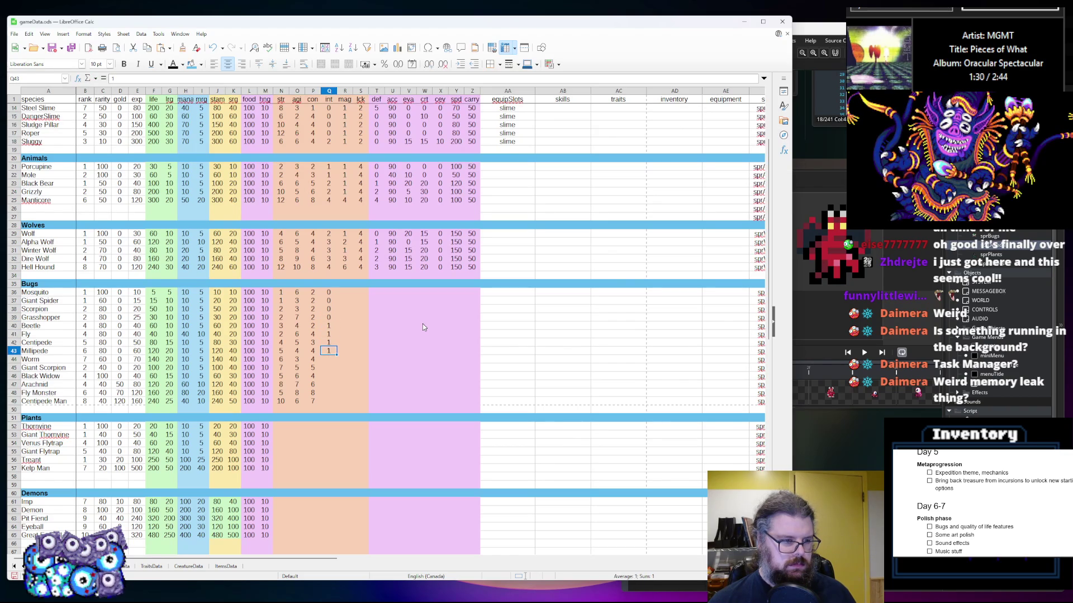
# Enter int values 1, 1, 2, 5, 6, 5 from Worm through Centipede Man
pyautogui.write('1')
pyautogui.press('Return')
pyautogui.write('1')
pyautogui.press('Return')
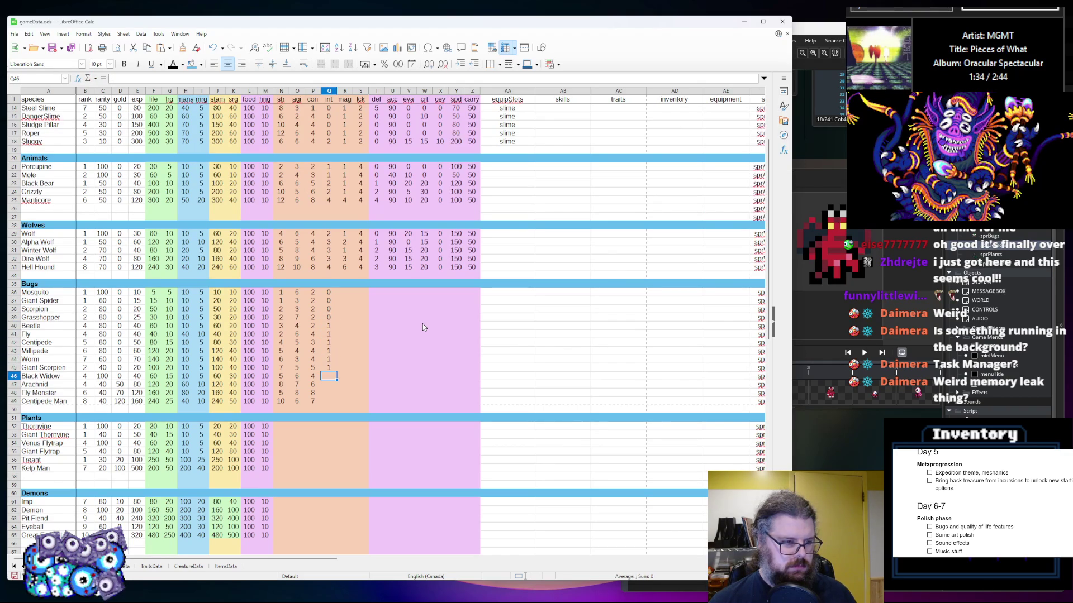
pyautogui.write('2')
pyautogui.press('Return')
pyautogui.write('5')
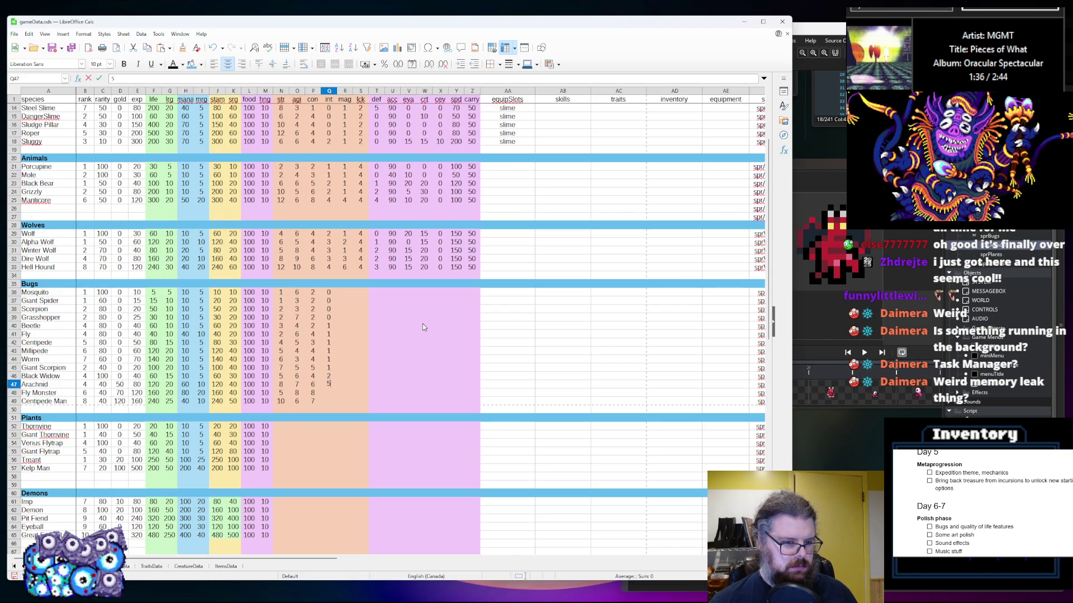
pyautogui.press('Return')
pyautogui.write('6')
pyautogui.press('Return')
pyautogui.write('5')
pyautogui.press('Tab')
pyautogui.press('Up')
pyautogui.press('Up')
pyautogui.press('Up')
pyautogui.press('Up')
pyautogui.press('Up')
# Enter mag 0 for the first four bugs and 4 for Fly
pyautogui.write('0')
pyautogui.press('Return')
pyautogui.write('0')
pyautogui.press('Return')
pyautogui.write('0')
pyautogui.press('Return')
pyautogui.write('0')
pyautogui.press('Return')
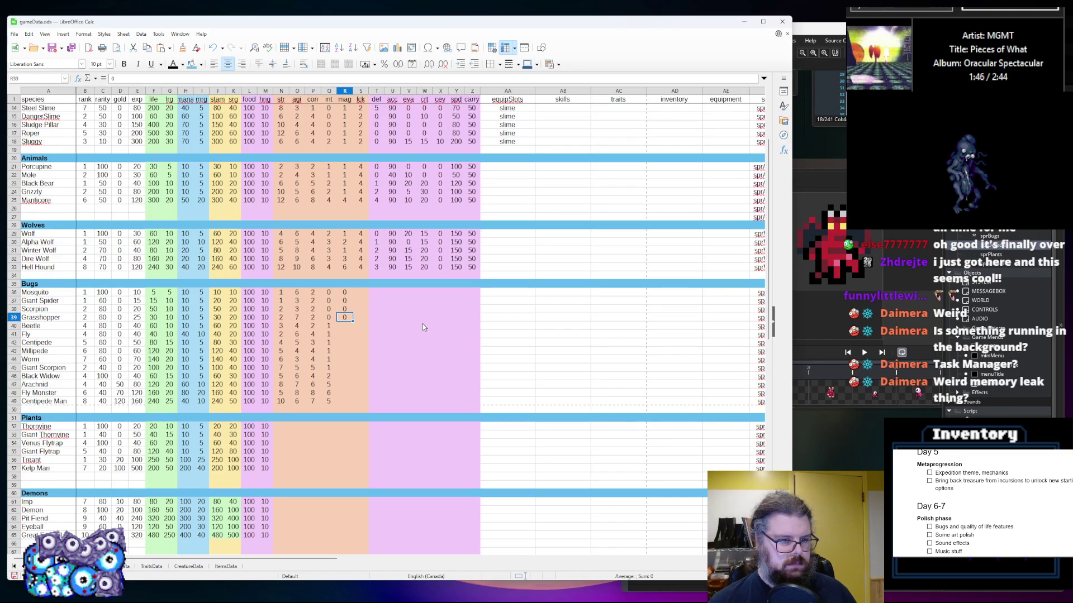
pyautogui.write('0')
pyautogui.press('Return')
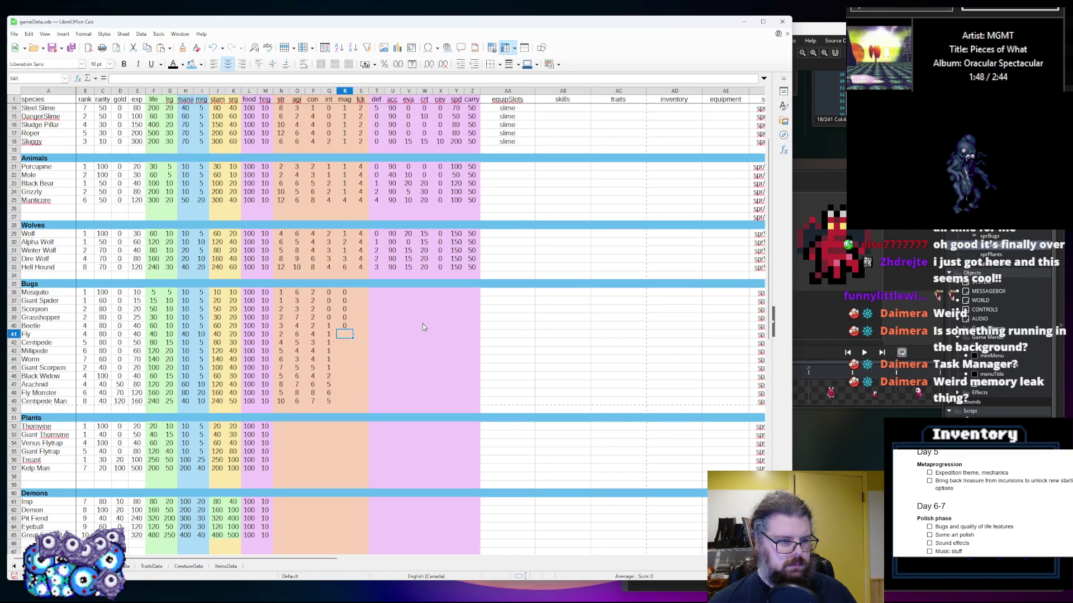
pyautogui.write('4')
pyautogui.press('Return')
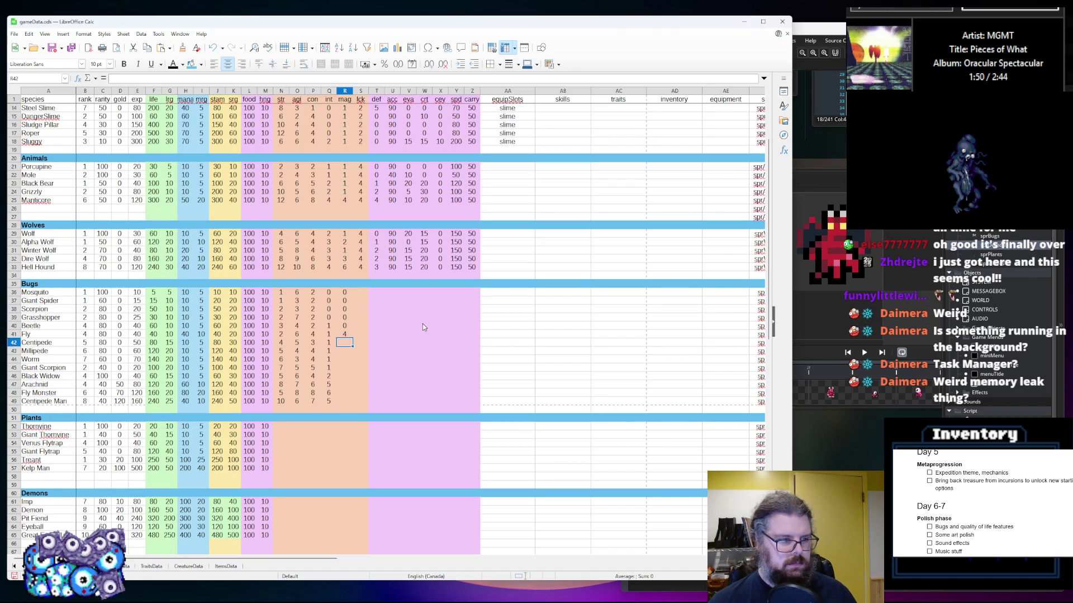
# Enter mag 0 for the next five bugs, then 4 Arachnid, 6 Fly Monster, 2 Centipede Man
pyautogui.write('0')
pyautogui.press('Return')
pyautogui.write('0')
pyautogui.press('Return')
pyautogui.write('0')
pyautogui.press('Return')
pyautogui.write('0')
pyautogui.press('Return')
pyautogui.write('0')
pyautogui.press('Return')
pyautogui.write('4')
pyautogui.press('Return')
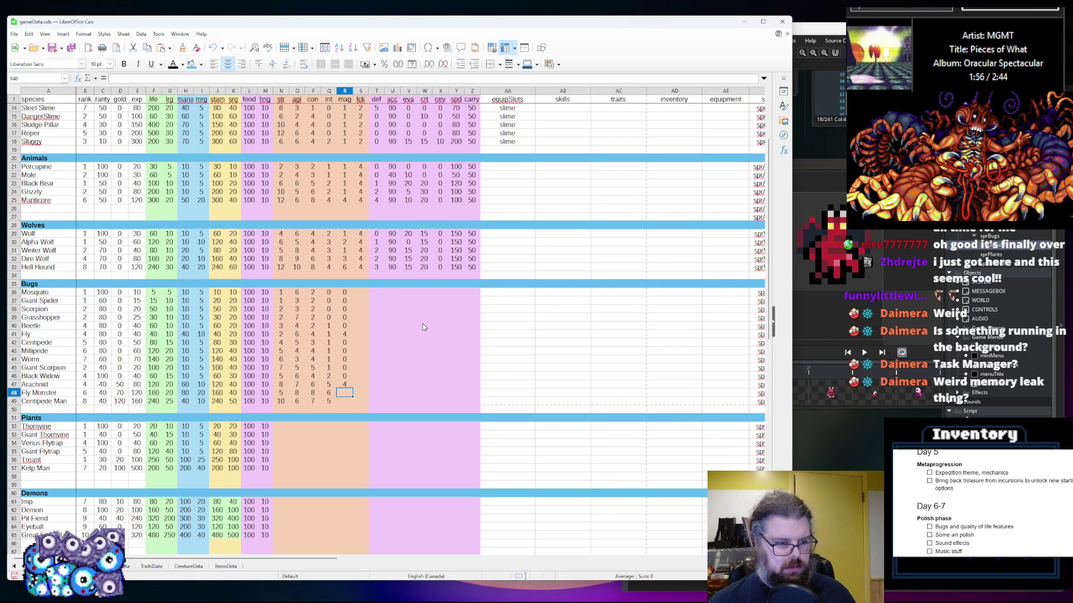
pyautogui.write('6')
pyautogui.press('Return')
pyautogui.write('3')
pyautogui.press('BackSpace')
pyautogui.write('2')
# Set lck to 2 for all fourteen Bugs rows, S36–S49
pyautogui.press('Tab')
pyautogui.press('Up')
pyautogui.press('Up')
pyautogui.press('Up')
pyautogui.press('Up')
pyautogui.write('2 2 2 2 2 2 2 2 2 2 2 2 2 2')
pyautogui.press('Tab')
pyautogui.press('Up')
pyautogui.press('Up')
pyautogui.press('Up')
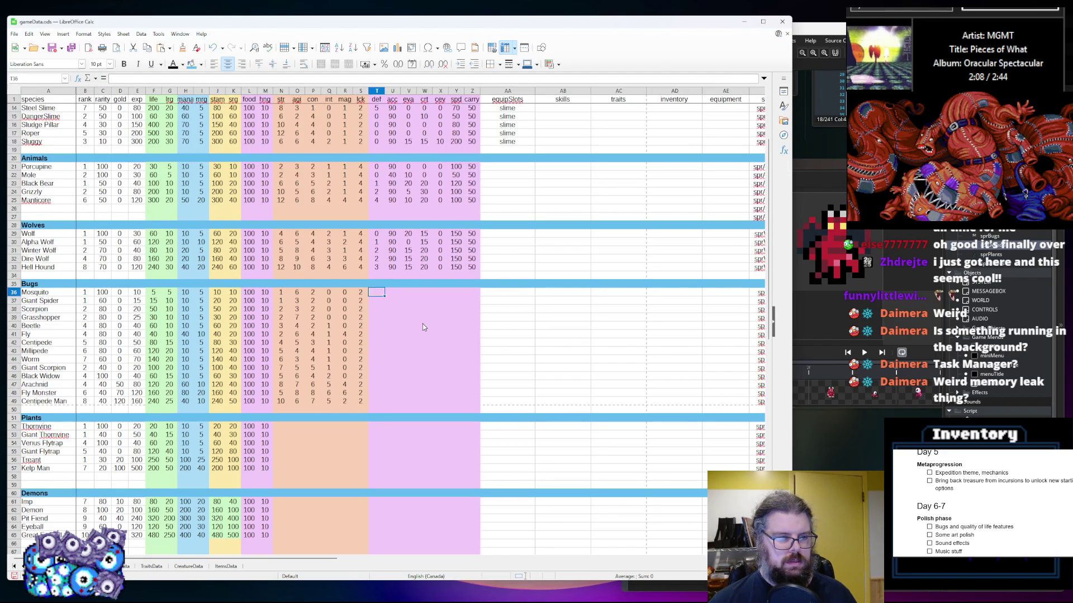
# Enter column T values for the smaller Bugs, from 0 for Mosquito through Worm
pyautogui.write('0 0')
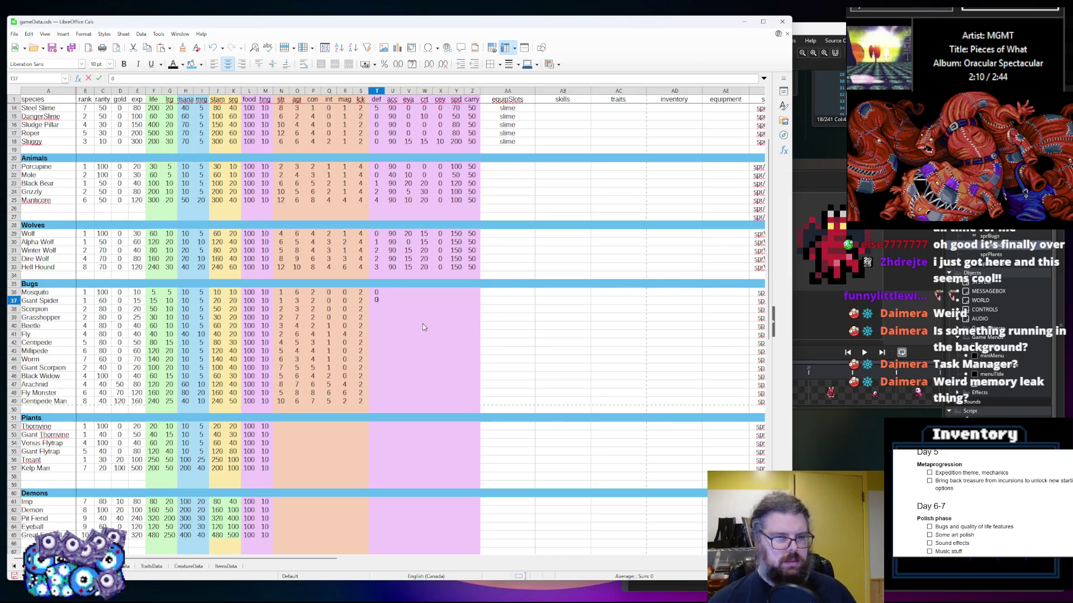
pyautogui.press('Return')
pyautogui.write('2')
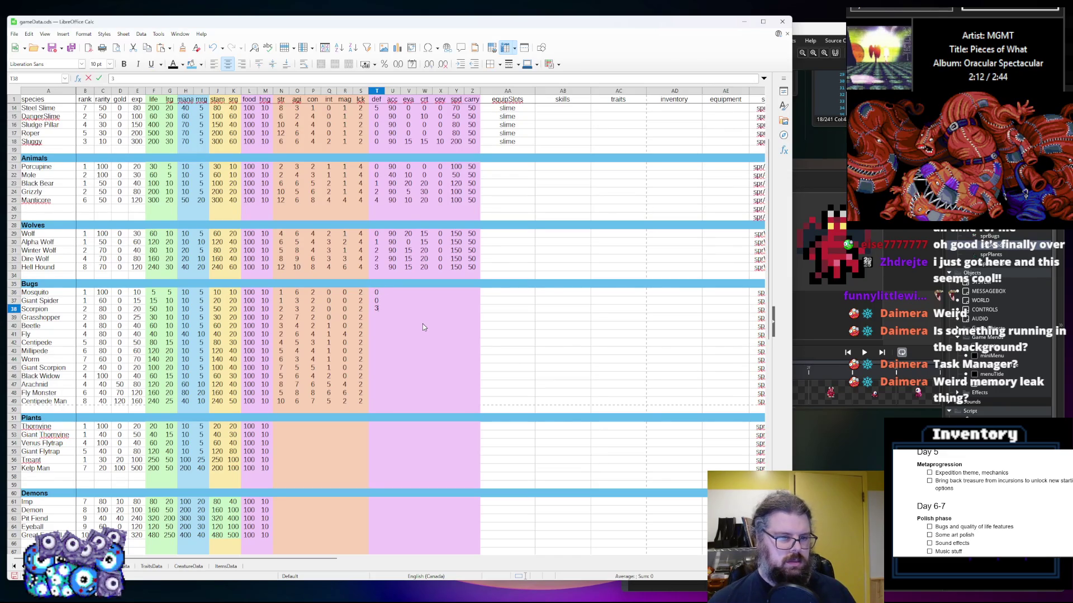
pyautogui.press('Return')
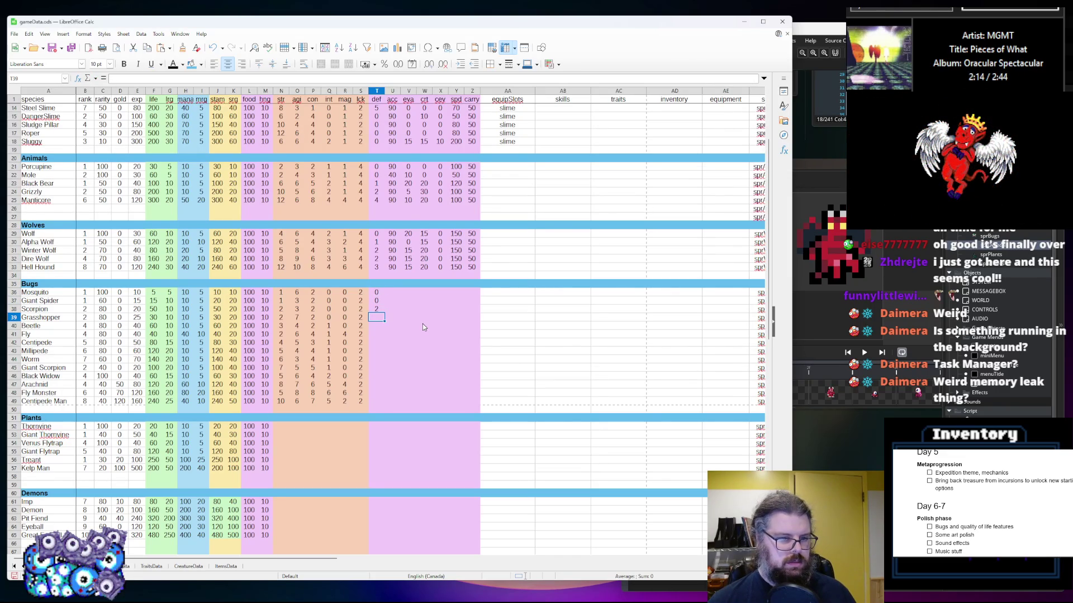
pyautogui.write('1 5')
pyautogui.press('BackSpace')
pyautogui.write('4')
pyautogui.press('Return')
pyautogui.write('1')
pyautogui.press('Return')
pyautogui.write('4')
pyautogui.press('Return')
pyautogui.write('5')
pyautogui.press('Return')
pyautogui.write('4')
pyautogui.press('Return')
# Finish the larger Bugs' det values: Black Widow 2, Arachnid 4, Fly Monster 4, Centipede Man 8
pyautogui.write('7')
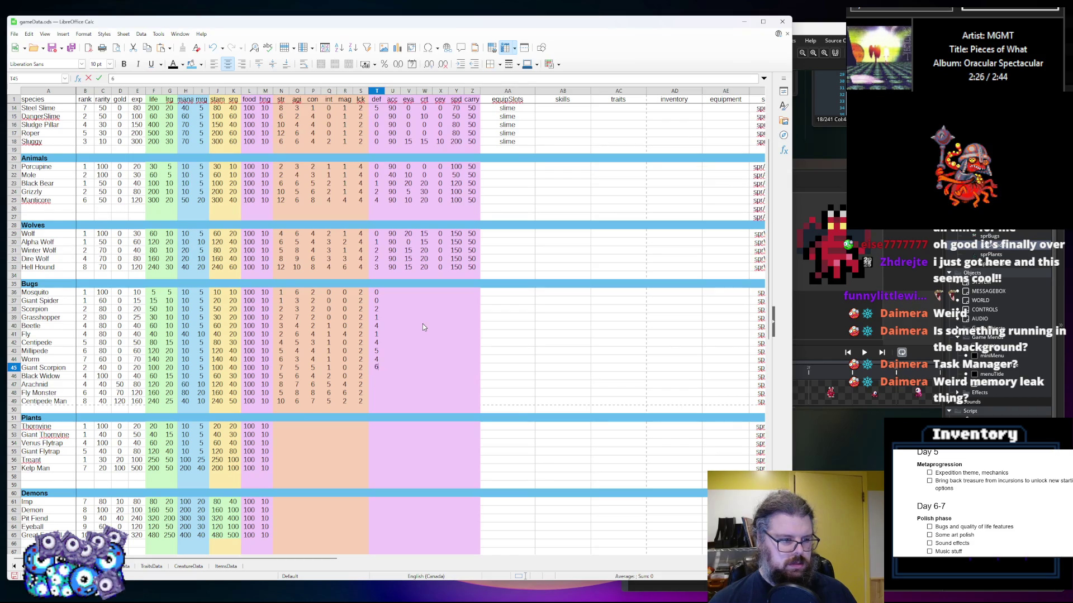
pyautogui.press('Return')
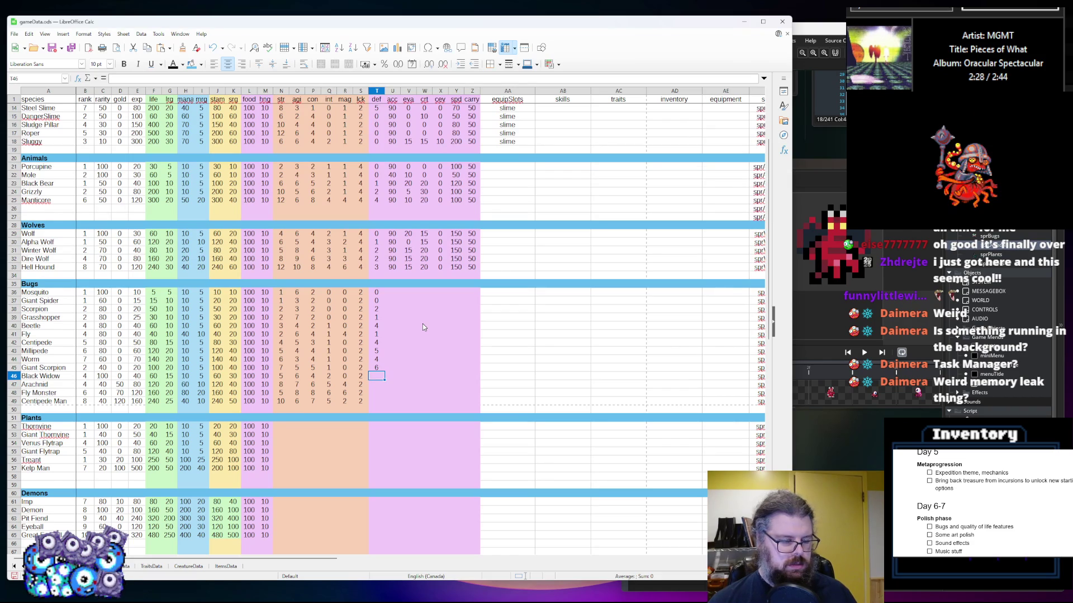
pyautogui.write('2')
pyautogui.press('Return')
pyautogui.write('4')
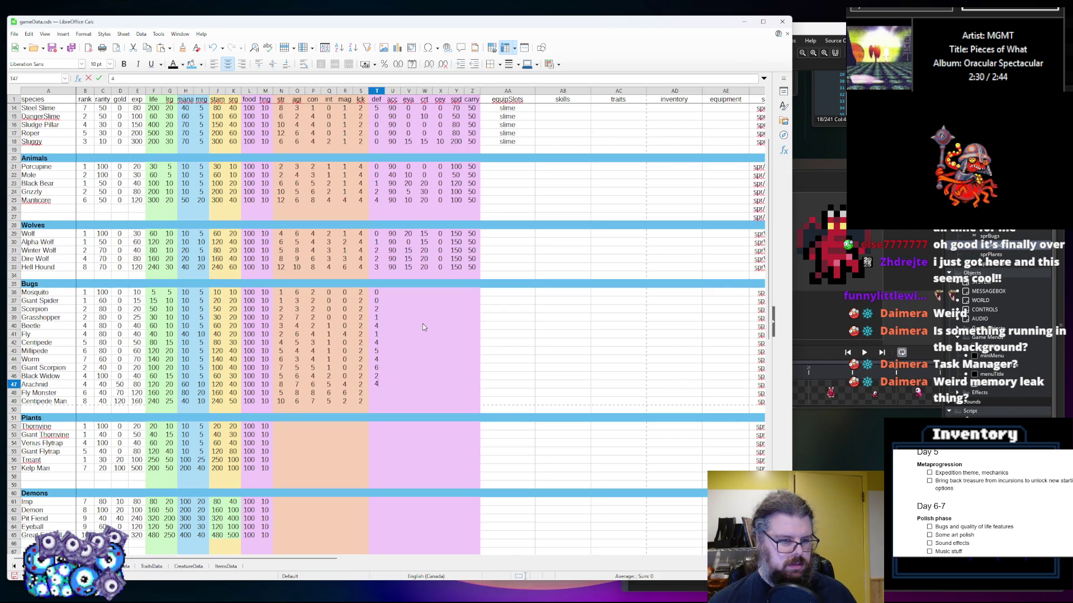
pyautogui.press('Return')
pyautogui.write('4')
pyautogui.press('Return')
pyautogui.write('7')
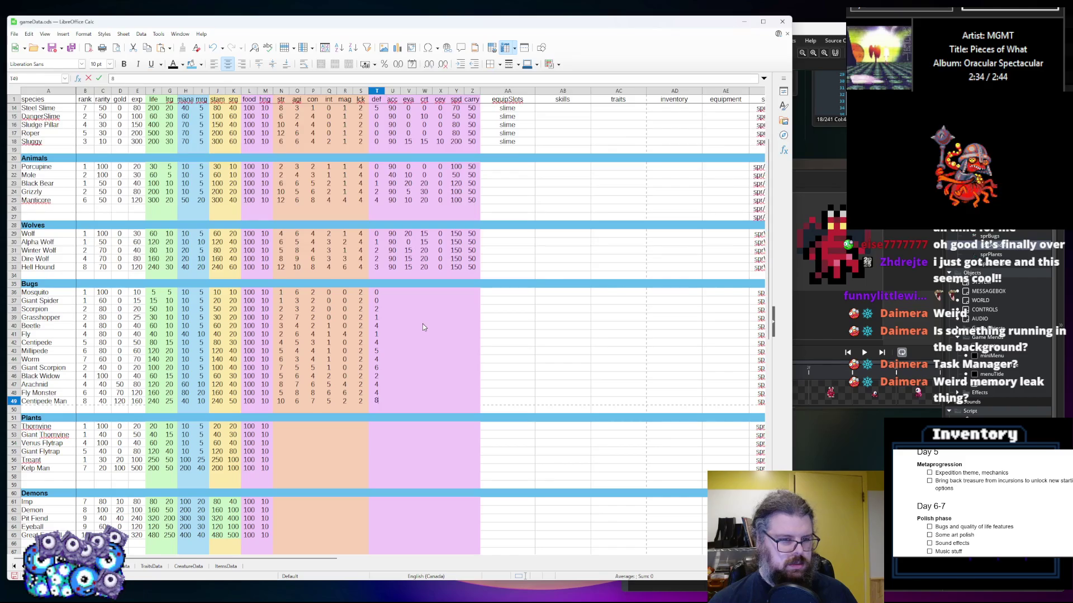
pyautogui.press('Tab')
# Copy the Wolves' acc values of 90 from U29:U33
pyautogui.press('Up')
pyautogui.press('Up')
pyautogui.press('Up')
pyautogui.press('Up')
pyautogui.press('Up')
pyautogui.press('Up')
pyautogui.hotkey('shift', 'Up')
pyautogui.hotkey('shift', 'Up')
pyautogui.hotkey('shift', 'Up')
pyautogui.hotkey('ctrl', 'c')
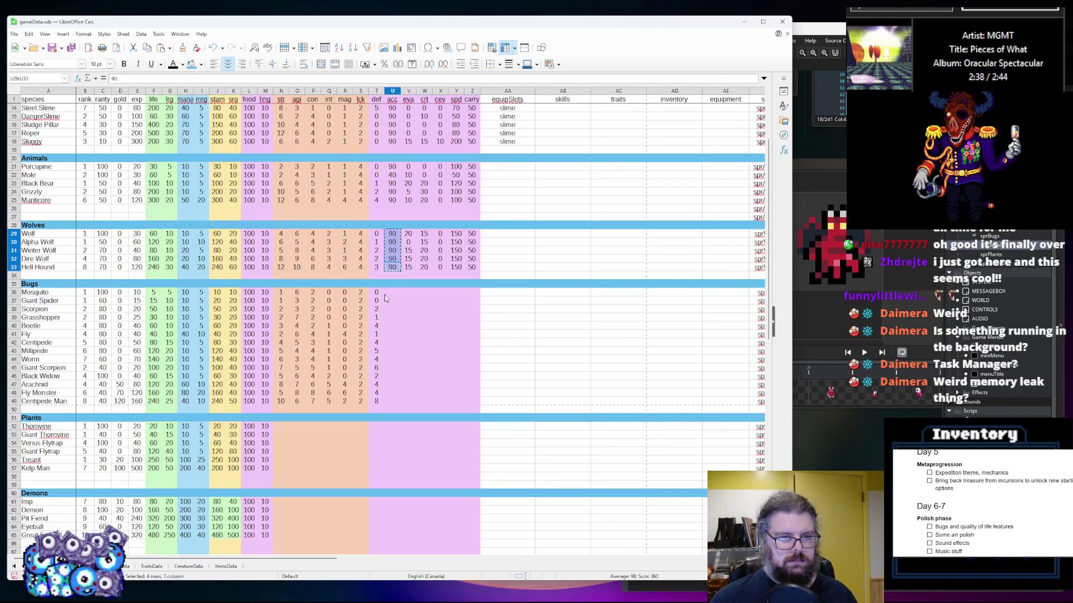
# Paste acc 90 into every Bugs row from U36 down to U49
pyautogui.click(391, 292)
pyautogui.hotkey('ctrl', 'v')
pyautogui.click(393, 334)
pyautogui.hotkey('ctrl', 'v')
pyautogui.click(393, 376)
pyautogui.hotkey('ctrl', 'v')
pyautogui.click(424, 334)
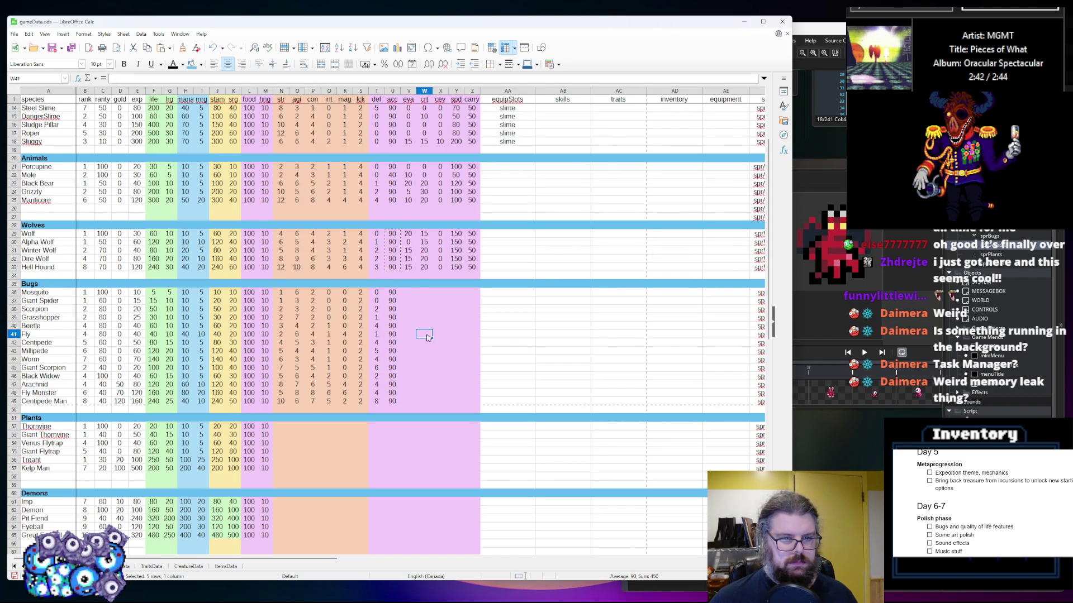
# Enter eva for Mosquito 50, Giant Spider 10, Scorpion 10, Grasshopper 20, Beetle 0, Fly 50
pyautogui.click(405, 292)
pyautogui.write('45')
pyautogui.press('BackSpace')
pyautogui.press('BackSpace')
pyautogui.write('50')
pyautogui.press('Return')
pyautogui.write('10')
pyautogui.press('Return')
pyautogui.write('10')
pyautogui.press('Return')
pyautogui.write('20')
pyautogui.press('Return')
pyautogui.write('0')
pyautogui.press('Return')
pyautogui.write('4')
pyautogui.press('BackSpace')
pyautogui.write('50')
pyautogui.press('Return')
# Enter eva for the remaining Bugs: Centipede 10, Arachnid 10, Fly Monster 20, others 0
pyautogui.write('0')
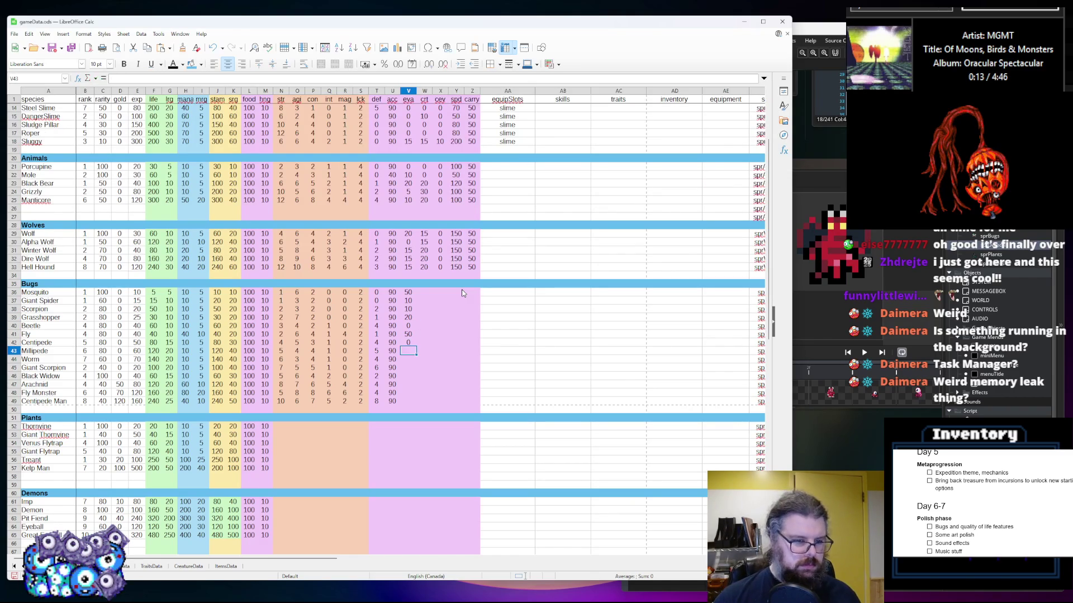
pyautogui.press('BackSpace')
pyautogui.write('10')
pyautogui.press('Return')
pyautogui.press('Return')
pyautogui.write('0')
pyautogui.press('Return')
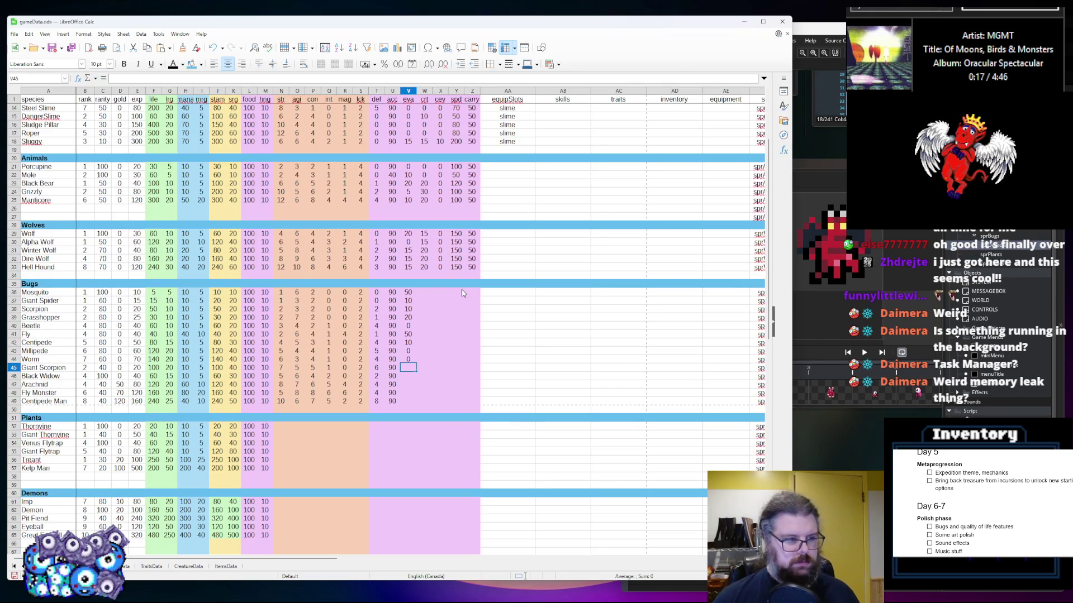
pyautogui.write('0')
pyautogui.press('Return')
pyautogui.write('0')
pyautogui.press('Return')
pyautogui.write('0')
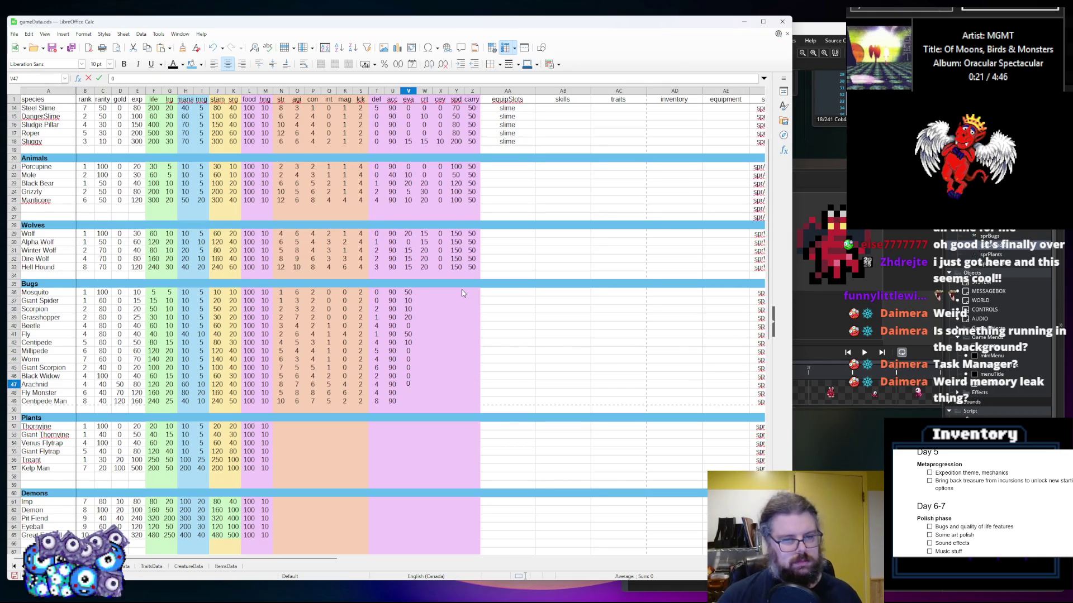
pyautogui.press('Return')
pyautogui.write('20')
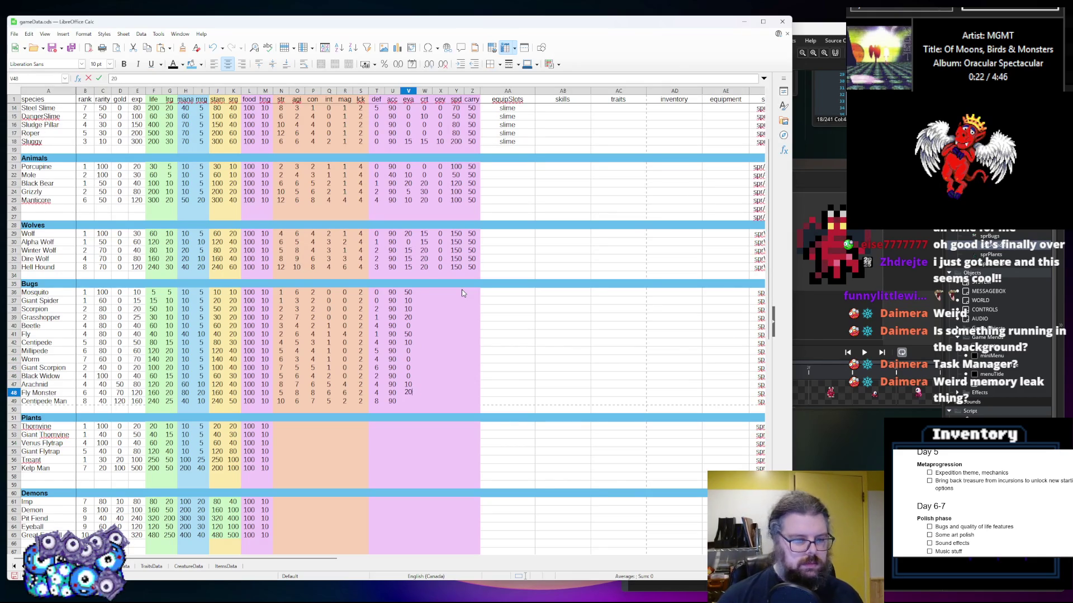
pyautogui.press('Return')
pyautogui.write('0')
pyautogui.press('Tab')
# Enter crt for Mosquito 0, Giant Spider 10, Scorpion 10, Grasshopper, Beetle and Fly 0
pyautogui.press('Up')
pyautogui.press('Up')
pyautogui.press('Up')
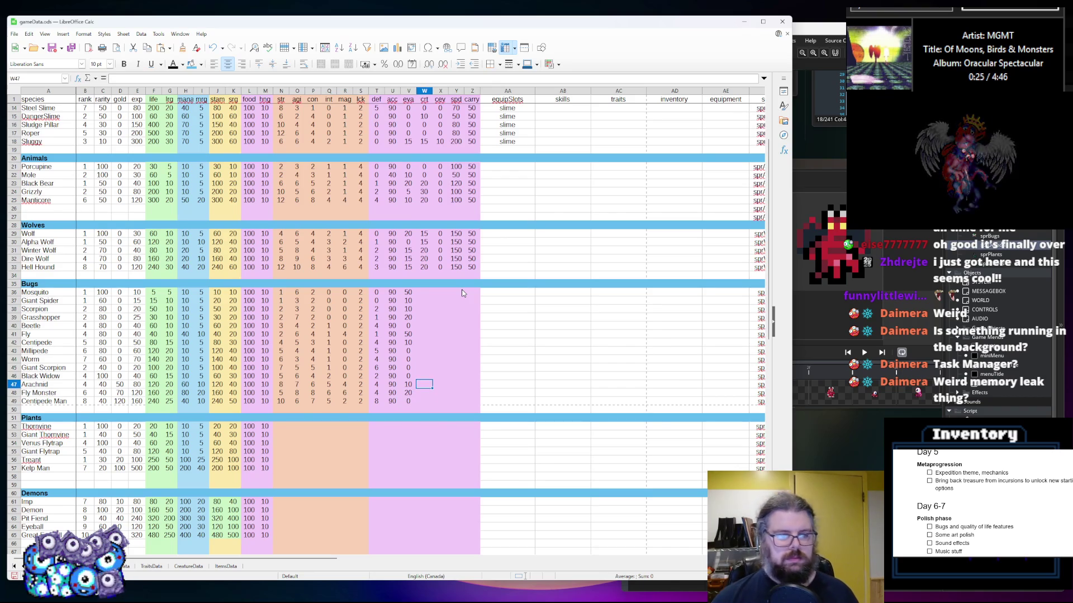
pyautogui.press('Up')
pyautogui.press('Up')
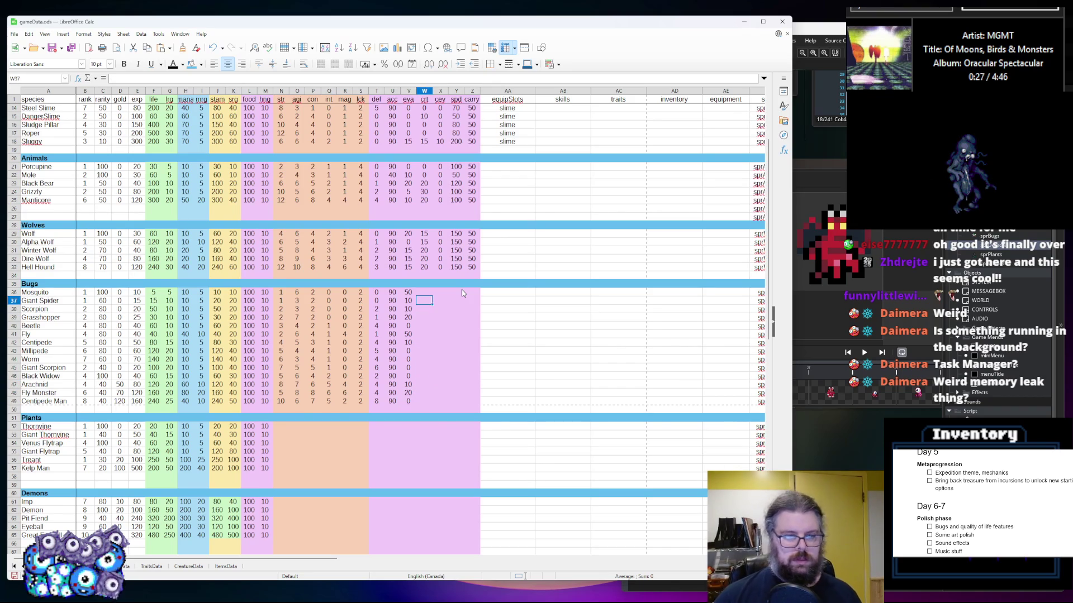
pyautogui.write('0')
pyautogui.press('Return')
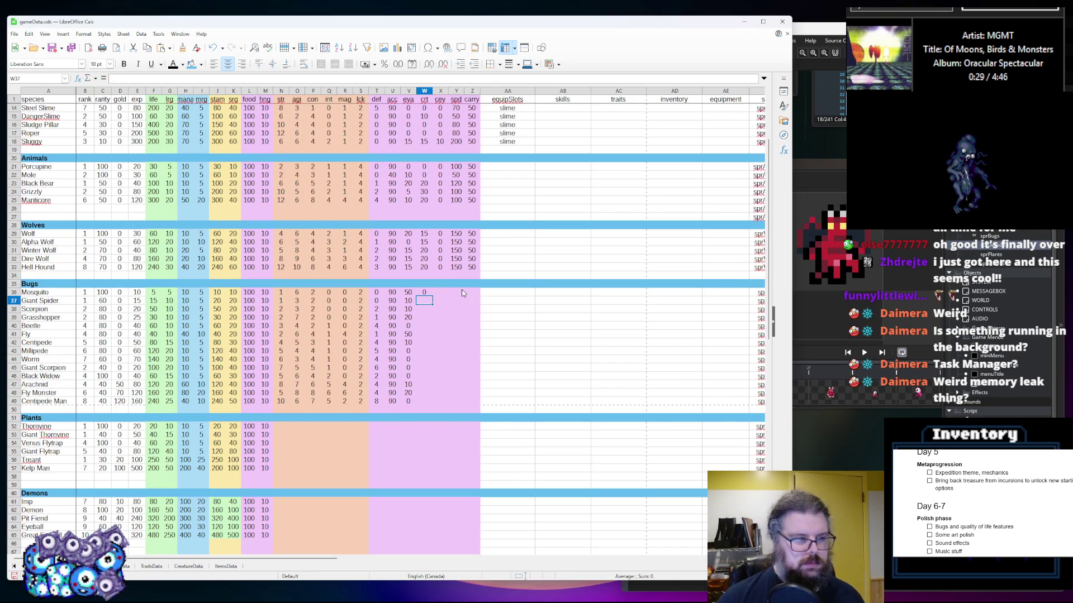
pyautogui.write('1')
pyautogui.press('Return')
pyautogui.write('10')
pyautogui.press('Return')
pyautogui.write('0')
pyautogui.press('Return')
pyautogui.write('1')
pyautogui.press('Return')
pyautogui.write('0')
pyautogui.press('Return')
# Enter crt for the remaining Bugs: Centipede 15, Giant Scorpion 20, Black Widow 15, Arachnid 20, Centipede Man 15
pyautogui.write('1')
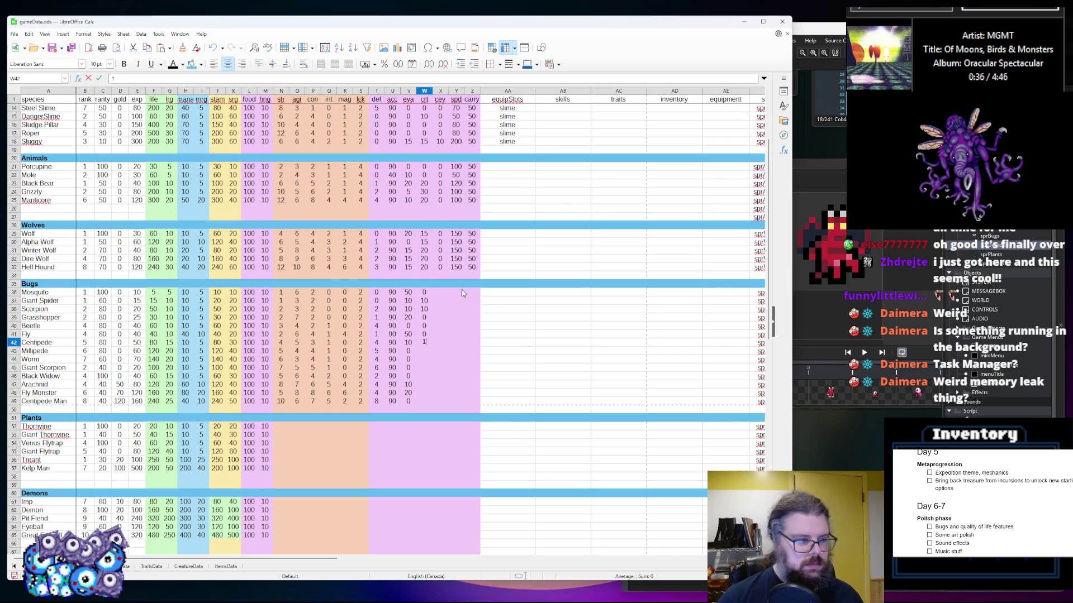
pyautogui.press('BackSpace')
pyautogui.press('BackSpace')
pyautogui.write('15')
pyautogui.press('Return')
pyautogui.write('0')
pyautogui.press('Return')
pyautogui.write('0')
pyautogui.press('Return')
pyautogui.write('20')
pyautogui.press('Return')
pyautogui.write('1')
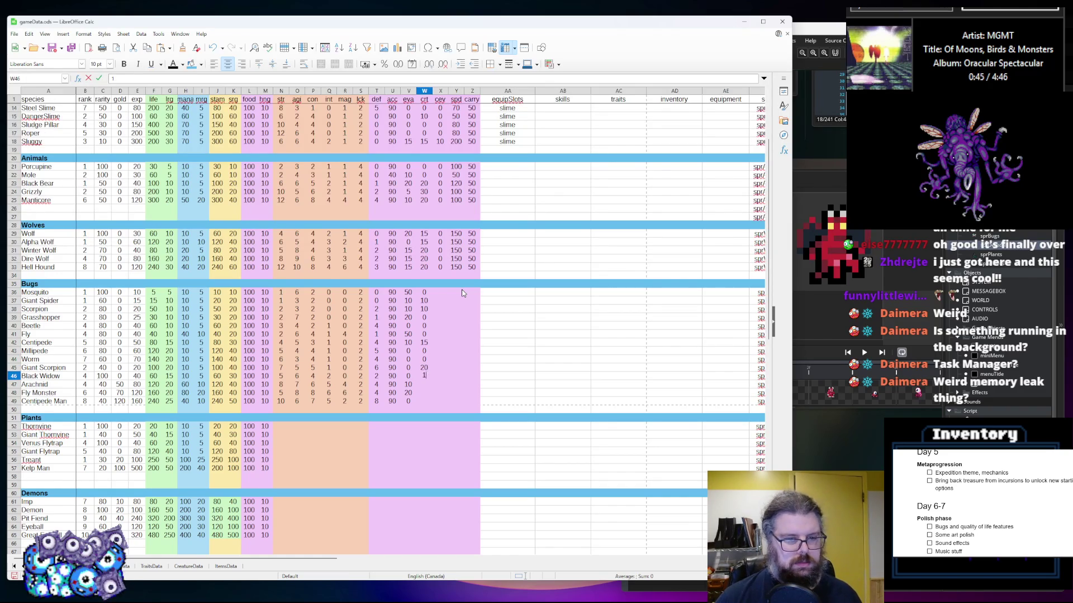
pyautogui.press('Return')
pyautogui.write('20')
pyautogui.press('Return')
pyautogui.write('0')
pyautogui.press('Return')
pyautogui.write('15')
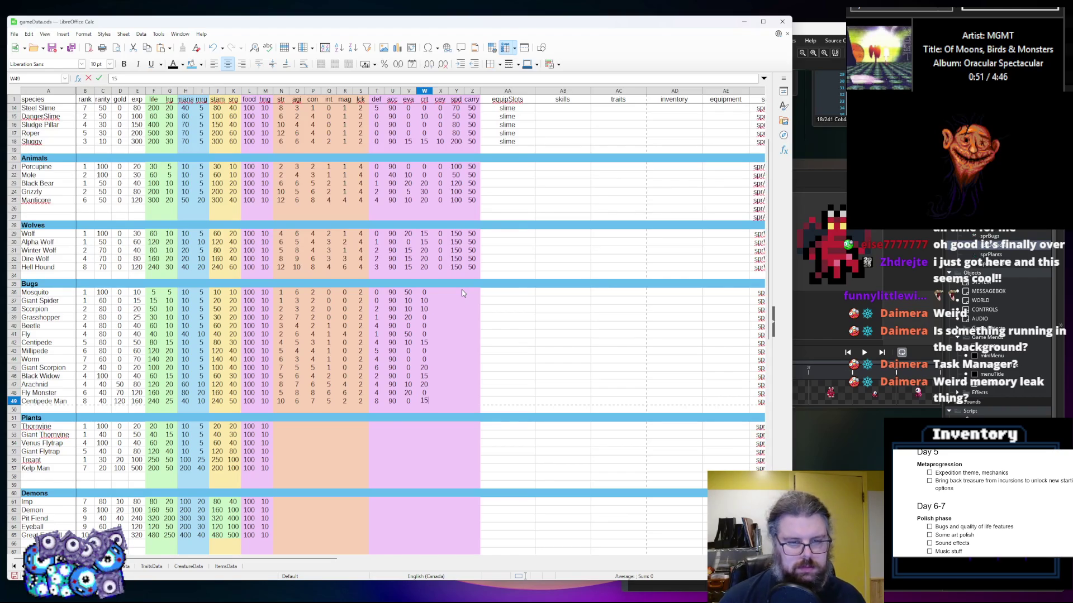
pyautogui.press('Up')
# Enter cev for Mosquito 0, Giant Spider 0, Scorpion 10, Grasshopper 0, Beetle 20, Fly 0
pyautogui.press('Right')
pyautogui.press('Up')
pyautogui.press('Up')
pyautogui.press('Up')
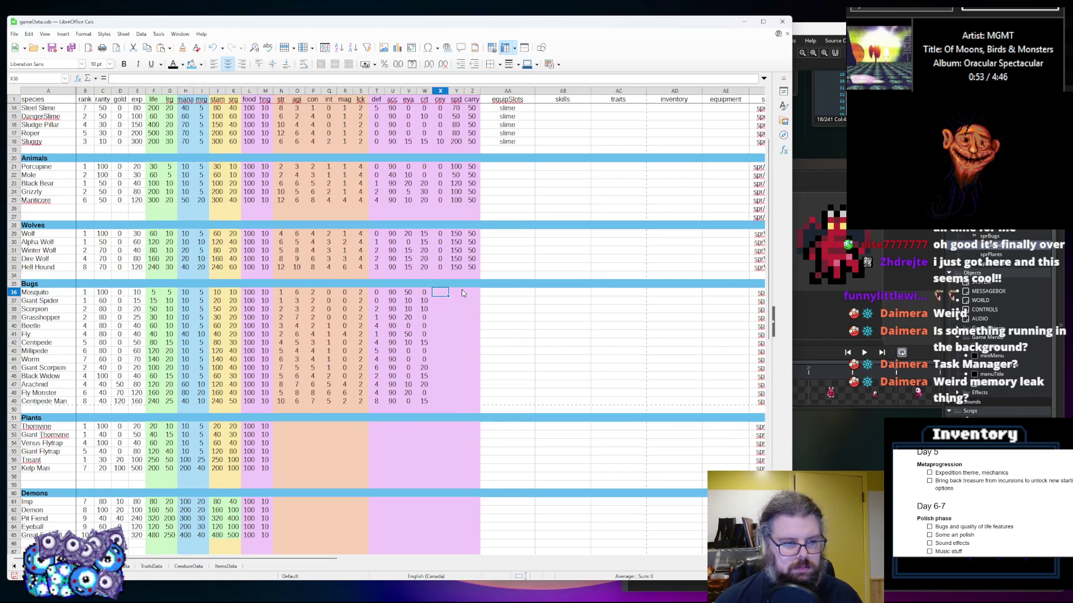
pyautogui.write('0')
pyautogui.press('Return')
pyautogui.write('0')
pyautogui.press('Return')
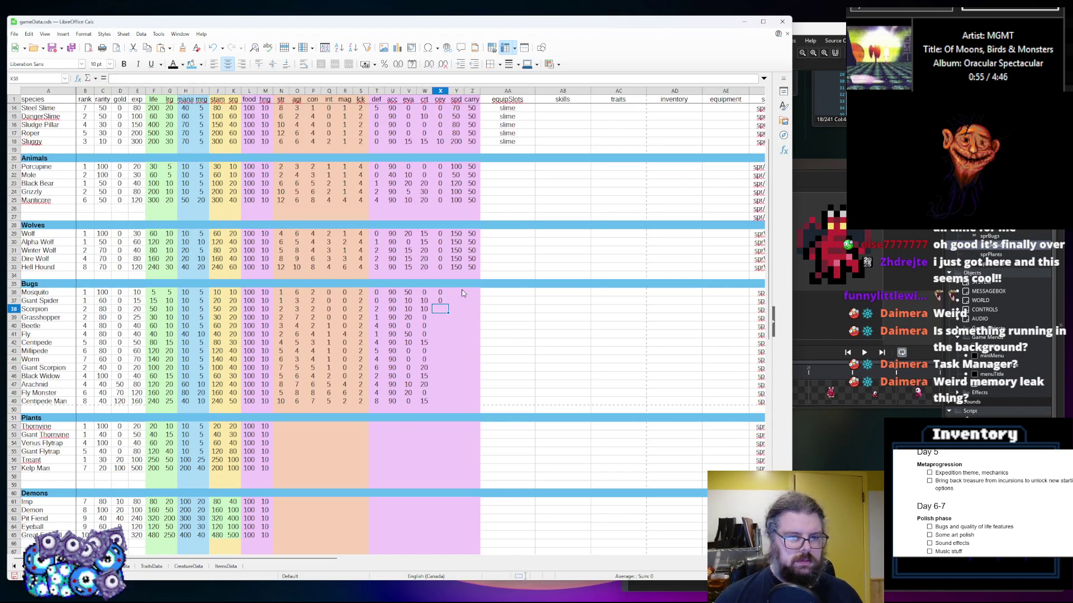
pyautogui.write('10')
pyautogui.press('Return')
pyautogui.write('0')
pyautogui.press('Return')
pyautogui.press('F2')
pyautogui.press('Return')
pyautogui.write('0')
pyautogui.press('Return')
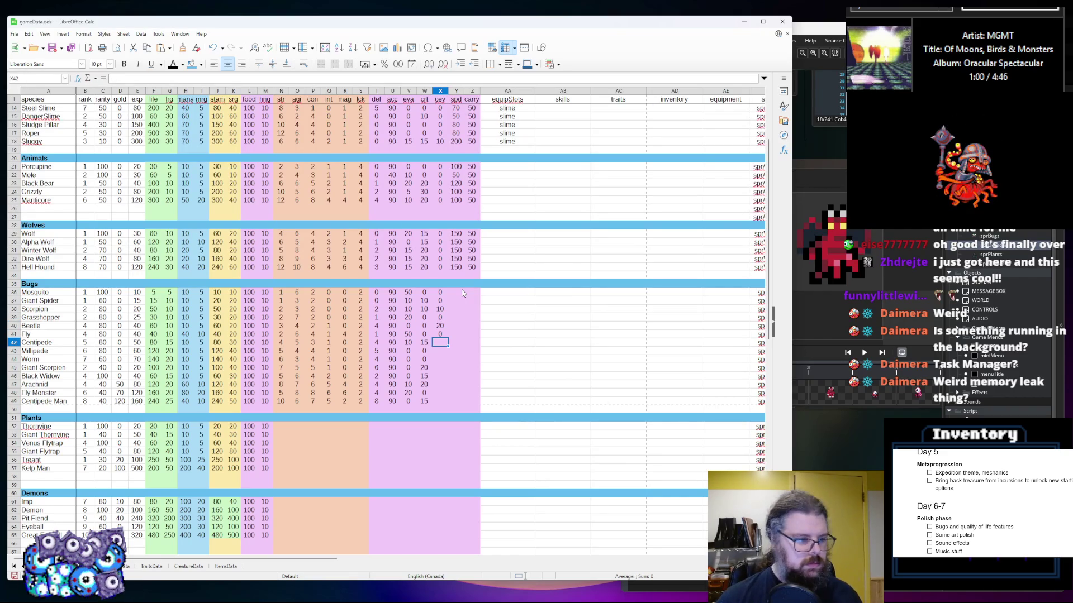
# Enter cev for the remaining Bugs: Centipede 10, Giant Scorpion 10, Centipede Man 10, others 0
pyautogui.write('10')
pyautogui.press('Return')
pyautogui.write('0')
pyautogui.press('Return')
pyautogui.write('0')
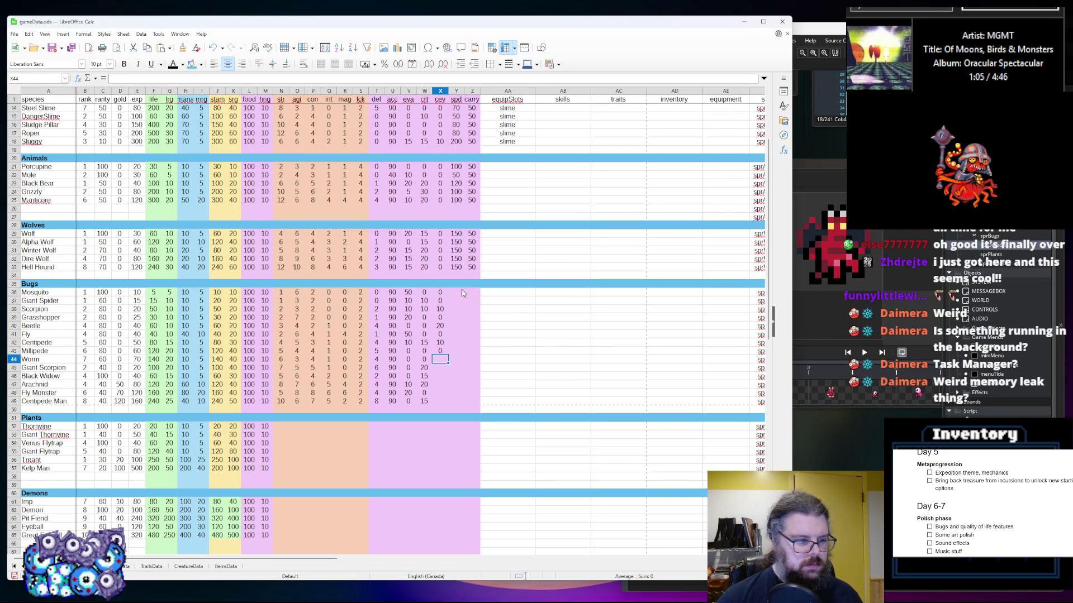
pyautogui.press('Return')
pyautogui.press('Right')
pyautogui.press('Left')
pyautogui.write('10')
pyautogui.press('Return')
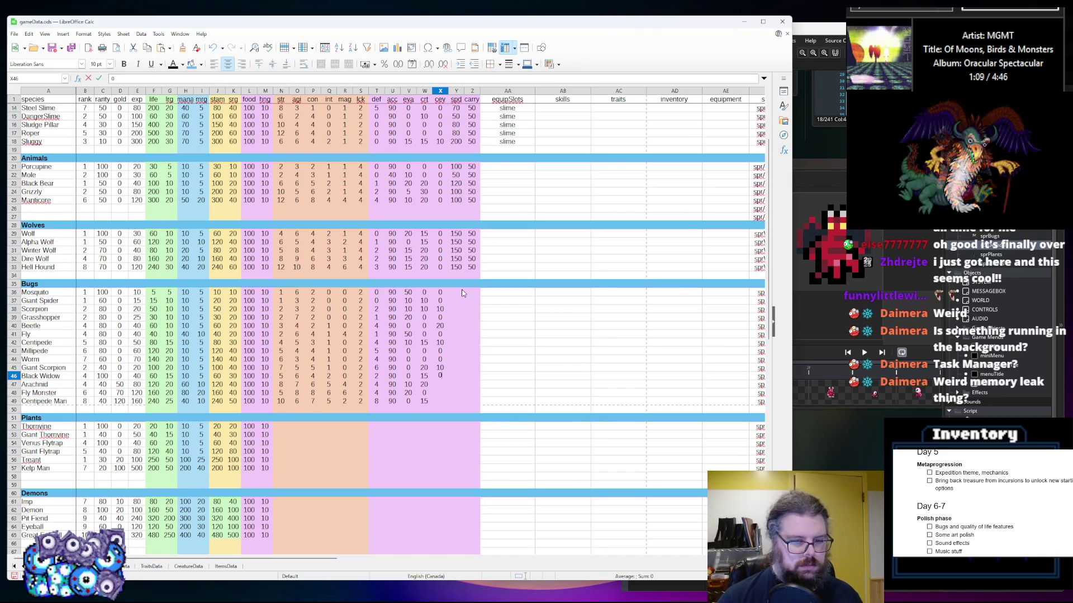
pyautogui.write('0')
pyautogui.press('Return')
pyautogui.write('0')
pyautogui.press('Return')
pyautogui.write('0')
pyautogui.press('Return')
pyautogui.write('1')
pyautogui.press('Tab')
pyautogui.press('Up')
pyautogui.press('Up')
pyautogui.press('Up')
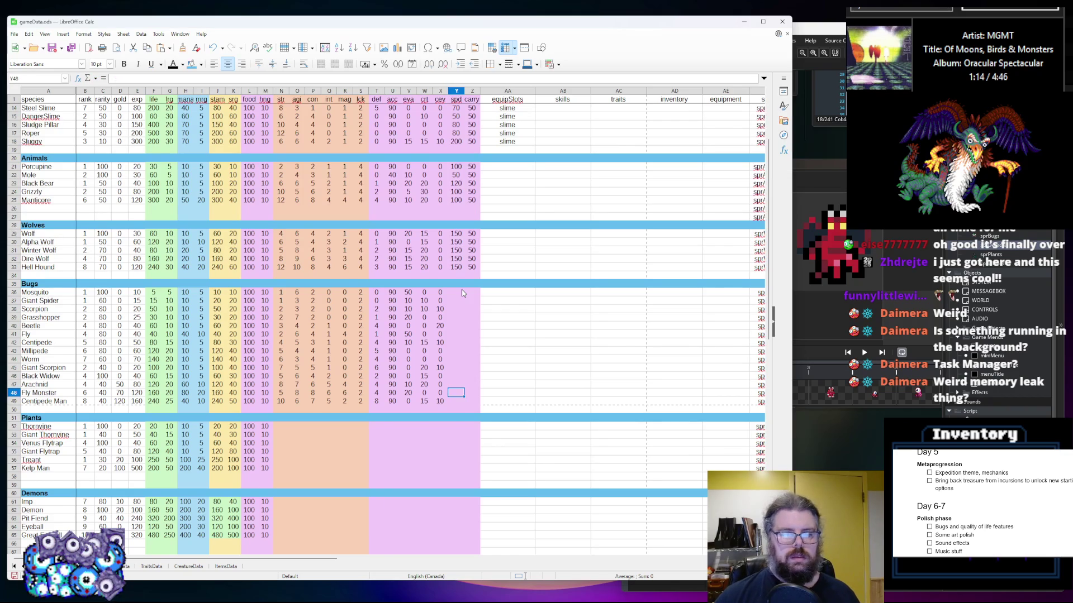
# Enter Bugs spd values for Mosquito through Worm: 200, 100, 100, 150, 100, 150, 100, 50, 50
pyautogui.write('200')
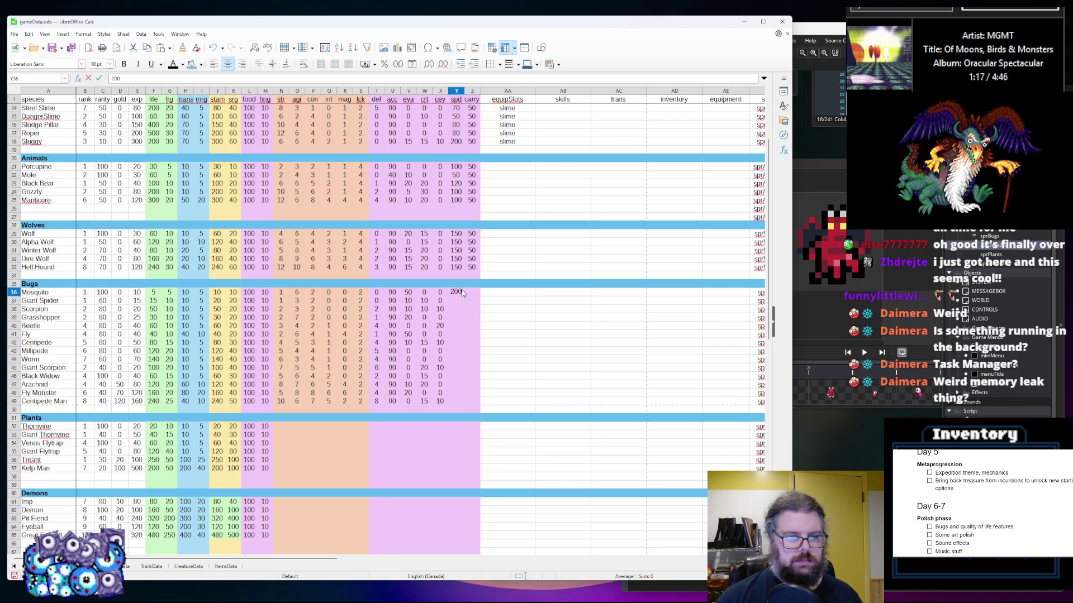
pyautogui.press('Return')
pyautogui.write('000')
pyautogui.press('Return')
pyautogui.write('15')
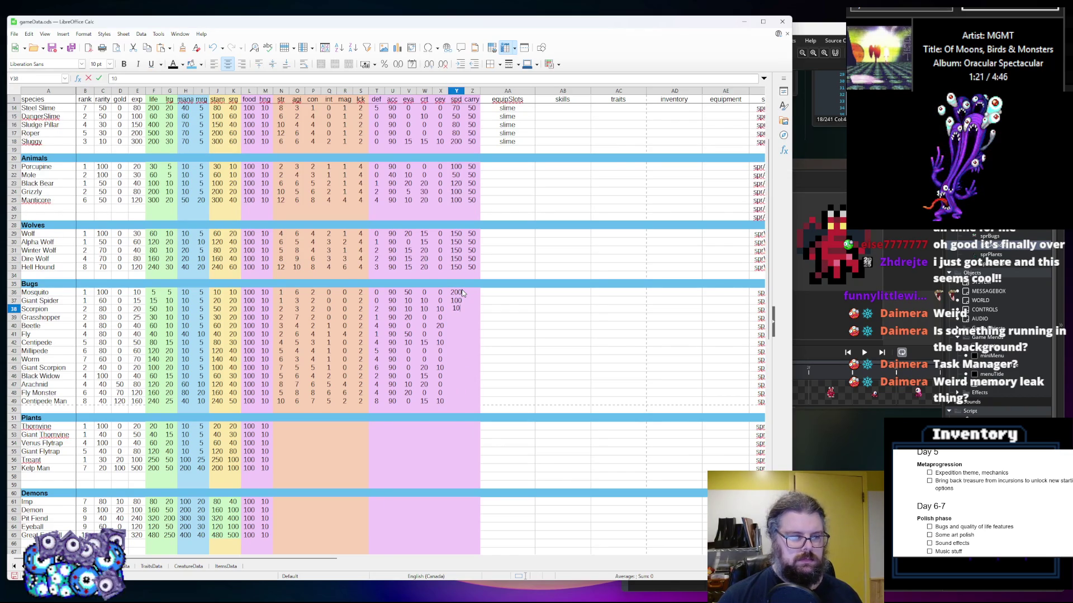
pyautogui.write('0')
pyautogui.press('Return')
pyautogui.write('150')
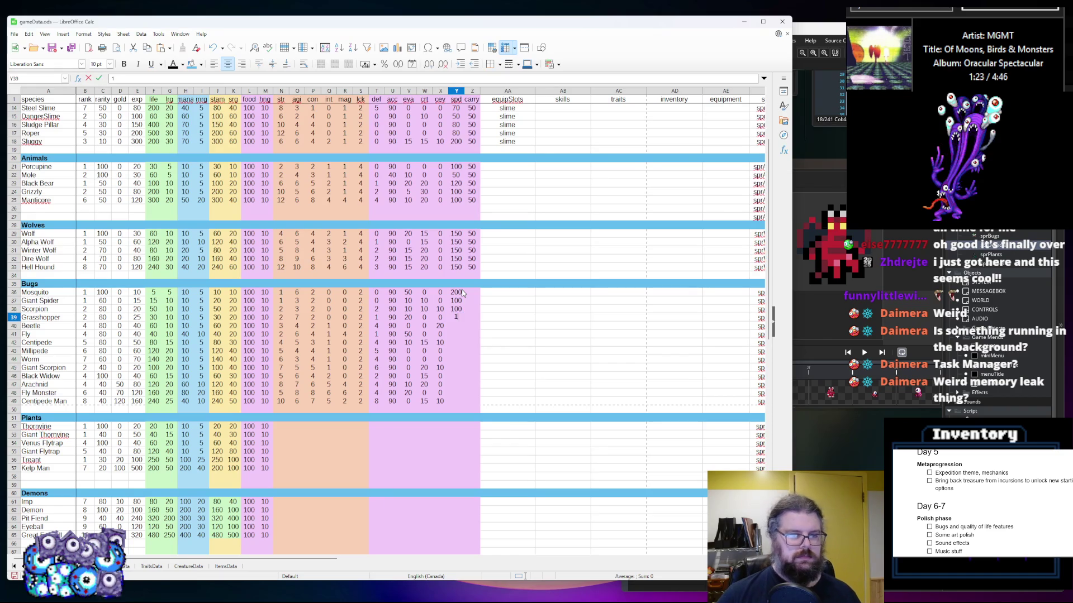
pyautogui.press('Return')
pyautogui.write('100')
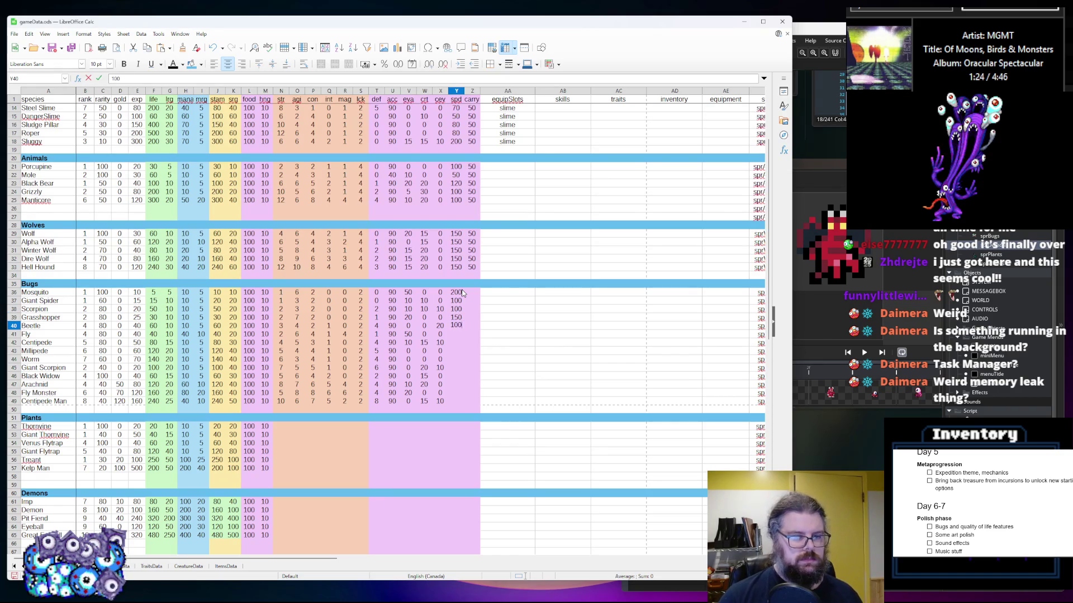
pyautogui.press('Return')
pyautogui.write('100')
pyautogui.press('BackSpace')
pyautogui.press('BackSpace')
pyautogui.write('50')
pyautogui.press('Return')
pyautogui.write('100')
pyautogui.press('Return')
pyautogui.write('5')
pyautogui.press('Return')
pyautogui.write('50')
pyautogui.press('Return')
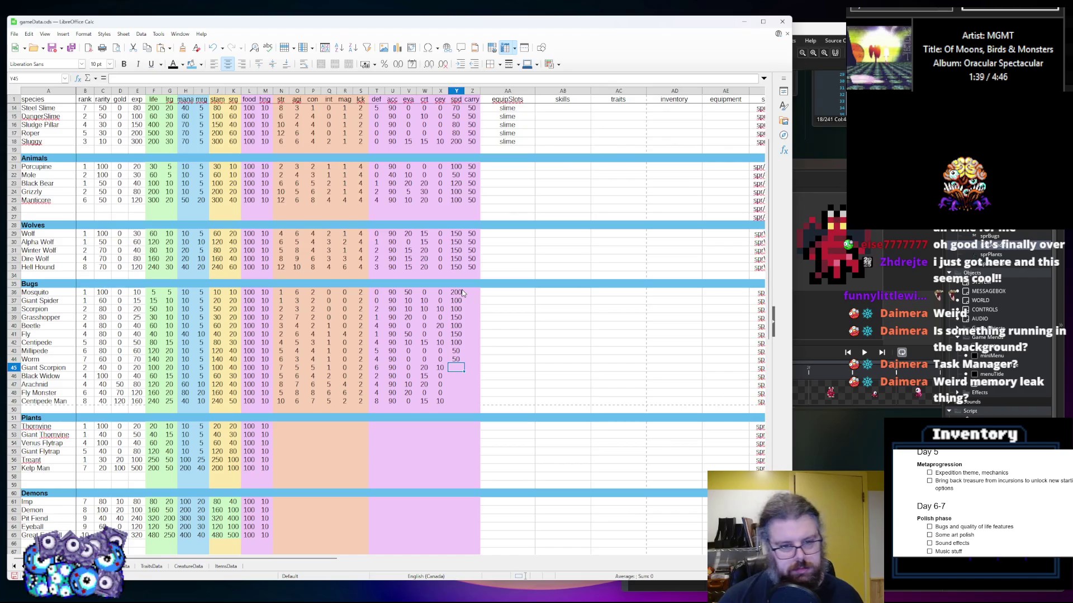
# Enter spd 100 for Giant Scorpion, Black Widow and Arachnid, and 150 for Fly Monster and Centipede Man
pyautogui.write('100')
pyautogui.press('Return')
pyautogui.write('100')
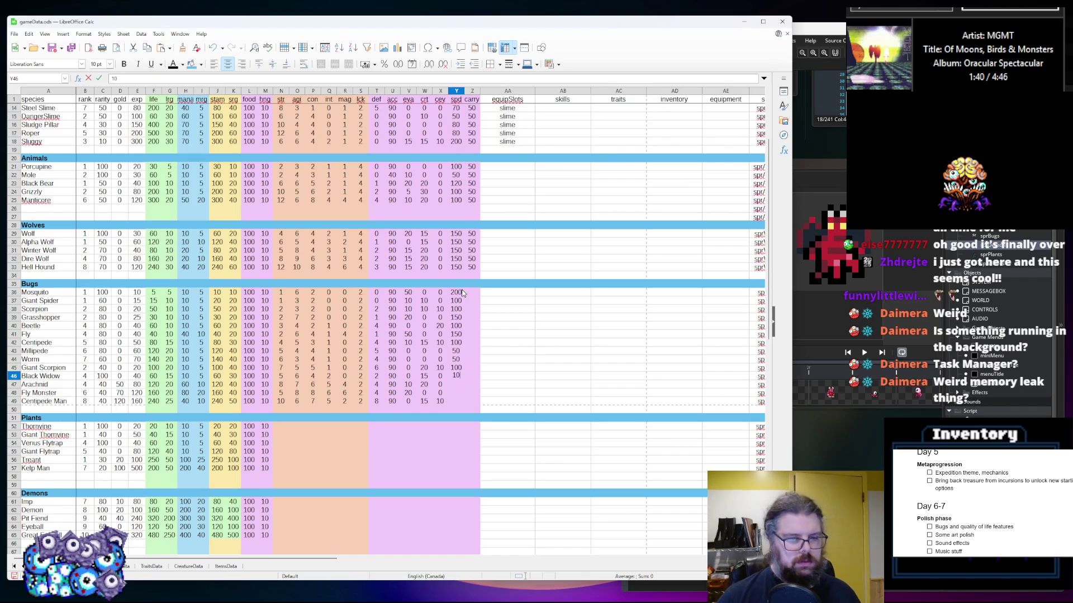
pyautogui.press('Return')
pyautogui.write('100')
pyautogui.press('Return')
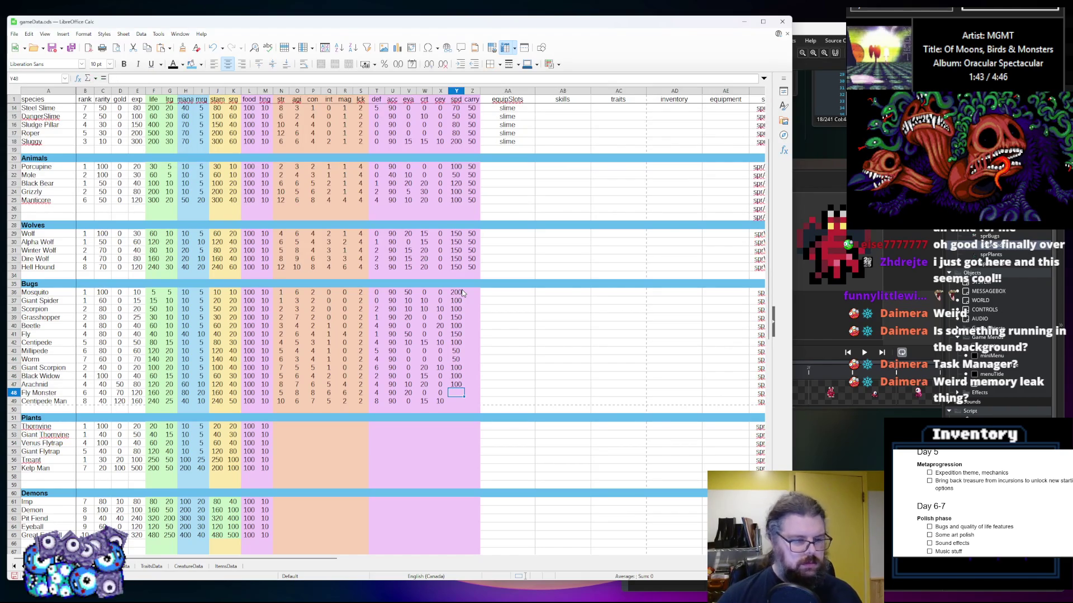
pyautogui.write('150')
pyautogui.press('Return')
pyautogui.write('100')
pyautogui.press('BackSpace')
pyautogui.press('BackSpace')
pyautogui.write('50')
pyautogui.press('Up')
pyautogui.press('Up')
pyautogui.press('Up')
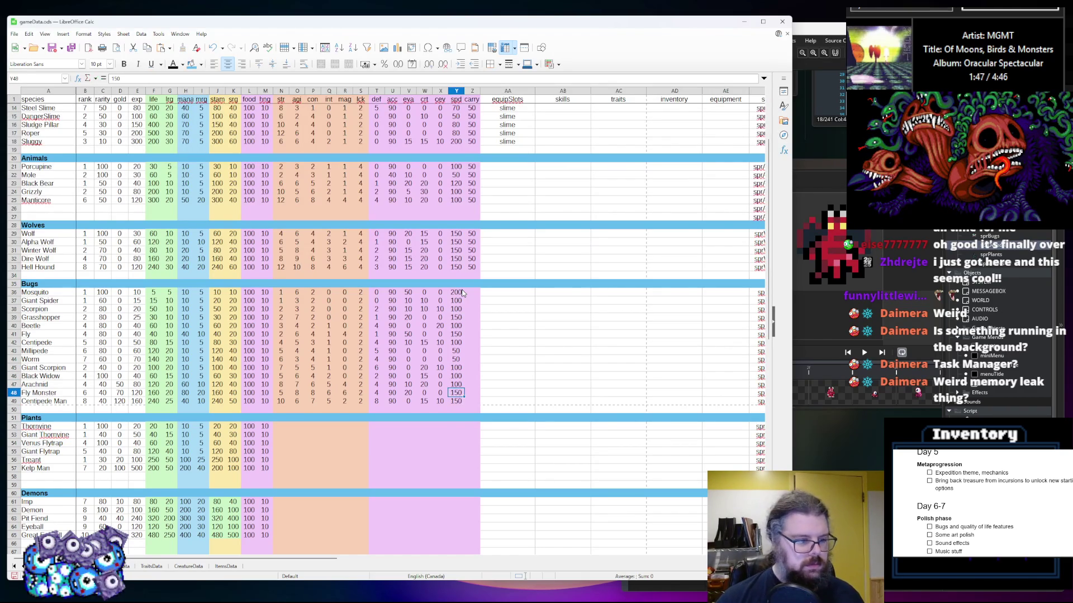
# Correct the spd values: Centipede to 150, Fly and Fly Monster to 200
pyautogui.press('Up')
pyautogui.press('Up')
pyautogui.write('15')
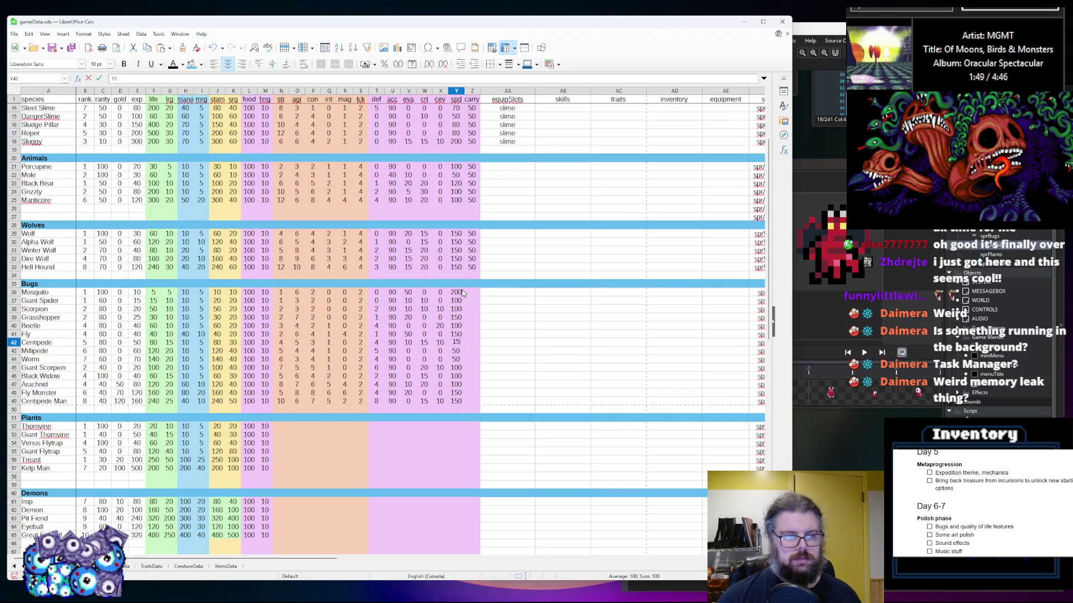
pyautogui.press('Up')
pyautogui.write('200')
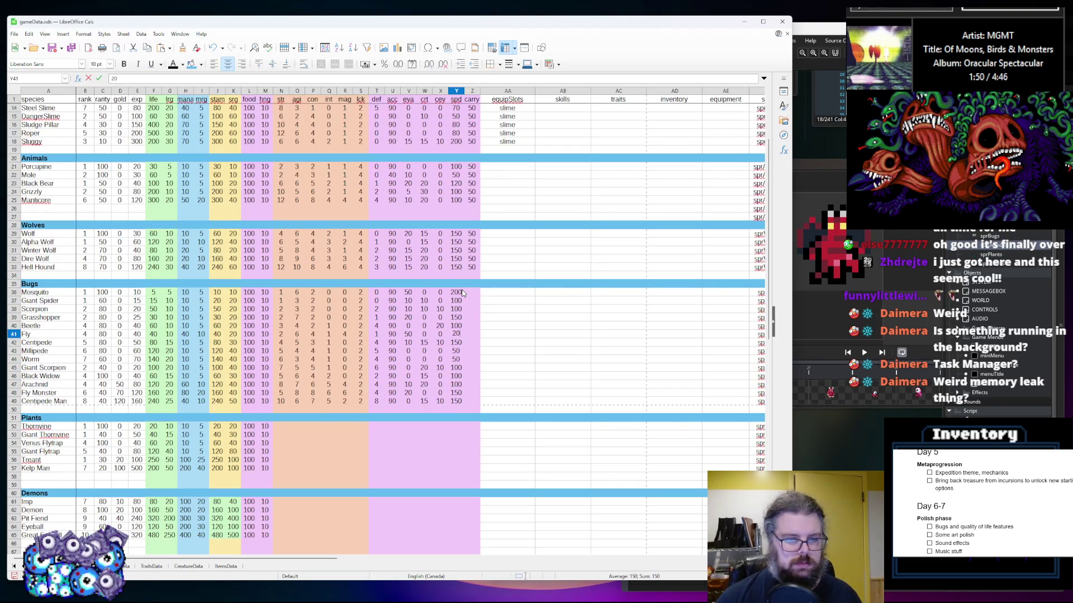
pyautogui.press('Down')
pyautogui.press('Down')
pyautogui.press('Down')
pyautogui.press('Down')
pyautogui.press('Down')
pyautogui.press('Down')
pyautogui.write('20')
pyautogui.press('Tab')
# Give Mosquito a carry of 50 and copy the Wolves' three carry values of 50
pyautogui.press('Up')
pyautogui.press('Up')
pyautogui.press('Up')
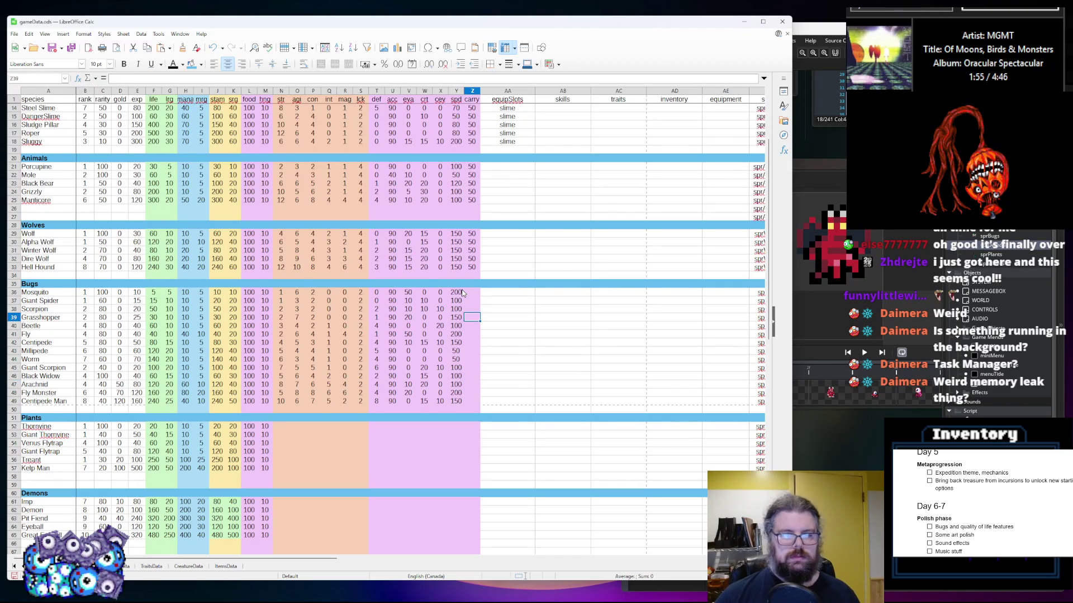
pyautogui.write('50')
pyautogui.press('Return')
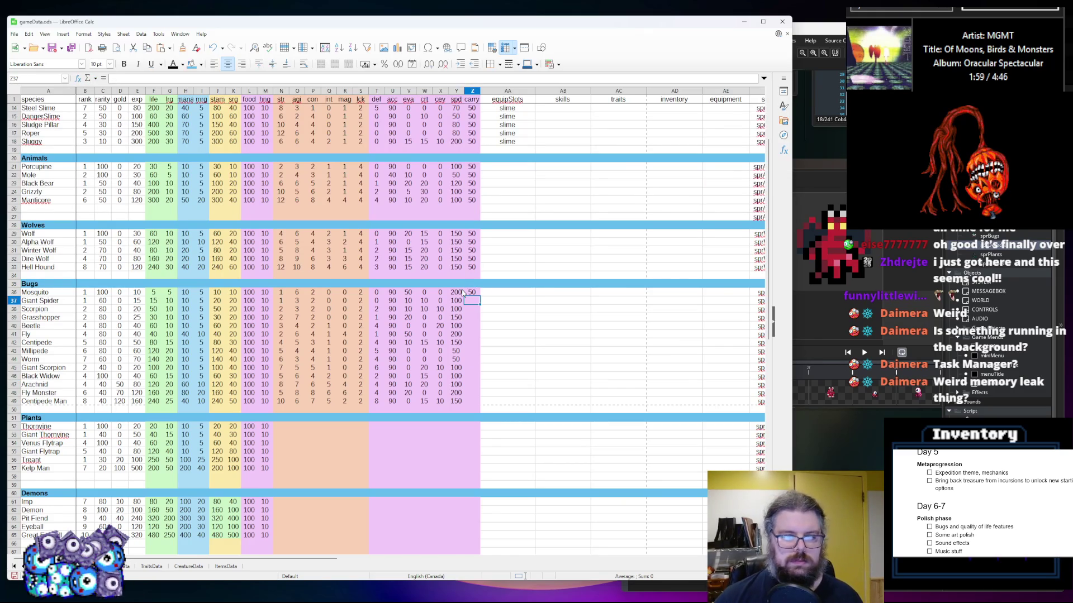
pyautogui.click(476, 251)
pyautogui.moveTo(477, 256); pyautogui.dragTo(472, 234)
pyautogui.hotkey('ctrl', 'c')
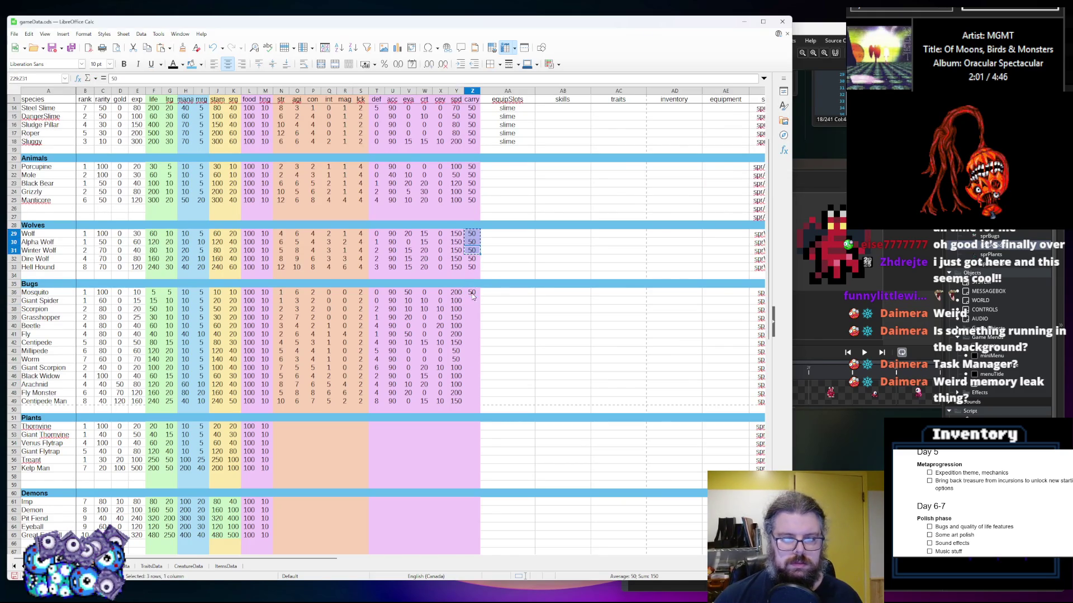
# Paste carry 50 into all remaining Bugs carry cells through Centipede Man
pyautogui.click(472, 293)
pyautogui.hotkey('ctrl', 'v')
pyautogui.click(473, 326)
pyautogui.hotkey('ctrl', 'v')
pyautogui.click(472, 359)
pyautogui.hotkey('ctrl', 'v')
pyautogui.click(472, 385)
pyautogui.hotkey('ctrl', 'v')
pyautogui.click(471, 401)
pyautogui.hotkey('ctrl', 'v')
pyautogui.click(497, 368)
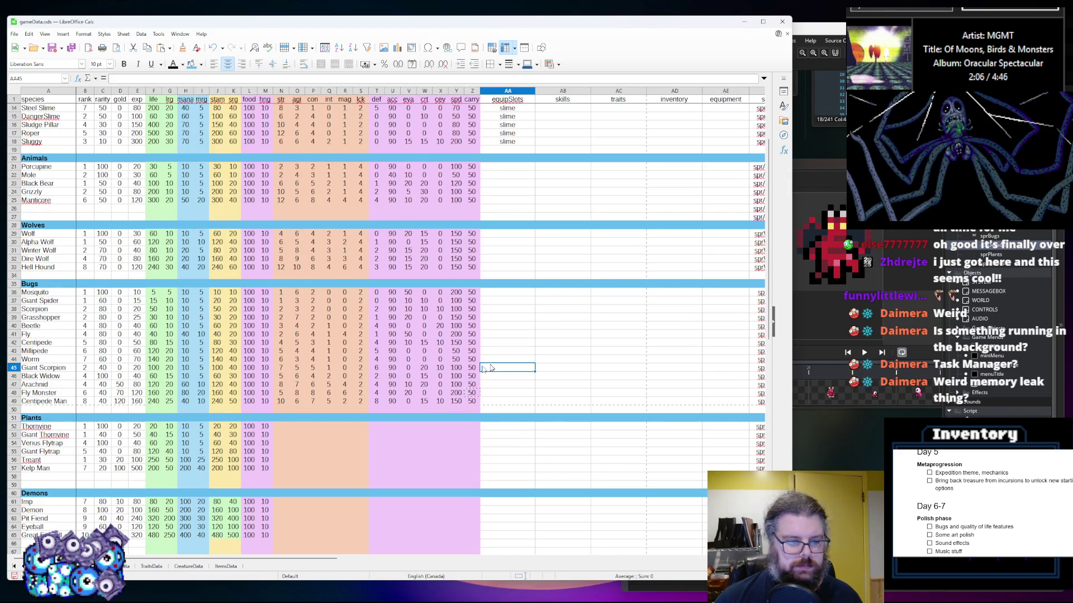
# Enter Plants str values for Thornvine through Kelp Man: 1, 2, 3, 6, 8, 6
pyautogui.scroll(-2, 414, 373)
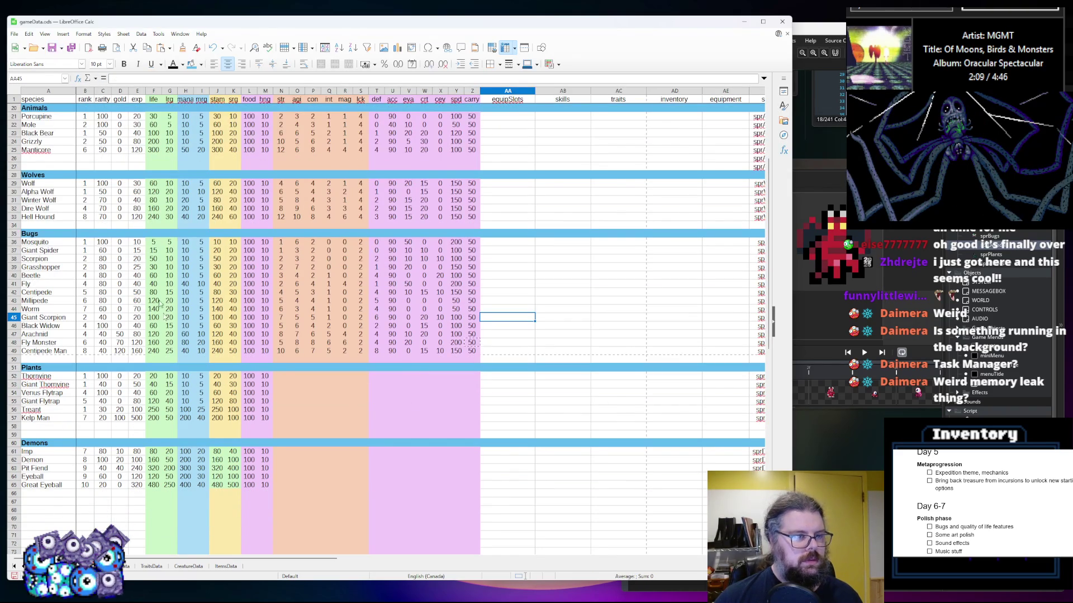
pyautogui.click(296, 378)
pyautogui.click(283, 376)
pyautogui.scroll(-1, 285, 378)
pyautogui.write('1')
pyautogui.press('Return')
pyautogui.write('2')
pyautogui.press('Return')
pyautogui.write('2')
pyautogui.press('Return')
pyautogui.write('5')
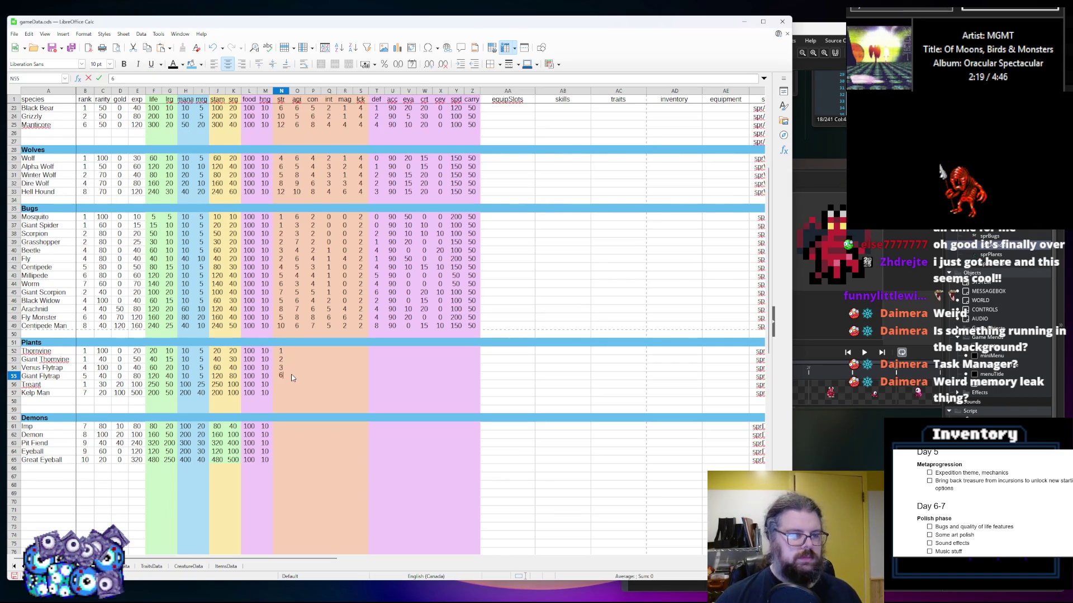
pyautogui.press('Return')
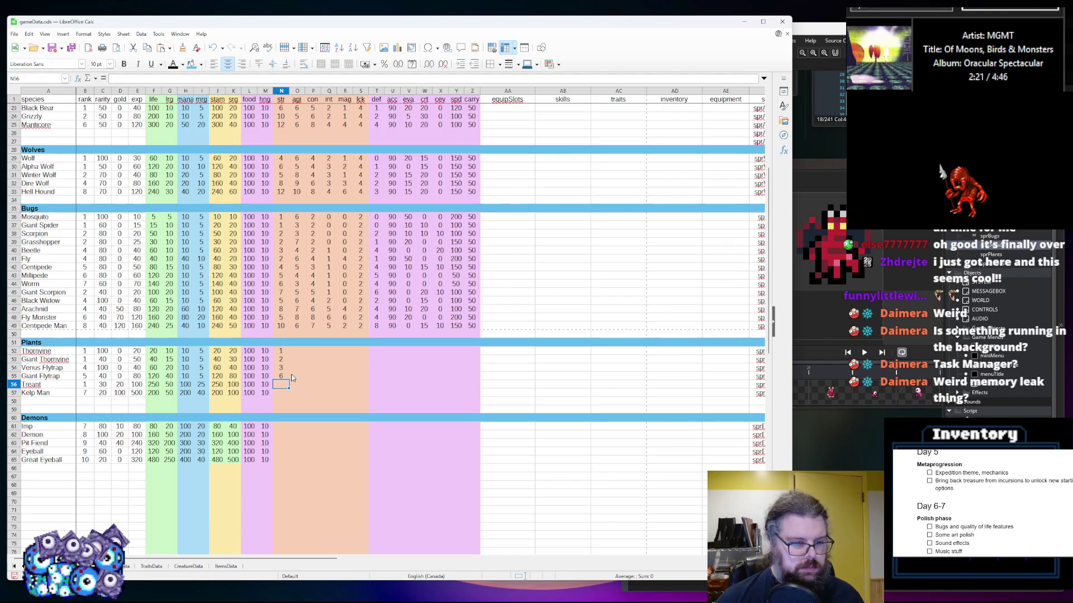
pyautogui.write('8')
pyautogui.press('Return')
pyautogui.write('6')
pyautogui.press('Tab')
# Enter Plants agi values: 0, 0, 2, 3, 1, 4
pyautogui.press('Up')
pyautogui.press('Up')
pyautogui.press('Up')
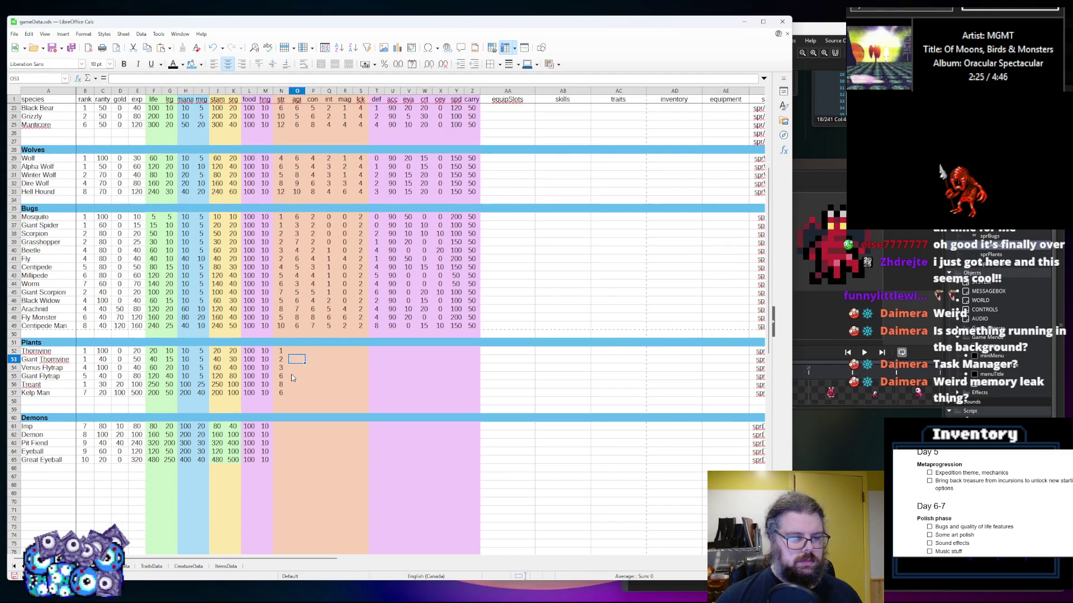
pyautogui.press('F2')
pyautogui.write('0')
pyautogui.press('Return')
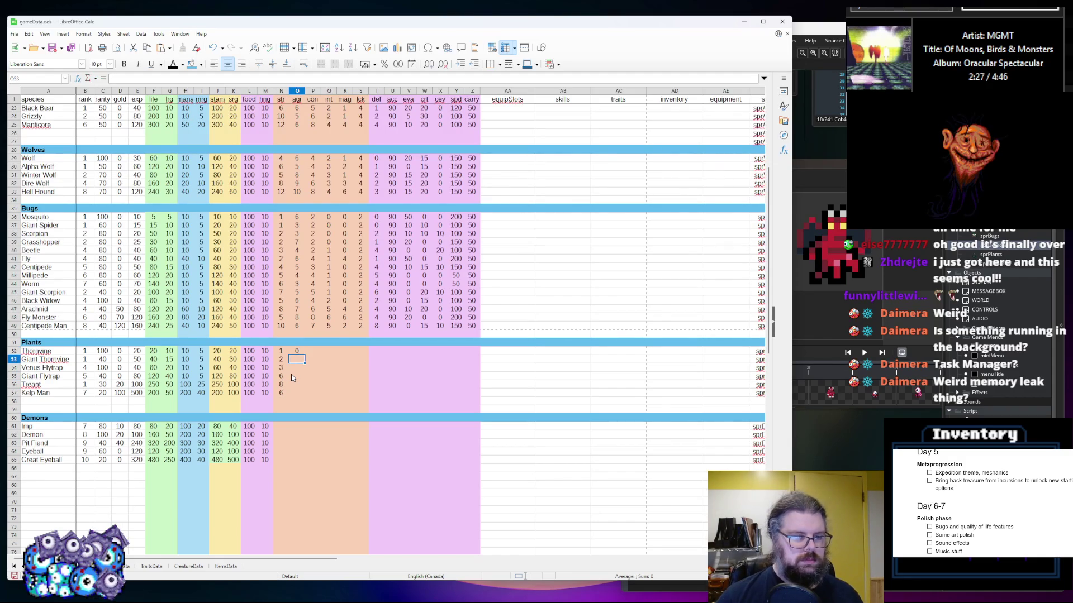
pyautogui.write('0')
pyautogui.press('Return')
pyautogui.write('2')
pyautogui.press('Return')
pyautogui.write('3')
pyautogui.press('Return')
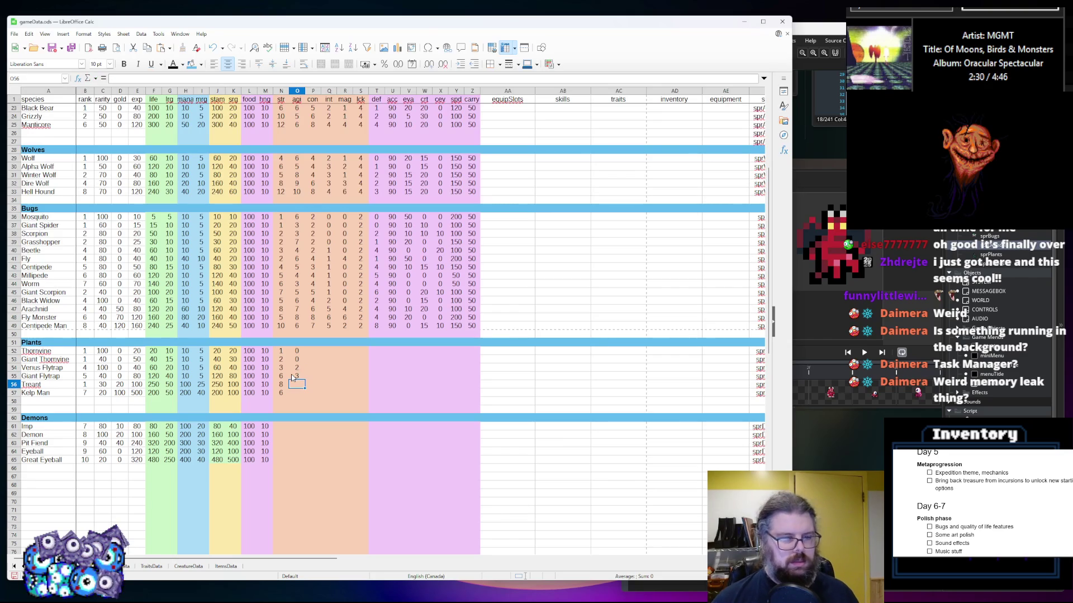
pyautogui.write('1')
pyautogui.press('Return')
pyautogui.write('4')
pyautogui.press('Right')
# Enter Plants con values: 2, 2, 2, 2, 4, 3
pyautogui.press('Up')
pyautogui.press('Up')
pyautogui.press('Up')
pyautogui.press('Up')
pyautogui.press('Up')
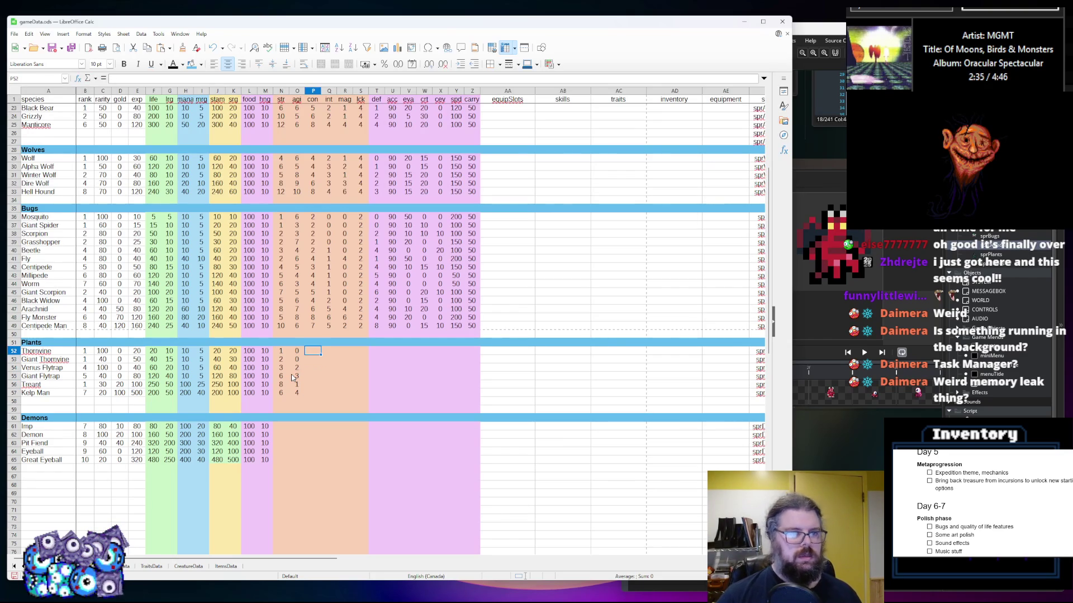
pyautogui.write('2')
pyautogui.press('Return')
pyautogui.press('Return')
pyautogui.press('Up')
pyautogui.write('2')
pyautogui.press('Return')
pyautogui.write('2')
pyautogui.press('Return')
pyautogui.write('2')
pyautogui.press('Return')
pyautogui.write('4')
pyautogui.press('Return')
pyautogui.write('3')
pyautogui.press('Tab')
pyautogui.press('Up')
pyautogui.press('Up')
pyautogui.press('Up')
# Enter Plants int values: 0, 0, 0, 0, 8, 4
pyautogui.write('0')
pyautogui.press('Return')
pyautogui.write('0')
pyautogui.press('Return')
pyautogui.write('0')
pyautogui.press('Return')
pyautogui.write('0')
pyautogui.press('Return')
pyautogui.write('8')
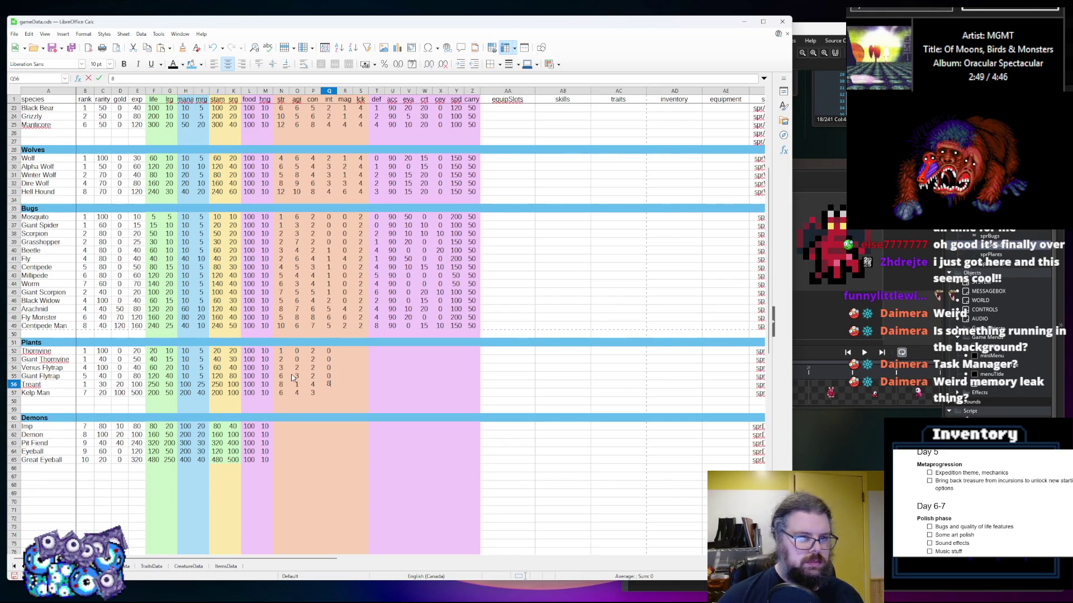
pyautogui.press('Return')
pyautogui.write('5')
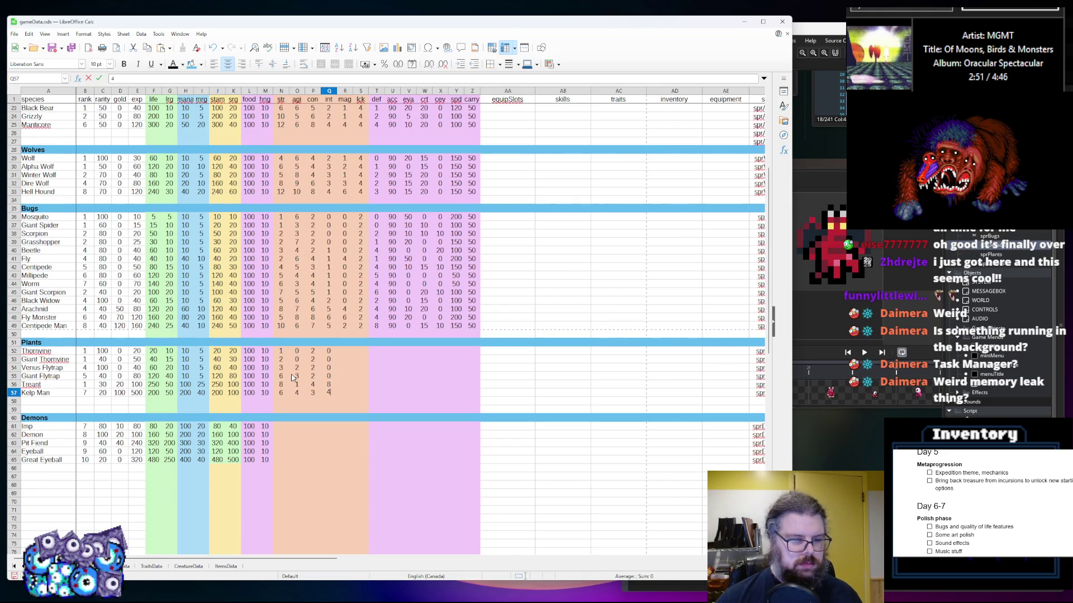
pyautogui.press('Tab')
# Enter Plants mag values: 0, 0, 0, 0, 12 for Treant, 4 for Kelp Man
pyautogui.press('Up')
pyautogui.press('Up')
pyautogui.press('Up')
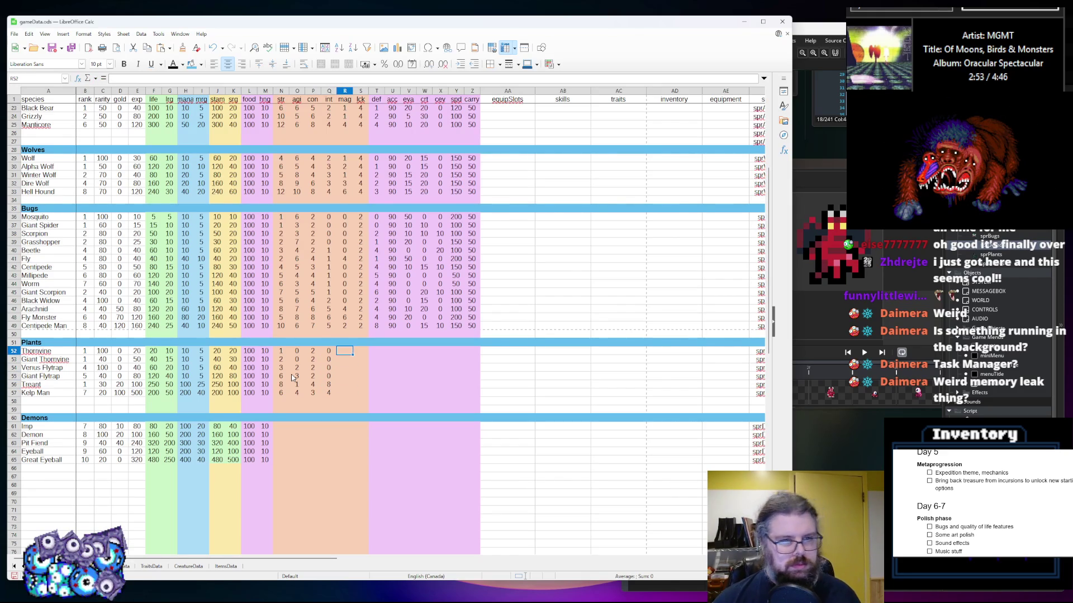
pyautogui.write('0')
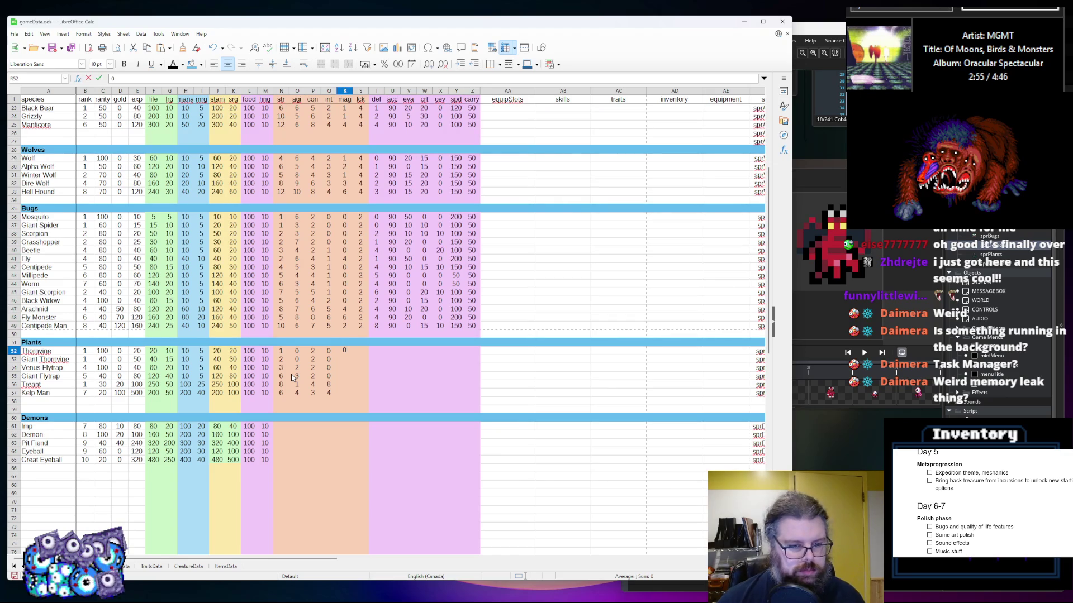
pyautogui.press('Return')
pyautogui.write('0')
pyautogui.press('Return')
pyautogui.write('0')
pyautogui.press('Return')
pyautogui.write('0')
pyautogui.press('Return')
pyautogui.write('12')
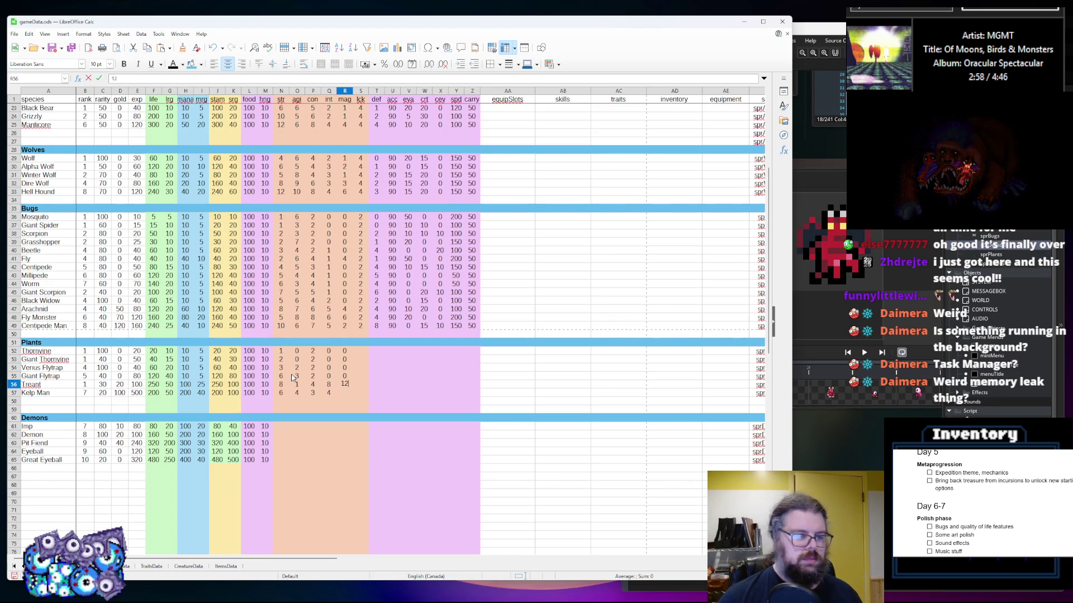
pyautogui.press('Return')
pyautogui.write('4')
pyautogui.press('Tab')
pyautogui.press('Up')
pyautogui.press('Up')
pyautogui.press('Up')
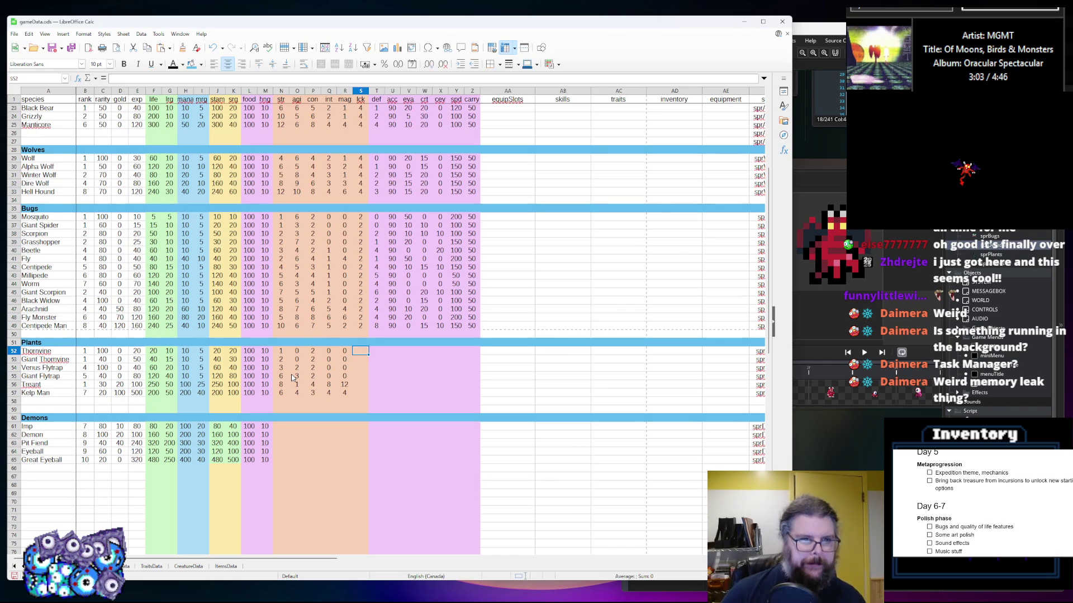
# Enter the Plants lck values: 0 for the first four creatures, Treant 8, Kelp Man 4
pyautogui.write('0')
pyautogui.press('Return')
pyautogui.write('0')
pyautogui.press('Return')
pyautogui.write('0')
pyautogui.press('Return')
pyautogui.write('0')
pyautogui.press('Return')
pyautogui.write('8')
pyautogui.press('Return')
pyautogui.write('4')
pyautogui.press('Tab')
# Enter the Plants def values: 0 for the first four, then Treant's and Kelp Man's
pyautogui.press('Up')
pyautogui.press('Up')
pyautogui.press('Up')
pyautogui.write('0')
pyautogui.press('Return')
pyautogui.write('0')
pyautogui.press('Return')
pyautogui.write('0')
pyautogui.press('Return')
pyautogui.write('0')
pyautogui.press('Return')
pyautogui.write('7')
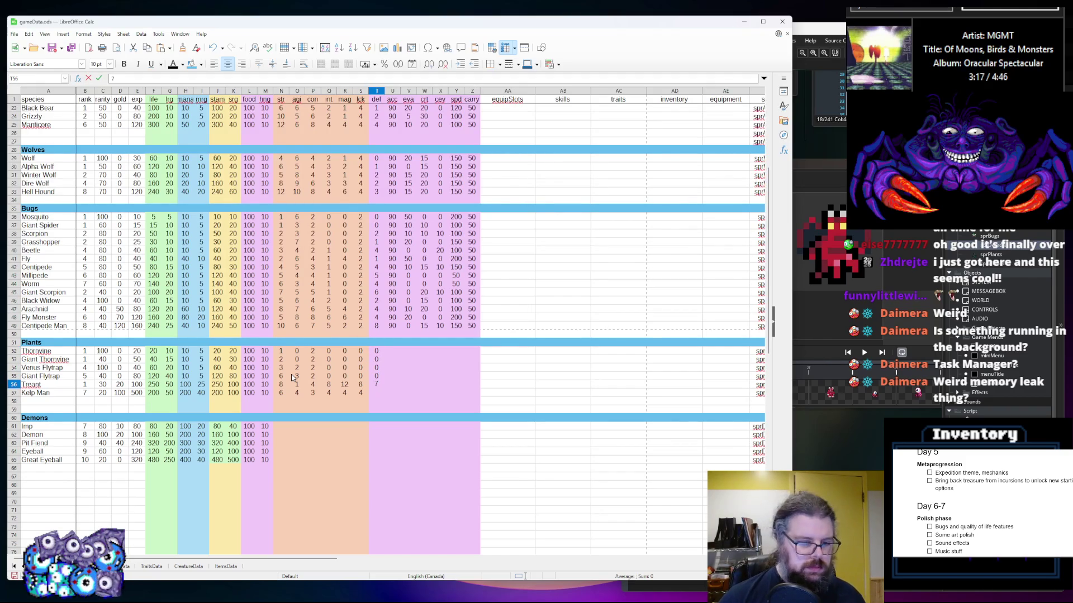
pyautogui.press('Return')
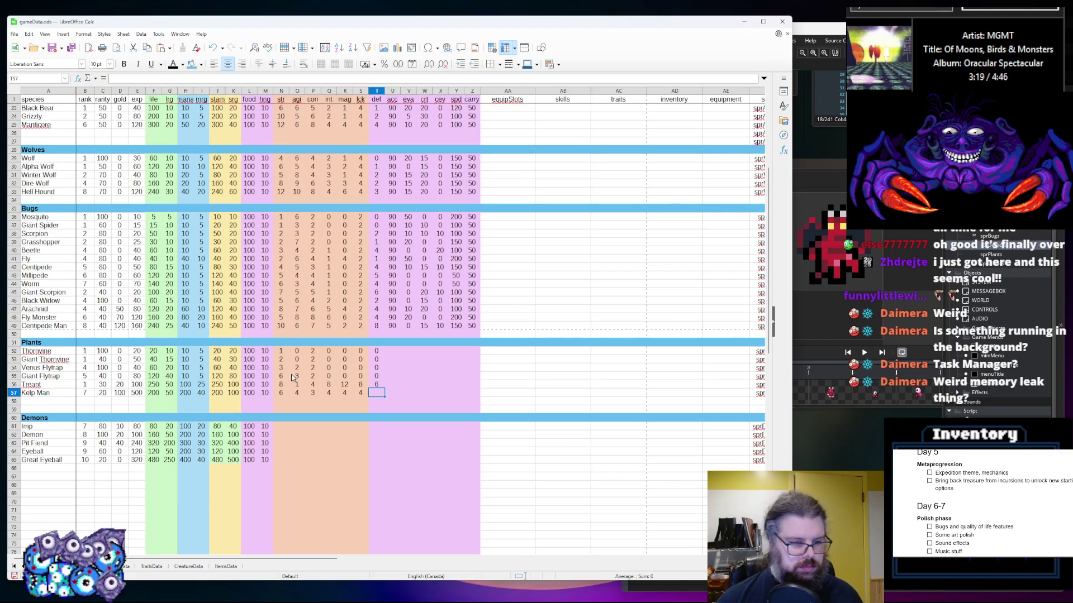
pyautogui.write('0')
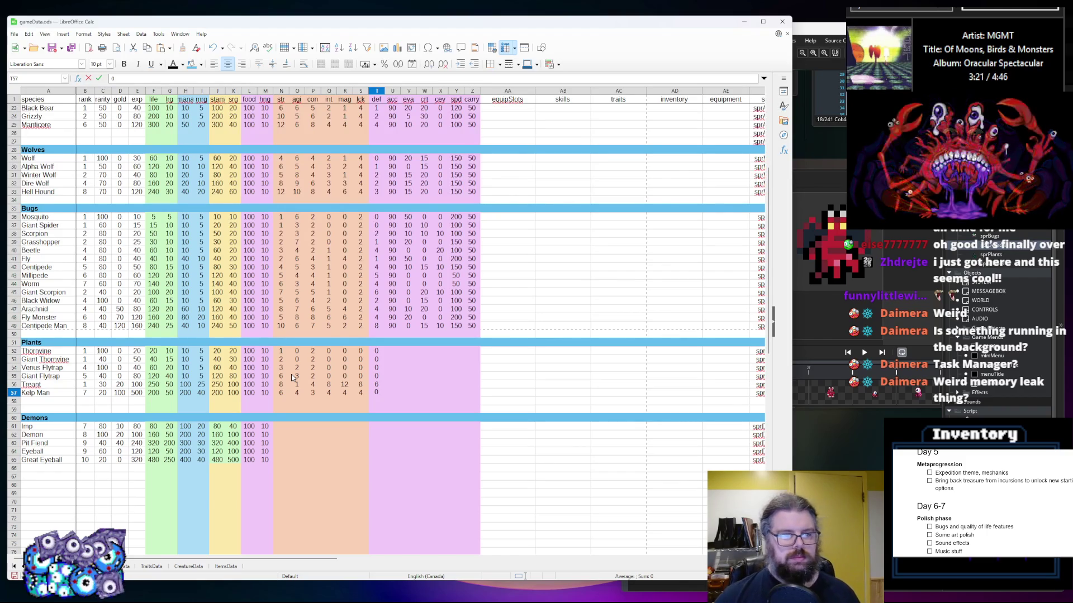
# Copy the Bugs acc value of 90 into all six Plants acc cells
pyautogui.moveTo(393, 329); pyautogui.dragTo(393, 301)
pyautogui.hotkey('ctrl', 'c')
pyautogui.click(391, 352)
pyautogui.hotkey('ctrl', 'v')
pyautogui.moveTo(393, 368); pyautogui.dragTo(392, 376)
pyautogui.hotkey('ctrl', 'c')
pyautogui.click(395, 385)
pyautogui.hotkey('ctrl', 'v')
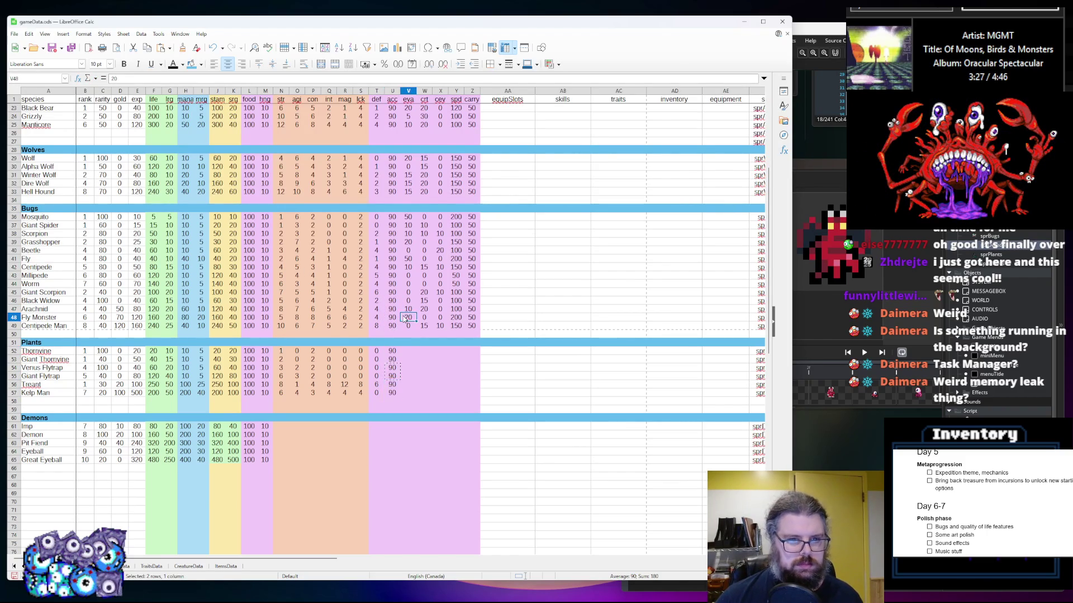
# Fill the Plants eva, crt and cev columns with zeros
pyautogui.click(402, 361)
pyautogui.click(405, 354)
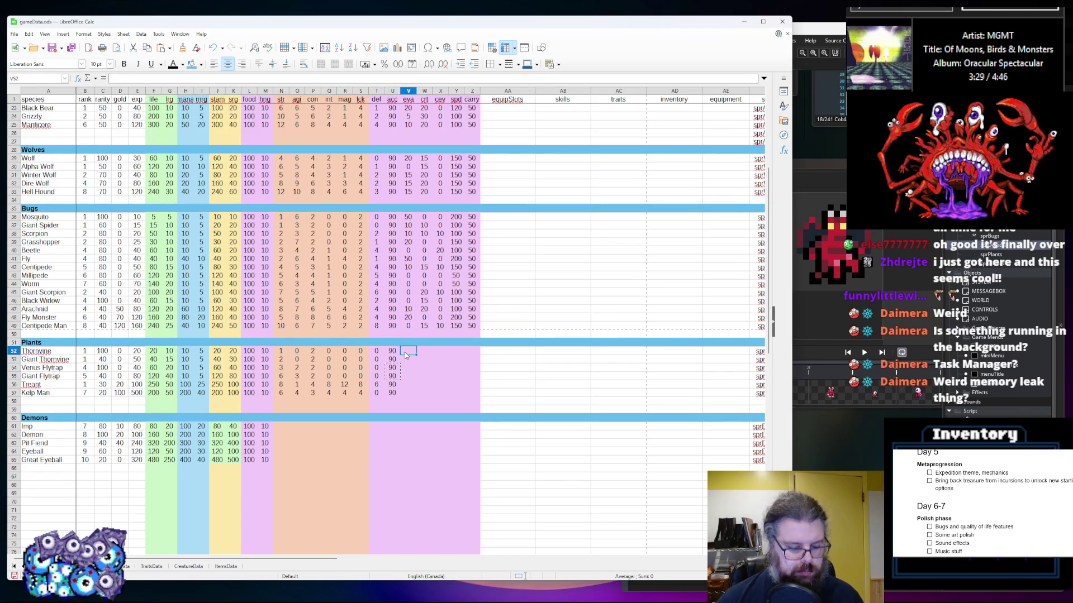
pyautogui.write('0')
pyautogui.press('Return')
pyautogui.write('0')
pyautogui.press('Return')
pyautogui.write('0 0 0 0')
pyautogui.press('Tab')
pyautogui.press('Up')
pyautogui.press('Up')
pyautogui.press('Up')
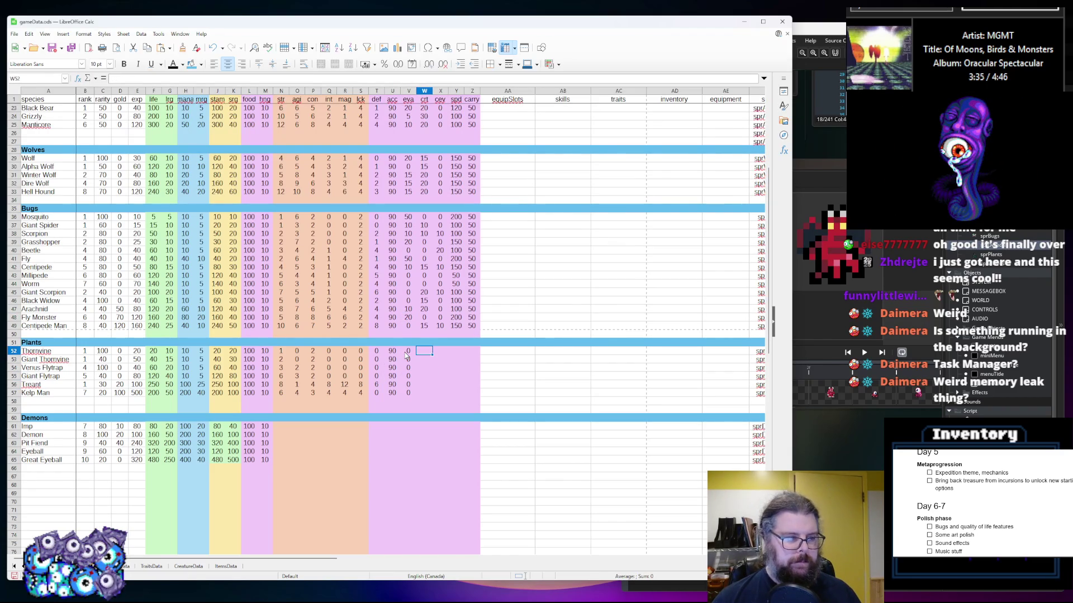
pyautogui.write('0 0 0 0 0')
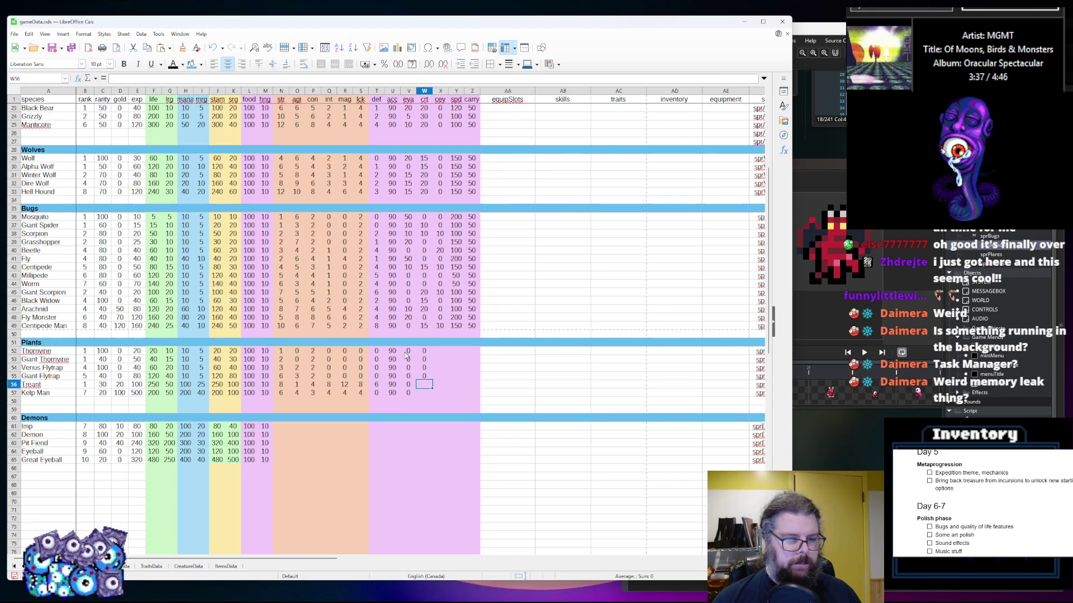
pyautogui.press('Tab')
pyautogui.press('Up')
pyautogui.press('Up')
pyautogui.press('Up')
pyautogui.write('0 0 0 0 0 0')
pyautogui.press('Up')
# Enter Plants spd: 50 for the first four, Treant 25, Kelp Man 200
pyautogui.press('Tab')
pyautogui.press('Up')
pyautogui.press('Up')
pyautogui.press('Up')
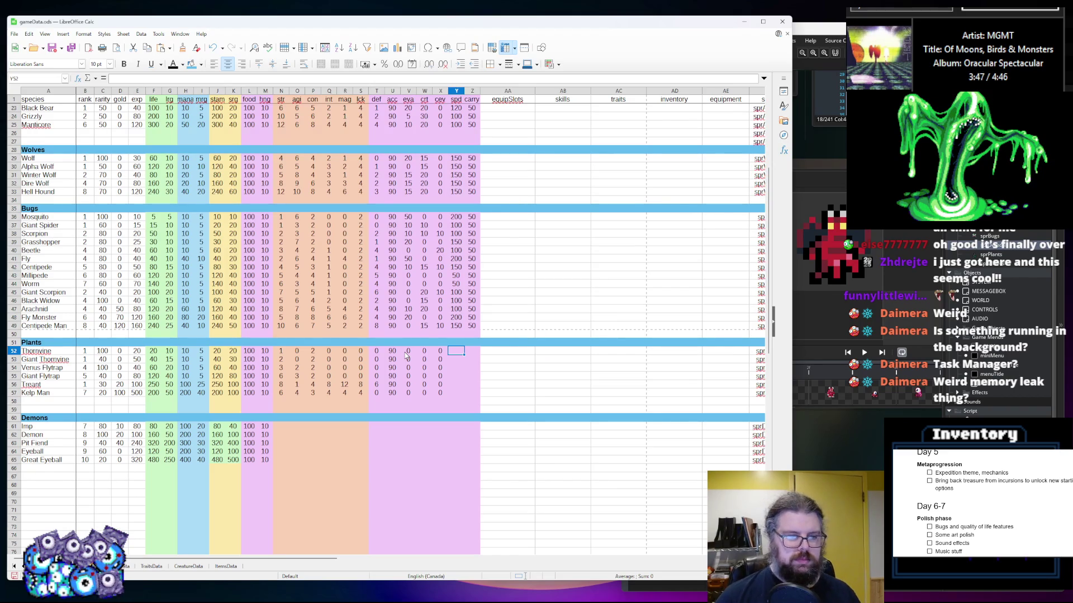
pyautogui.write('50')
pyautogui.press('Return')
pyautogui.write('50')
pyautogui.press('Return')
pyautogui.write('50')
pyautogui.press('Return')
pyautogui.write('50')
pyautogui.press('Return')
pyautogui.write('25')
pyautogui.press('Return')
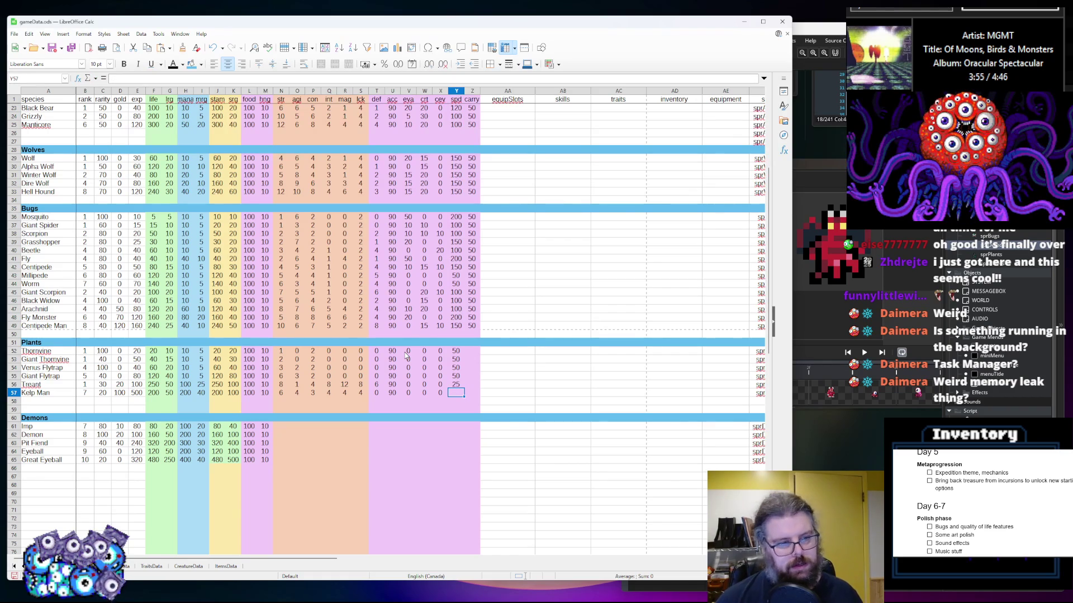
pyautogui.write('100')
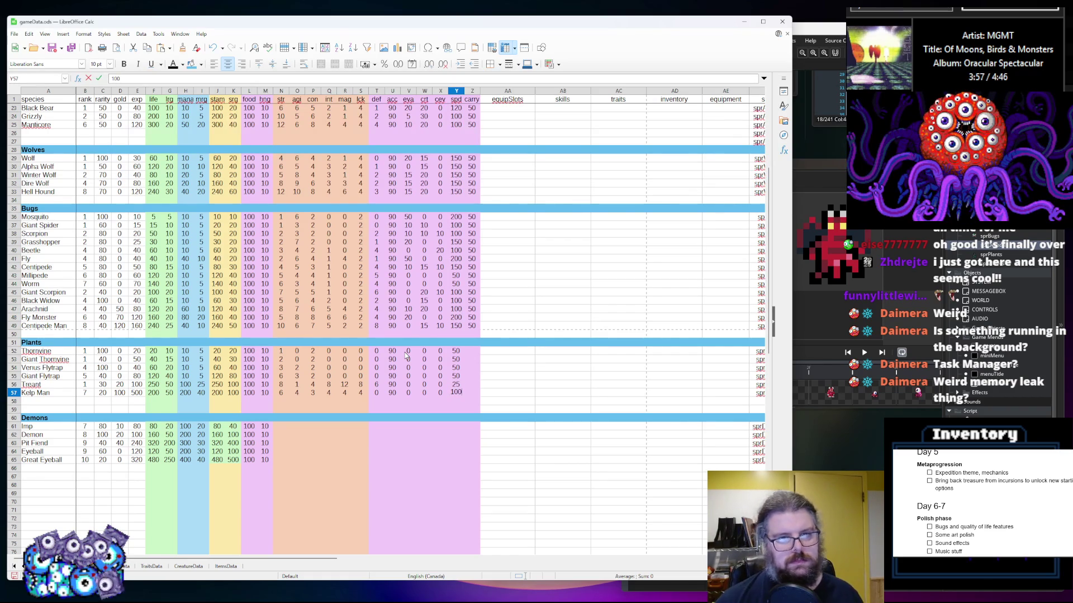
pyautogui.press('BackSpace')
pyautogui.press('Tab')
# Enter Plants carry: 50 for each creature except Treant at 100
pyautogui.press('Up')
pyautogui.press('Up')
pyautogui.press('Up')
pyautogui.write('50')
pyautogui.press('Return')
pyautogui.write('5')
pyautogui.press('Return')
pyautogui.write('5')
pyautogui.press('Return')
pyautogui.write('50')
pyautogui.press('Return')
pyautogui.write('1')
pyautogui.press('Return')
pyautogui.write('50')
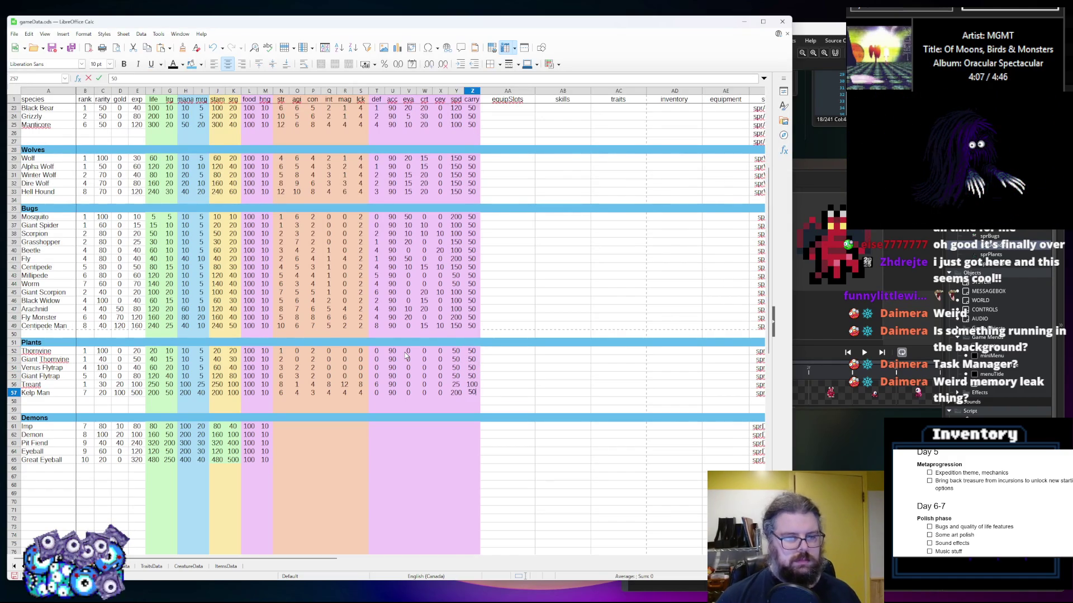
pyautogui.press('Tab')
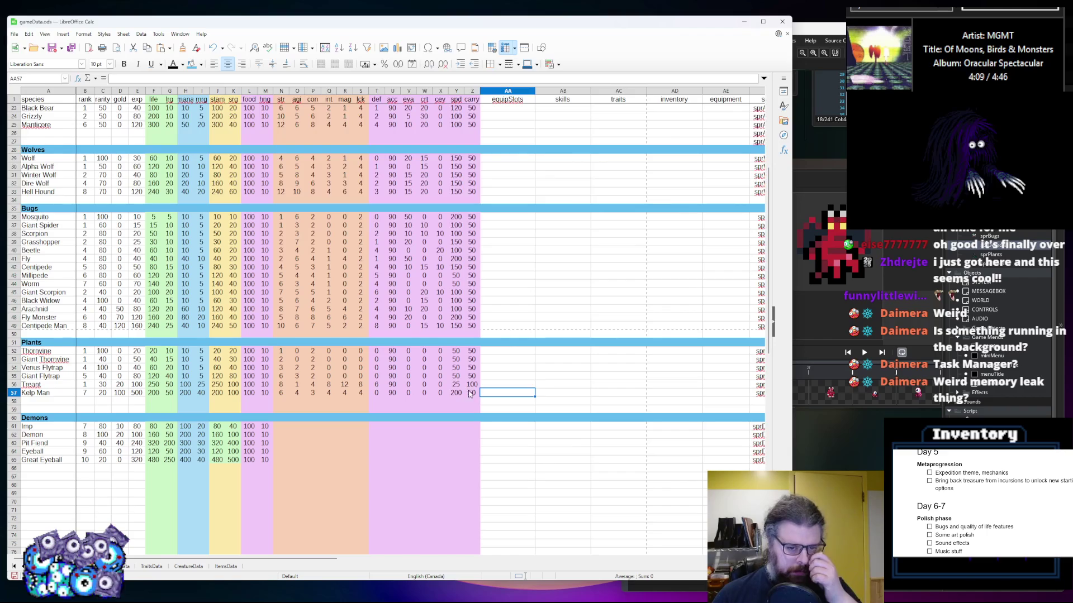
pyautogui.click(474, 392)
pyautogui.scroll(-2, 345, 425)
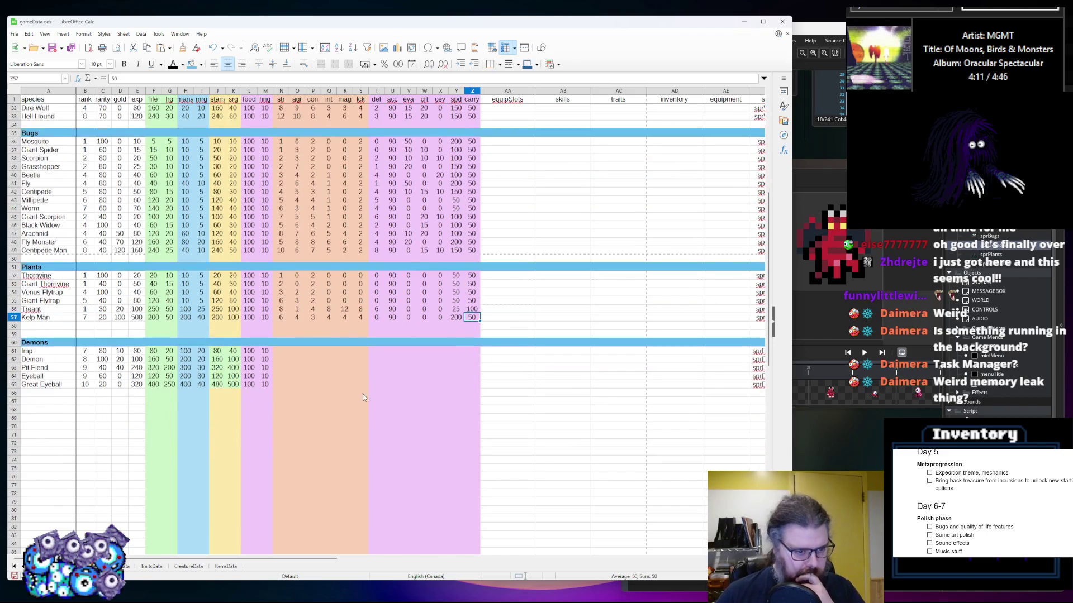
# Type str values down the Demons column from Imp to Great Eyeball
pyautogui.click(276, 375)
pyautogui.write('8')
pyautogui.press('BackSpace')
pyautogui.write('5')
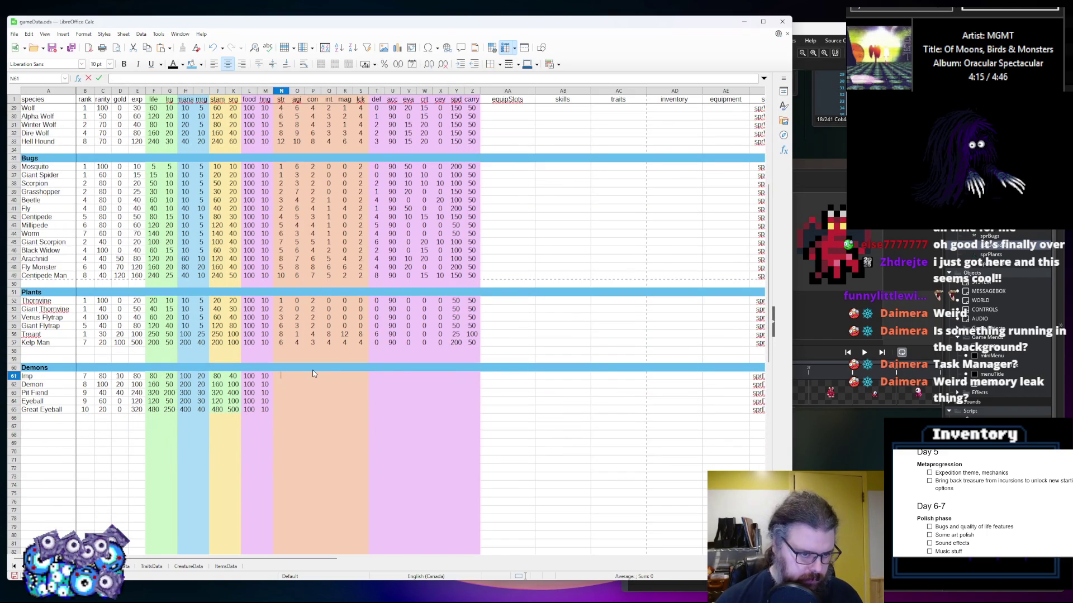
pyautogui.write('6')
pyautogui.press('Return')
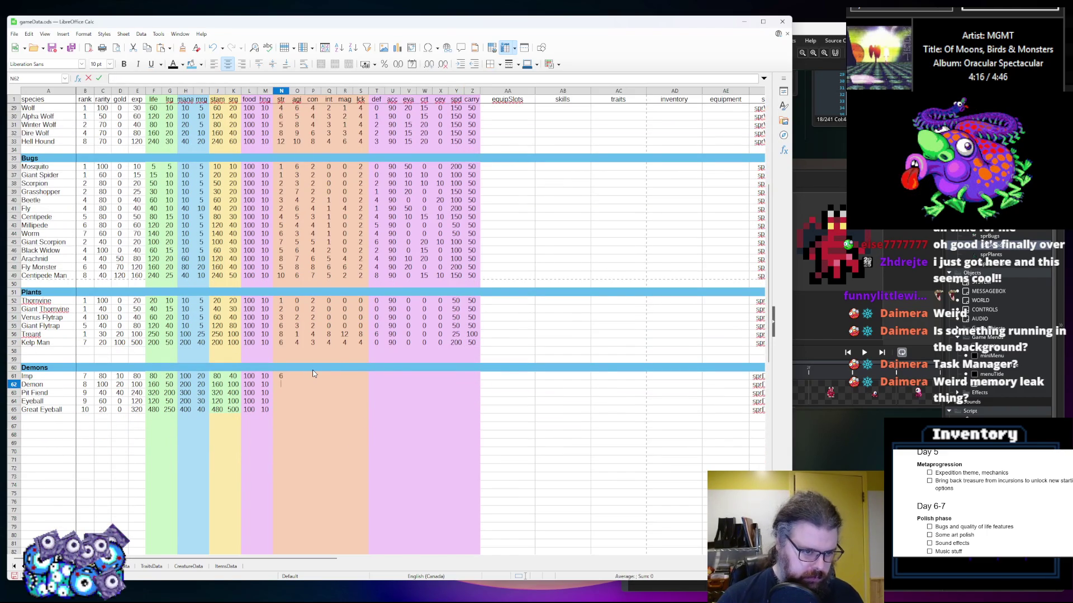
pyautogui.write('8')
pyautogui.press('Return')
pyautogui.write('12')
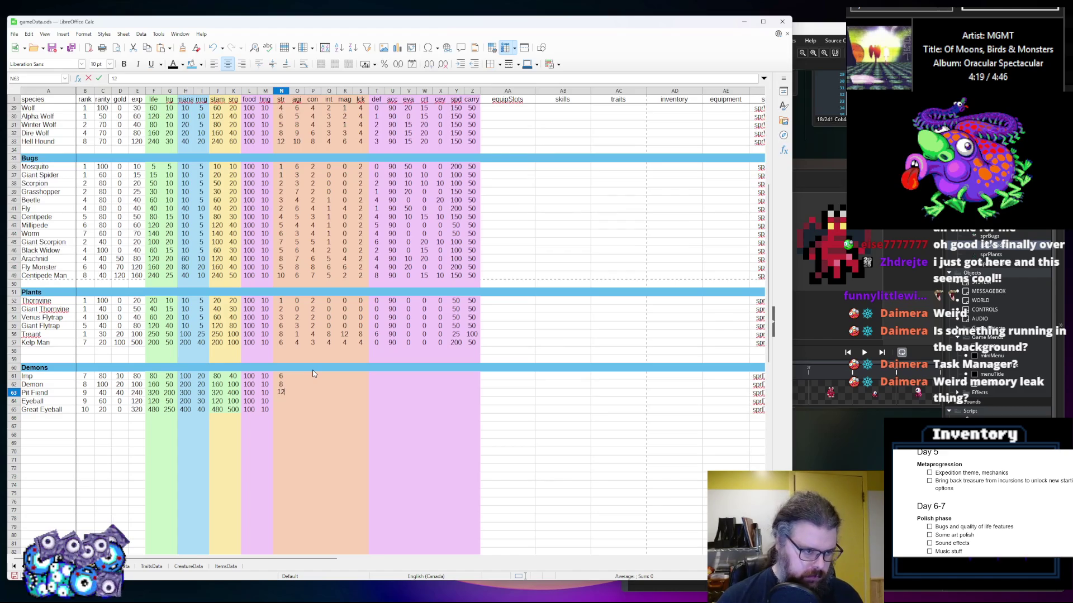
pyautogui.press('Return')
pyautogui.write('10')
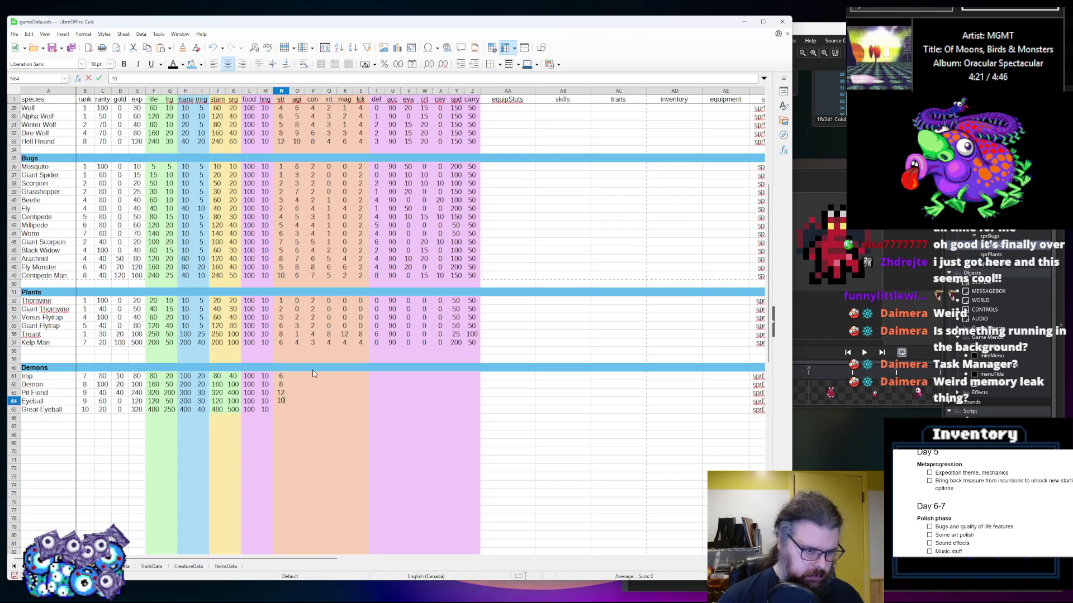
pyautogui.press('Return')
pyautogui.write('14')
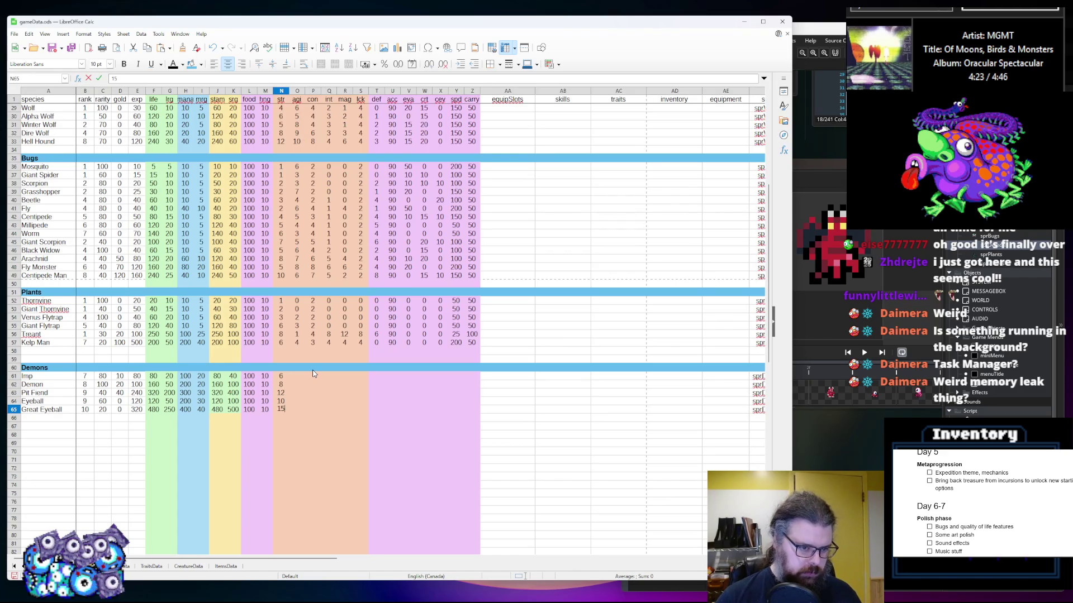
pyautogui.press('Tab')
# Give Great Eyeball and Eyeball agi 12, and correct their str to 8 and 4
pyautogui.write('12')
pyautogui.press('Up')
pyautogui.write('12')
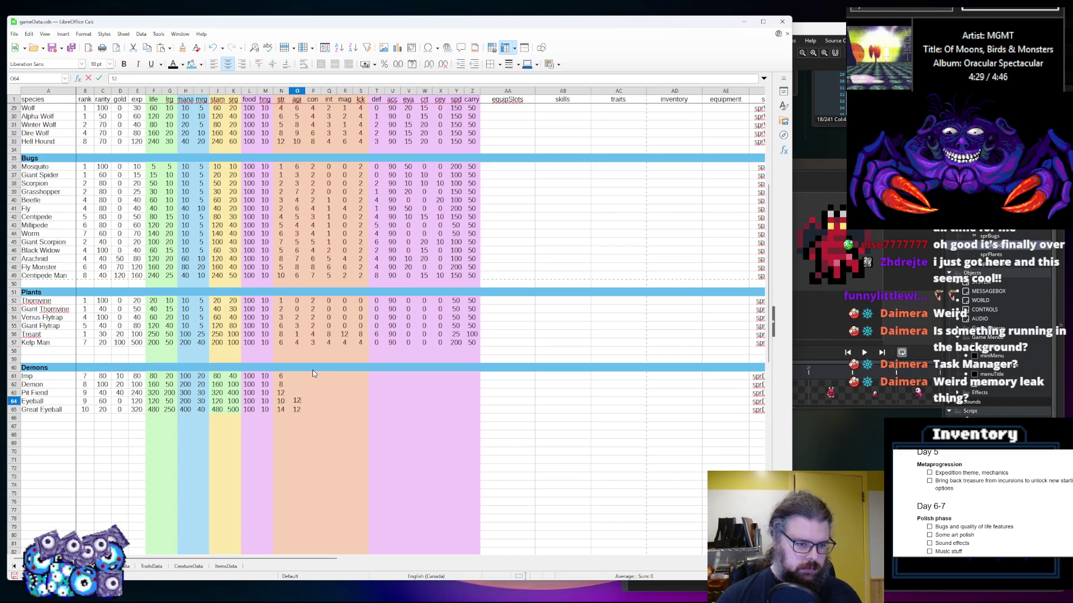
pyautogui.hotkey('shift', 'Tab')
pyautogui.press('Down')
pyautogui.write('8')
pyautogui.press('Up')
pyautogui.write('5')
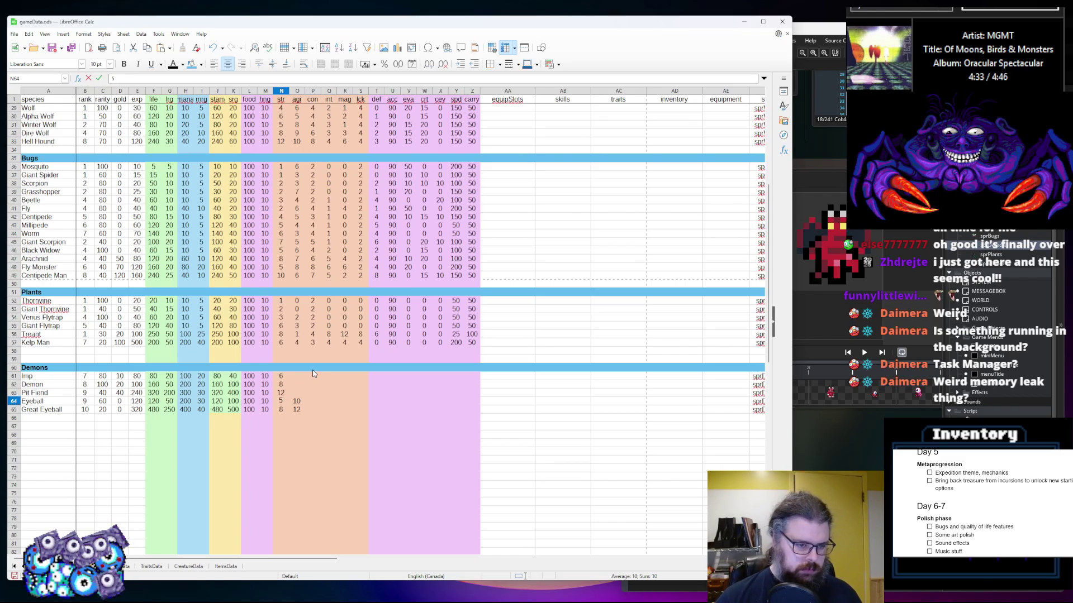
pyautogui.press('Return')
# Fill in the agi values for Imp and Demon, correcting Demon's agi to 7
pyautogui.press('Up')
pyautogui.press('Up')
pyautogui.press('Right')
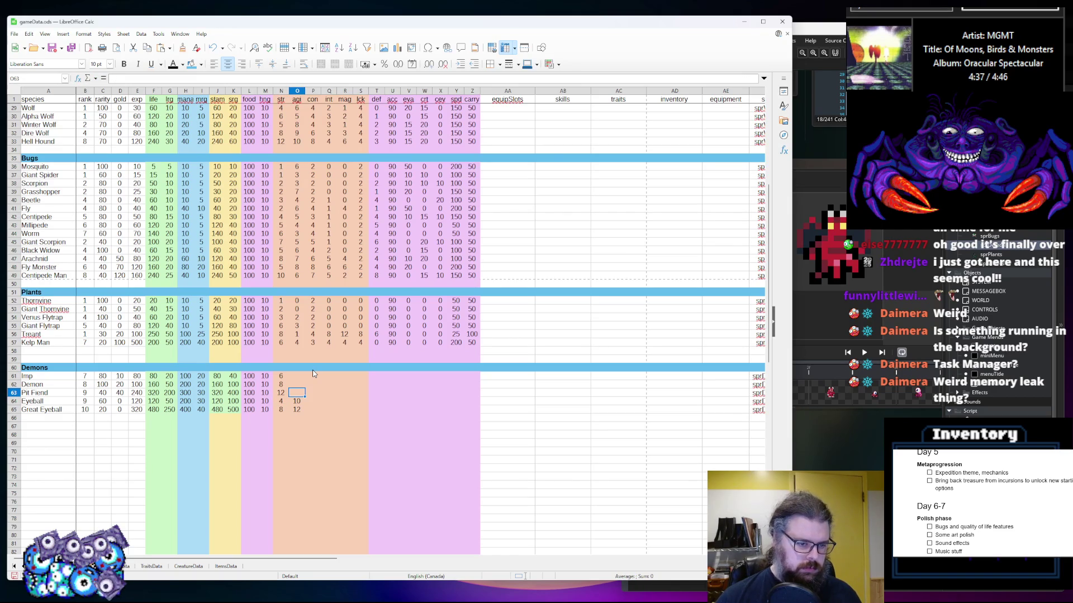
pyautogui.press('Up')
pyautogui.press('Up')
pyautogui.write('4')
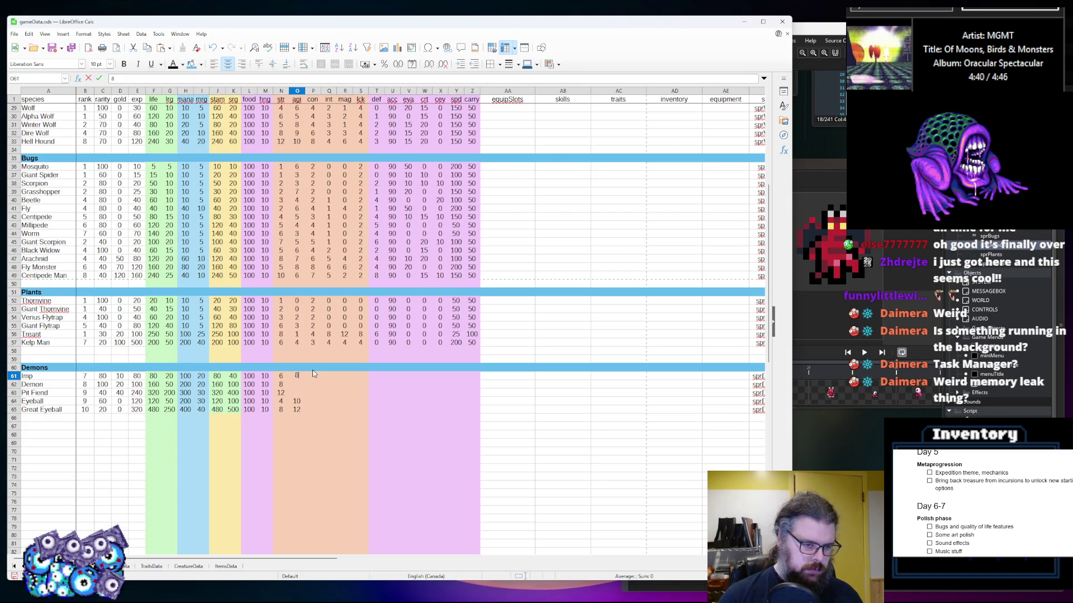
pyautogui.press('Return')
pyautogui.write('6')
pyautogui.press('Return')
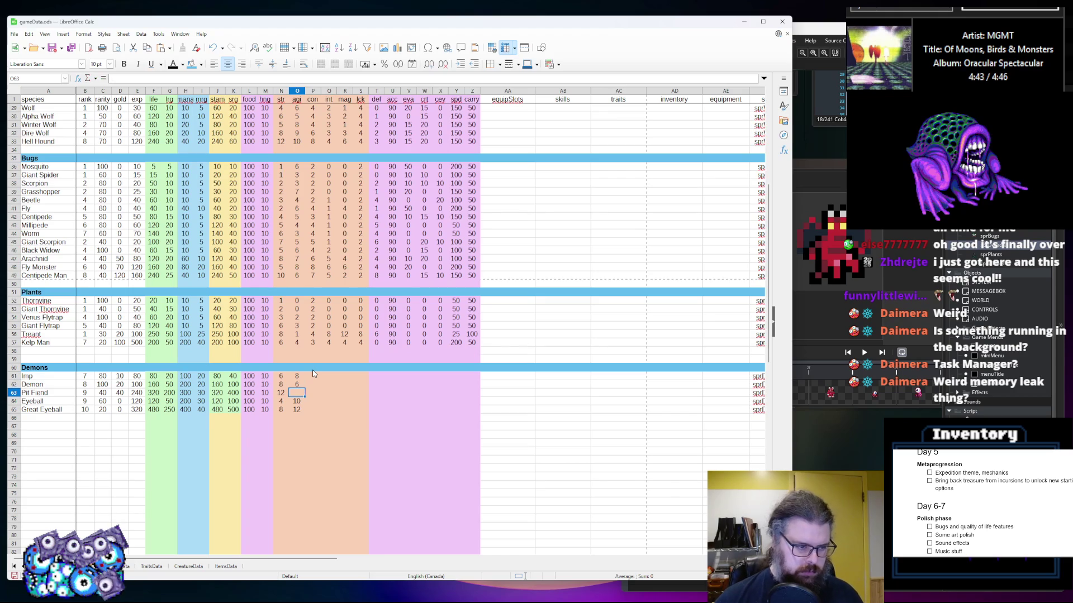
pyautogui.press('Up')
pyautogui.write('7')
pyautogui.press('Return')
pyautogui.write('6')
pyautogui.click(313, 374)
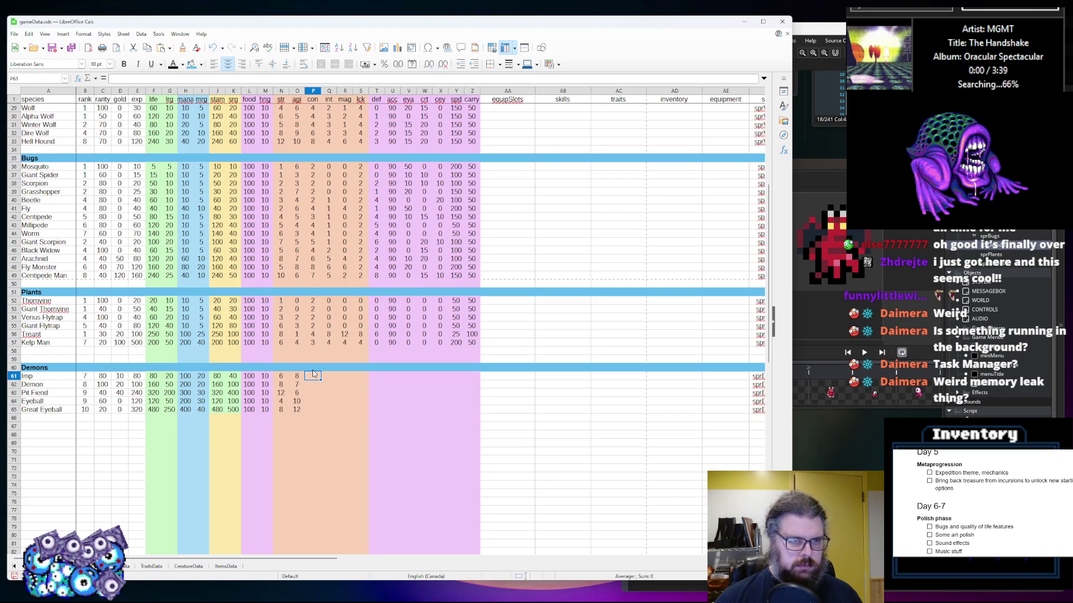
# Enter the Demons con values, starting with Imp 8 and Demon 7
pyautogui.write('8')
pyautogui.press('Return')
pyautogui.write('7')
pyautogui.press('Return')
pyautogui.write('78')
pyautogui.press('Return')
pyautogui.write('4')
pyautogui.press('Return')
pyautogui.write('4')
pyautogui.press('Up')
pyautogui.press('Up')
pyautogui.press('Up')
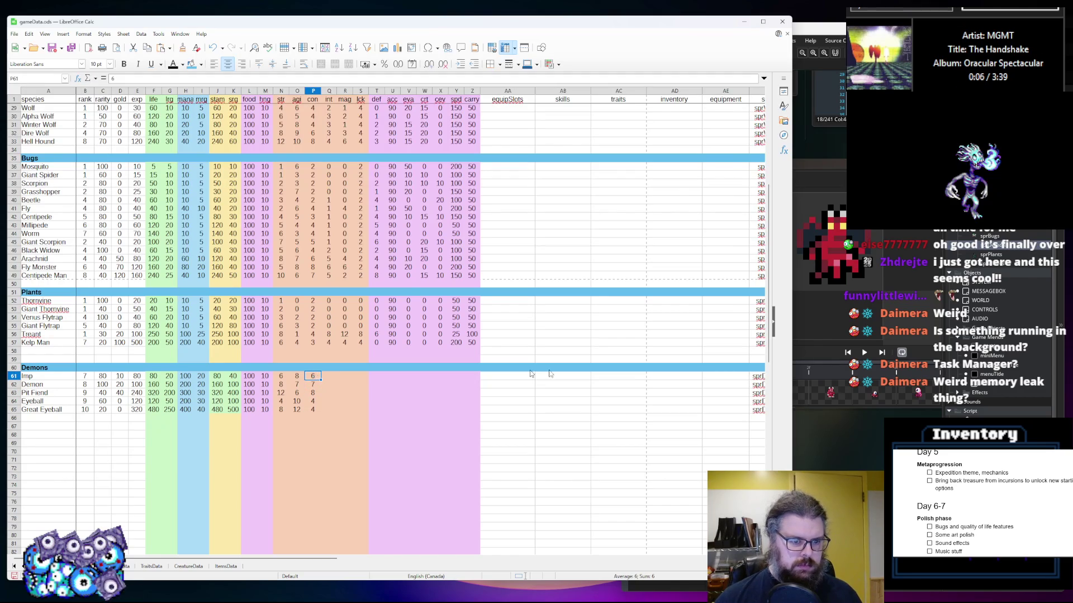
# Fill the Demons int column: Imp 6, Demon 7, Pit Fiend 8, then the eyeballs
pyautogui.press('Right')
pyautogui.write('6')
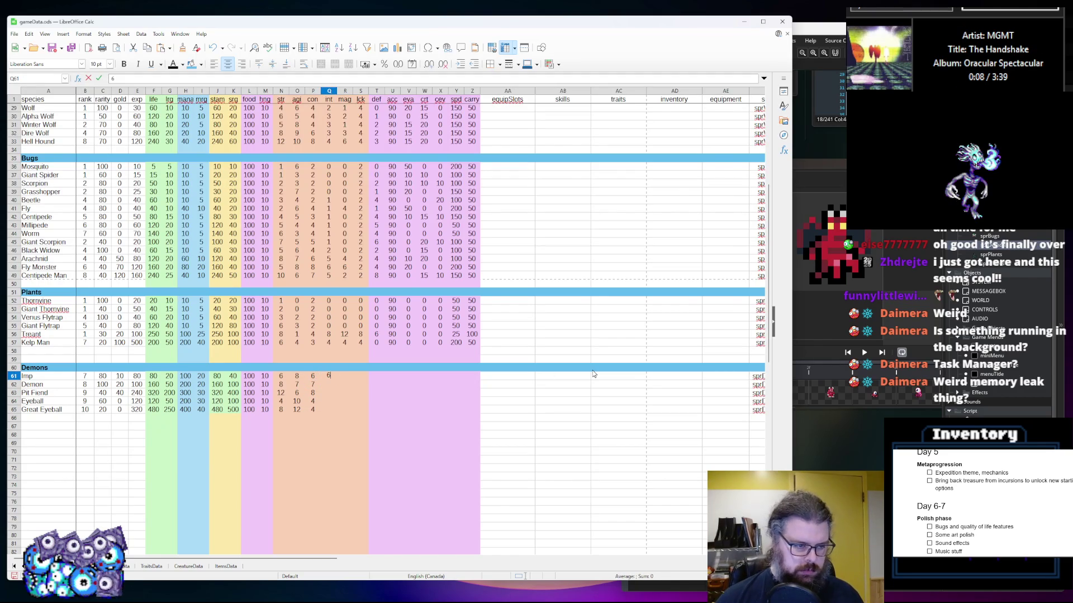
pyautogui.press('Return')
pyautogui.write('7')
pyautogui.press('Return')
pyautogui.write('8')
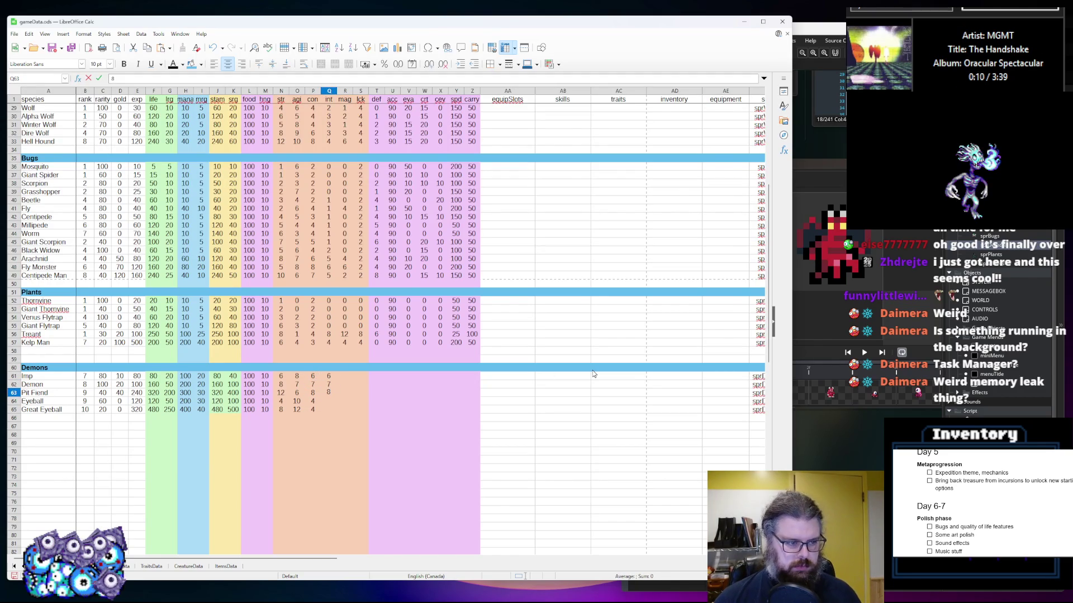
pyautogui.press('Return')
pyautogui.write('5')
pyautogui.write('46')
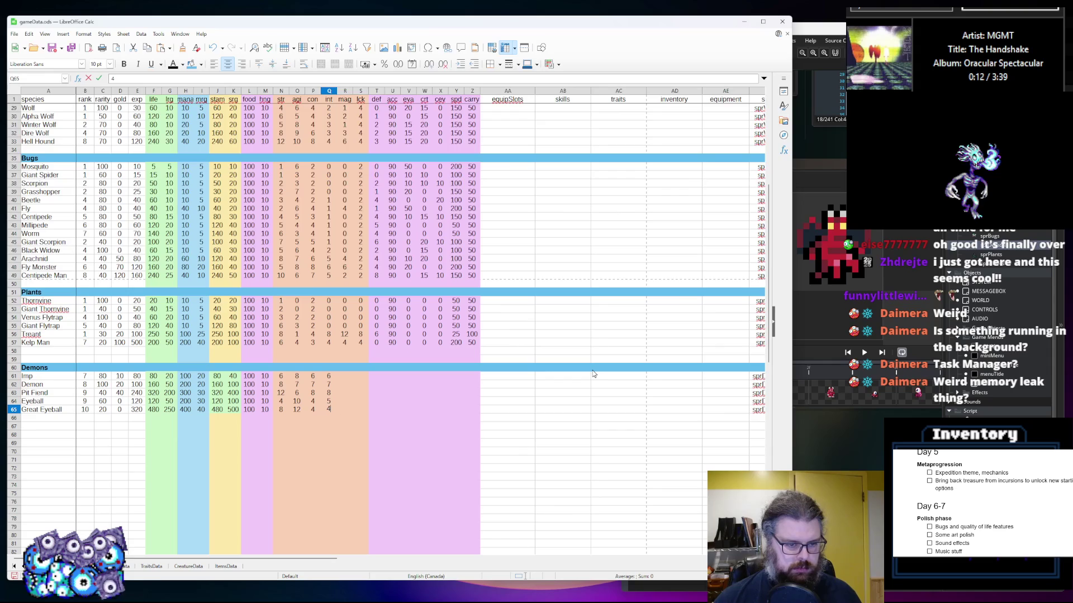
pyautogui.press('Tab')
pyautogui.press('Up')
pyautogui.press('Up')
pyautogui.press('Up')
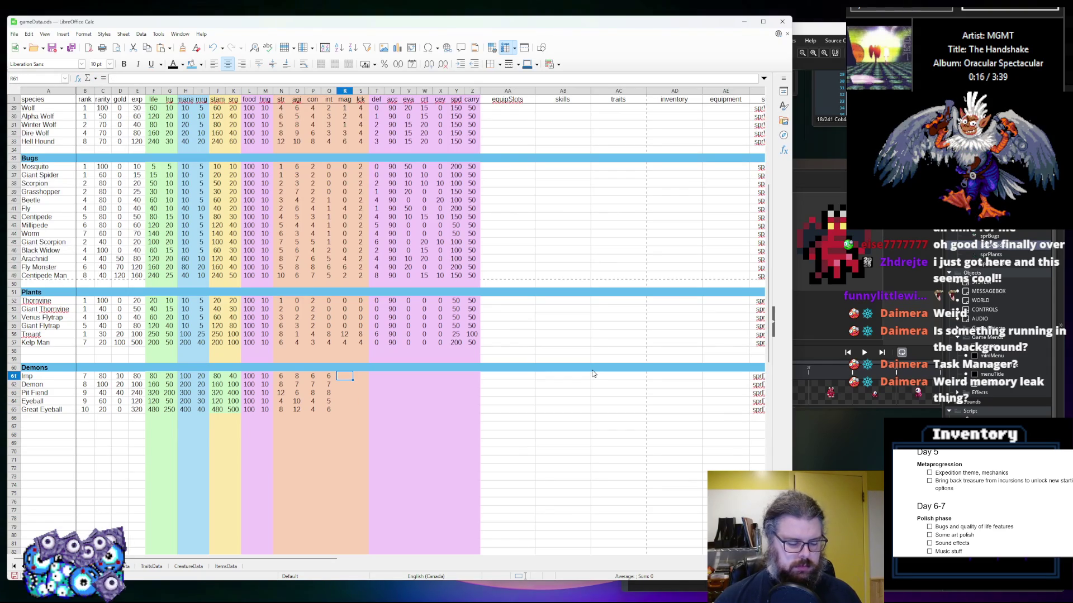
# Fill the Demons mag column with 6, 7, 8, 9 and 10
pyautogui.write('6')
pyautogui.press('Return')
pyautogui.write('7')
pyautogui.press('Return')
pyautogui.write('8')
pyautogui.press('Return')
pyautogui.write('9')
pyautogui.press('Return')
pyautogui.write('10')
pyautogui.press('Tab')
pyautogui.press('Up')
pyautogui.press('Up')
pyautogui.press('Up')
# Fill the Demons lck column with 4, 4, 5, 6 and 7
pyautogui.write('4')
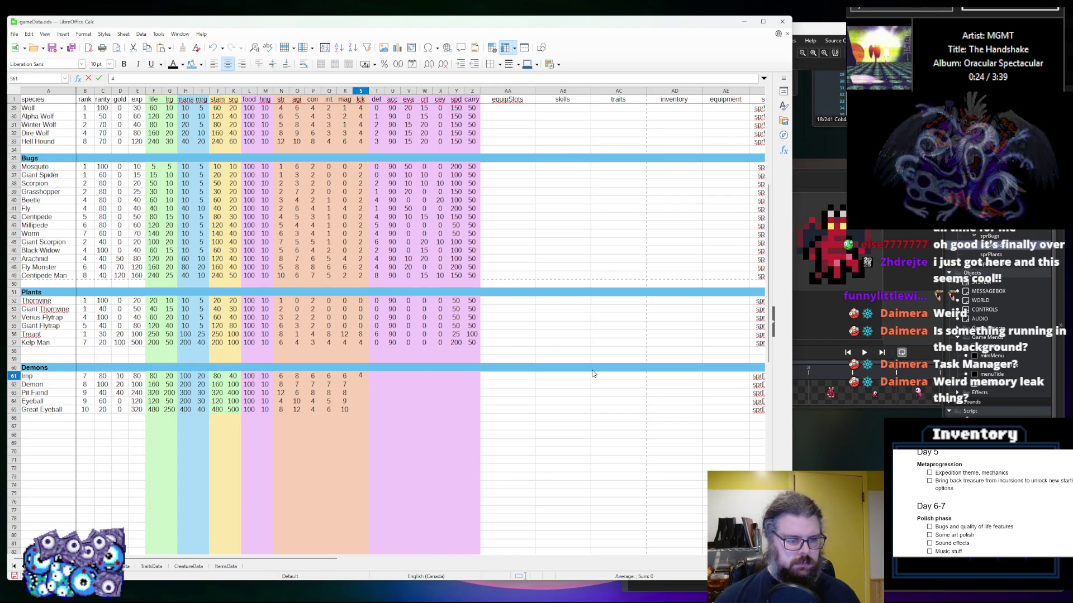
pyautogui.press('Return')
pyautogui.write('4')
pyautogui.press('Return')
pyautogui.write('5')
pyautogui.press('Return')
pyautogui.write('6')
pyautogui.press('Return')
pyautogui.write('7')
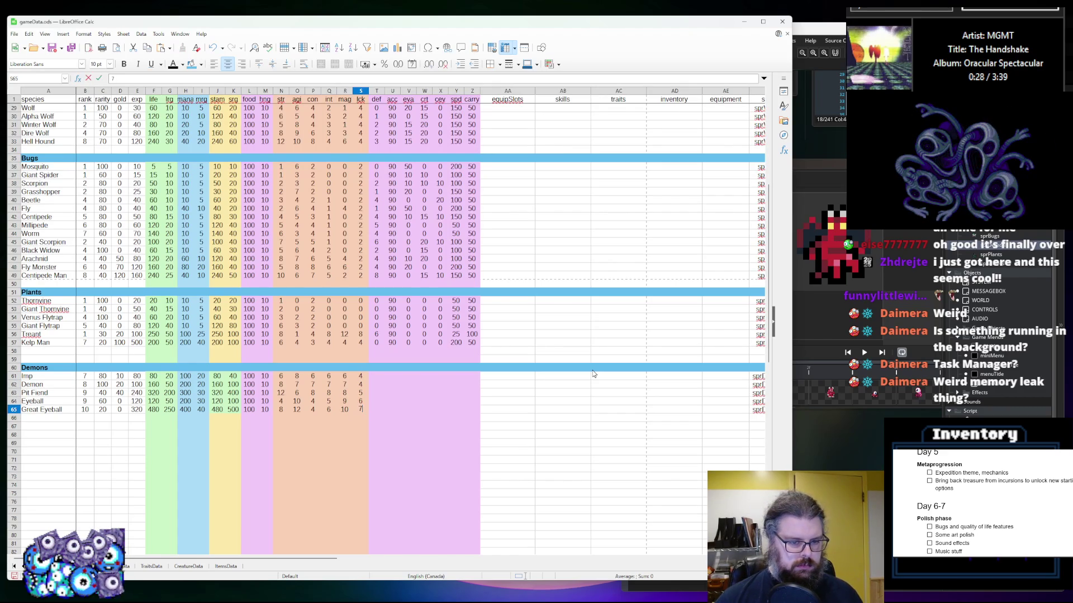
pyautogui.press('Tab')
pyautogui.press('Up')
pyautogui.press('Up')
pyautogui.press('Up')
# Enter the Demons def values 1, 2, 4, 0, 0, then correct them so Pit Fiend gets 6
pyautogui.press('Up')
pyautogui.write('1')
pyautogui.press('Return')
pyautogui.write('2')
pyautogui.press('Return')
pyautogui.write('4')
pyautogui.press('Return')
pyautogui.write('0')
pyautogui.press('Return')
pyautogui.write('0')
pyautogui.press('Up')
pyautogui.press('Up')
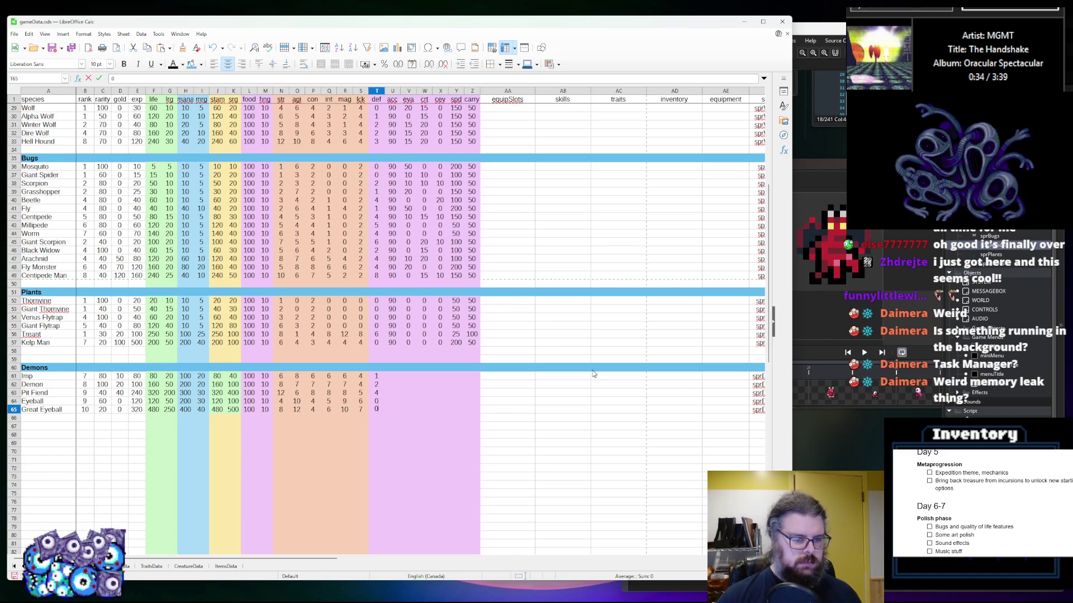
pyautogui.write('5')
pyautogui.write('6')
pyautogui.press('Up')
pyautogui.write('4')
pyautogui.press('Up')
pyautogui.write('2')
pyautogui.press('Right')
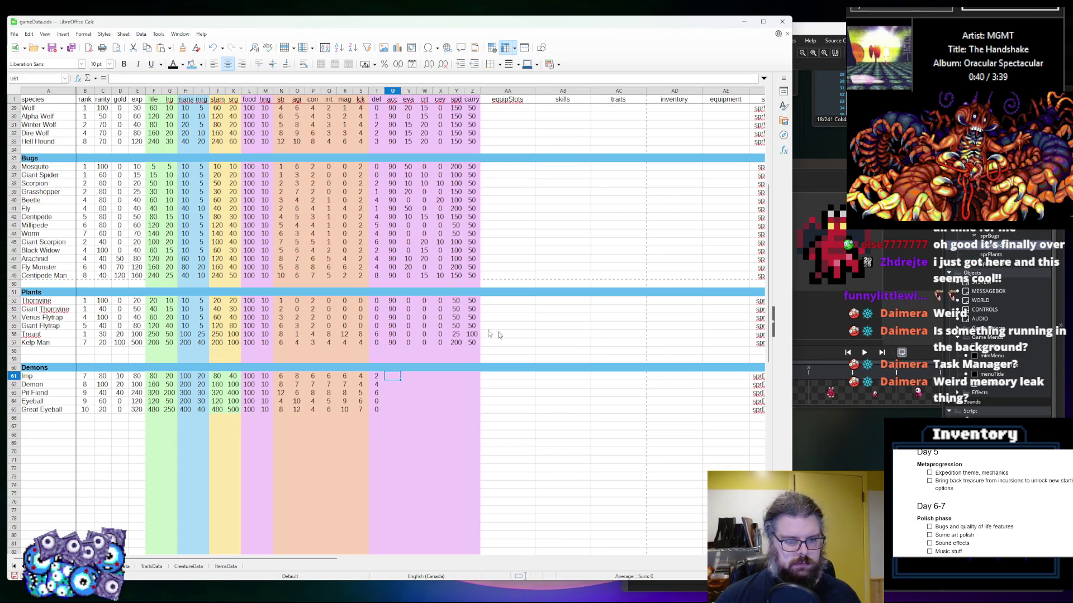
# Copy the Plants' acc value of 90 into all five Demons acc cells
pyautogui.moveTo(400, 341); pyautogui.dragTo(394, 318)
pyautogui.hotkey('ctrl', 'c')
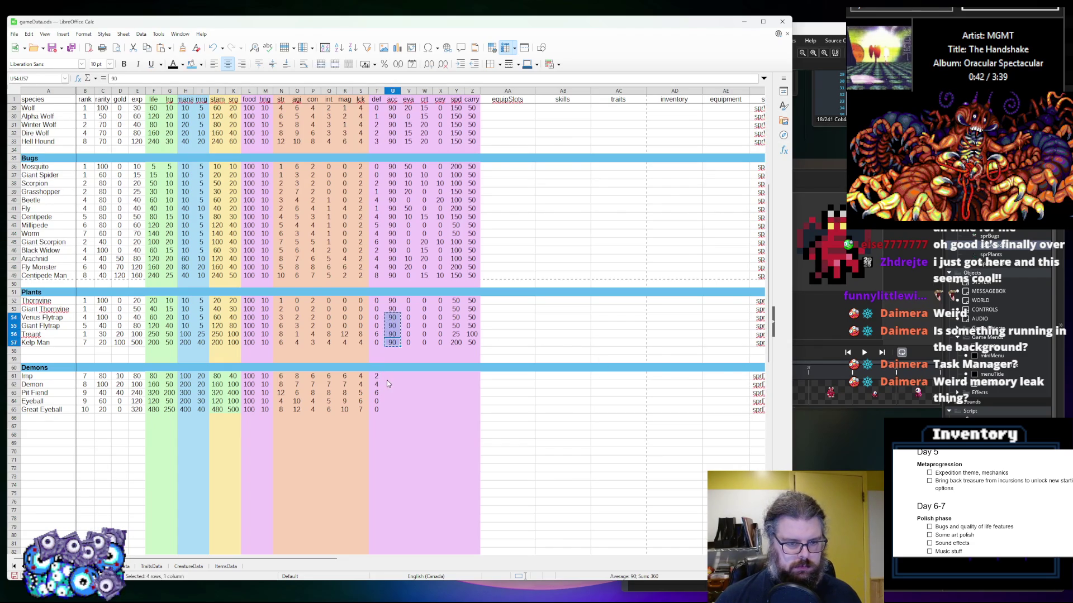
pyautogui.click(389, 385)
pyautogui.hotkey('ctrl', 'v')
pyautogui.click(389, 385)
pyautogui.hotkey('ctrl', 'c')
pyautogui.click(392, 376)
pyautogui.hotkey('ctrl', 'v')
# Fill the Demons eva column with 20, 0, 0, 10 and 0
pyautogui.click(405, 376)
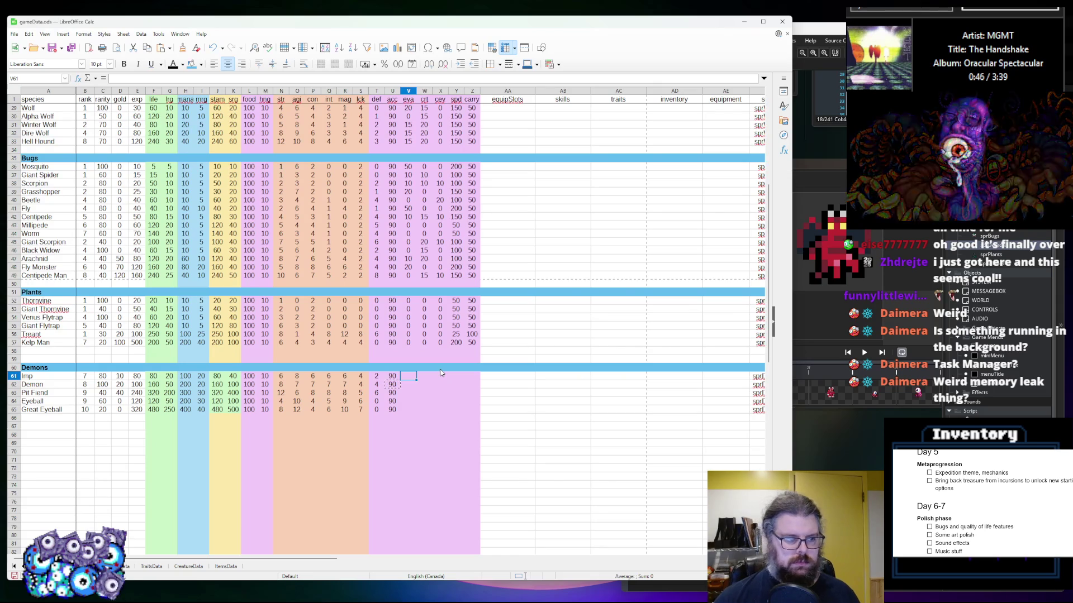
pyautogui.write('20')
pyautogui.press('Return')
pyautogui.write('0')
pyautogui.press('Return')
pyautogui.write('0')
pyautogui.press('Return')
pyautogui.write('10')
pyautogui.press('Return')
pyautogui.write('0')
pyautogui.press('Tab')
pyautogui.press('Up')
pyautogui.press('Up')
pyautogui.press('Up')
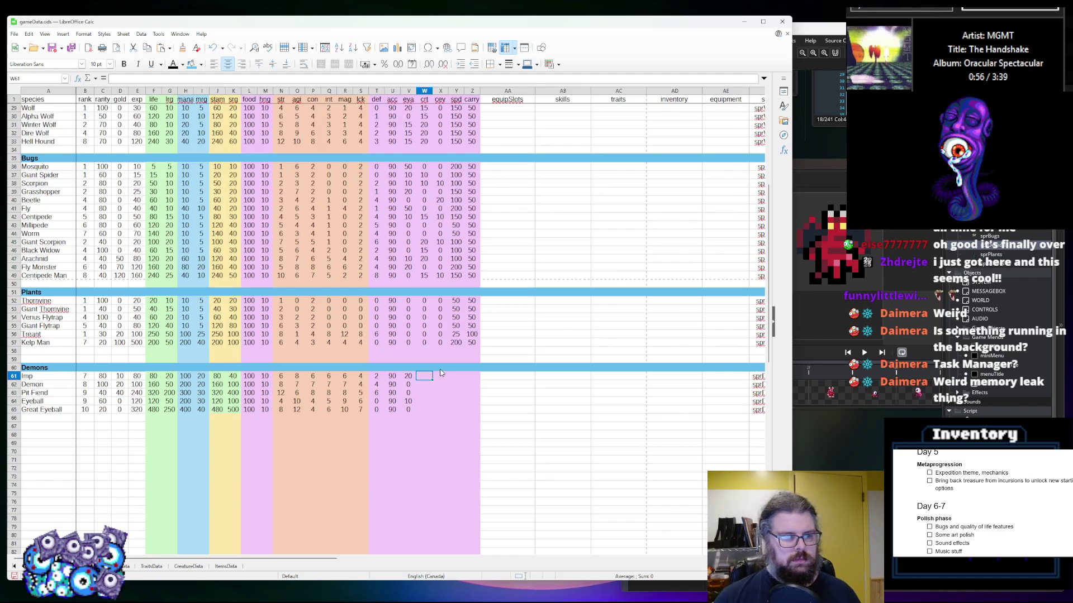
# Fill the Demons crt column with 10, 10, 10, 10 and 0
pyautogui.write('10')
pyautogui.press('Return')
pyautogui.write('10')
pyautogui.press('Return')
pyautogui.write('10')
pyautogui.press('Return')
pyautogui.write('10')
pyautogui.press('Return')
pyautogui.write('0')
pyautogui.press('Return')
# Set cev to 0 for all five Demons
pyautogui.press('Right')
pyautogui.press('Up')
pyautogui.press('Up')
pyautogui.press('Up')
pyautogui.press('Up')
pyautogui.press('Up')
pyautogui.write('0')
pyautogui.press('Return')
pyautogui.write('0')
pyautogui.press('Return')
pyautogui.write('0')
pyautogui.press('Return')
pyautogui.write('0')
pyautogui.press('Return')
pyautogui.write('0')
pyautogui.press('Right')
# Fill the Demons spd column with 150, 100, 100, 150 and 100
pyautogui.press('Up')
pyautogui.press('Up')
pyautogui.press('Up')
pyautogui.write('1')
pyautogui.press('Up')
pyautogui.write('1')
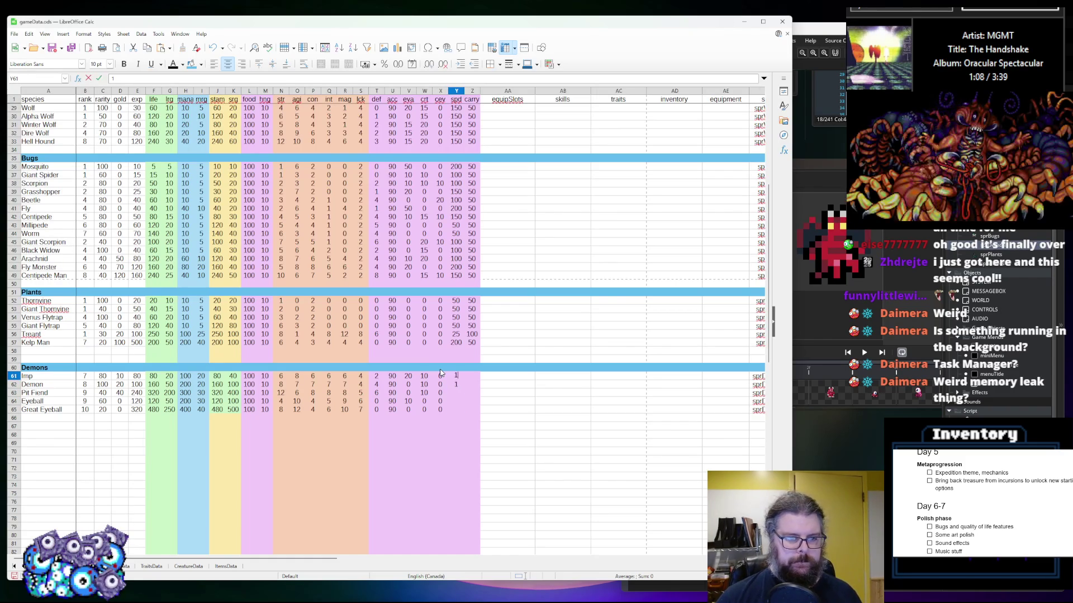
pyautogui.write('50')
pyautogui.press('Return')
pyautogui.write('100')
pyautogui.press('Return')
pyautogui.write('100')
pyautogui.press('Return')
pyautogui.write('1509')
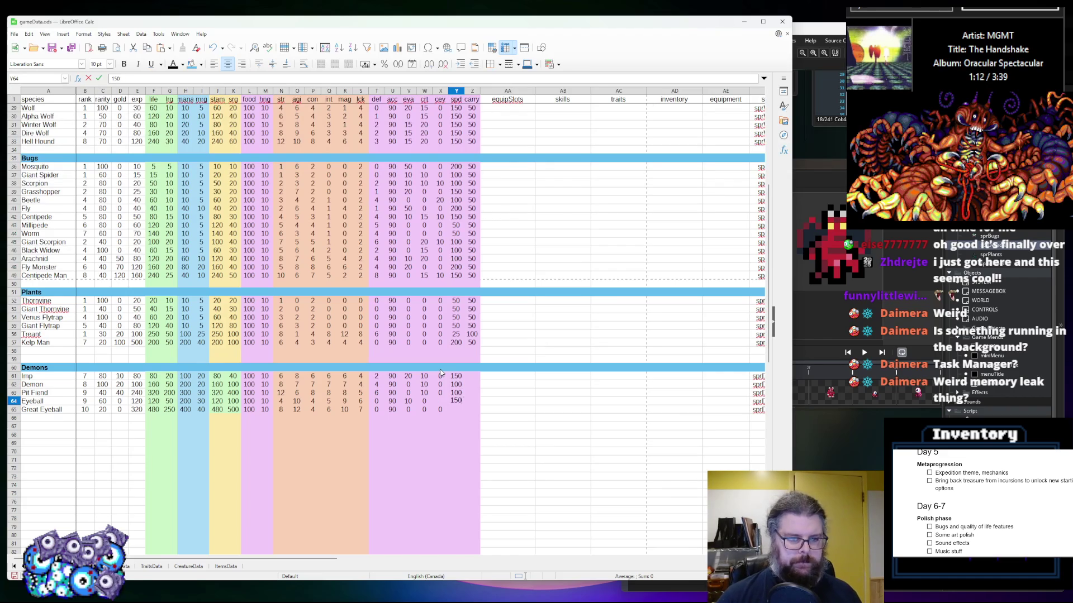
pyautogui.press('Return')
pyautogui.write('100')
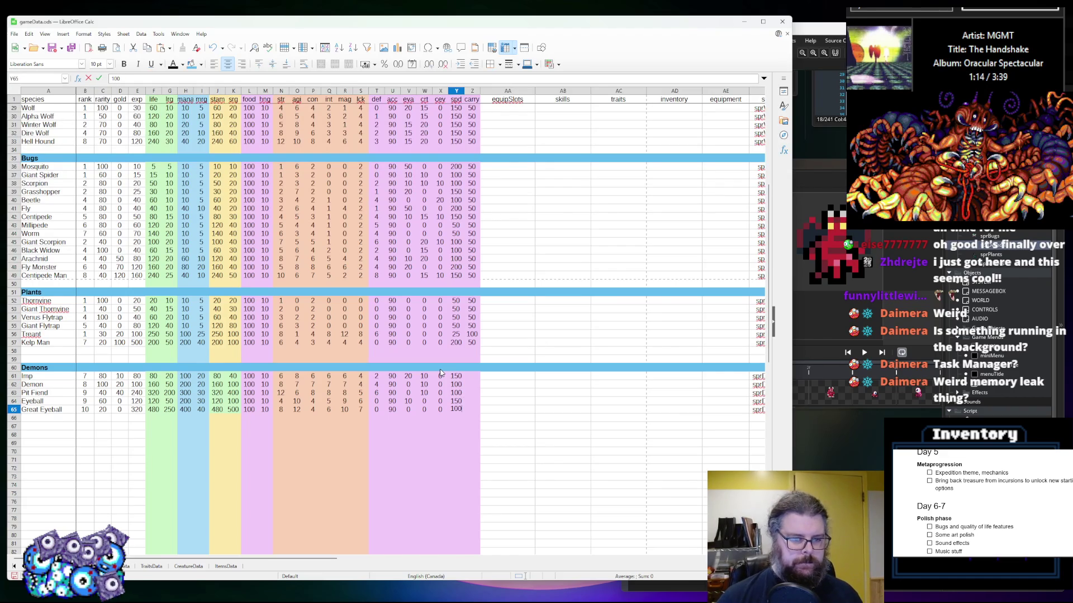
pyautogui.press('Up')
pyautogui.press('Up')
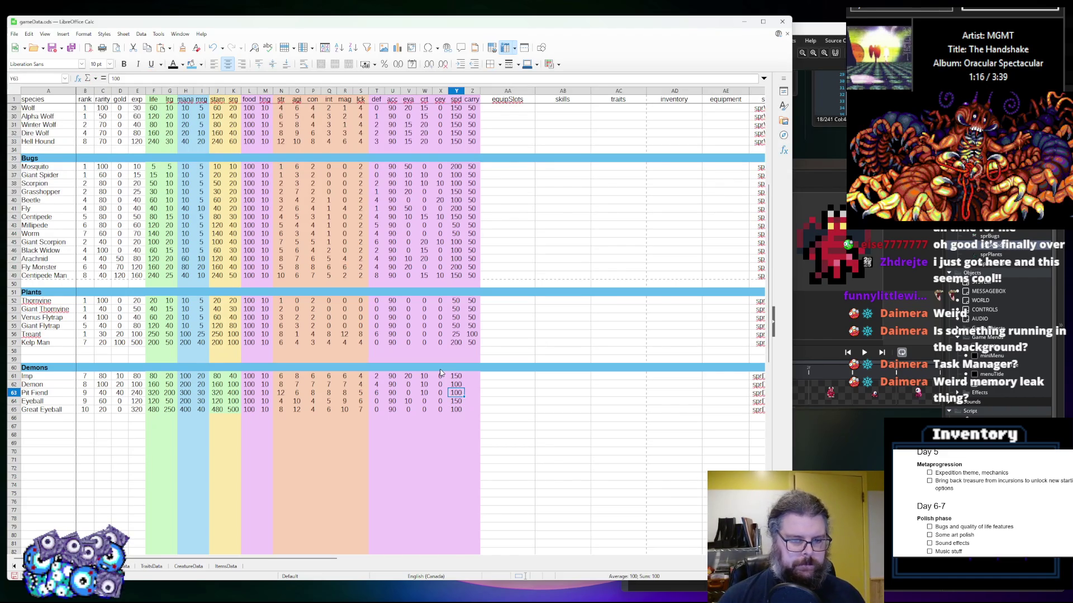
# Set carry to 50 for Imp, Demon, Pit Fiend and Eyeball
pyautogui.press('Right')
pyautogui.press('Up')
pyautogui.press('Up')
pyautogui.write('50')
pyautogui.press('Return')
pyautogui.write('50')
pyautogui.press('Return')
pyautogui.write('5')
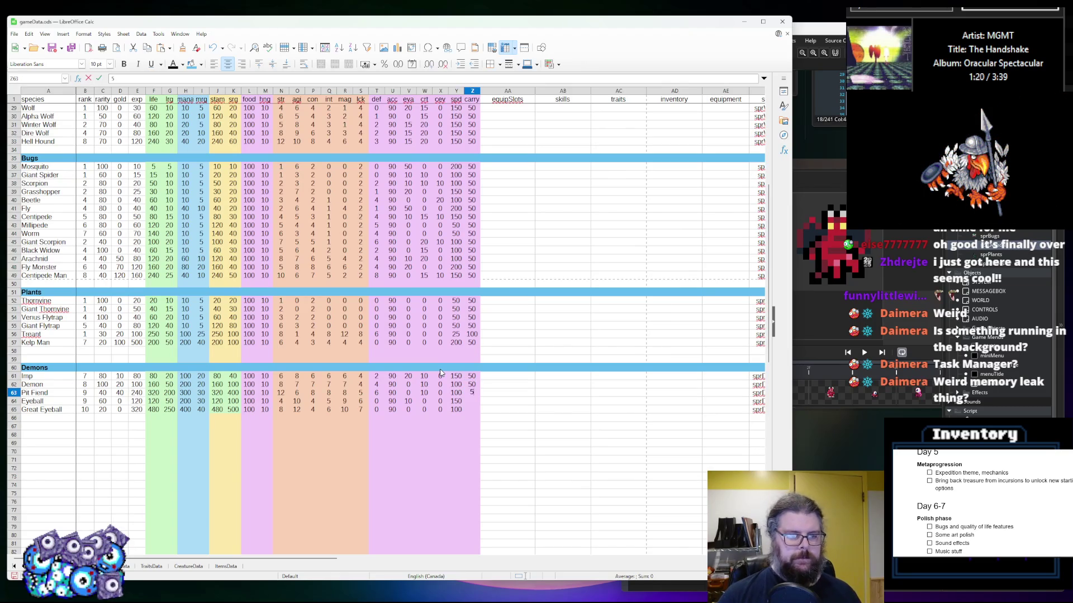
pyautogui.press('Return')
pyautogui.write('50')
pyautogui.press('Return')
# Enter 50 as Great Eyeball's carry, then copy Goblin's 'humanoid' equipSlots into Arachnid's
pyautogui.write('50')
pyautogui.click(399, 343)
pyautogui.scroll(9, 402, 347)
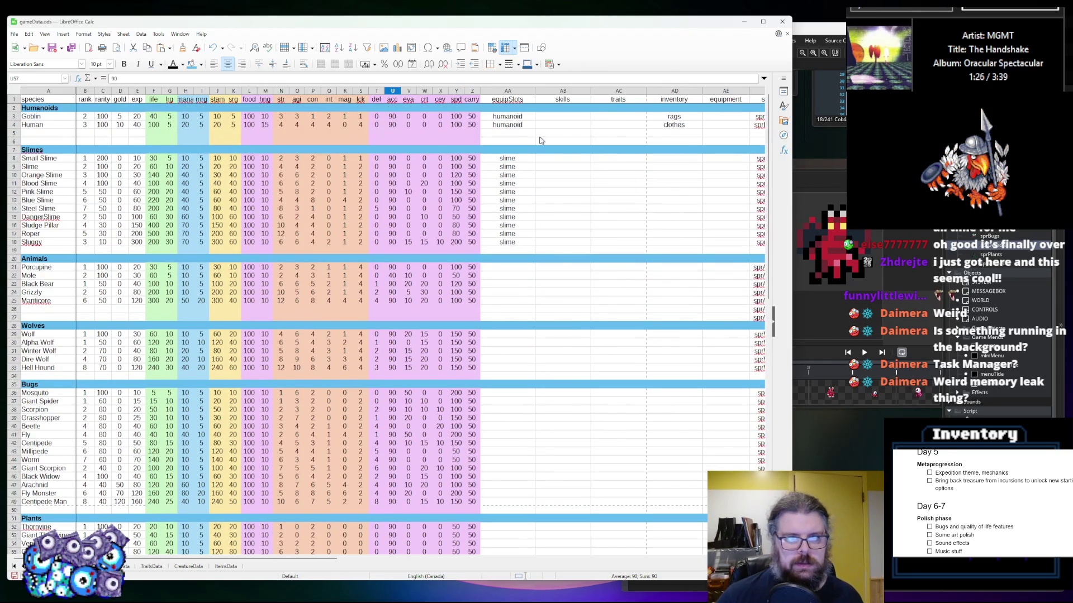
pyautogui.click(520, 125)
pyautogui.hotkey('ctrl', 'c')
pyautogui.click(502, 484)
pyautogui.hotkey('ctrl', 'v')
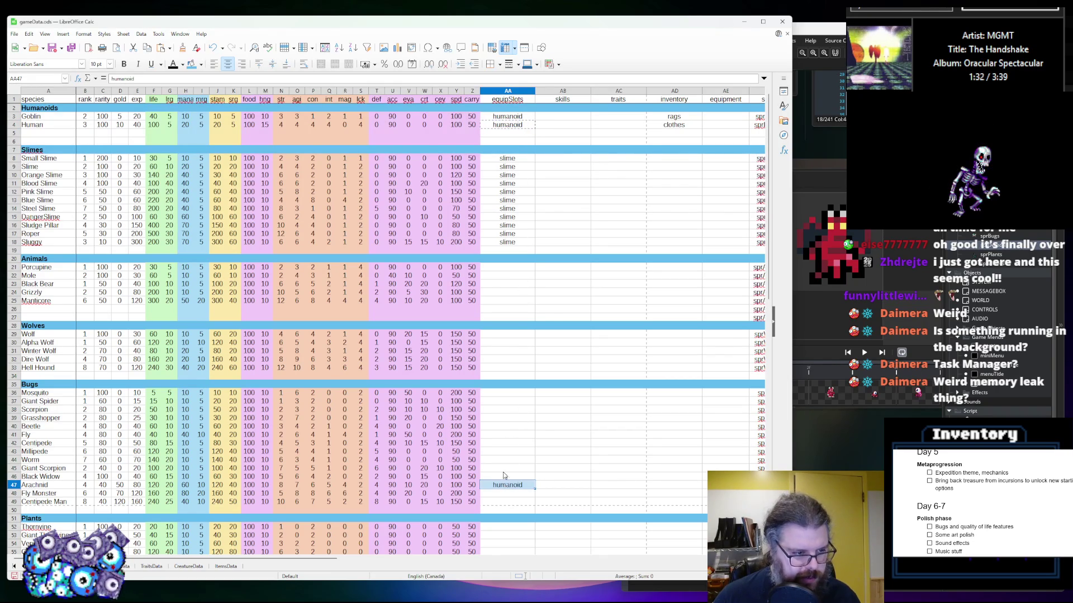
# Paste the 'humanoid' equipSlots value for Kelp Man and Treant
pyautogui.click(504, 302)
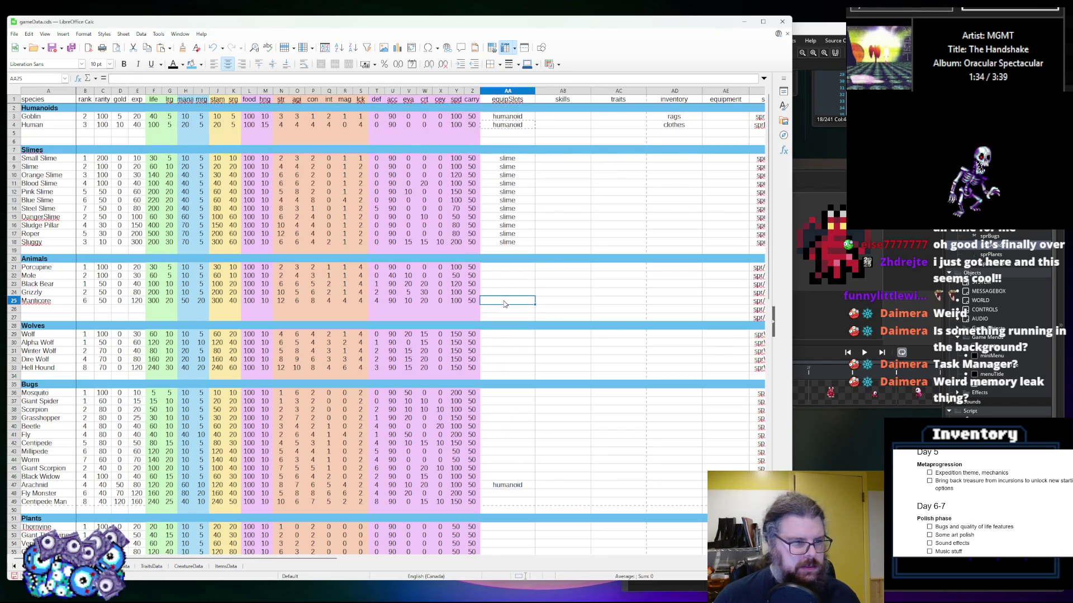
pyautogui.scroll(-5, 509, 278)
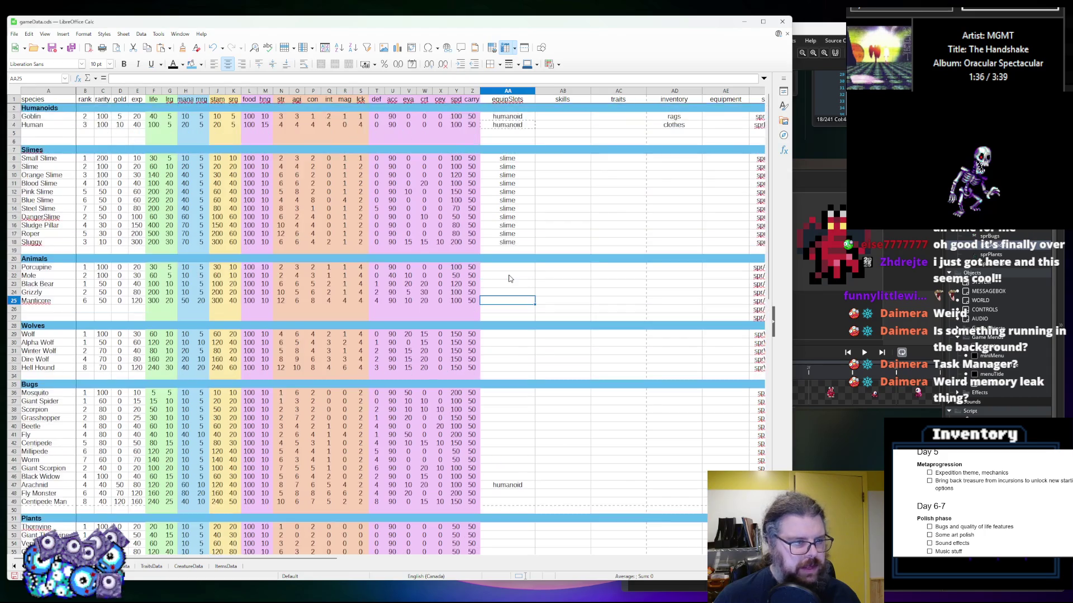
pyautogui.scroll(-2, 531, 303)
pyautogui.click(510, 393)
pyautogui.hotkey('ctrl', 'v')
pyautogui.click(510, 376)
pyautogui.click(512, 387)
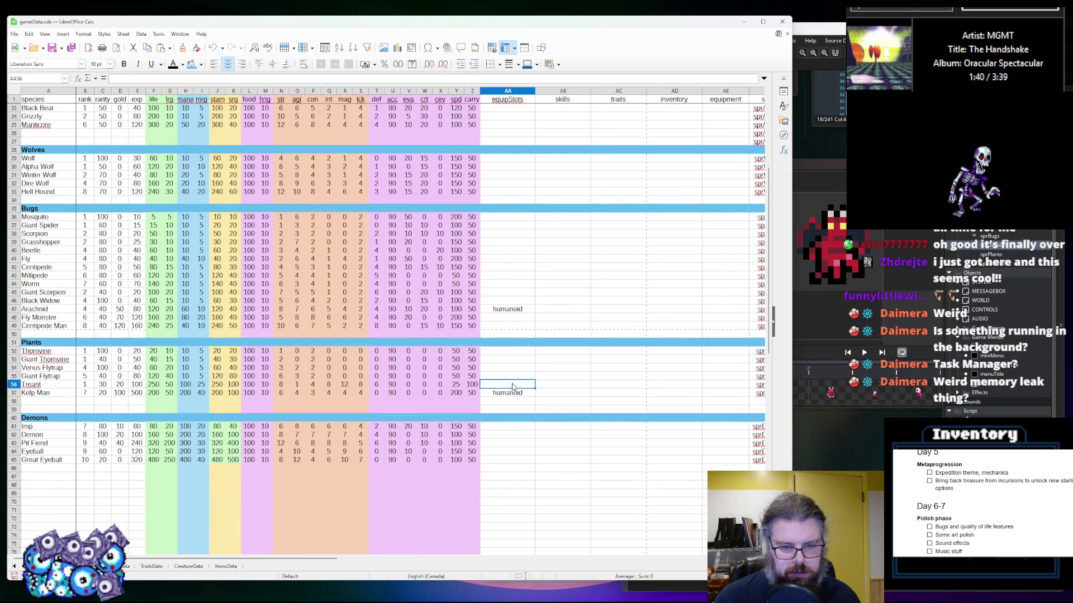
pyautogui.hotkey('ctrl', 'v')
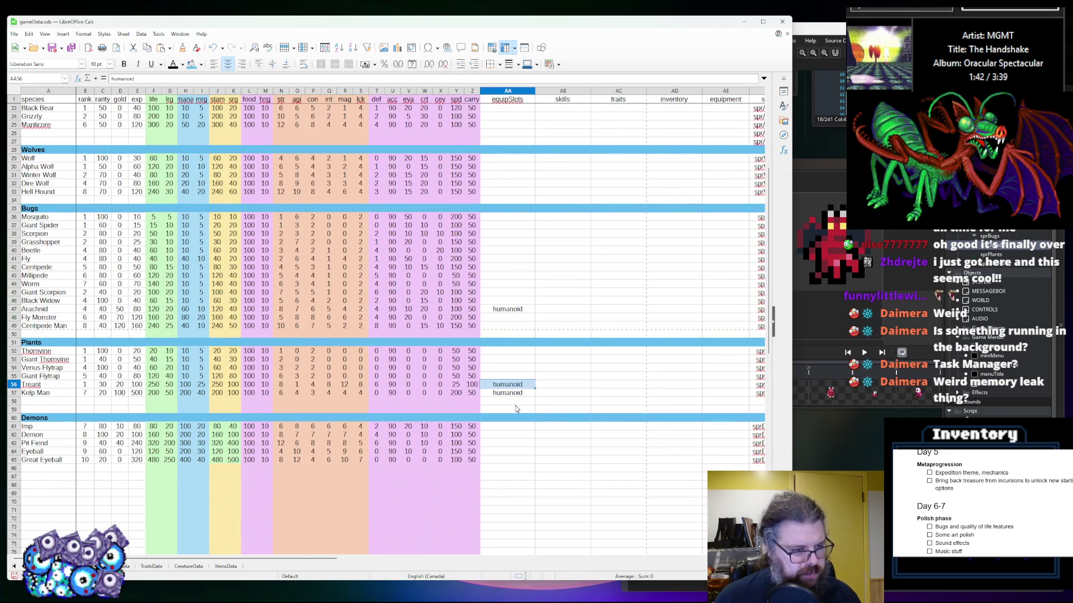
# Paste 'humanoid' as the equipSlots value for Imp, Demon and Pit Fiend
pyautogui.scroll(-1, 515, 405)
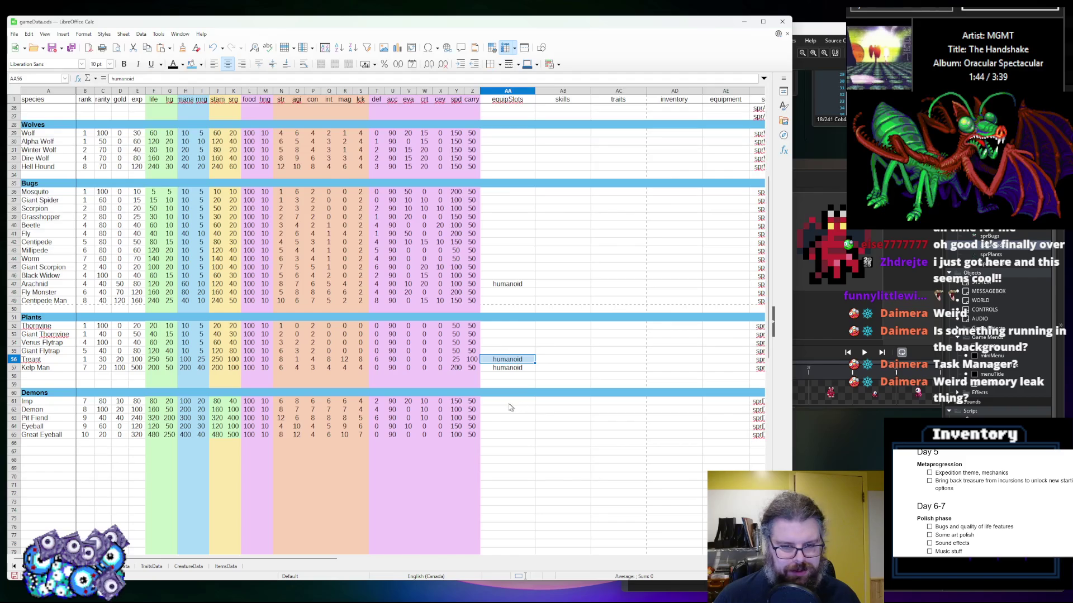
pyautogui.click(515, 402)
pyautogui.hotkey('ctrl', 'v')
pyautogui.click(507, 417)
pyautogui.click(509, 410)
pyautogui.hotkey('ctrl', 'v')
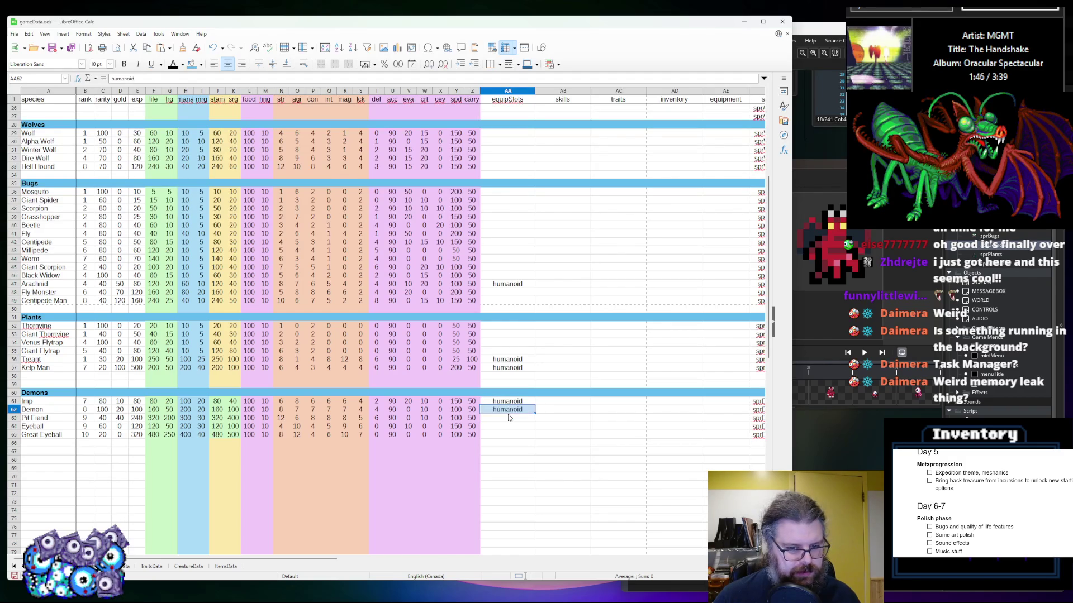
pyautogui.click(508, 416)
pyautogui.hotkey('ctrl', 'v')
pyautogui.click(509, 436)
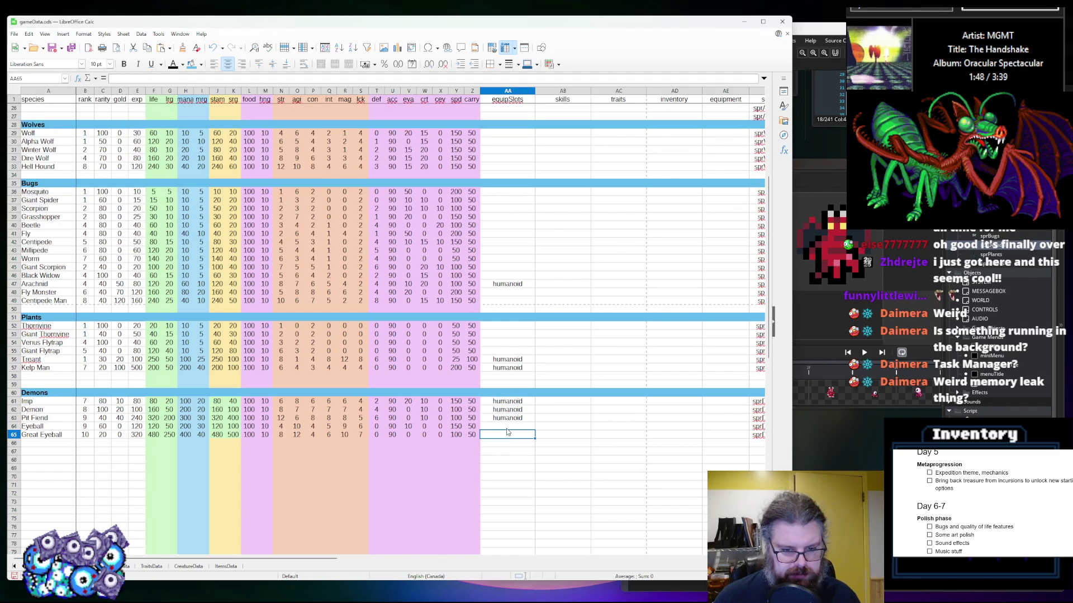
# Scroll through the sheet to check the slime equipSlots entries, such as Sludge Pillar's
pyautogui.scroll(8, 508, 413)
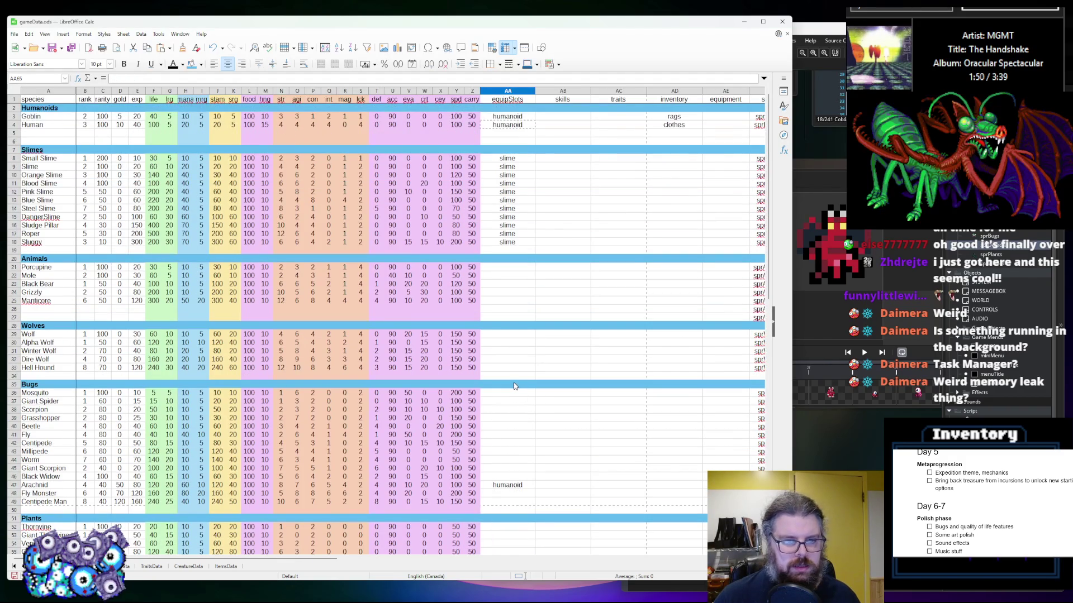
pyautogui.scroll(-2, 513, 383)
pyautogui.scroll(1, 505, 385)
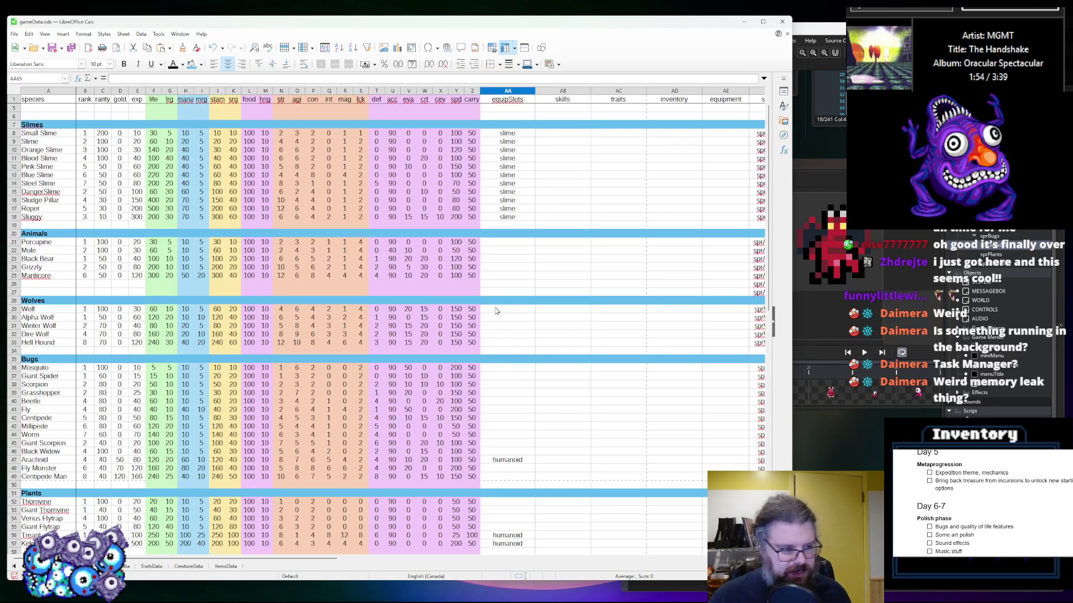
pyautogui.scroll(-2, 506, 251)
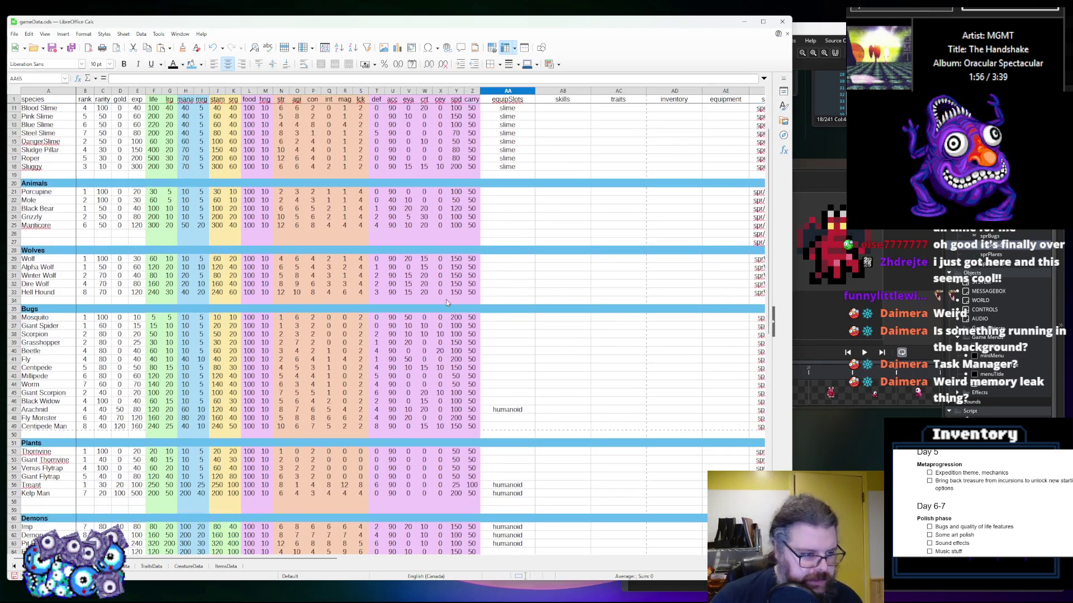
pyautogui.scroll(3, 514, 202)
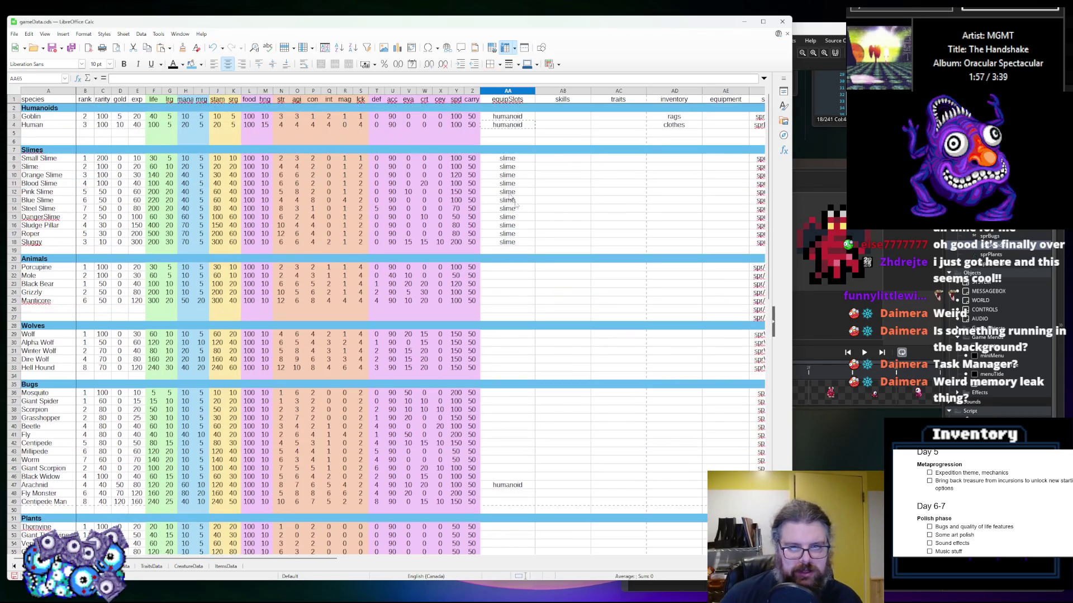
pyautogui.click(534, 225)
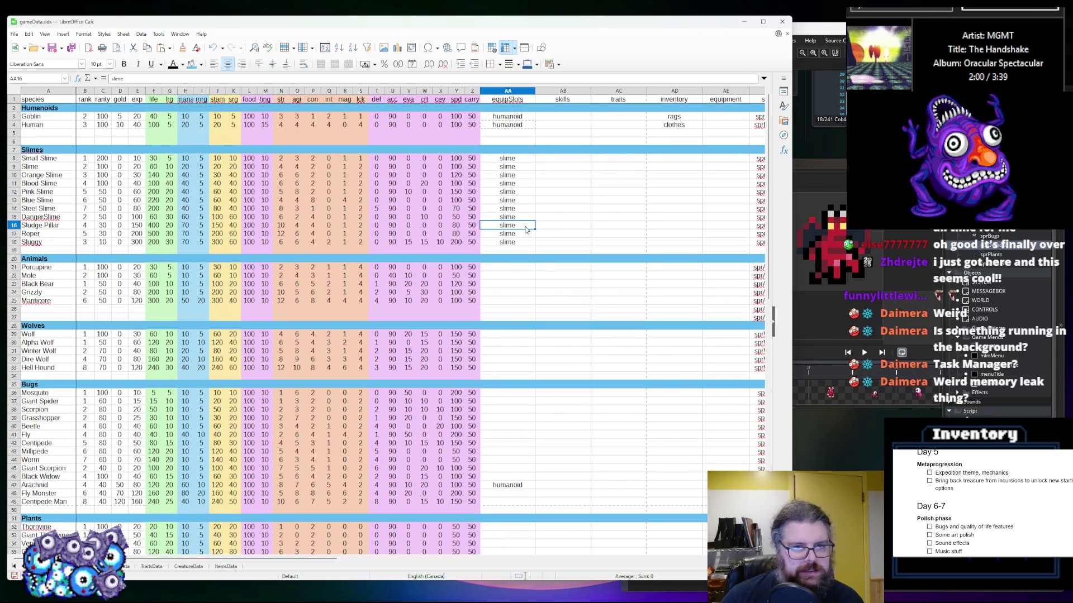
pyautogui.scroll(-6, 530, 226)
pyautogui.scroll(6, 530, 233)
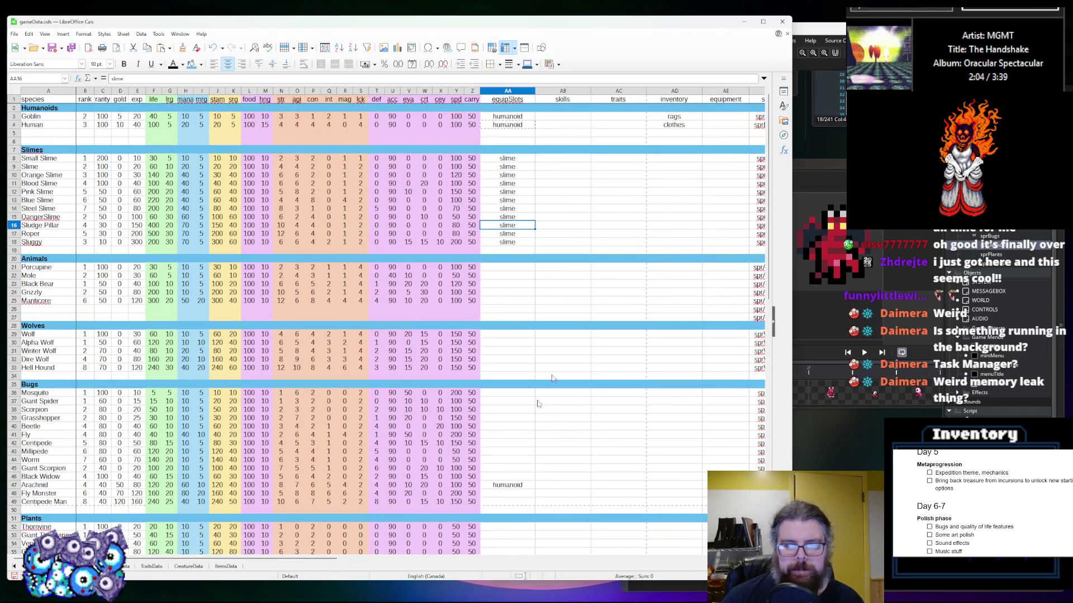
pyautogui.moveTo(327, 561)
pyautogui.mouseDown()
pyautogui.moveTo(416, 562)
pyautogui.moveTo(436, 503)
pyautogui.moveTo(456, 256)
pyautogui.mouseUp()
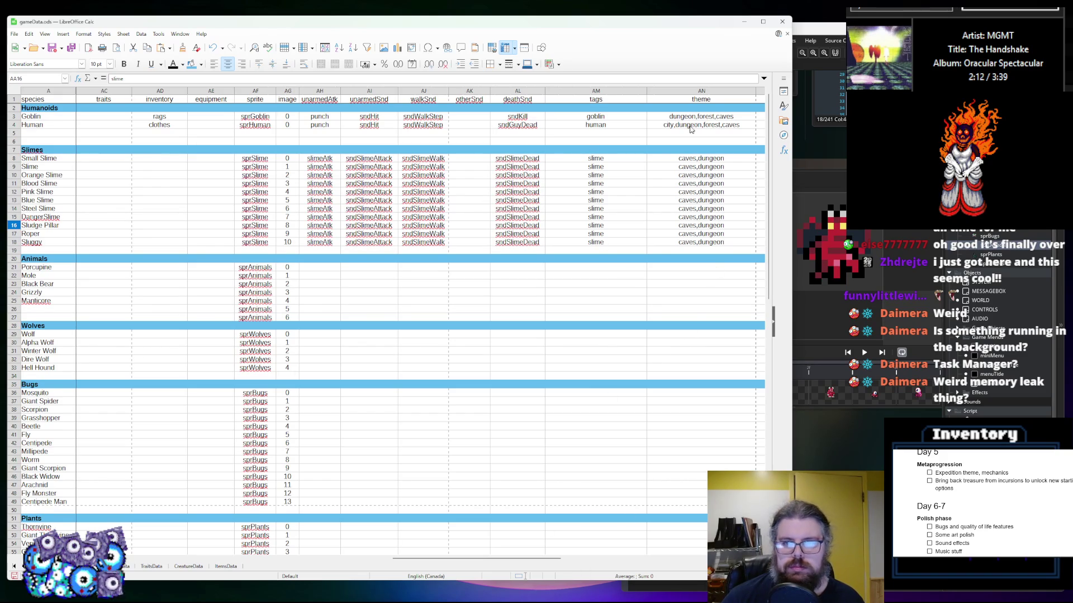
# Copy 'forest,caves' from Goblin's theme and paste it into Porcupine's and Mole's theme cells
pyautogui.doubleClick(734, 118)
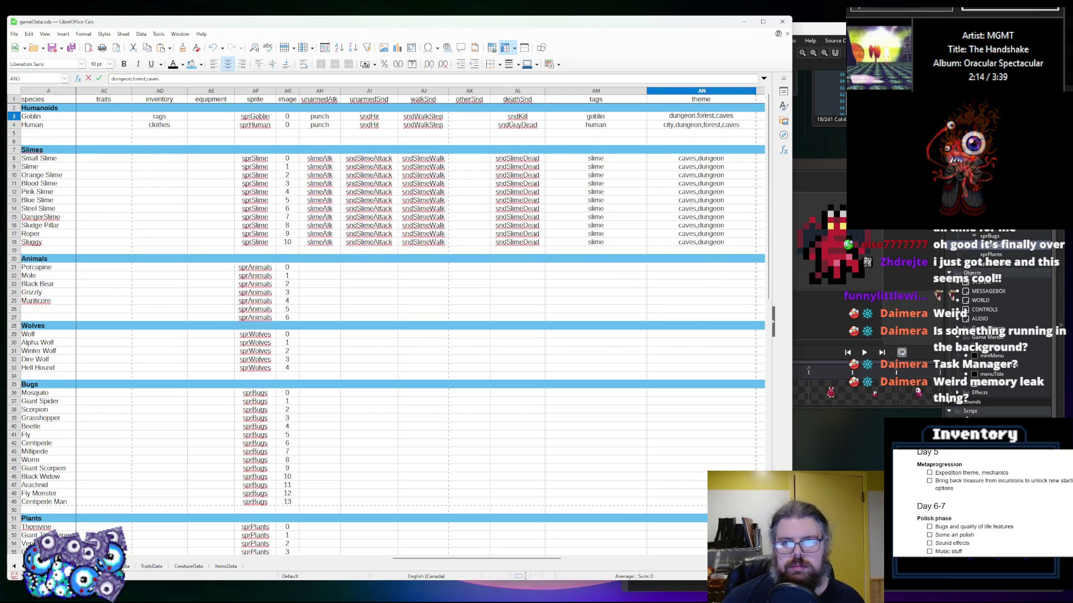
pyautogui.moveTo(731, 118); pyautogui.dragTo(701, 119)
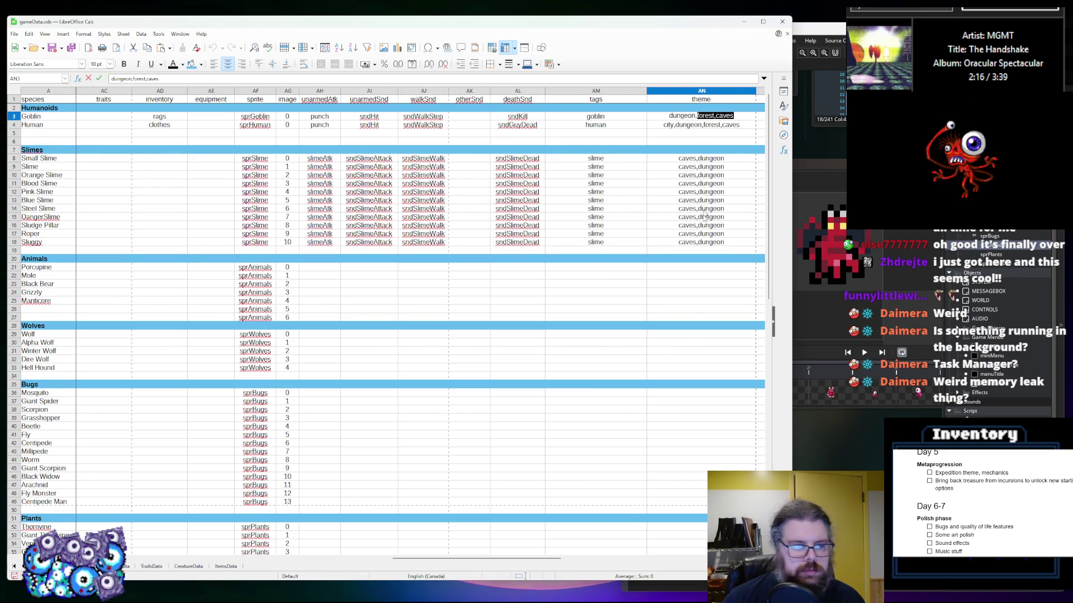
pyautogui.hotkey('ctrl', 'c')
pyautogui.click(687, 267)
pyautogui.hotkey('ctrl', 'v')
pyautogui.click(688, 278)
pyautogui.hotkey('ctrl', 'v')
# Trim Mole's theme to 'caves' and give Black Bear and Grizzly 'forest,caves'
pyautogui.press('Down')
pyautogui.press('Up')
pyautogui.doubleClick(692, 278)
pyautogui.press('Delete')
pyautogui.press('Delete')
pyautogui.press('Return')
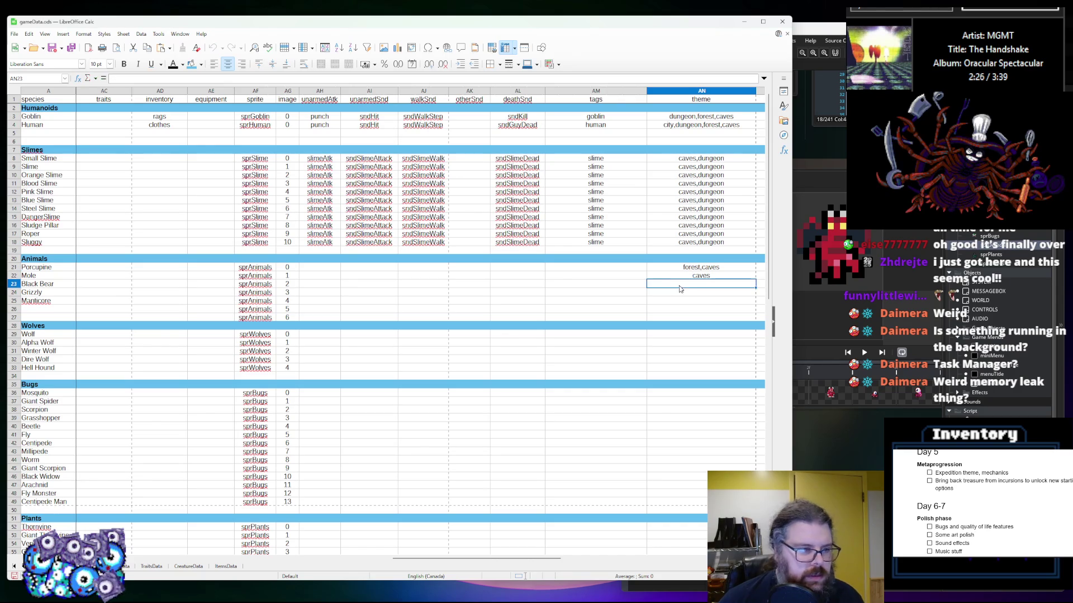
pyautogui.hotkey('ctrl', 'v')
pyautogui.press('Return')
pyautogui.hotkey('ctrl', 'v')
pyautogui.press('Return')
# Give Manticore the theme 'dungeon,forest,caves', copied from Goblin's theme
pyautogui.click(716, 119)
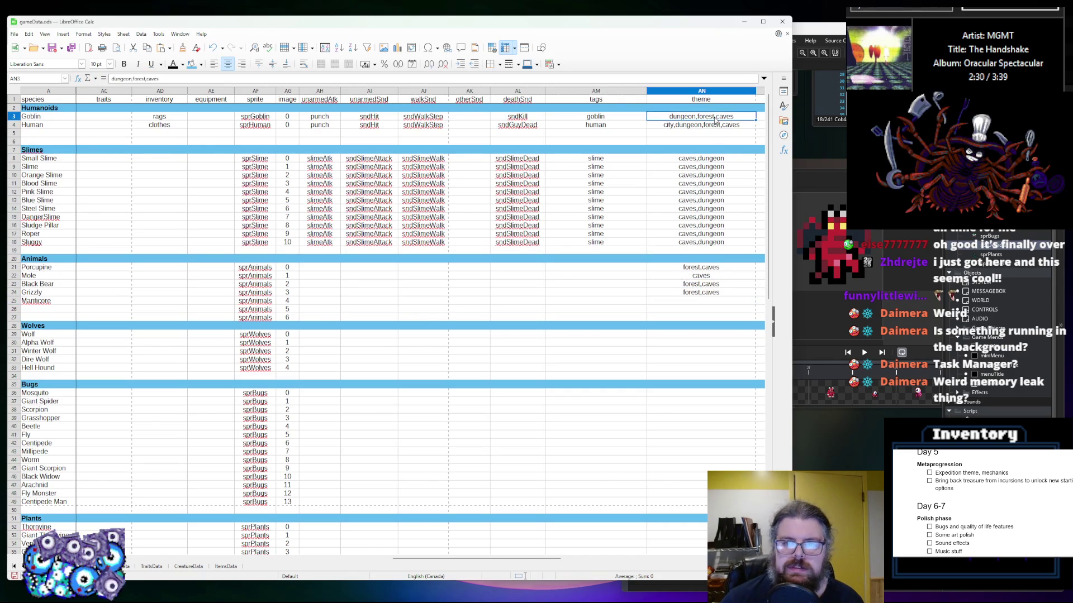
pyautogui.click(693, 303)
pyautogui.hotkey('ctrl', 'v')
pyautogui.press('Return')
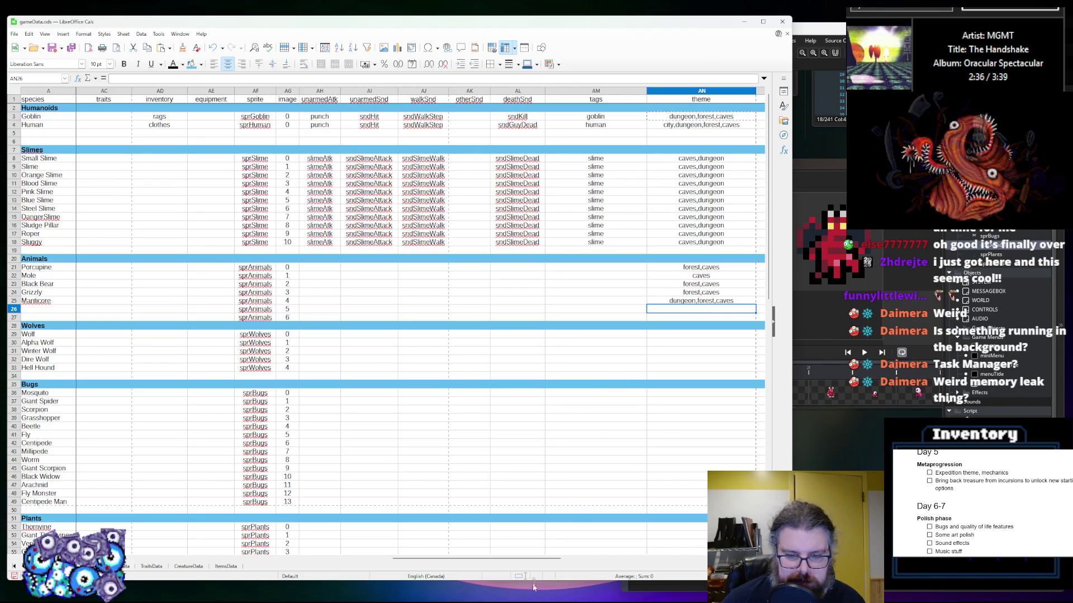
pyautogui.moveTo(532, 559)
pyautogui.mouseDown()
pyautogui.moveTo(595, 559)
pyautogui.moveTo(522, 559)
pyautogui.mouseUp()
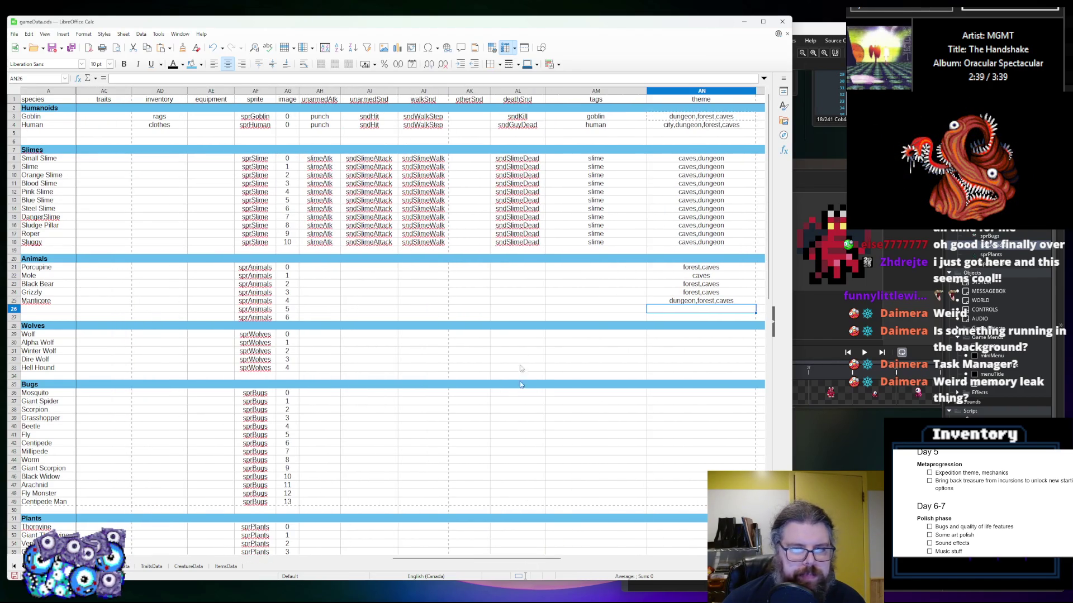
pyautogui.click(589, 269)
# Tag Porcupine, Mole, Black Bear, Grizzly and Manticore as 'animal'
pyautogui.write('animal')
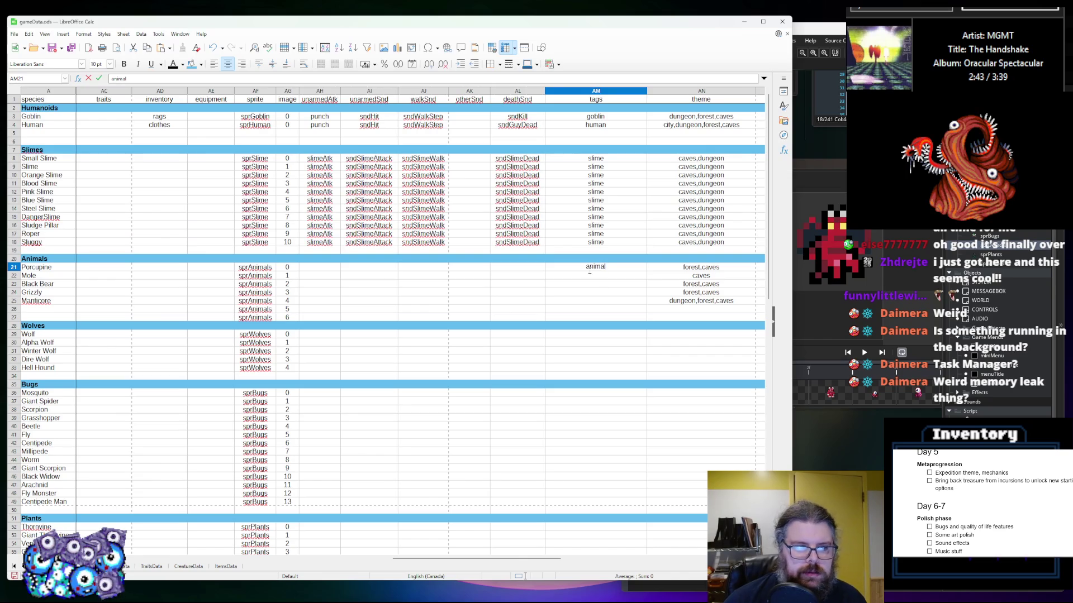
pyautogui.press('Return')
pyautogui.press('Up')
pyautogui.hotkey('ctrl', 'c')
pyautogui.press('Down')
pyautogui.hotkey('ctrl', 'v')
pyautogui.press('Down')
pyautogui.hotkey('ctrl', 'v')
pyautogui.press('Down')
pyautogui.hotkey('ctrl', 'v')
pyautogui.press('Down')
pyautogui.hotkey('ctrl', 'v')
# Give Wolf, Alpha Wolf, Winter Wolf, Hell Hound and Dire Wolf the 'animal' tag
pyautogui.click(586, 338)
pyautogui.hotkey('ctrl', 'v')
pyautogui.press('Down')
pyautogui.hotkey('ctrl', 'v')
pyautogui.press('Down')
pyautogui.hotkey('ctrl', 'v')
pyautogui.click(589, 368)
pyautogui.hotkey('ctrl', 'v')
pyautogui.click(590, 359)
pyautogui.press('Return')
# Extend the wolves' tags to 'animal,wolf' for Wolf, Alpha Wolf, Winter Wolf, Dire Wolf and Hell Hound
pyautogui.click(614, 334)
pyautogui.doubleClick(614, 334)
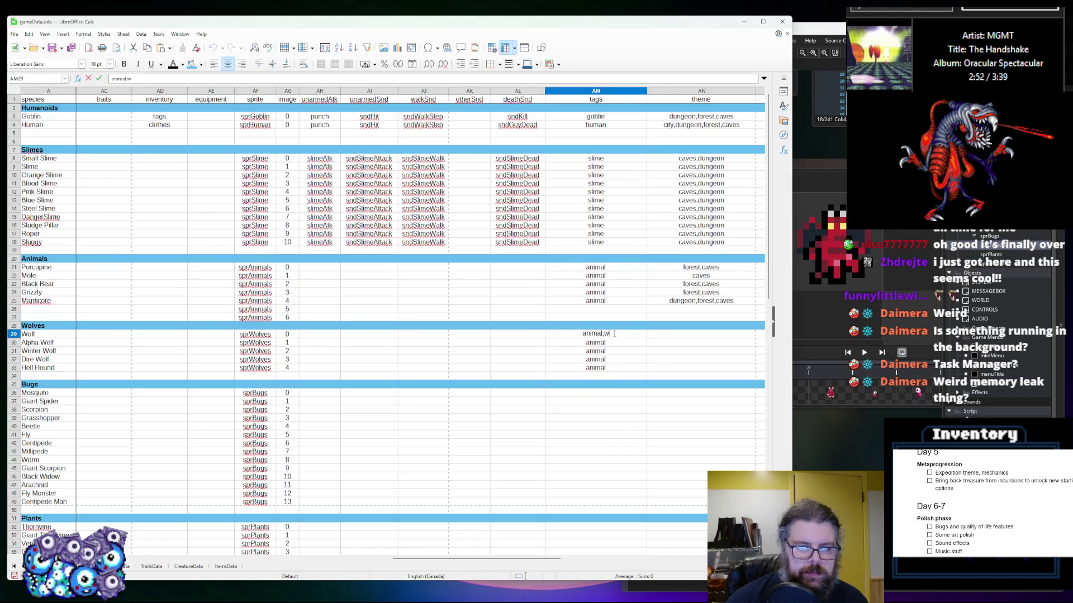
pyautogui.write('olf')
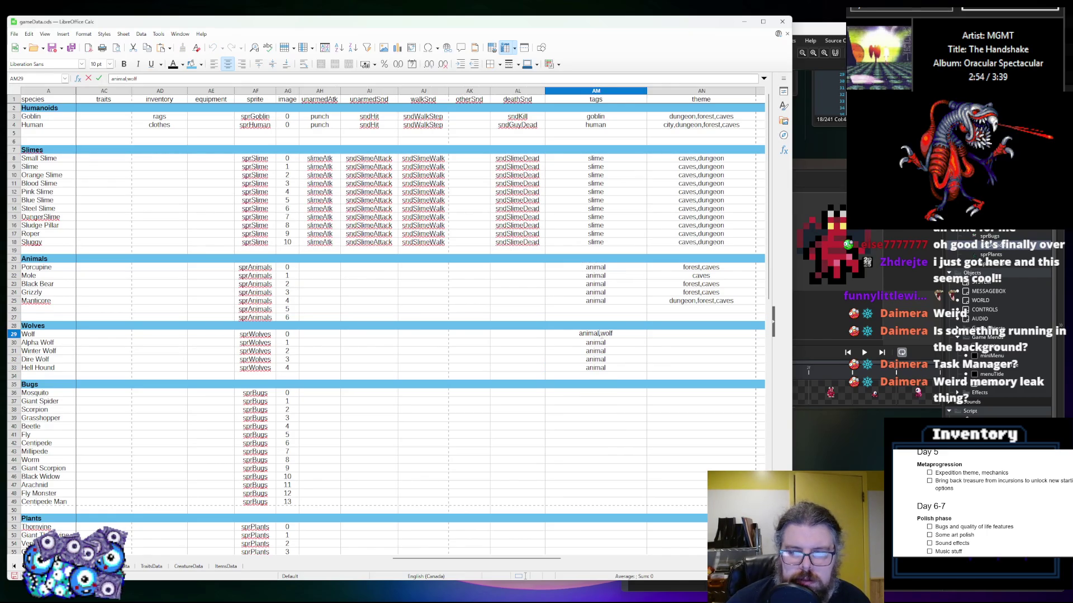
pyautogui.press('Return')
pyautogui.press('F2')
pyautogui.write(',wolf')
pyautogui.press('Return')
pyautogui.press('F2')
pyautogui.write(',wolf')
pyautogui.press('Return')
pyautogui.press('F2')
pyautogui.write(',wolf')
pyautogui.press('Return')
pyautogui.press('F2')
pyautogui.write(',wolf')
# Set the theme to 'forest,caves' for Wolf, Alpha Wolf, Winter Wolf and Dire Wolf
pyautogui.click(690, 335)
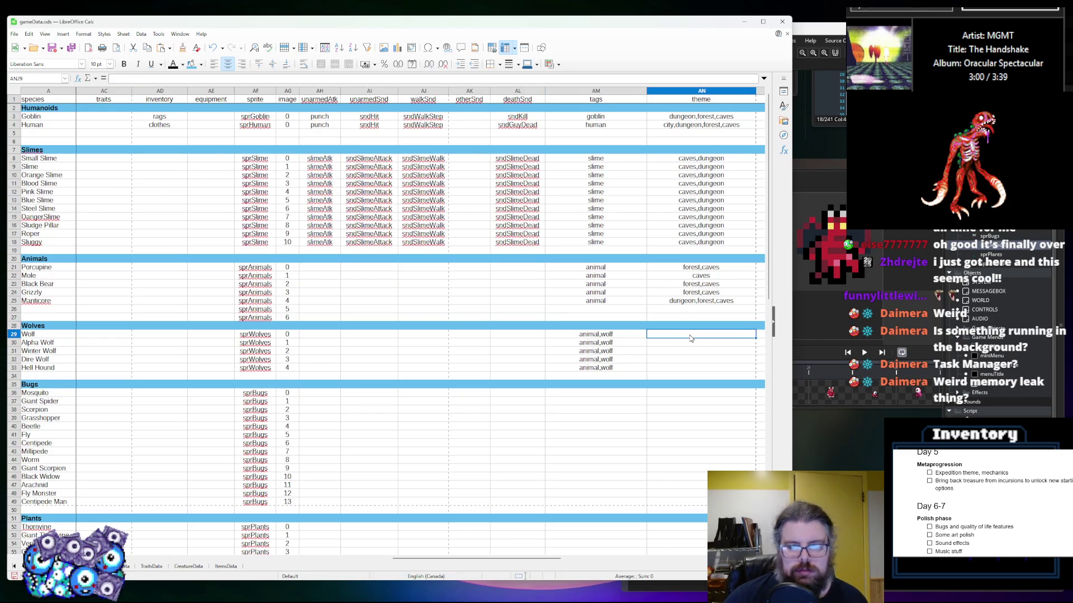
pyautogui.click(711, 269)
pyautogui.click(694, 336)
pyautogui.hotkey('ctrl', 'v')
pyautogui.click(694, 343)
pyautogui.hotkey('ctrl', 'v')
pyautogui.click(694, 351)
pyautogui.hotkey('ctrl', 'v')
pyautogui.click(695, 360)
pyautogui.hotkey('ctrl', 'v')
# Enter 'caves,hell' as Hell Hound's theme
pyautogui.click(703, 368)
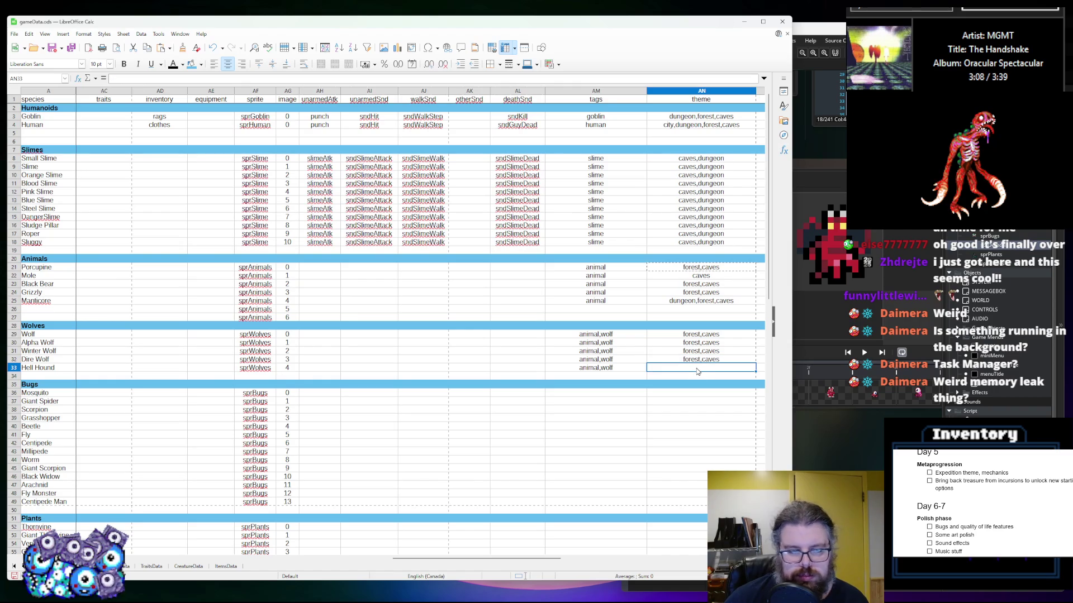
pyautogui.write('hell')
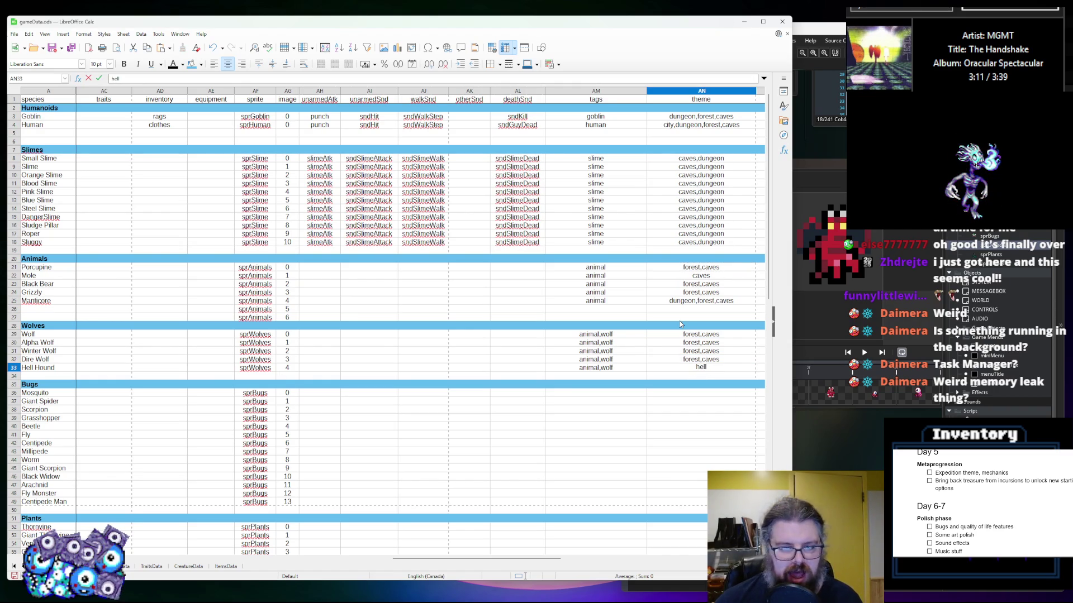
pyautogui.click(680, 320)
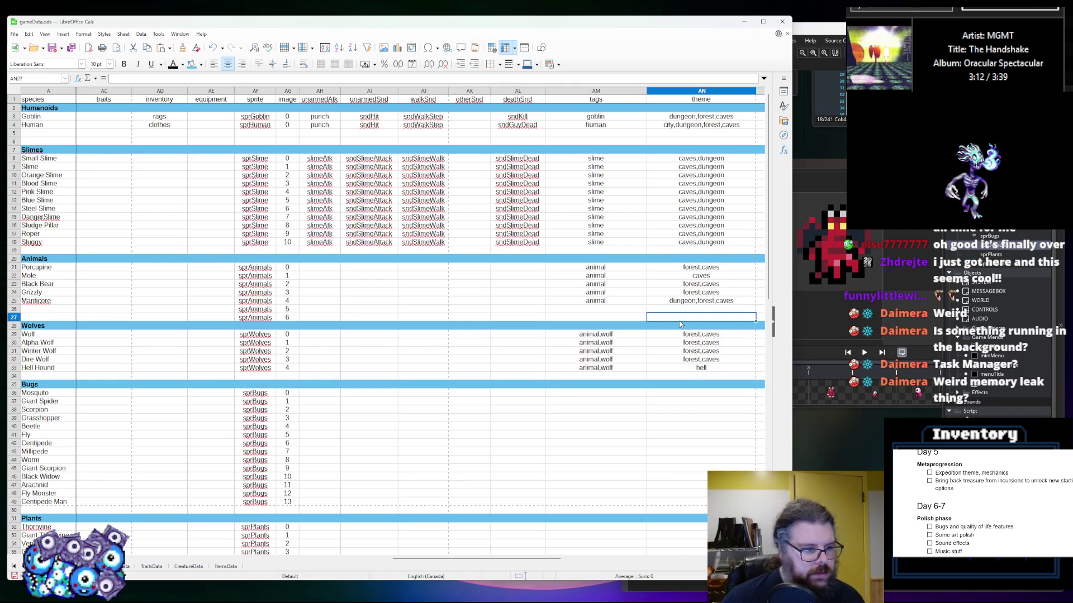
pyautogui.click(708, 370)
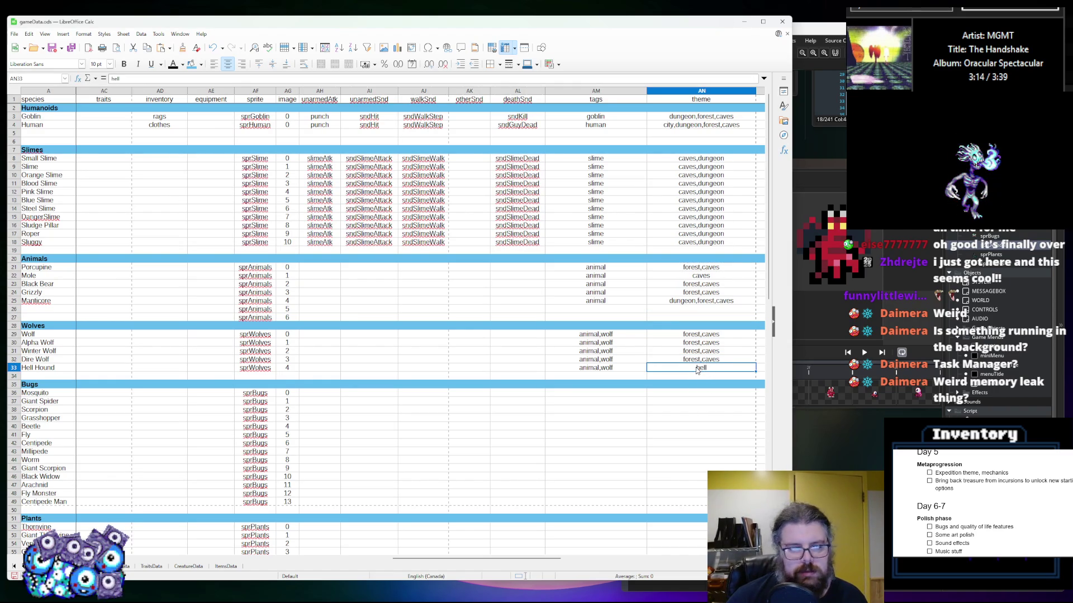
pyautogui.doubleClick(697, 371)
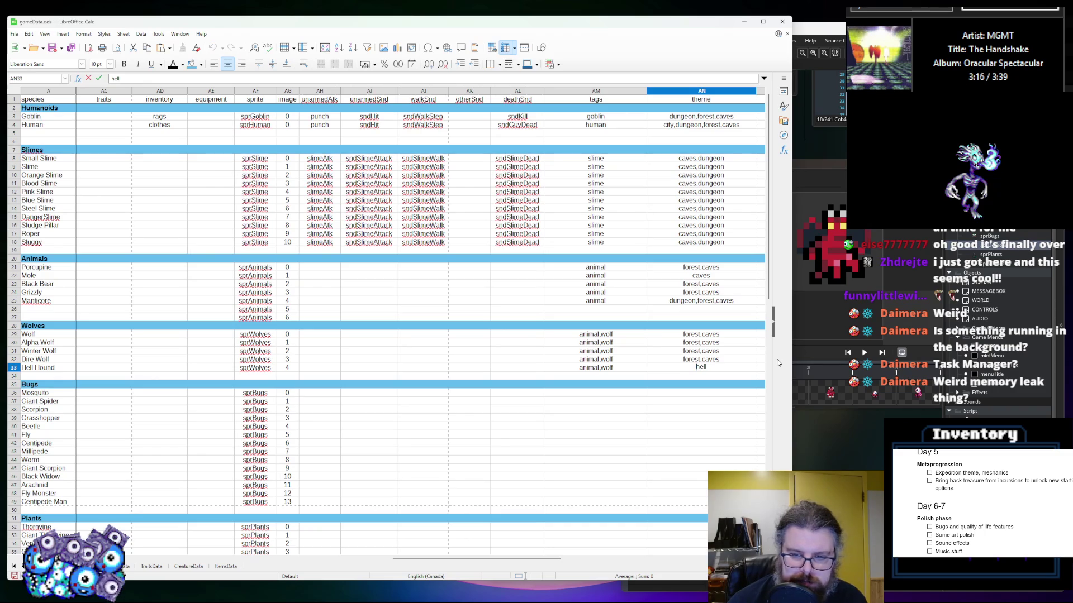
pyautogui.write('caves,')
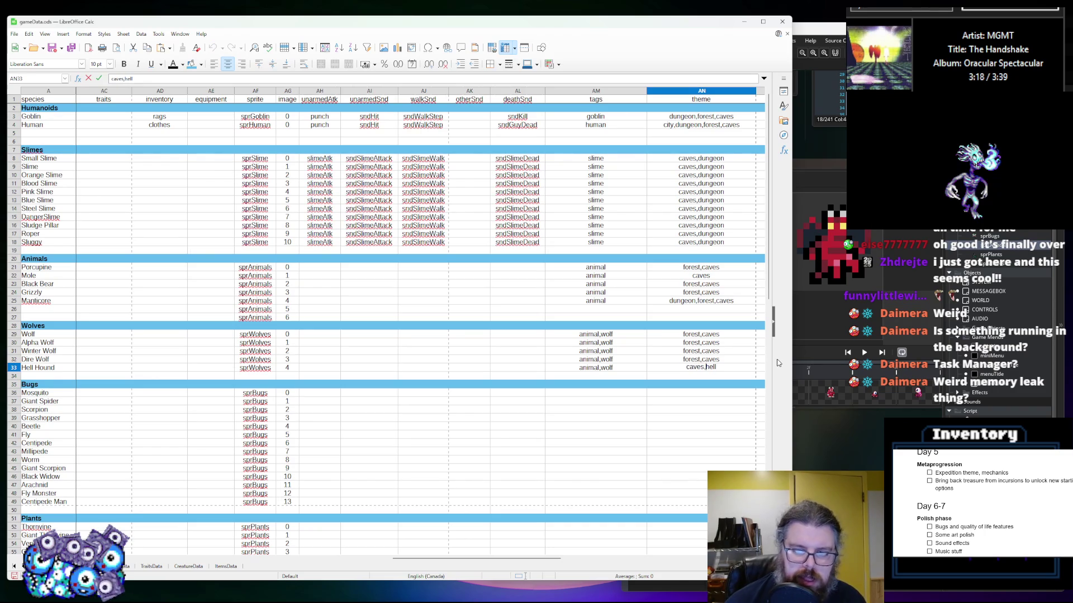
pyautogui.scroll(-1, 643, 390)
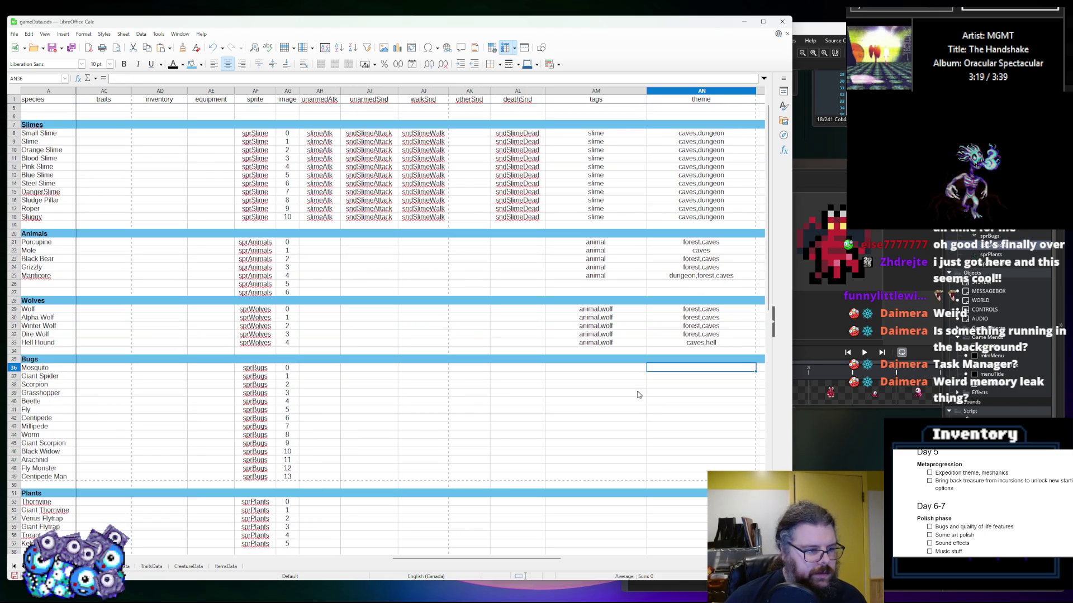
# Enter insect as Mosquito's tag
pyautogui.click(581, 370)
pyautogui.scroll(-1, 581, 372)
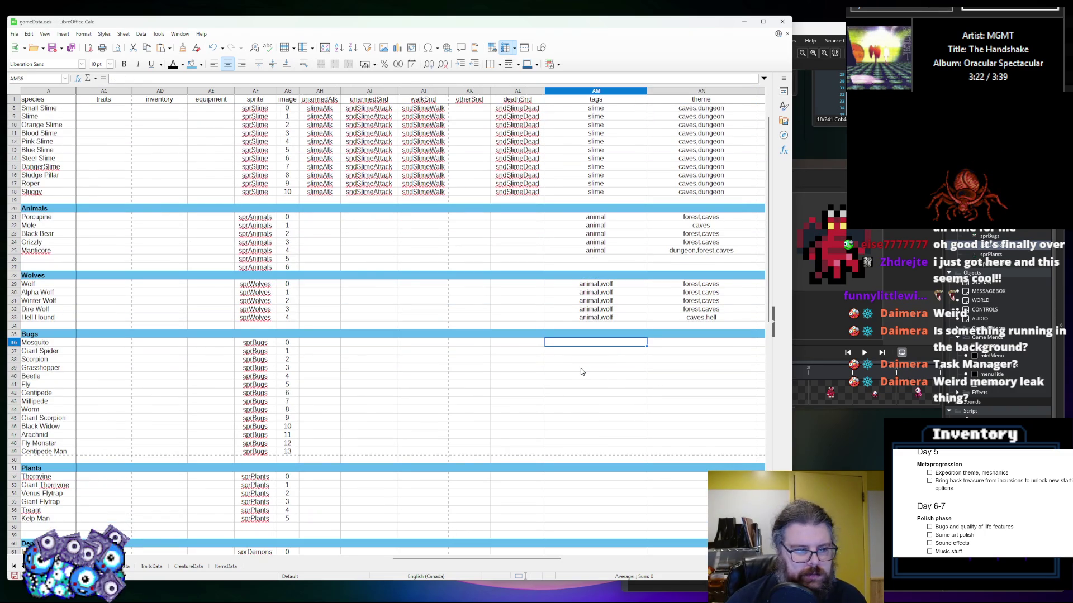
pyautogui.write('insec')
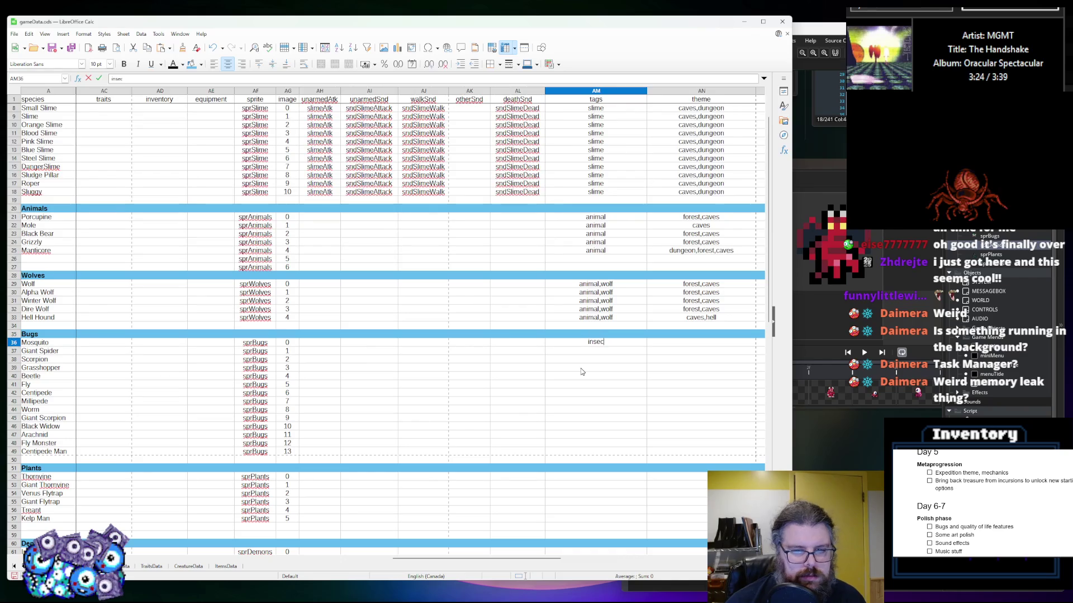
pyautogui.click(581, 371)
# Paste the insect tag down into each following bug's tag cell
pyautogui.click(598, 344)
pyautogui.press('Down')
pyautogui.hotkey('ctrl', 'v')
pyautogui.press('Down')
pyautogui.hotkey('ctrl', 'v')
pyautogui.press('Down')
pyautogui.hotkey('ctrl', 'v')
pyautogui.press('Down')
pyautogui.hotkey('ctrl', 'v')
pyautogui.press('Down')
pyautogui.hotkey('ctrl', 'v')
pyautogui.press('Down')
pyautogui.hotkey('ctrl', 'v')
pyautogui.press('Down')
pyautogui.hotkey('ctrl', 'v')
pyautogui.press('Down')
pyautogui.hotkey('ctrl', 'v')
pyautogui.press('Down')
pyautogui.hotkey('ctrl', 'v')
pyautogui.press('Down')
pyautogui.hotkey('ctrl', 'v')
pyautogui.press('Down')
pyautogui.hotkey('ctrl', 'v')
pyautogui.press('Down')
pyautogui.hotkey('ctrl', 'v')
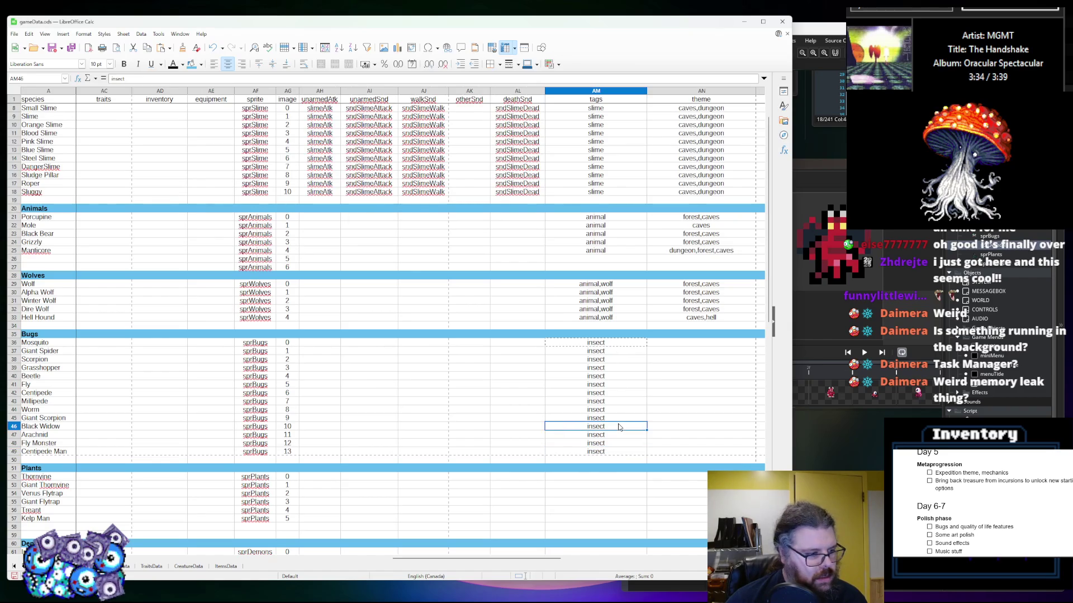
# Append monster to the tags: Manticore becomes animal,monster, Hell Hound animal,wolf,monster
pyautogui.click(622, 454)
pyautogui.doubleClick(622, 454)
pyautogui.click(587, 295)
pyautogui.click(606, 254)
pyautogui.doubleClick(618, 252)
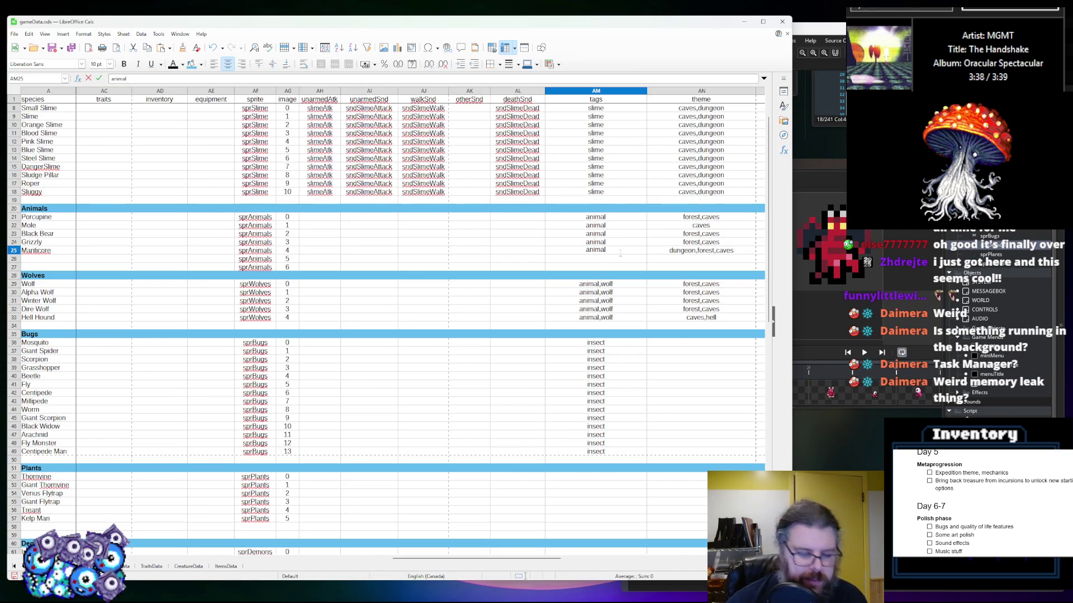
pyautogui.write(',monste')
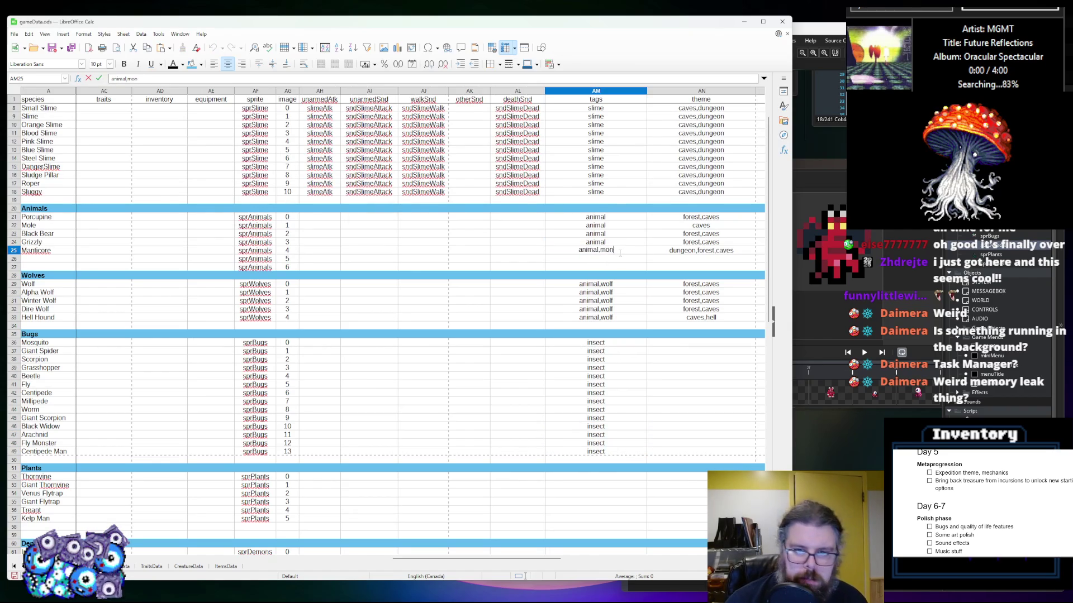
pyautogui.moveTo(593, 250); pyautogui.dragTo(620, 251)
pyautogui.click(619, 313)
pyautogui.doubleClick(620, 319)
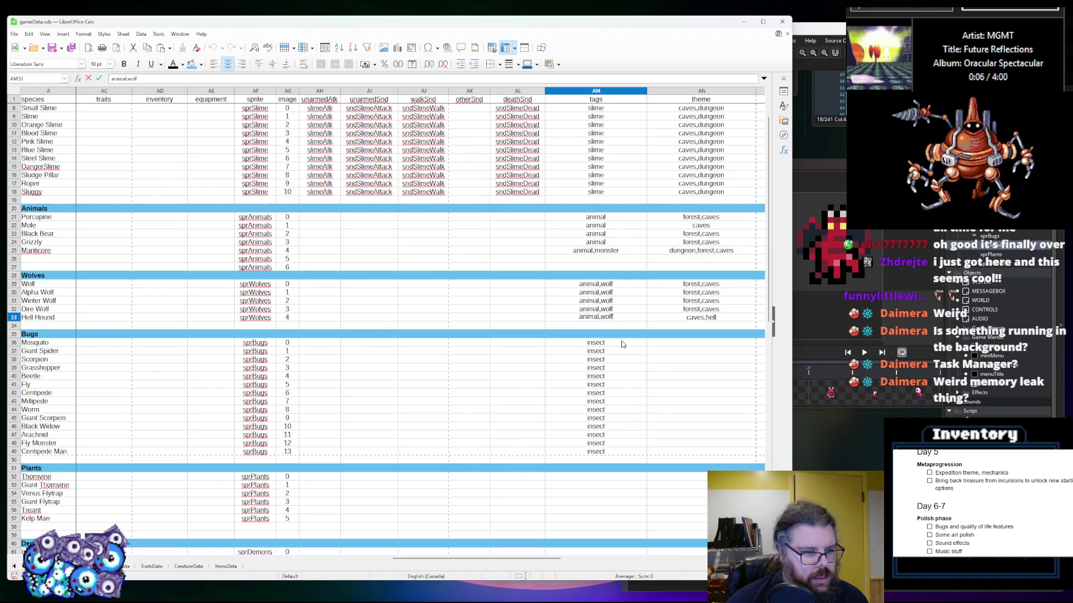
pyautogui.write(',')
pyautogui.hotkey('ctrl', 'v')
pyautogui.click(618, 389)
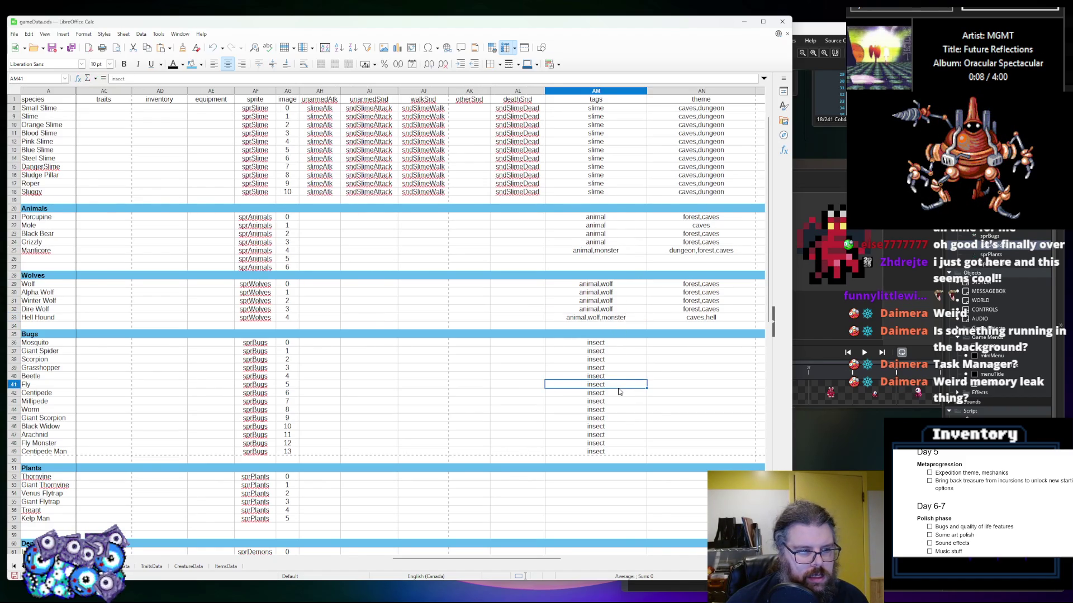
# Tag Fly Monster, Centipede Man and Arachnid as insect,monster
pyautogui.click(623, 361)
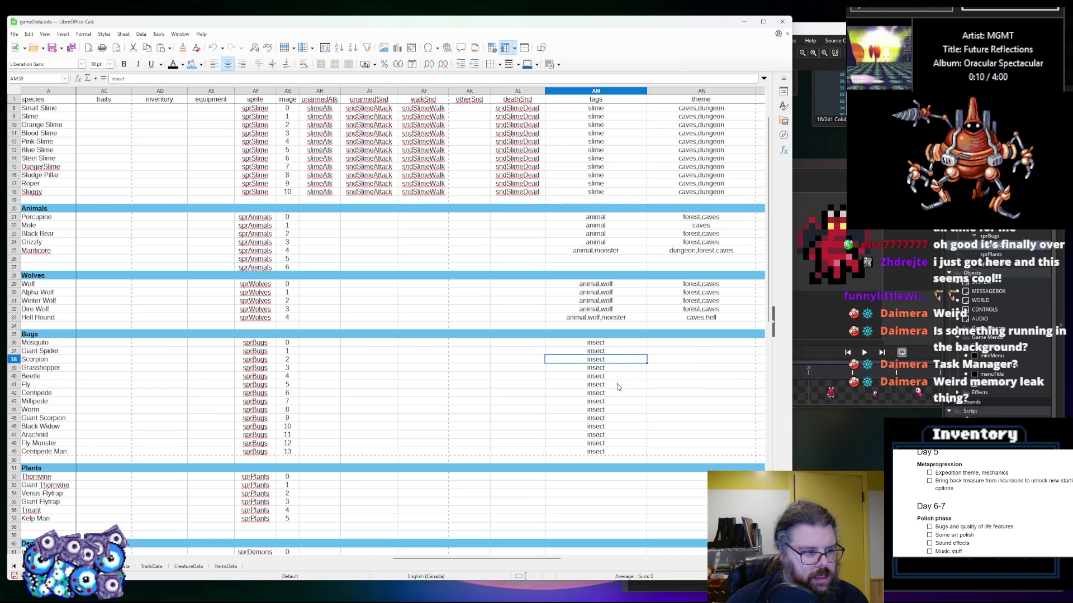
pyautogui.click(618, 411)
pyautogui.click(620, 435)
pyautogui.click(613, 443)
pyautogui.write('insect,monster')
pyautogui.press('Return')
pyautogui.write('insect,monster')
pyautogui.click(626, 429)
pyautogui.click(624, 436)
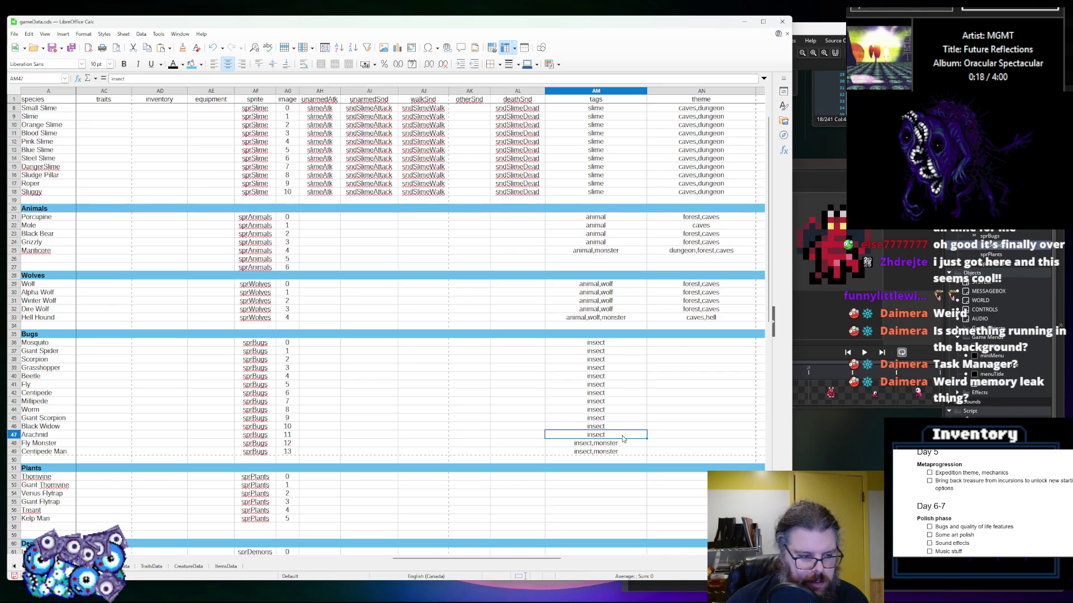
pyautogui.write('insect,monster')
pyautogui.click(609, 393)
pyautogui.click(676, 361)
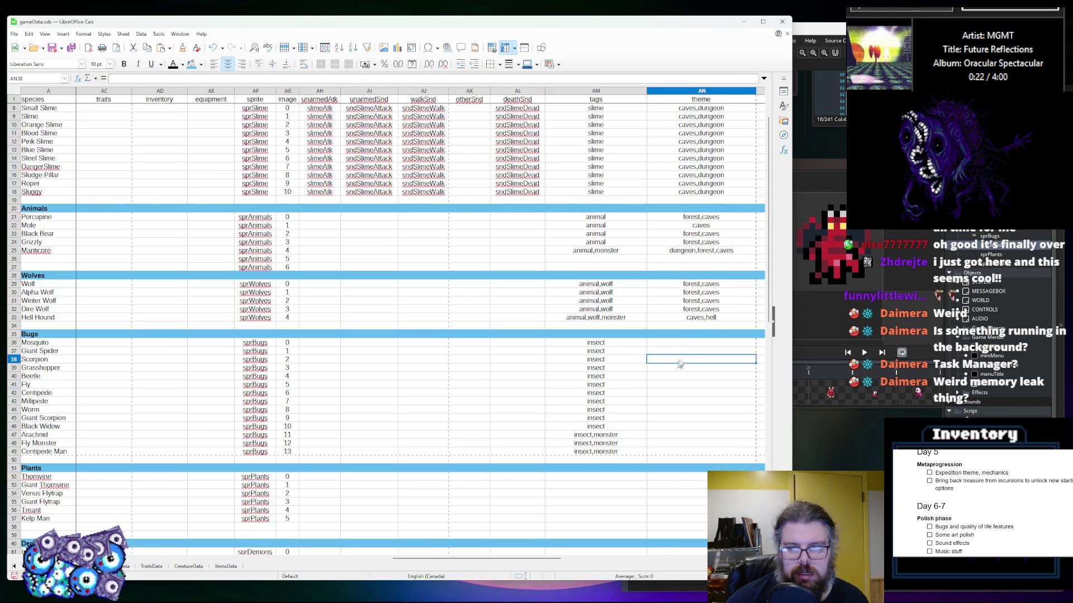
# Set the theme of Mosquito and Giant Spider to forest
pyautogui.click(691, 343)
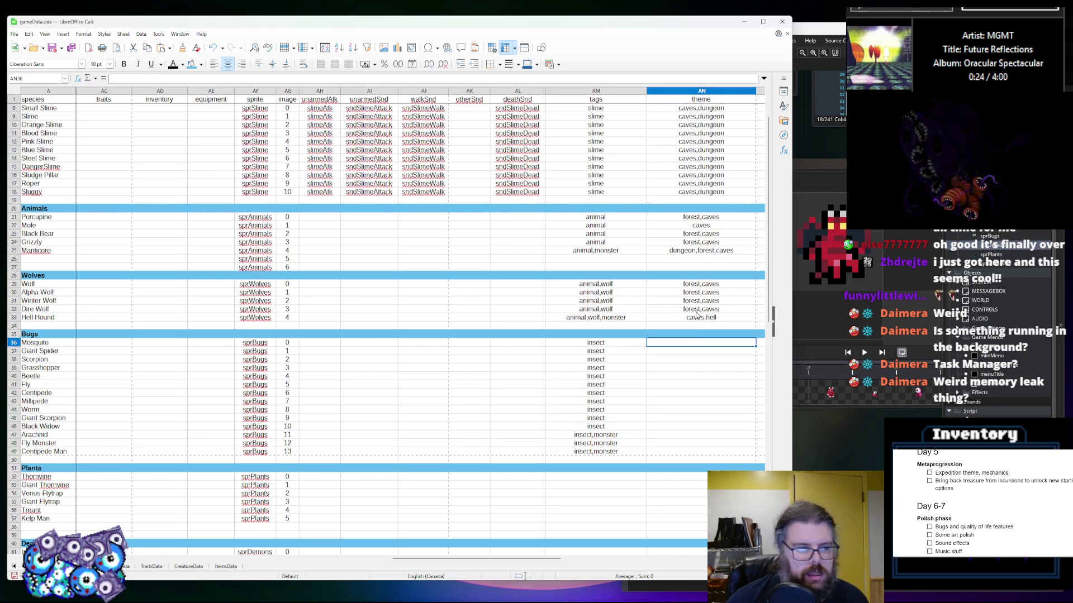
pyautogui.write('fore')
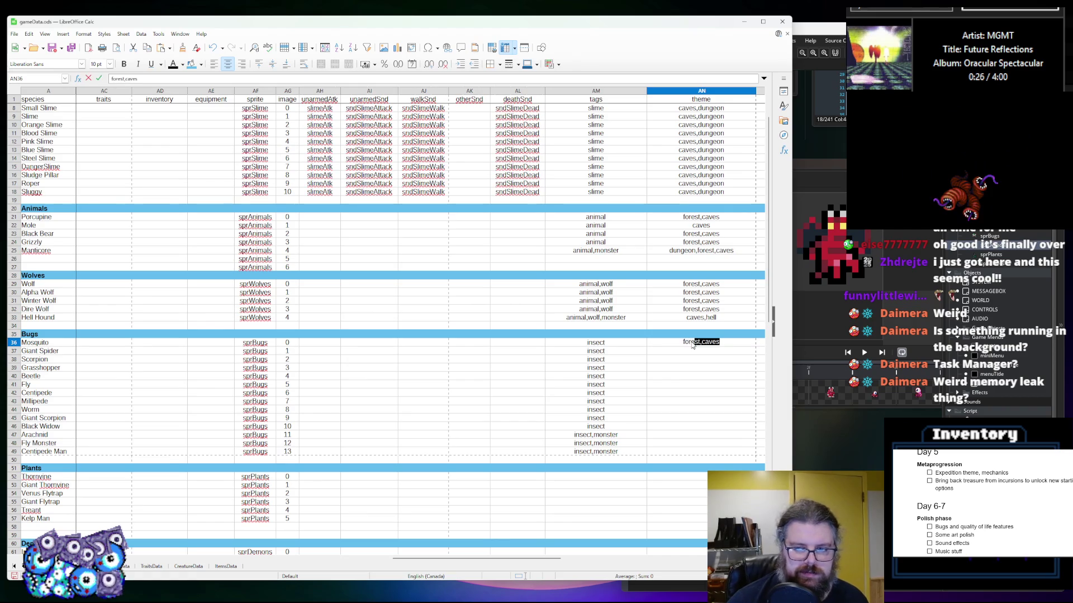
pyautogui.press('BackSpace')
pyautogui.press('Return')
pyautogui.click(706, 343)
pyautogui.click(698, 352)
pyautogui.press('Return')
# Change Giant Spider's theme to forest,caves, leaving Alpha Wolf as forest,caves
pyautogui.click(710, 293)
pyautogui.doubleClick(710, 293)
pyautogui.doubleClick(710, 292)
pyautogui.click(699, 291)
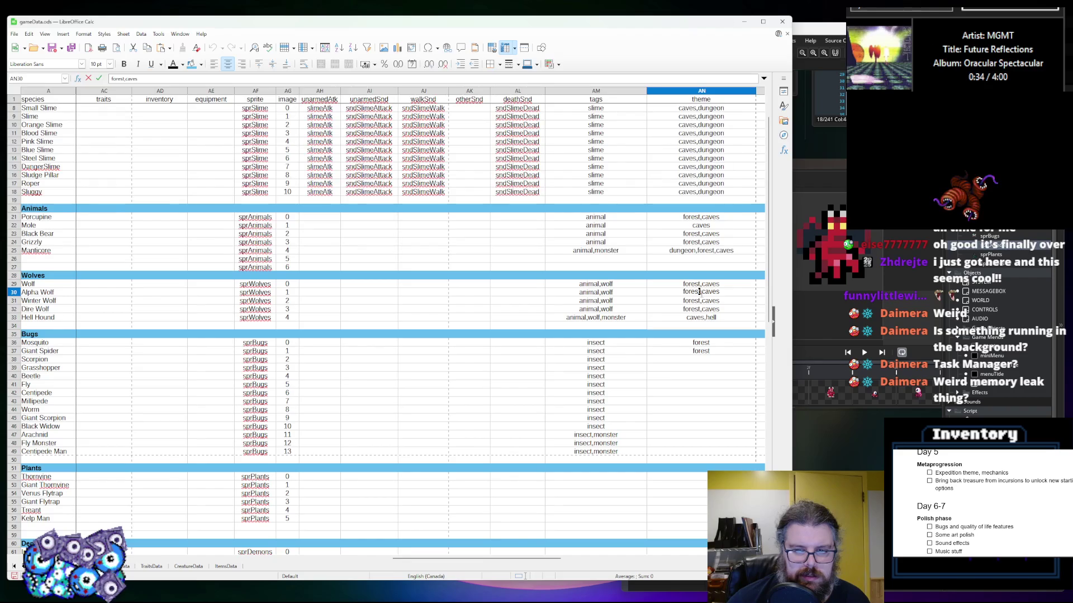
pyautogui.click(723, 350)
pyautogui.doubleClick(722, 351)
pyautogui.write(',caves')
pyautogui.press('Return')
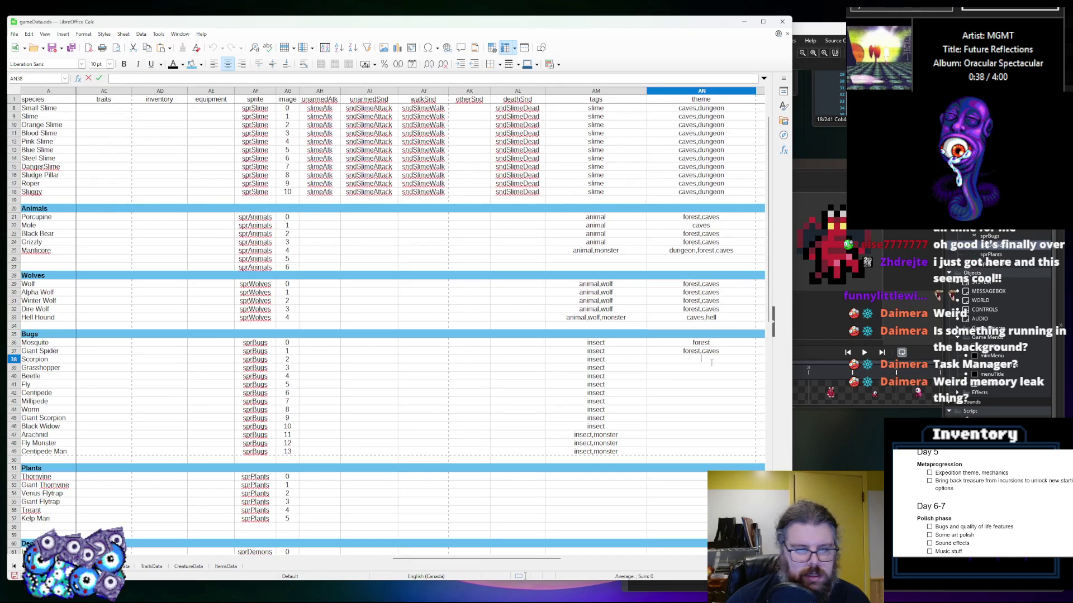
# Copy forest,caves to Scorpion's theme and forest to Grasshopper's theme
pyautogui.click(706, 360)
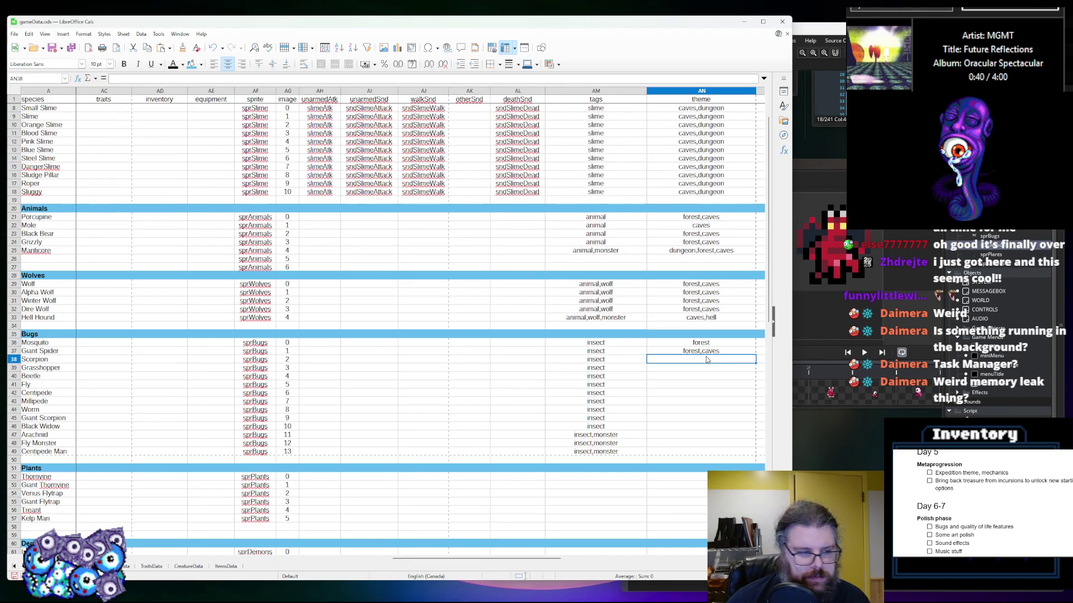
pyautogui.click(716, 352)
pyautogui.hotkey('ctrl', 'c')
pyautogui.click(713, 358)
pyautogui.hotkey('ctrl', 'v')
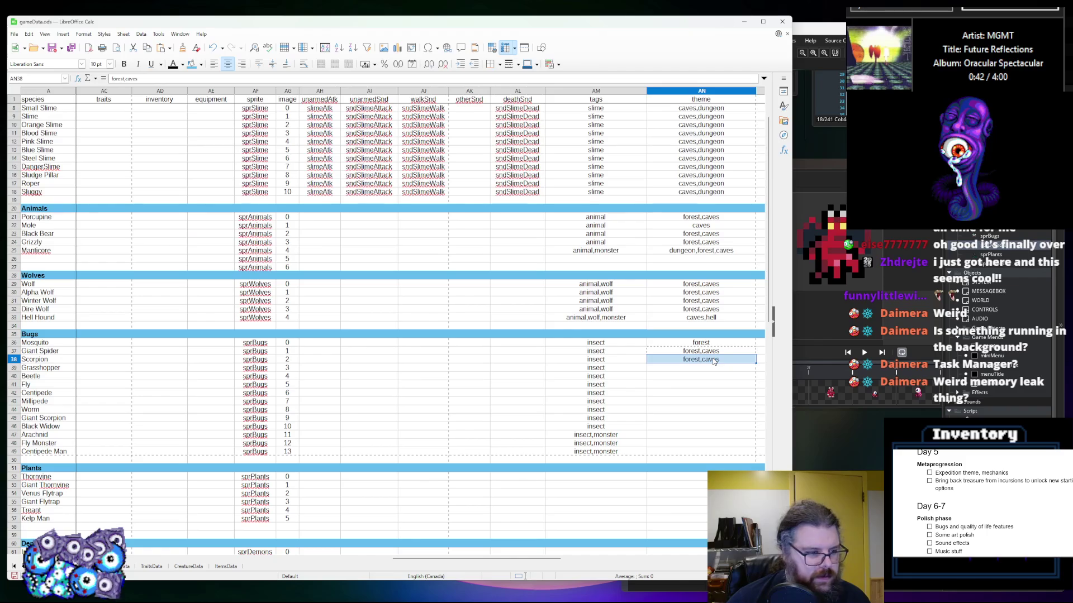
pyautogui.click(704, 368)
pyautogui.click(707, 343)
pyautogui.hotkey('ctrl', 'c')
pyautogui.click(708, 368)
pyautogui.hotkey('ctrl', 'v')
# Copy Blue Slime's caves,dungeon theme into Fly, Centipede, Millipede, Worm and Giant Scorpion
pyautogui.press('Up')
pyautogui.hotkey('ctrl', 'c')
pyautogui.doubleClick(707, 358)
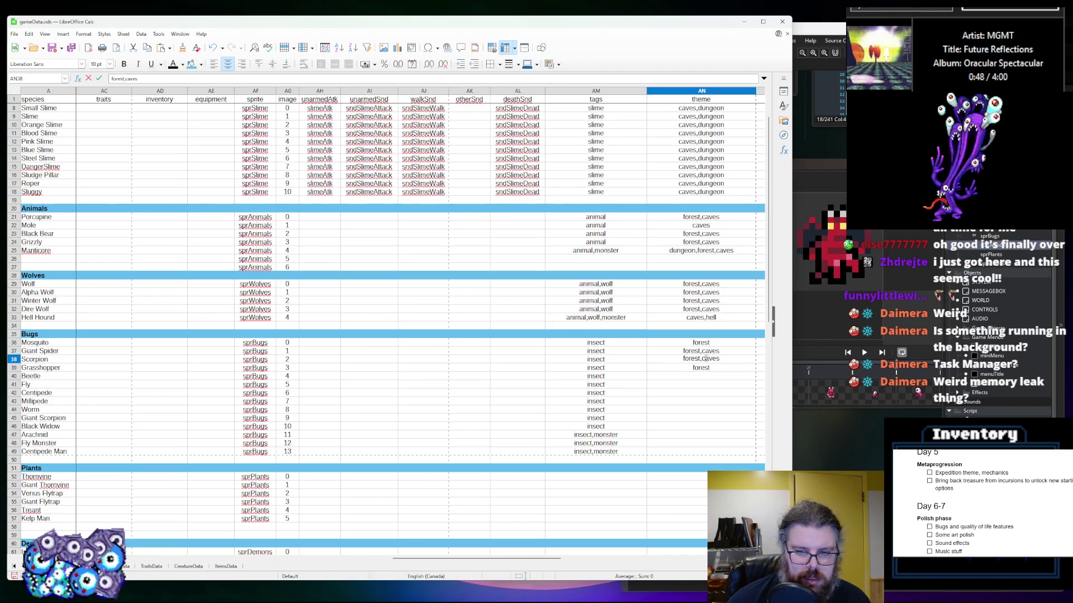
pyautogui.click(705, 377)
pyautogui.write('caves')
pyautogui.click(697, 387)
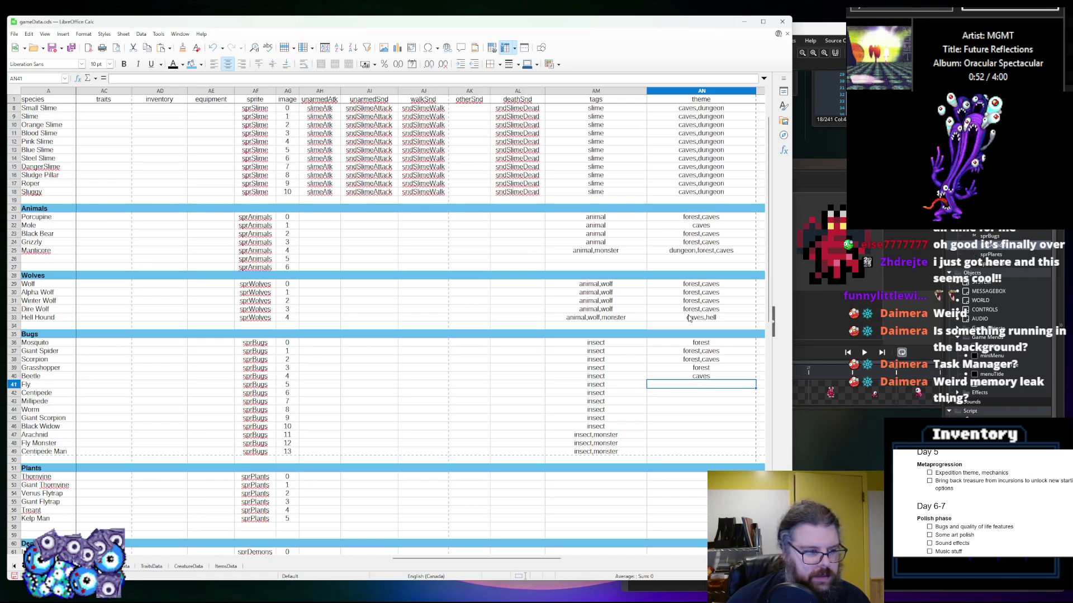
pyautogui.click(699, 252)
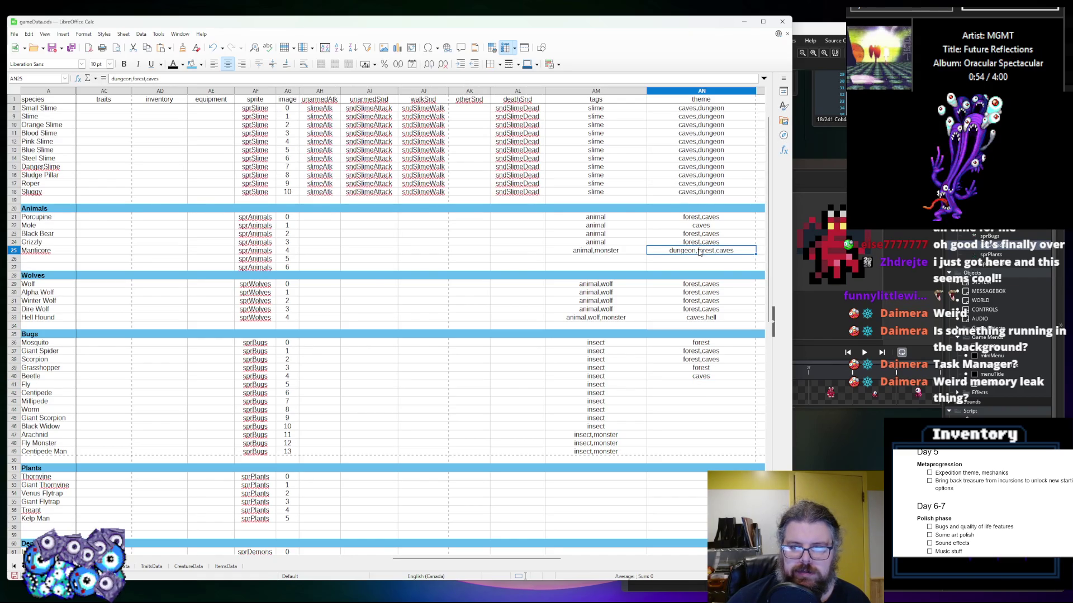
pyautogui.click(714, 151)
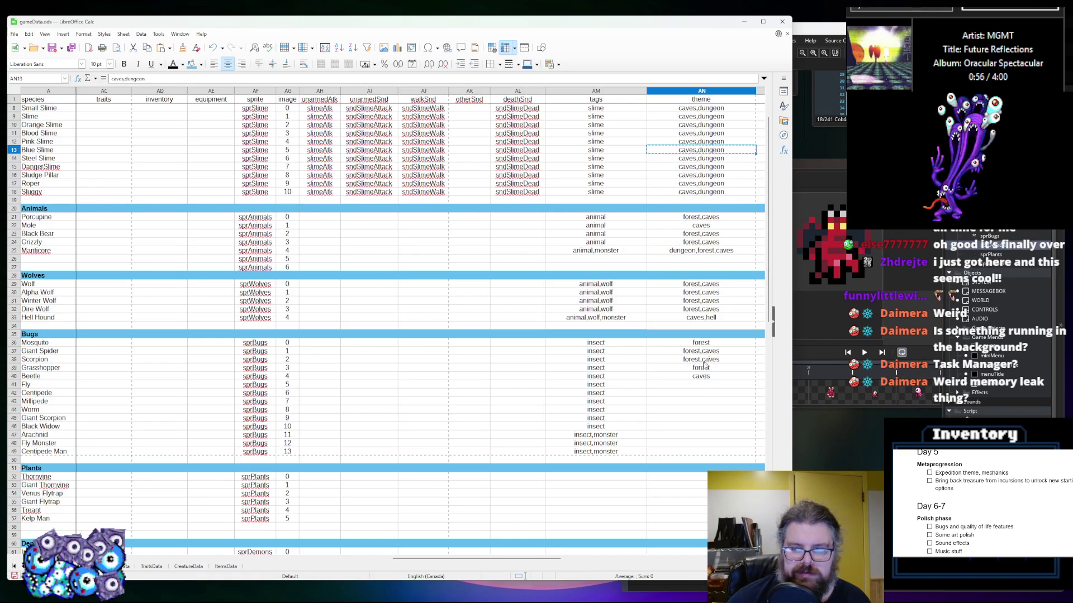
pyautogui.click(695, 387)
pyautogui.hotkey('ctrl', 'v')
pyautogui.click(697, 395)
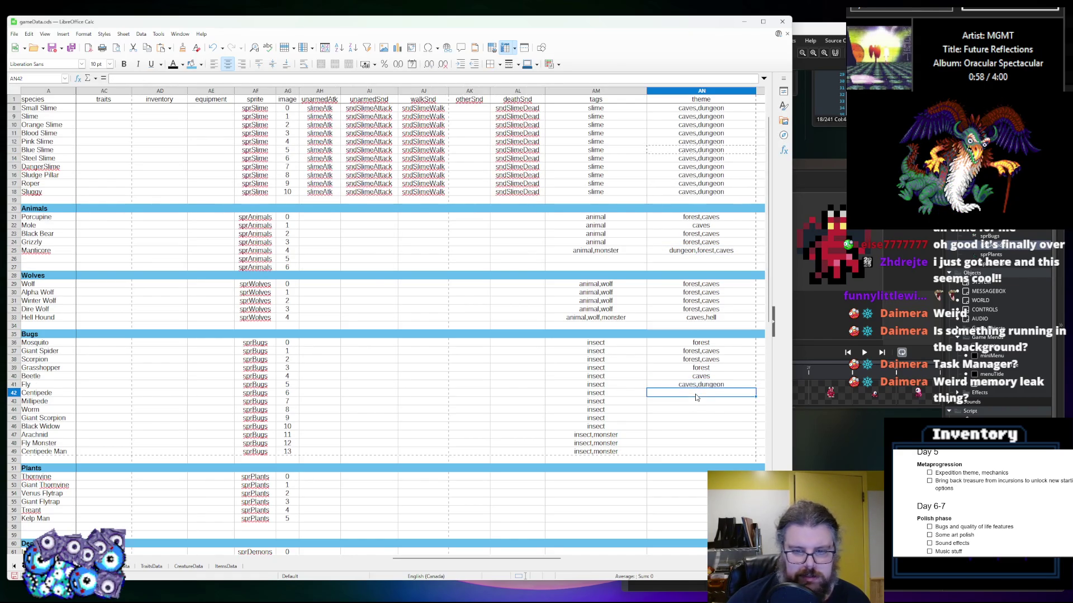
pyautogui.hotkey('ctrl', 'v')
pyautogui.press('Down')
pyautogui.hotkey('ctrl', 'v')
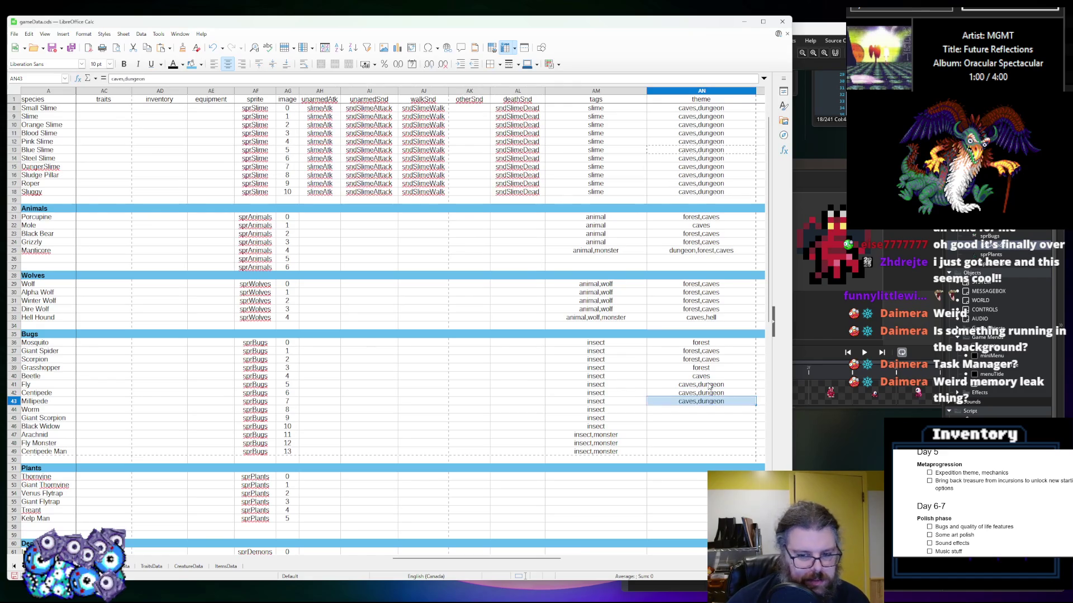
pyautogui.press('Down')
pyautogui.hotkey('ctrl', 'v')
pyautogui.press('Down')
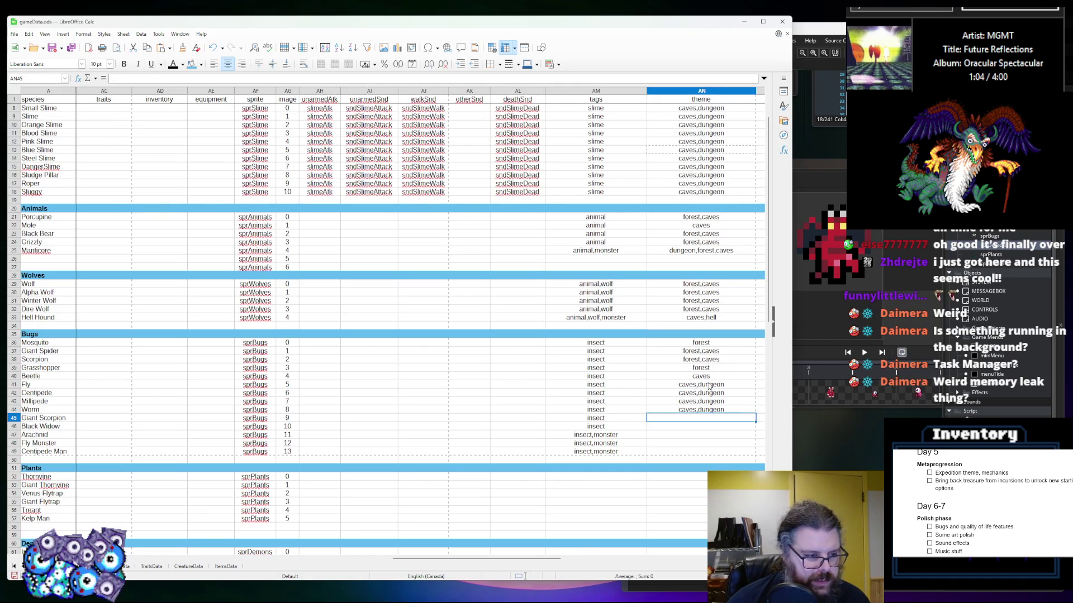
pyautogui.hotkey('ctrl', 'v')
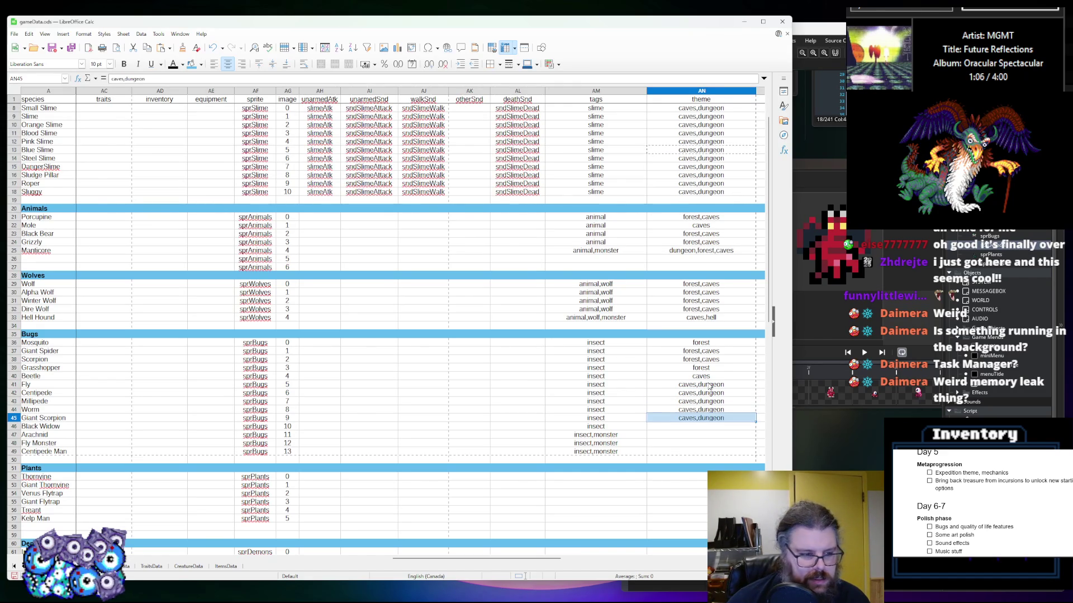
pyautogui.press('Down')
# Set Black Widow's theme to dungeon
pyautogui.doubleClick(709, 419)
pyautogui.click(710, 426)
pyautogui.write('d')
pyautogui.press('Return')
pyautogui.click(698, 428)
pyautogui.write('dungeon')
pyautogui.press('Delete')
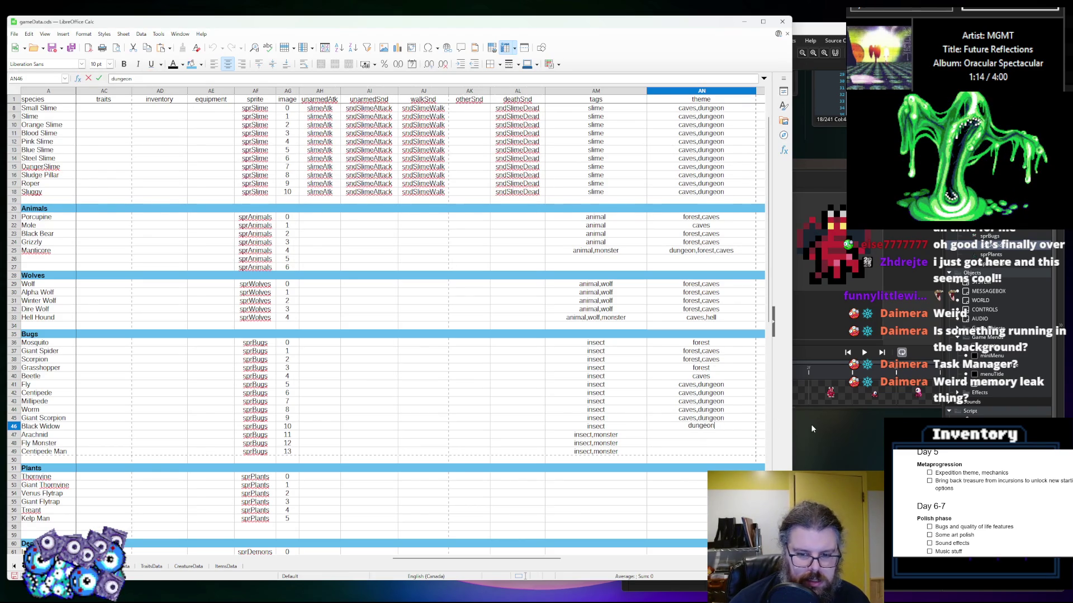
pyautogui.press('Return')
# Paste the dungeon theme into Arachnid, Fly Monster and Centipede Man
pyautogui.click(715, 428)
pyautogui.hotkey('ctrl', 'c')
pyautogui.click(711, 436)
pyautogui.hotkey('ctrl', 'v')
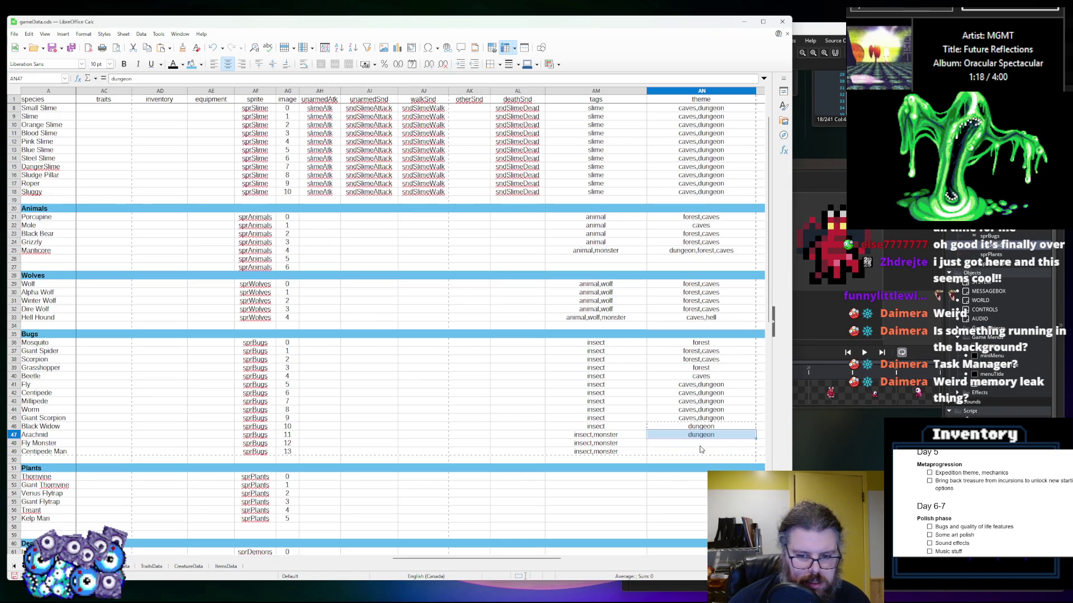
pyautogui.click(702, 445)
pyautogui.hotkey('ctrl', 'v')
pyautogui.click(700, 453)
pyautogui.hotkey('ctrl', 'v')
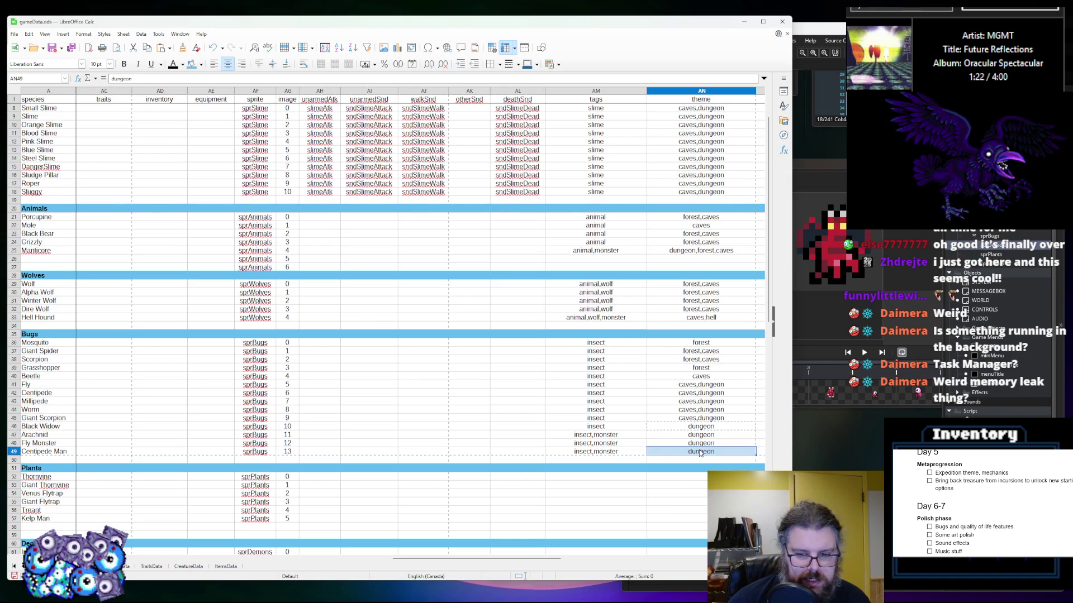
# Change Centipede Man's theme in AN49 to caves,dungeon
pyautogui.doubleClick(685, 417)
pyautogui.doubleClick(686, 418)
pyautogui.click(684, 450)
pyautogui.write('caves,dungeon')
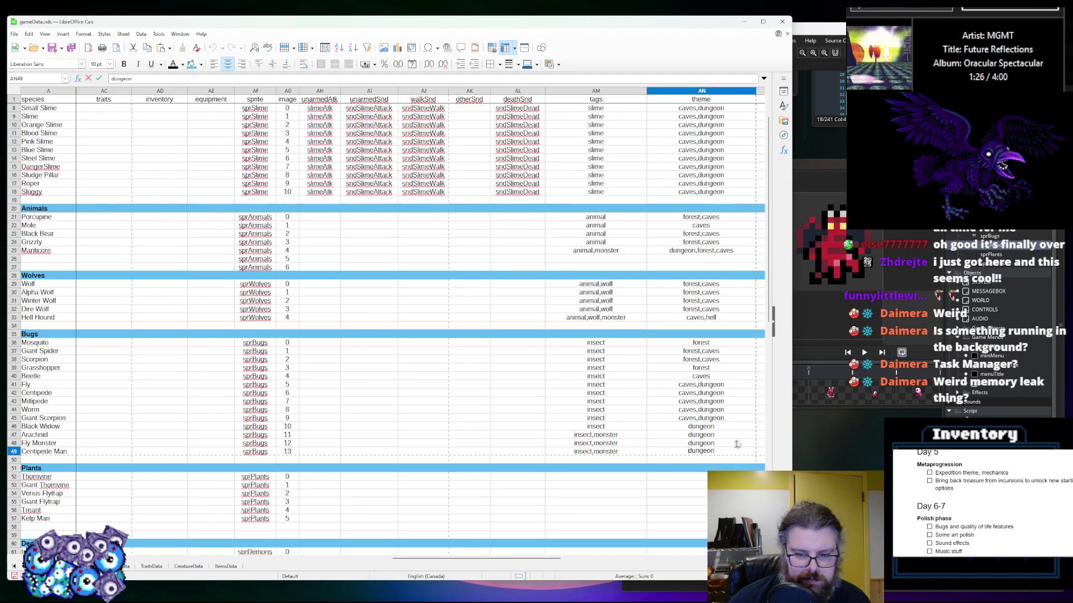
pyautogui.click(686, 394)
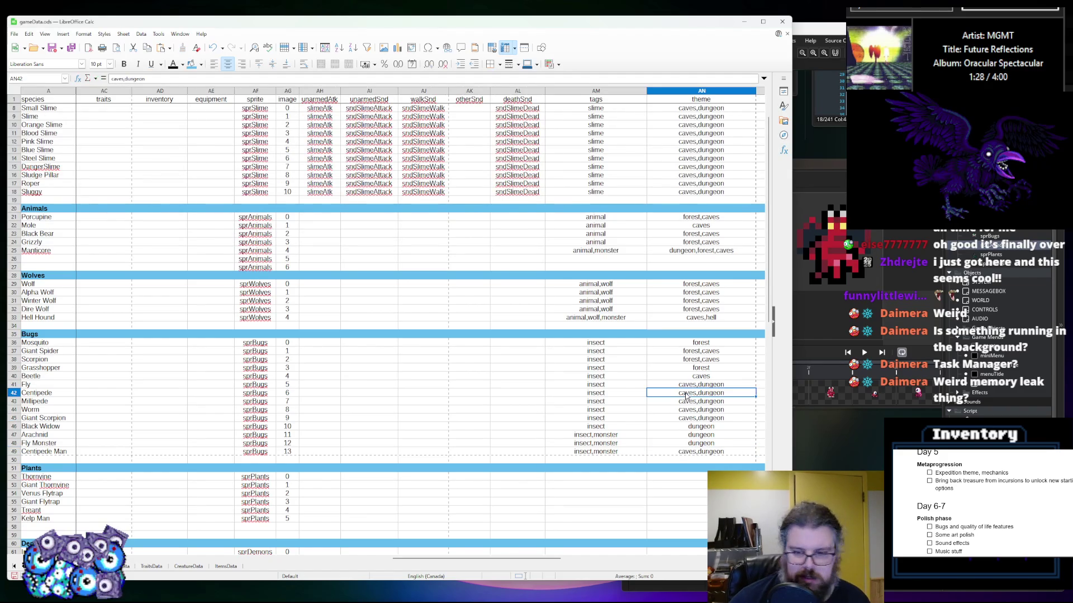
pyautogui.moveTo(543, 561)
pyautogui.mouseDown()
pyautogui.moveTo(592, 559)
pyautogui.moveTo(544, 560)
pyautogui.mouseUp()
pyautogui.scroll(-2, 604, 486)
# Enter plants as the tag in AM52 and copy it down the following plant rows
pyautogui.click(645, 310)
pyautogui.doubleClick(686, 292)
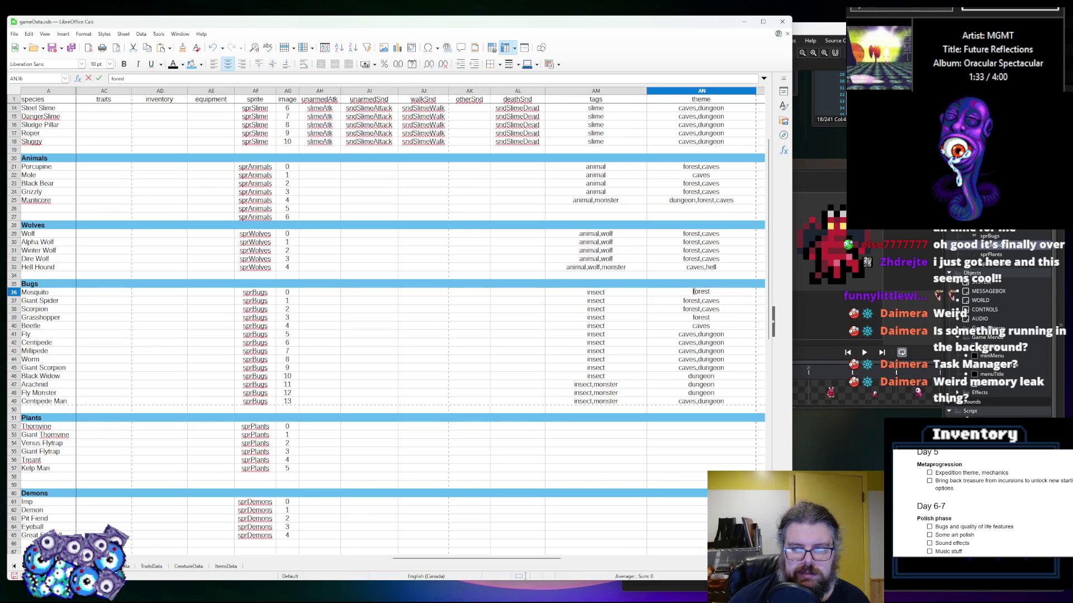
pyautogui.click(609, 428)
pyautogui.write('pal')
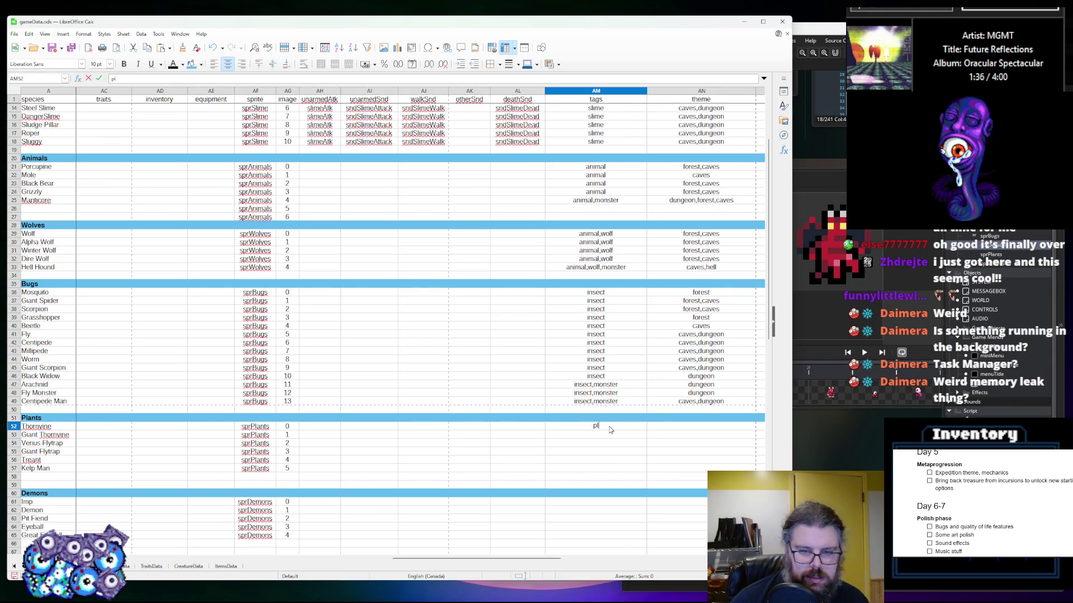
pyautogui.press('Return')
pyautogui.press('Up')
pyautogui.hotkey('ctrl', 'c')
pyautogui.press('Down')
pyautogui.hotkey('ctrl', 'v')
pyautogui.press('Down')
pyautogui.hotkey('ctrl', 'v')
pyautogui.press('Down')
pyautogui.hotkey('ctrl', 'v')
pyautogui.press('Down')
pyautogui.hotkey('ctrl', 'v')
pyautogui.press('Down')
pyautogui.hotkey('ctrl', 'v')
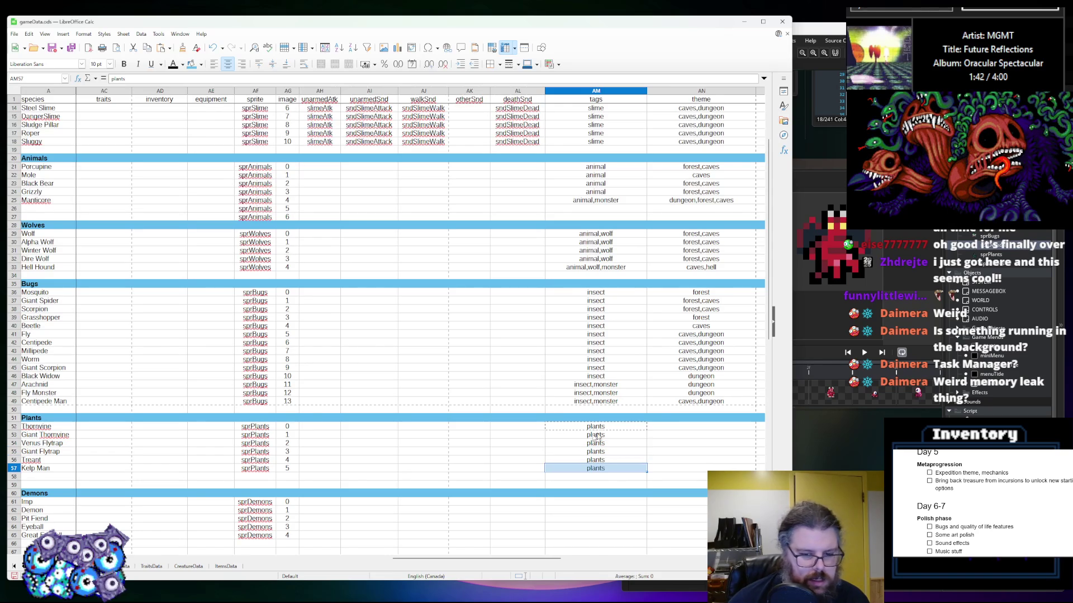
# Append monster to Treant's and Kelp Man's plants tags, copying the word from Fly Monster
pyautogui.click(600, 393)
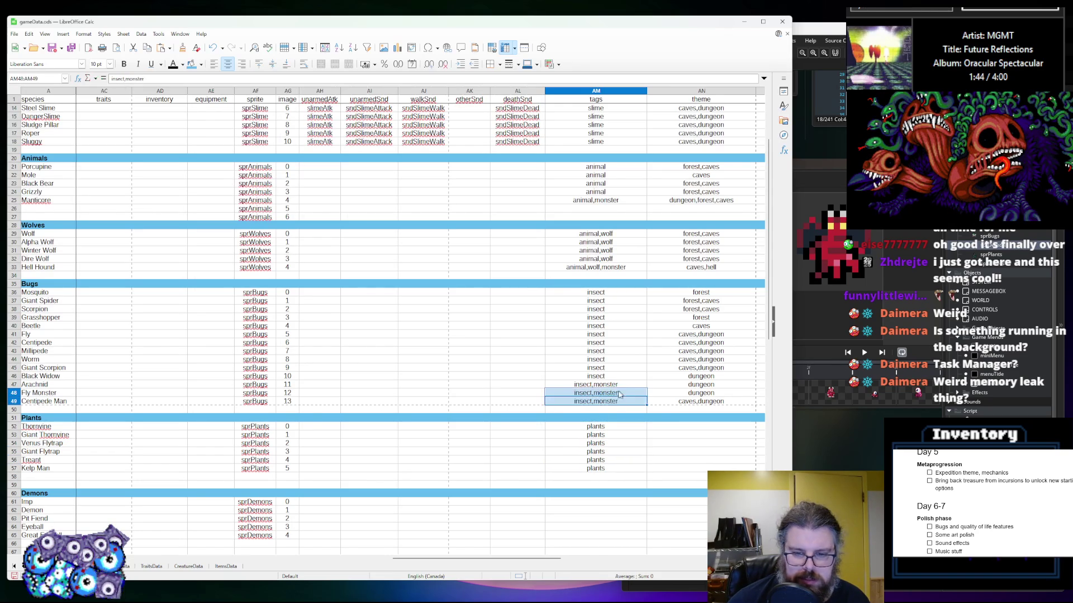
pyautogui.doubleClick(591, 393)
pyautogui.moveTo(594, 393); pyautogui.dragTo(648, 395)
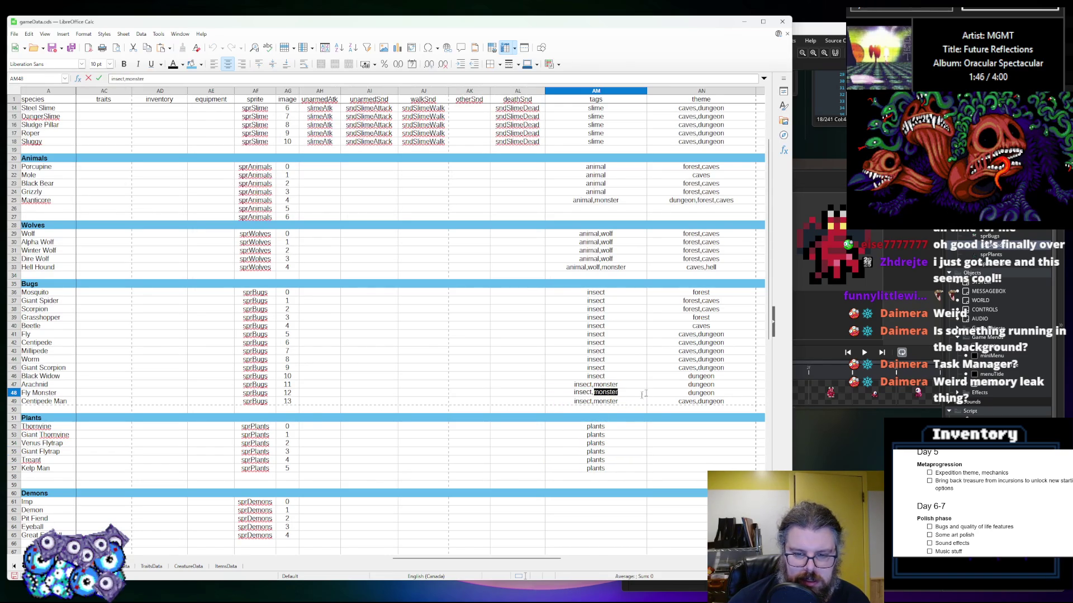
pyautogui.doubleClick(614, 461)
pyautogui.hotkey('ctrl', 'v')
pyautogui.doubleClick(617, 469)
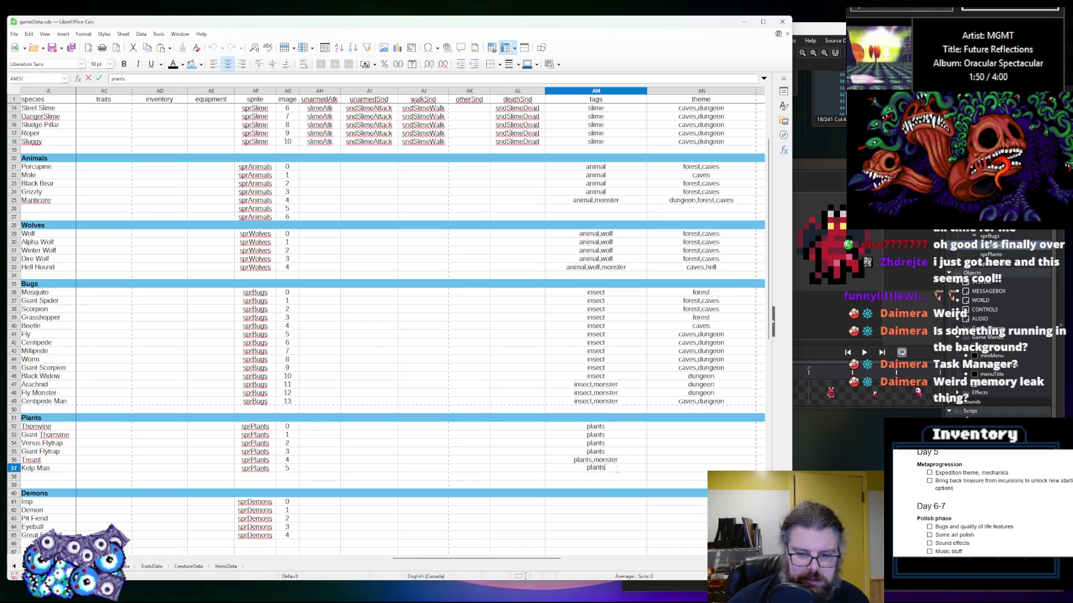
pyautogui.write(',')
pyautogui.hotkey('ctrl', 'v')
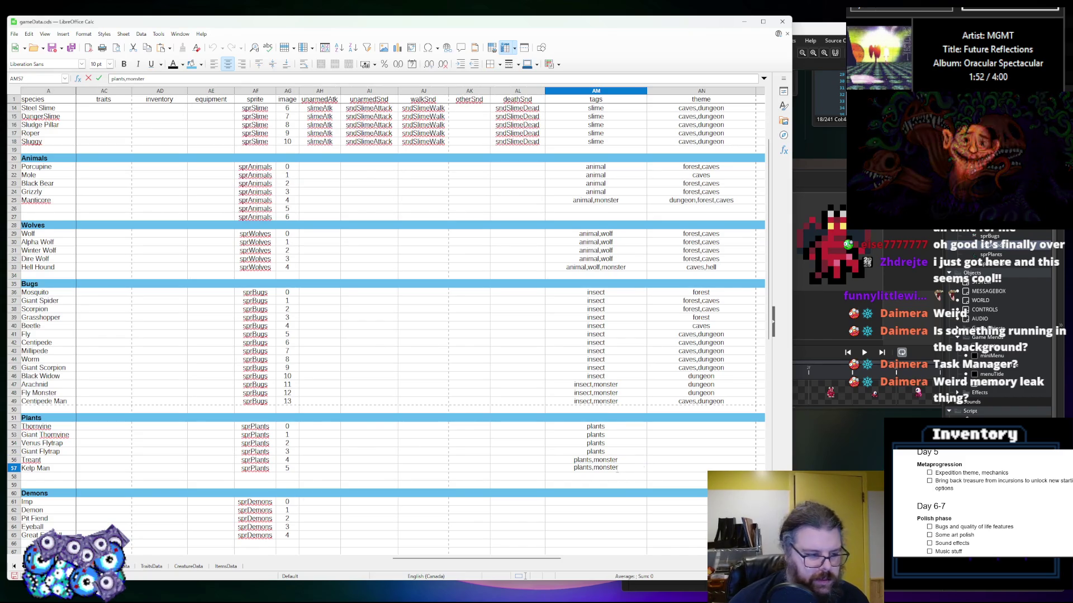
pyautogui.click(665, 454)
# Fill the themes AN52–AN56, Thornvine through Treant, with forest copied from Grasshopper
pyautogui.click(666, 462)
pyautogui.click(711, 394)
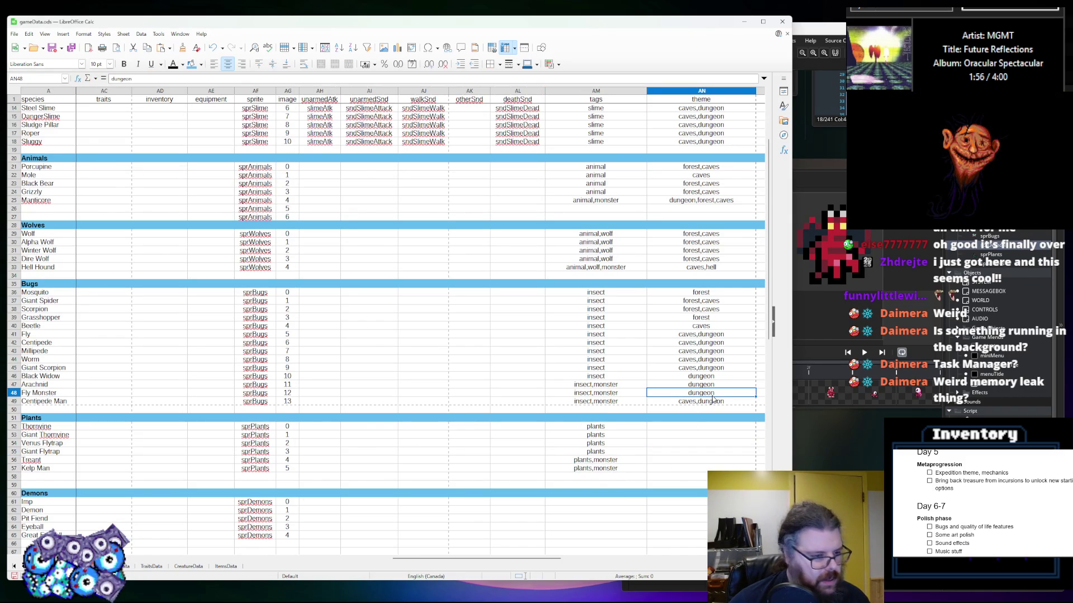
pyautogui.click(703, 319)
pyautogui.hotkey('ctrl', 'c')
pyautogui.click(709, 425)
pyautogui.hotkey('ctrl', 'v')
pyautogui.press('Down')
pyautogui.hotkey('ctrl', 'v')
pyautogui.press('Down')
pyautogui.hotkey('ctrl', 'v')
pyautogui.press('Down')
pyautogui.hotkey('ctrl', 'v')
pyautogui.press('Down')
pyautogui.hotkey('ctrl', 'v')
# Give Kelp Man the caves,dungeon theme copied from Centipede Man
pyautogui.doubleClick(695, 400)
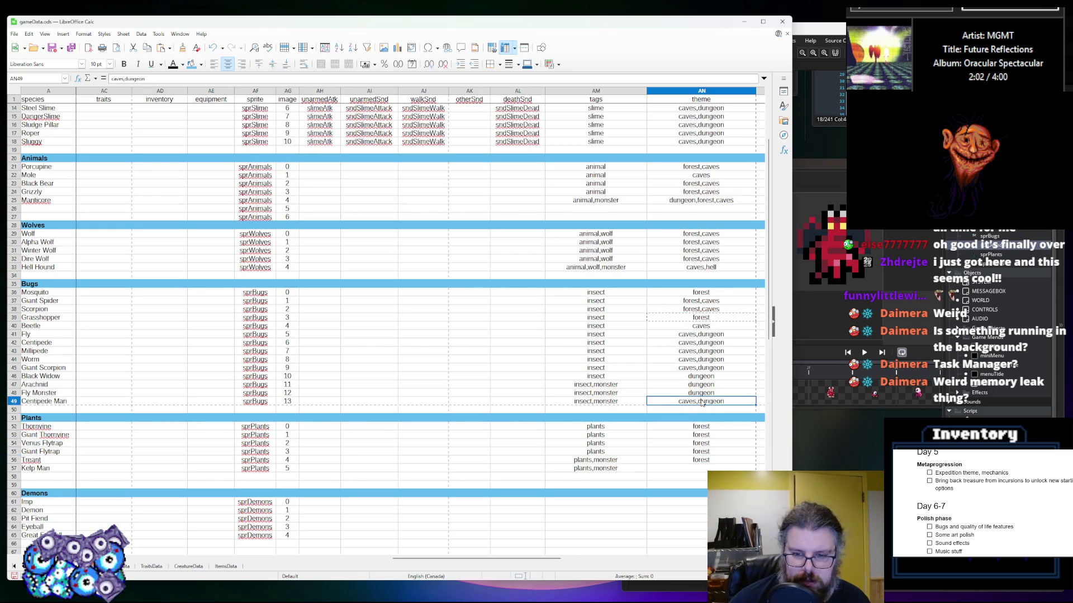
pyautogui.hotkey('ctrl', 'a')
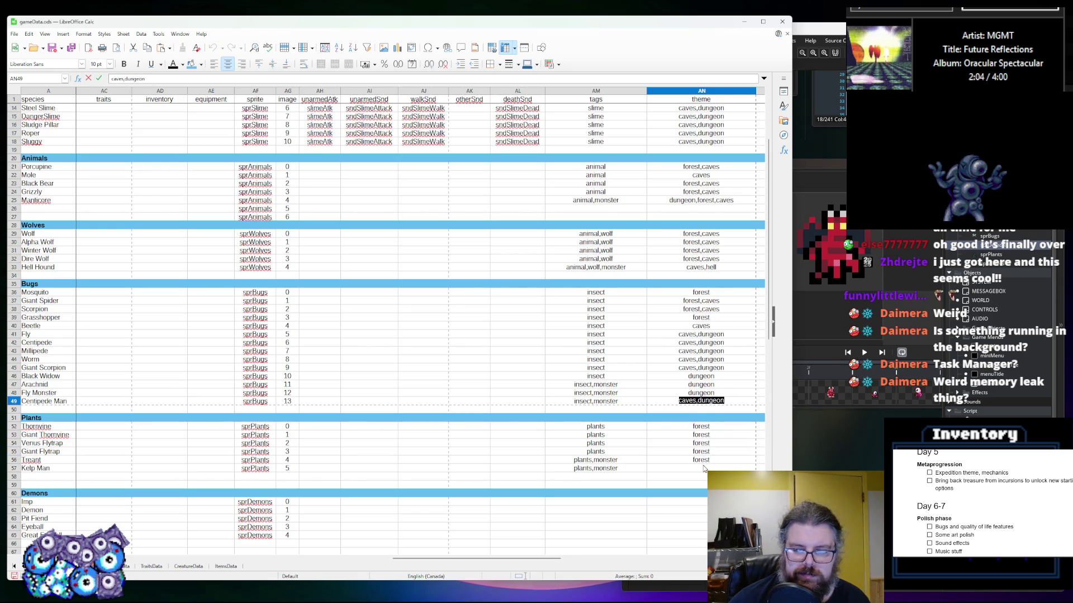
pyautogui.hotkey('ctrl', 'c')
pyautogui.click(703, 468)
pyautogui.hotkey('ctrl', 'v')
pyautogui.click(638, 457)
pyautogui.scroll(-3, 639, 452)
pyautogui.click(638, 454)
pyautogui.click(618, 427)
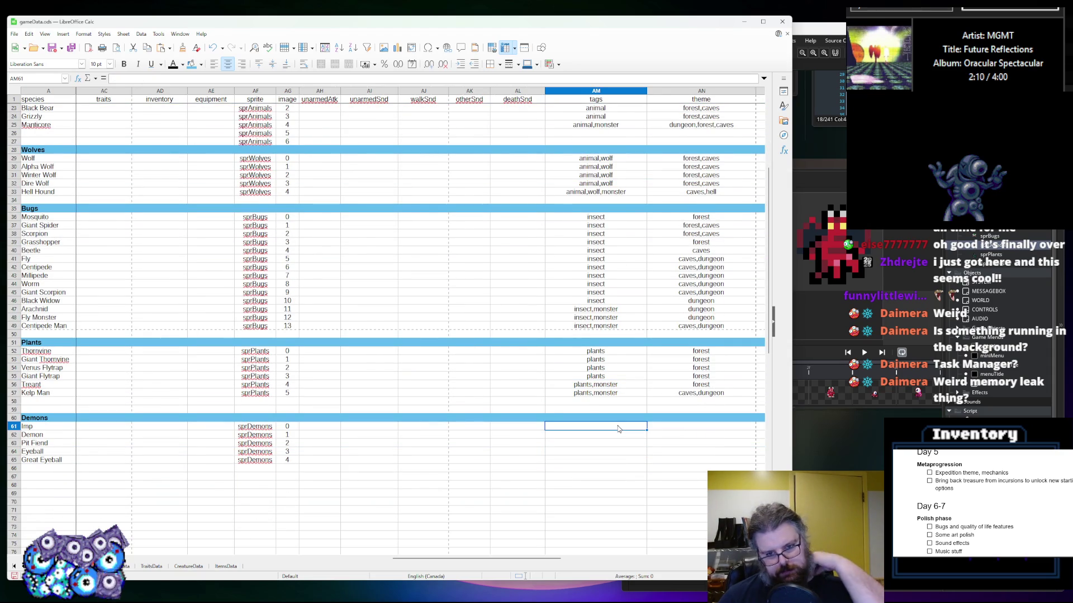
# Tag Imp as demon and paste demon into the other four Demons' tags through Great Eyeball
pyautogui.write('dem')
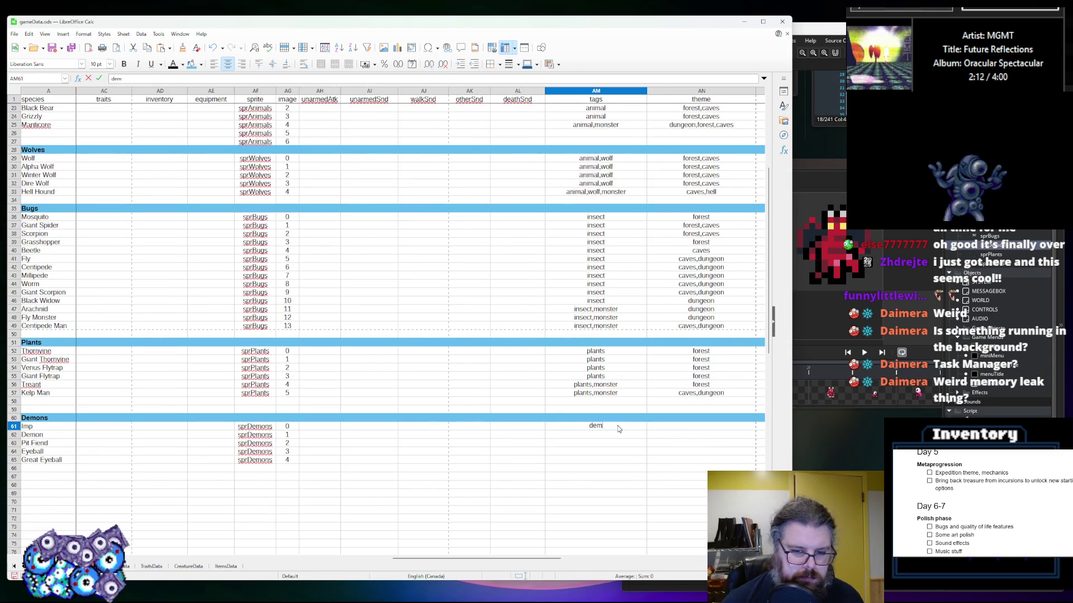
pyautogui.press('Return')
pyautogui.click(615, 427)
pyautogui.hotkey('ctrl', 'c')
pyautogui.click(598, 436)
pyautogui.hotkey('ctrl', 'v')
pyautogui.click(597, 444)
pyautogui.hotkey('ctrl', 'v')
pyautogui.click(595, 452)
pyautogui.hotkey('ctrl', 'v')
pyautogui.click(593, 461)
pyautogui.hotkey('ctrl', 'v')
# Set Imp's theme to hell and paste hell into the remaining Demons' themes
pyautogui.click(698, 376)
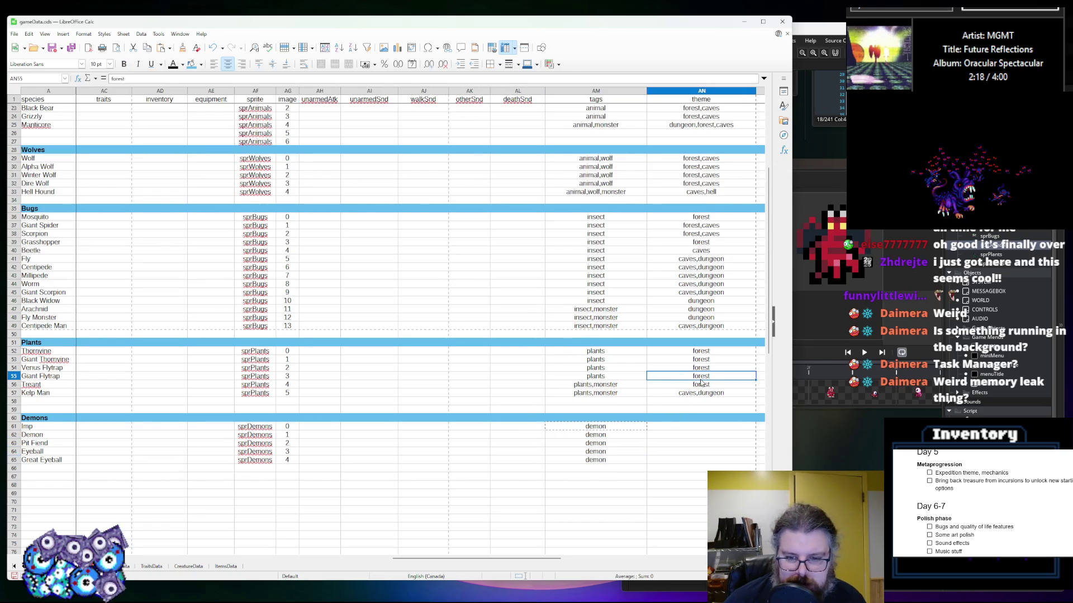
pyautogui.click(703, 393)
pyautogui.click(684, 428)
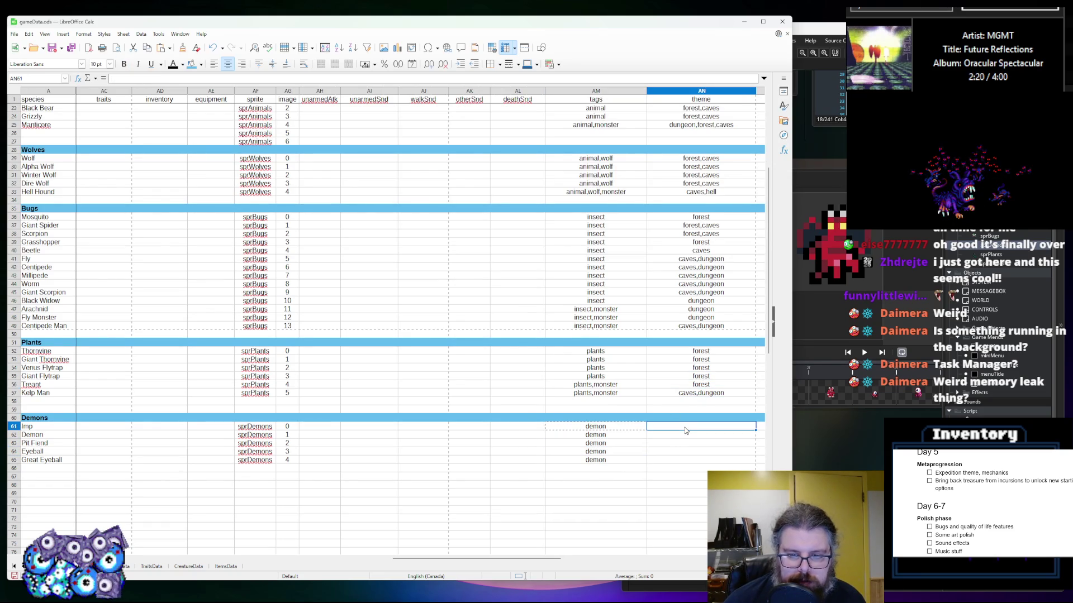
pyautogui.write('he')
pyautogui.click(684, 427)
pyautogui.hotkey('ctrl', 'c')
pyautogui.press('Down')
pyautogui.hotkey('ctrl', 'v')
pyautogui.click(686, 454)
pyautogui.hotkey('ctrl', 'v')
pyautogui.click(685, 444)
pyautogui.hotkey('ctrl', 'v')
pyautogui.click(684, 459)
pyautogui.hotkey('ctrl', 'v')
pyautogui.click(651, 484)
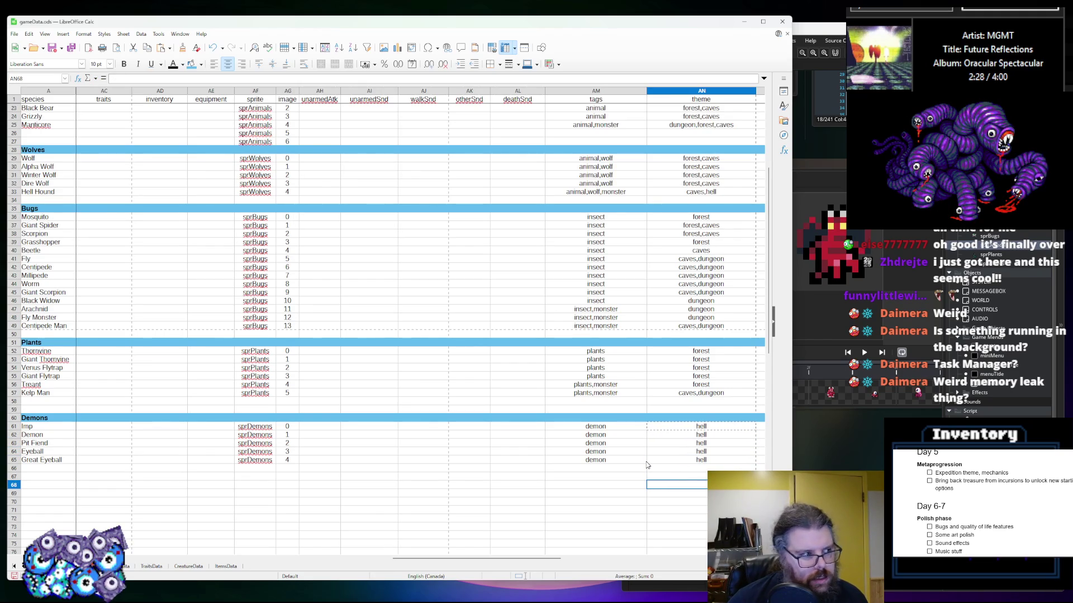
pyautogui.click(667, 444)
pyautogui.moveTo(550, 560)
pyautogui.mouseDown()
pyautogui.moveTo(593, 561)
pyautogui.moveTo(130, 556)
pyautogui.mouseUp()
# Save gameData.ods, dismiss the Exported CSVs notice, and bring the GameMaker project forward
pyautogui.click(58, 51)
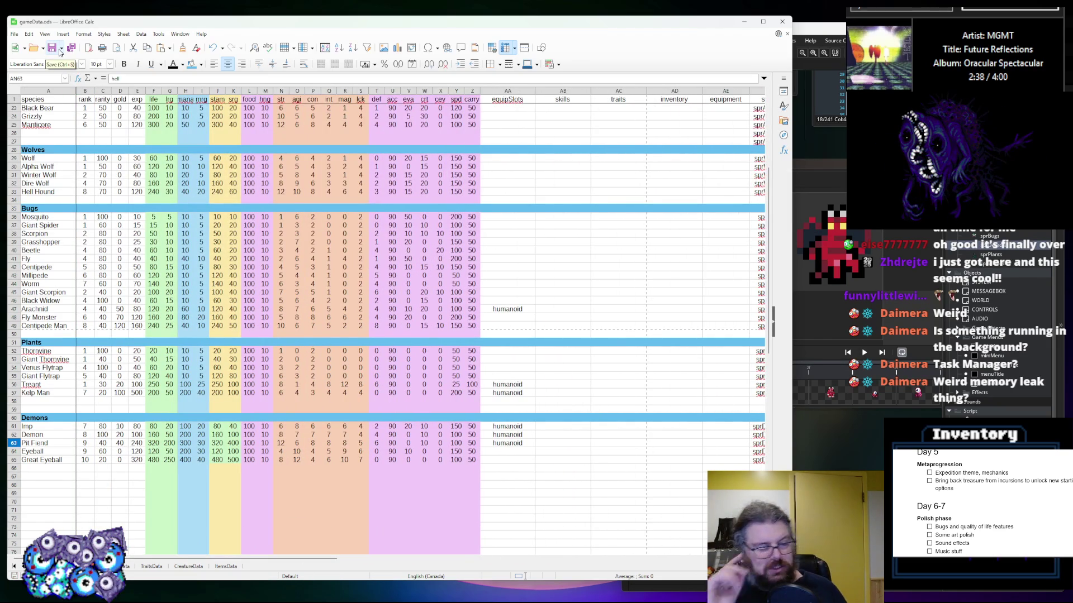
pyautogui.scroll(7, 491, 157)
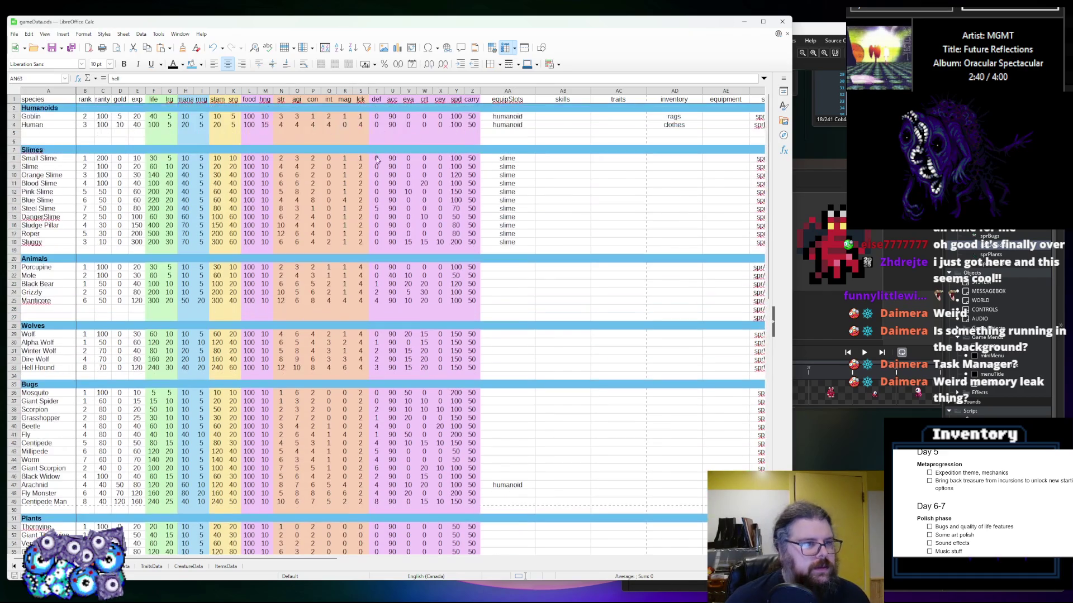
pyautogui.click(62, 50)
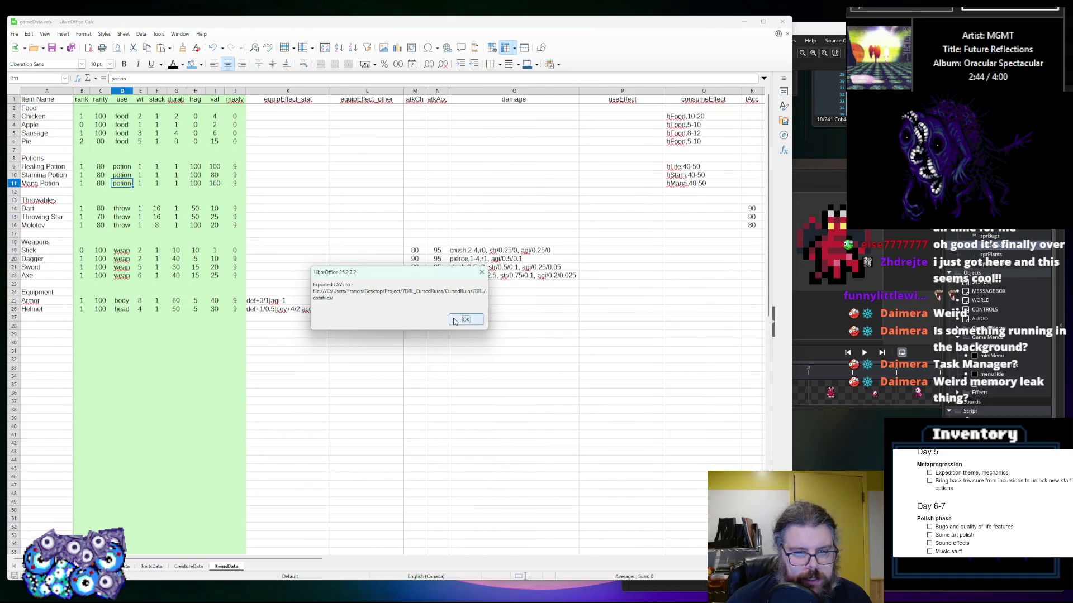
pyautogui.click(453, 321)
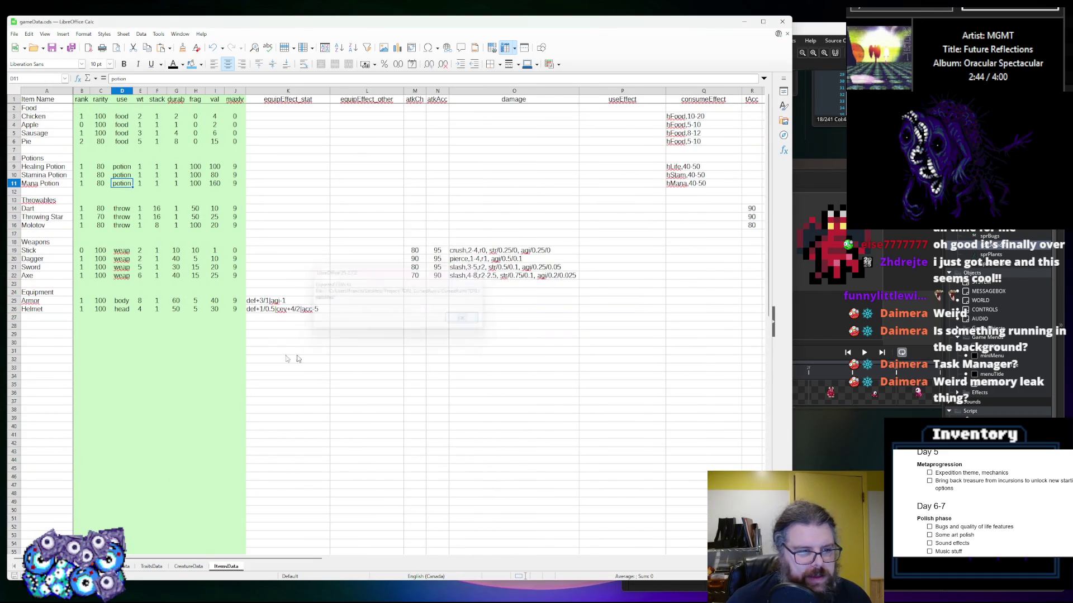
pyautogui.doubleClick(834, 35)
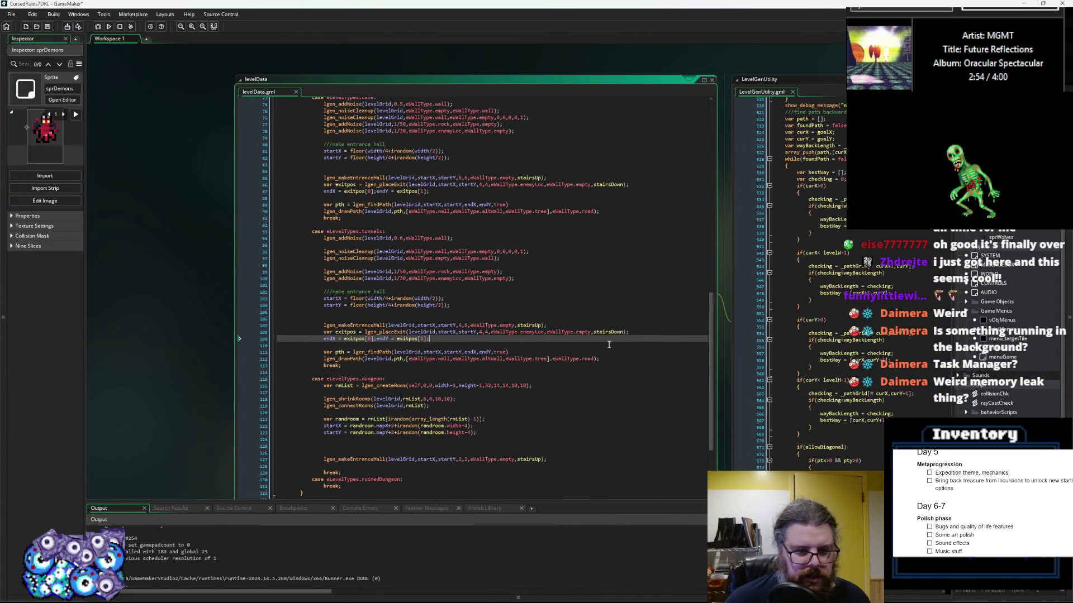
# Browse the forest and cave cases in levelData.gml and highlight every enemyLoc occurrence
pyautogui.scroll(-2, 609, 344)
pyautogui.scroll(10, 510, 389)
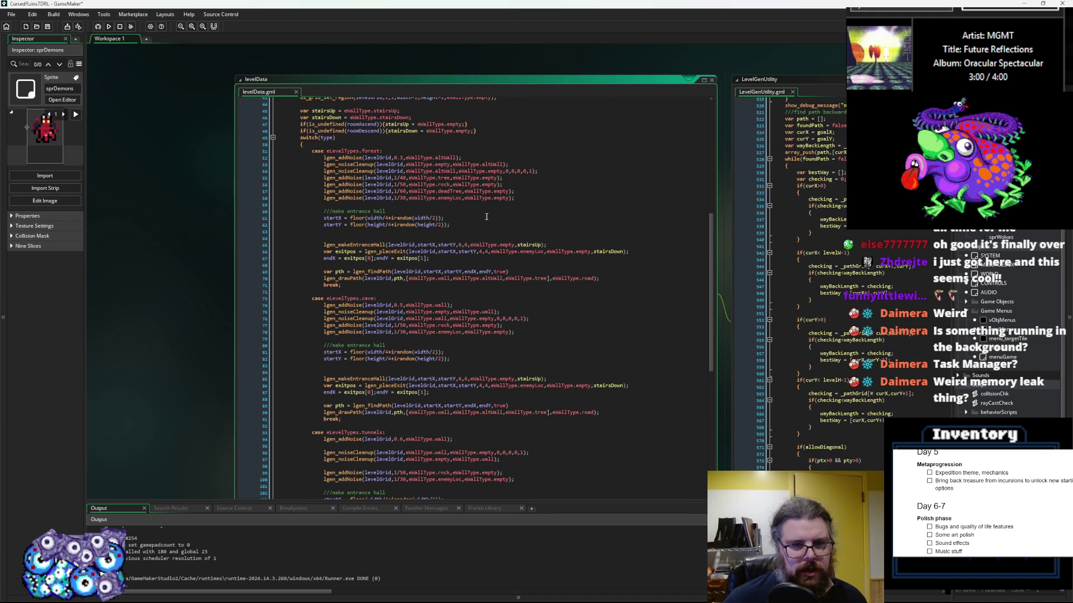
pyautogui.click(506, 277)
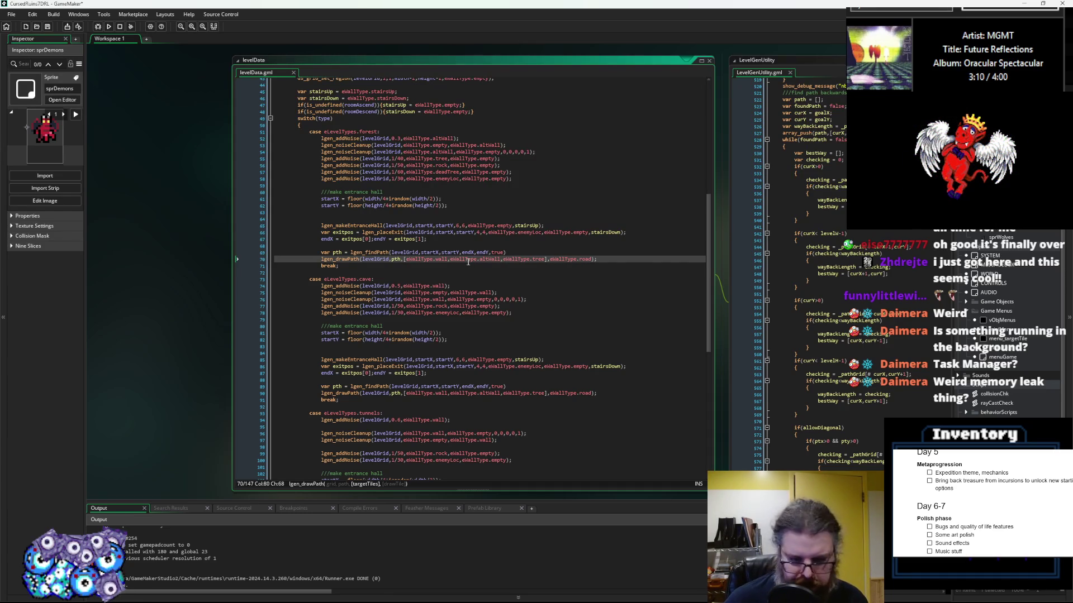
pyautogui.click(534, 241)
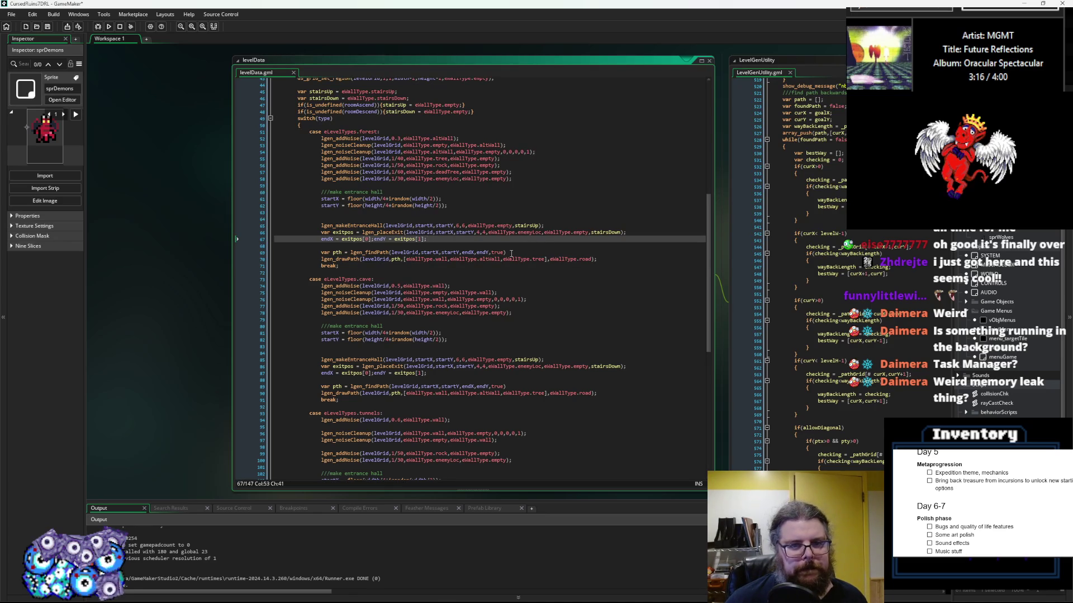
pyautogui.scroll(-6, 508, 253)
pyautogui.scroll(-9, 506, 253)
pyautogui.scroll(15, 359, 368)
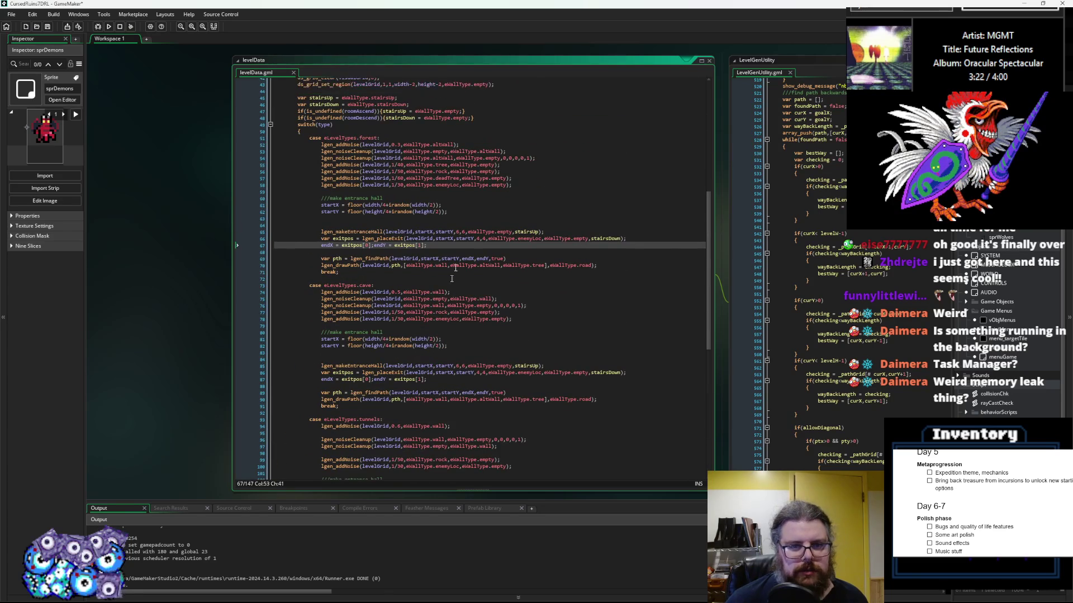
pyautogui.doubleClick(447, 185)
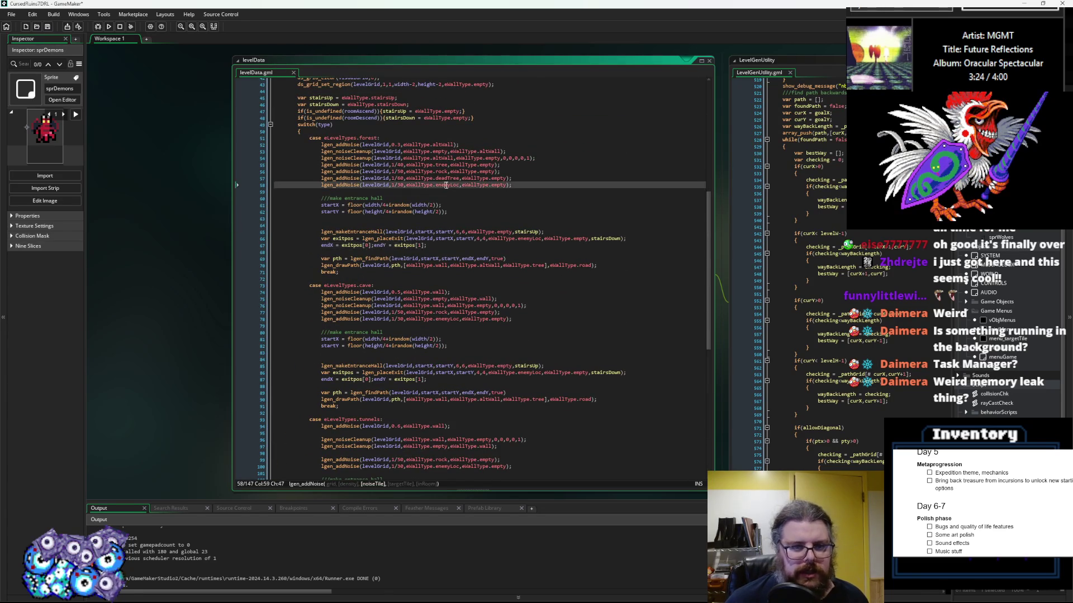
pyautogui.scroll(-4, 494, 188)
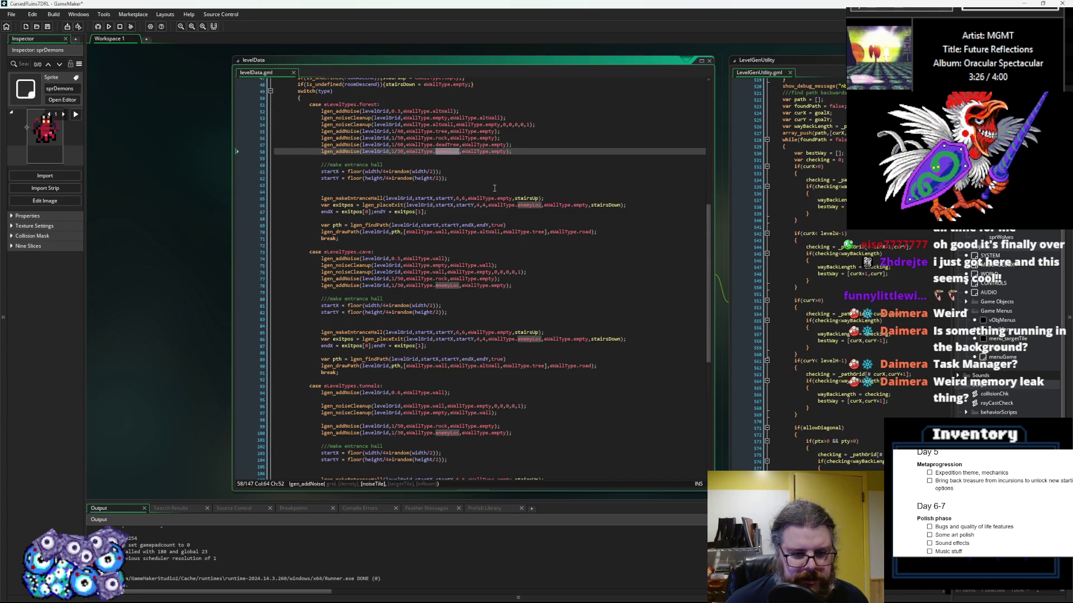